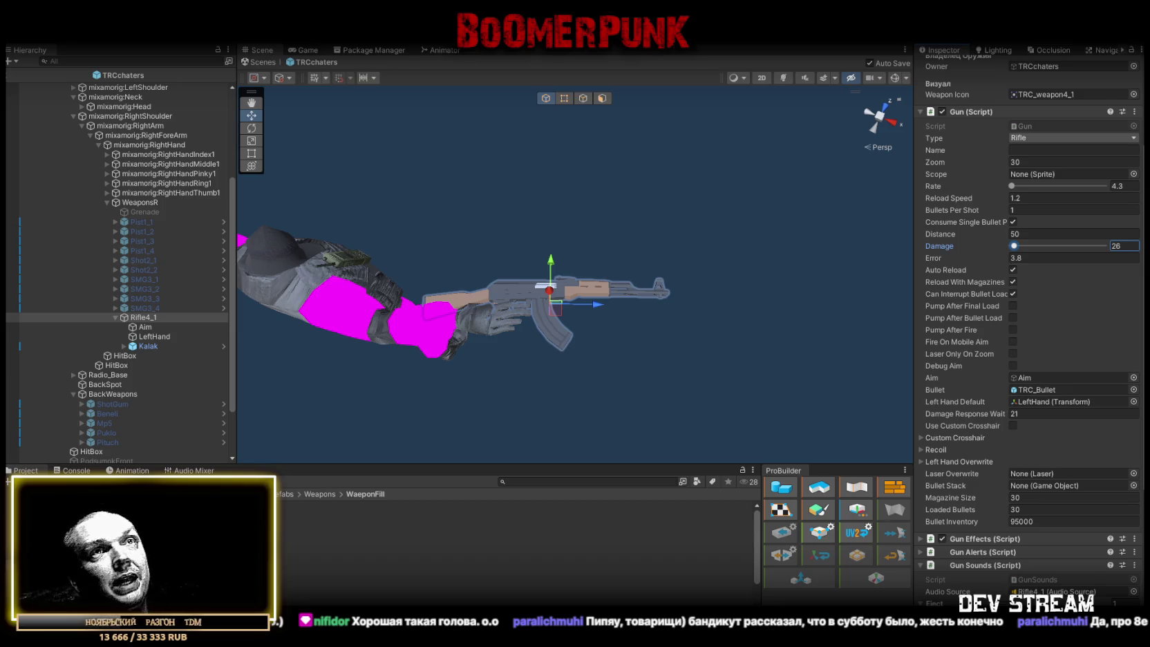
Set Rifle4_1's Reload Speed to 0.64
left_click(1033, 197)
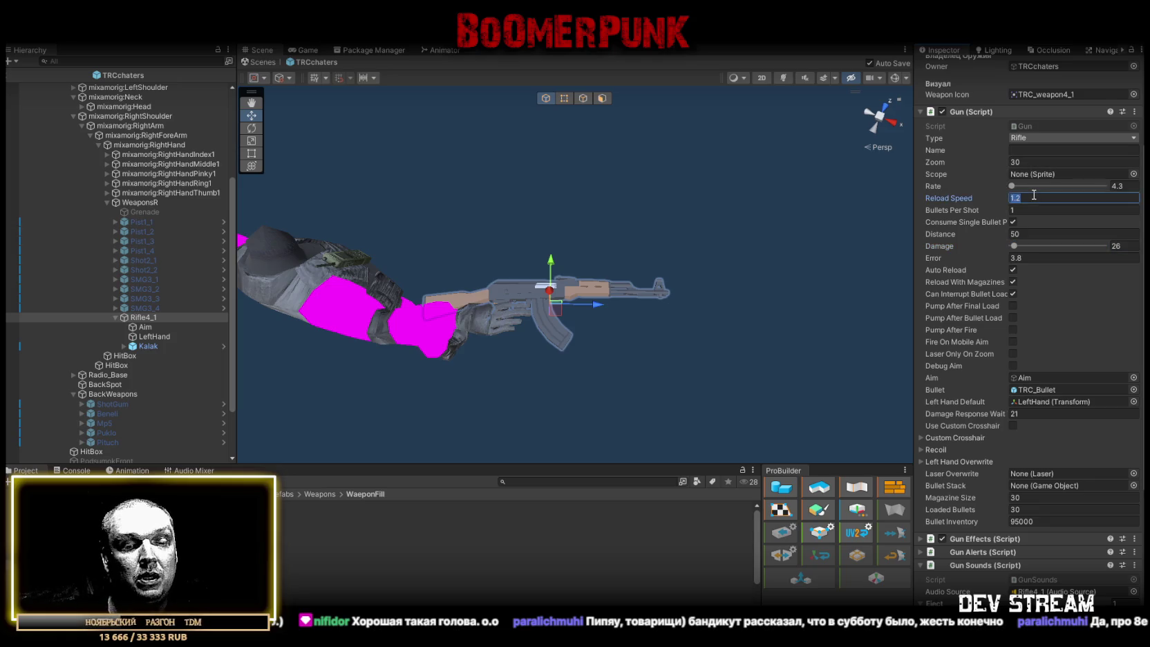
key("BackSpace")
type(".7")
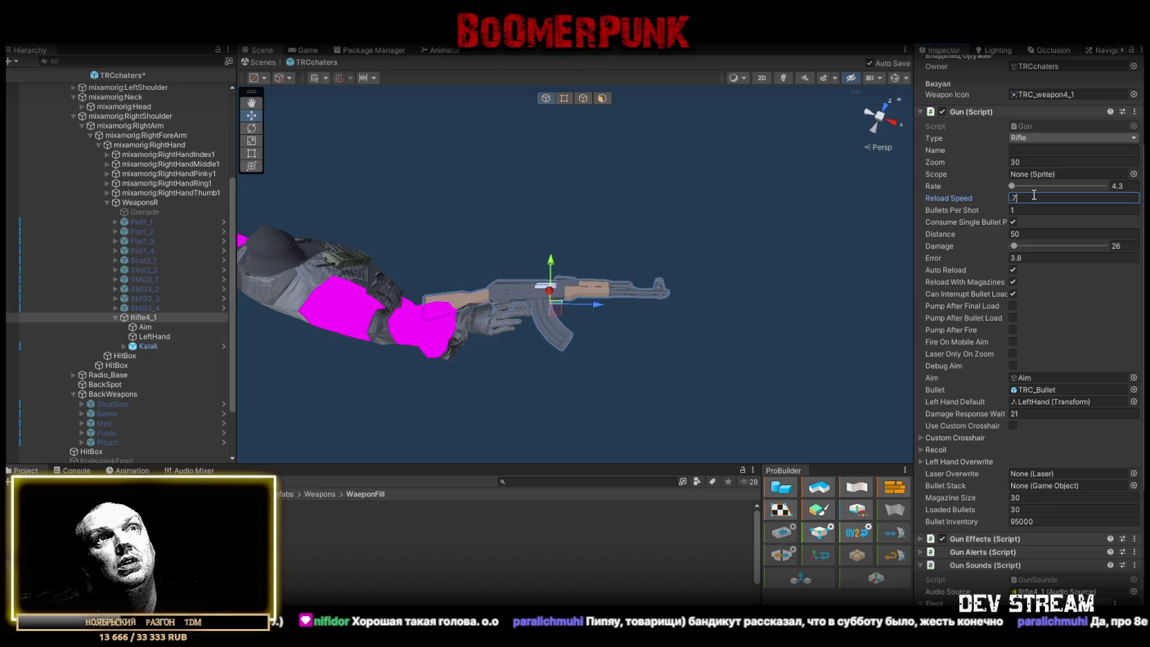
key("BackSpace")
type("6")
key("BackSpace")
type("7")
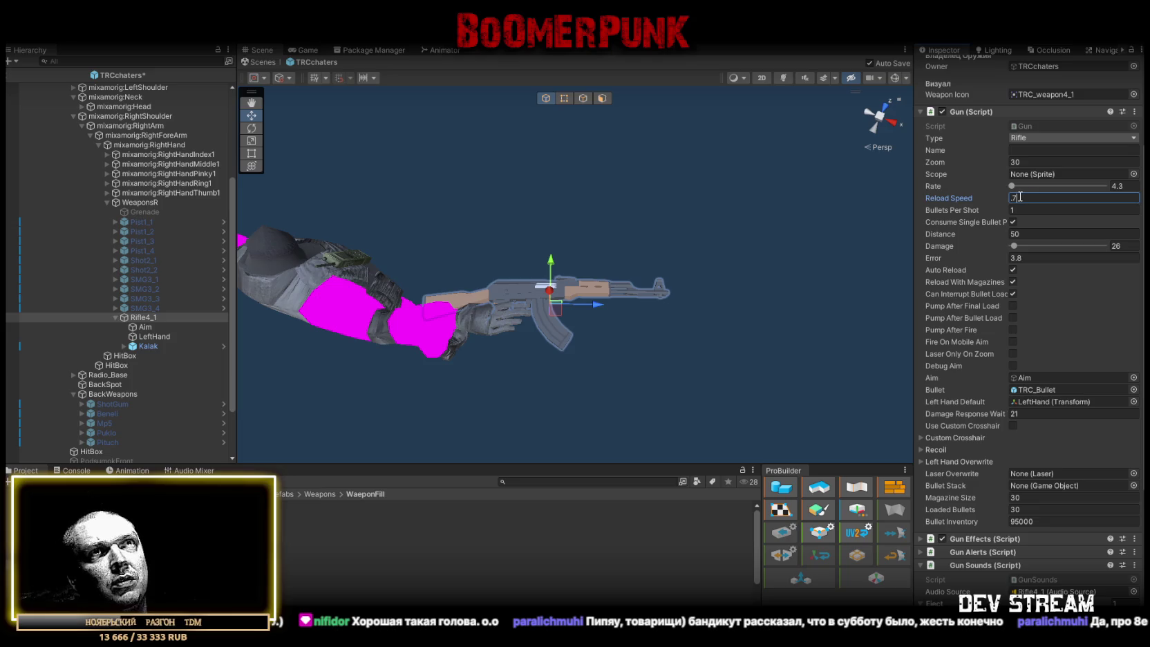
type("64")
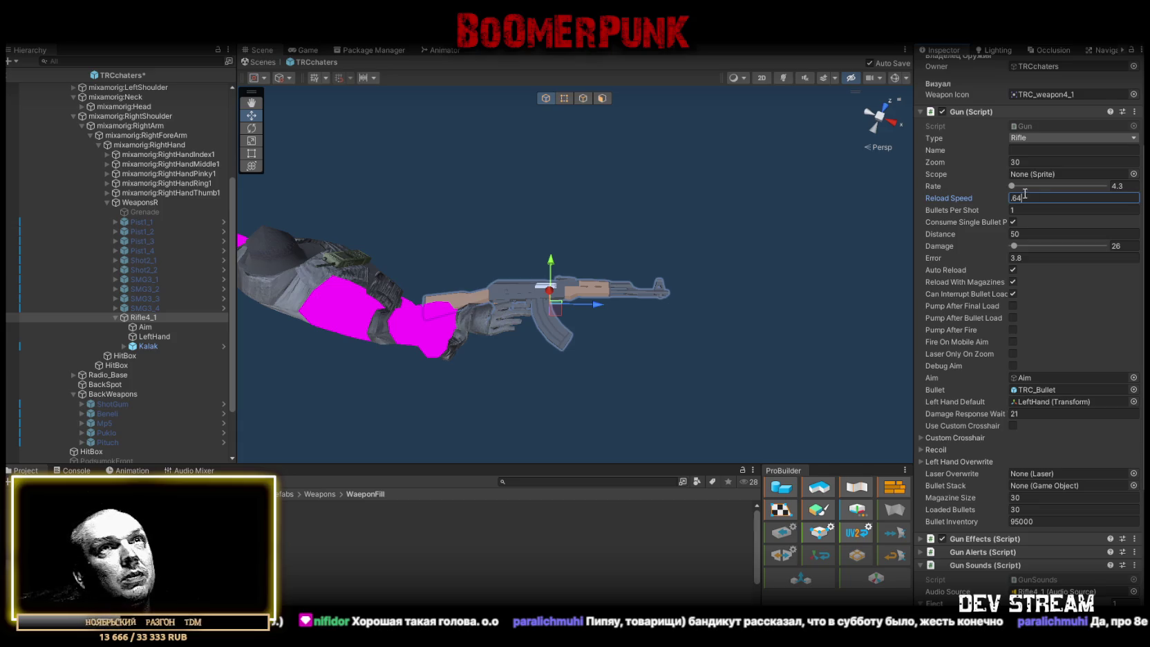
Set Rate to 3.1, Error to 1.8 and Damage Response Wait to 26
left_click(1130, 185)
type("3,1")
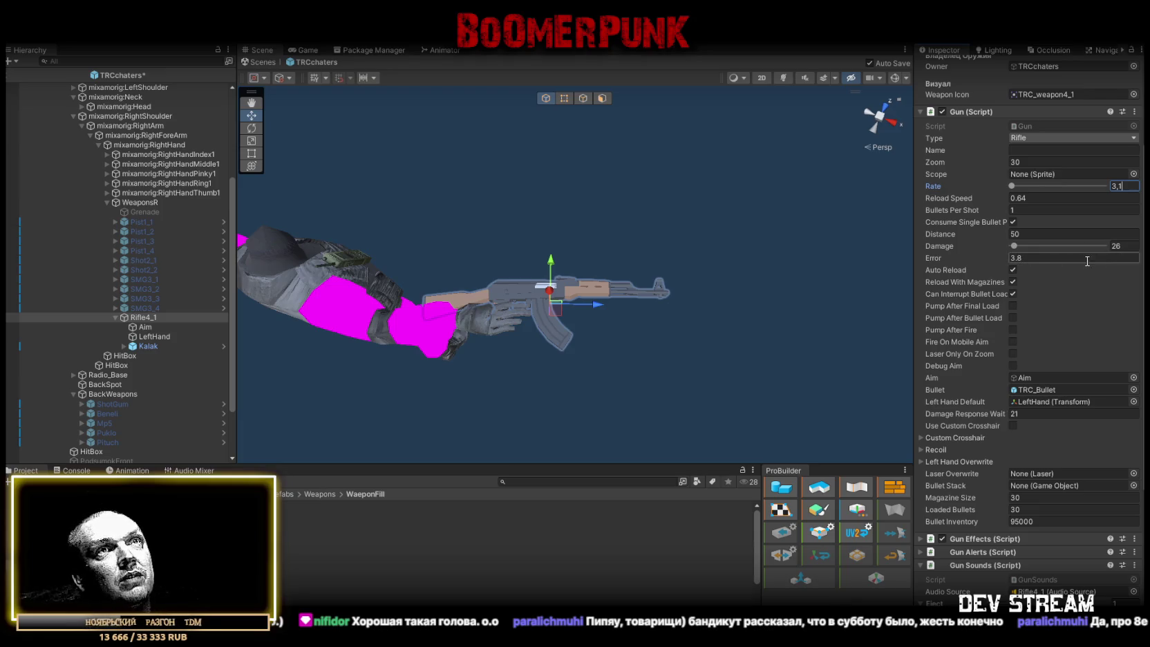
left_click(1034, 256)
type("1.8")
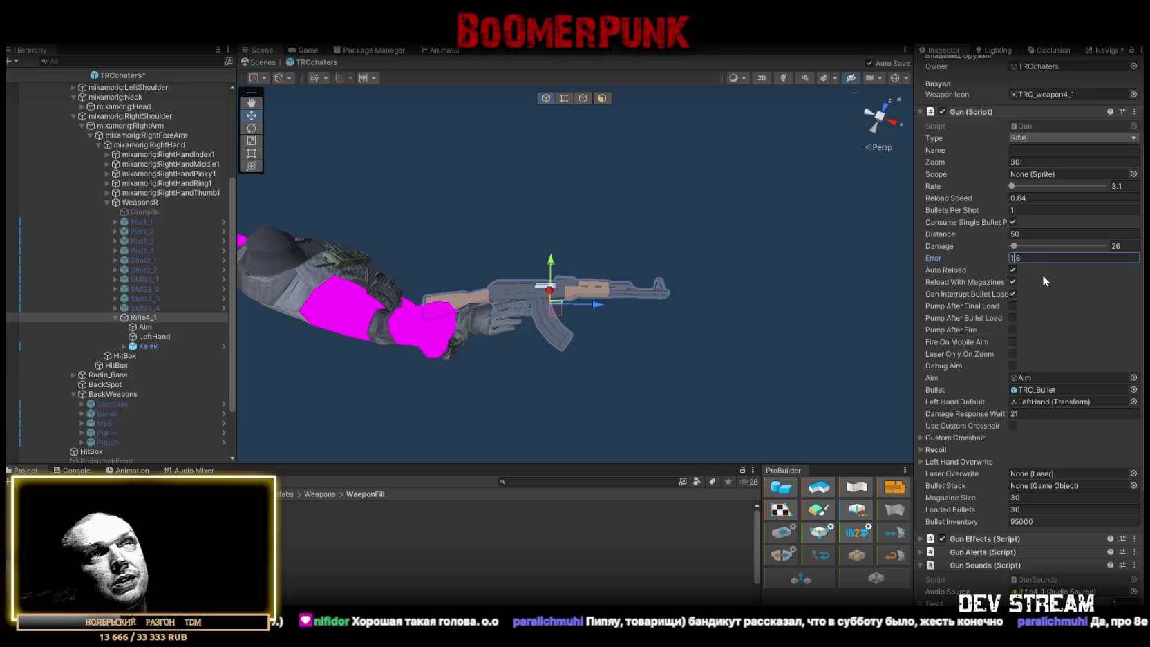
left_click(1030, 413)
type("26")
key("Return")
scroll(1074, 300, "down", 2)
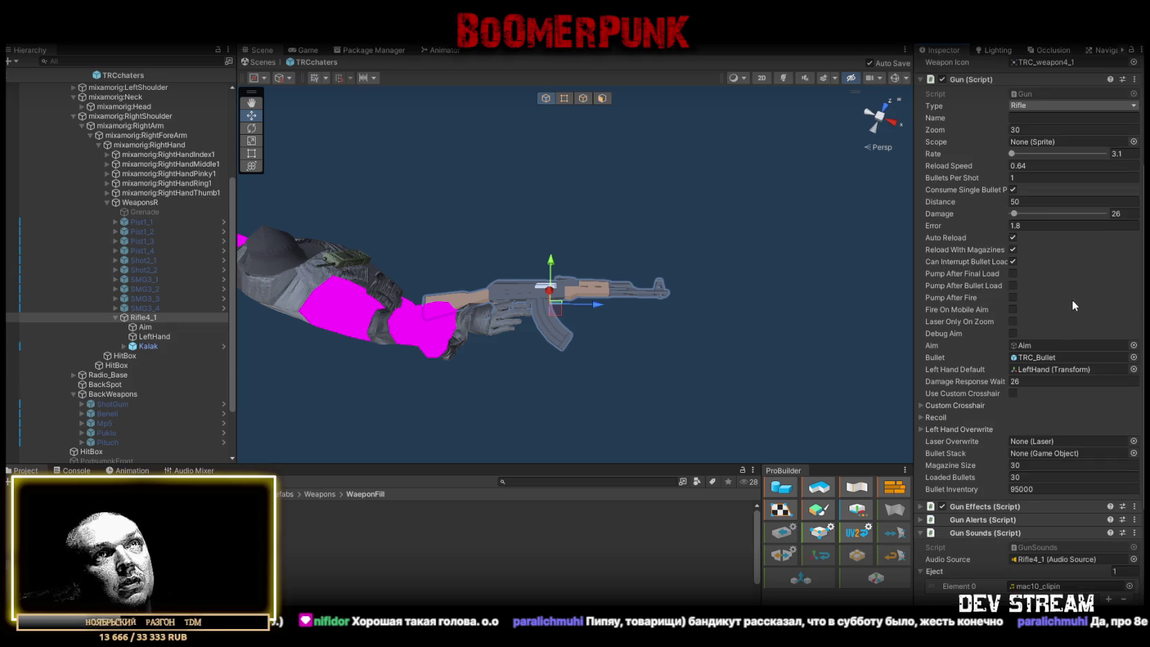
scroll(1072, 299, "up", 3)
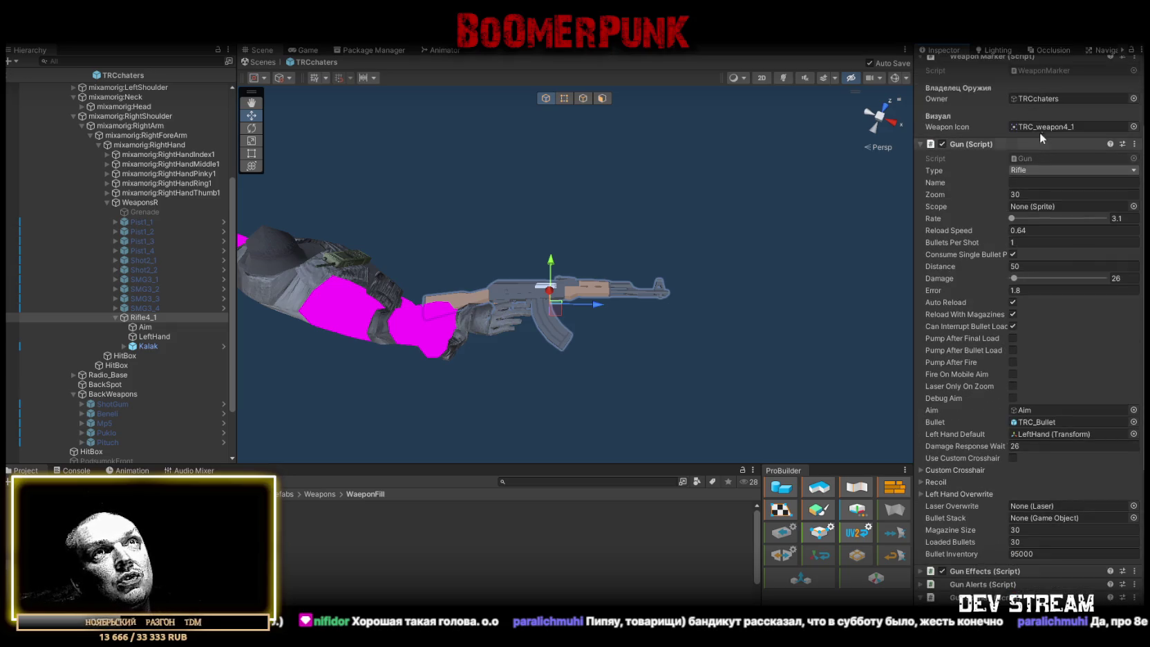
Inspect Rifle4_1's Aim and LeftHand points and its Kalak model
left_click(150, 327)
left_click(153, 337)
left_click(135, 317)
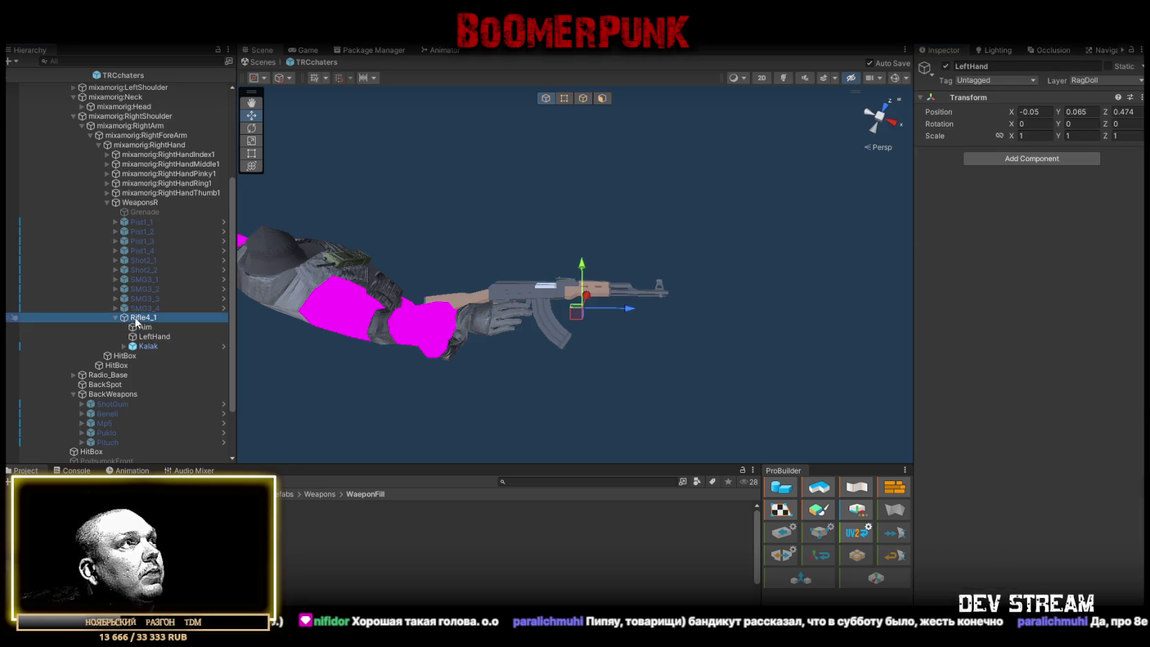
scroll(142, 359, "down", 3)
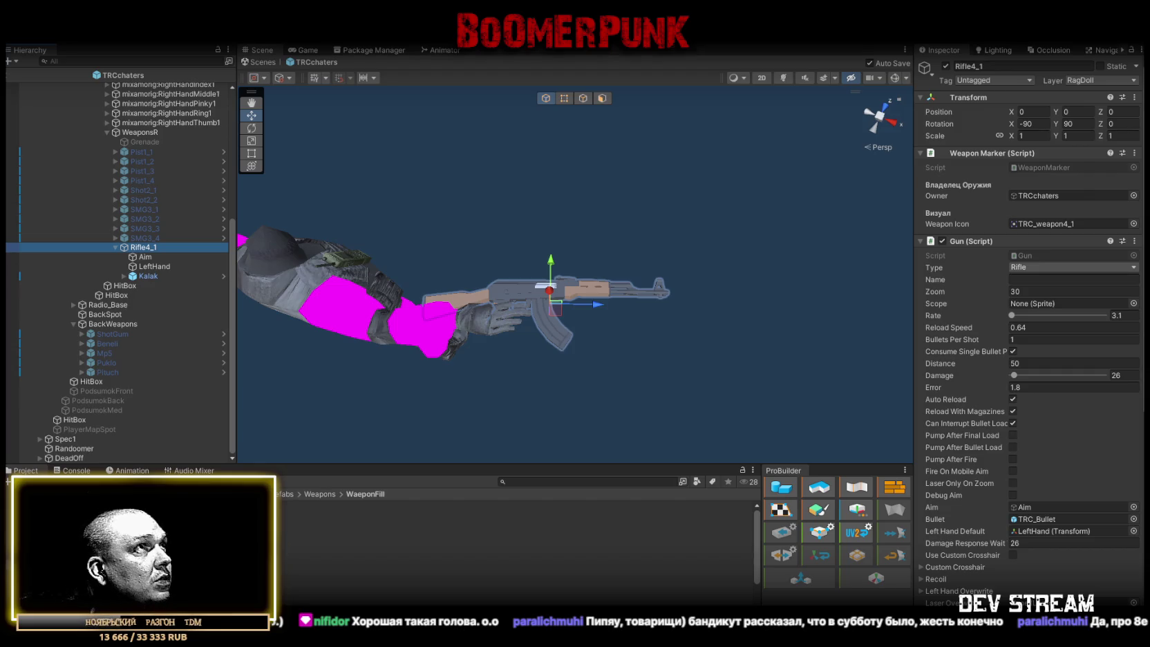
left_click(149, 276)
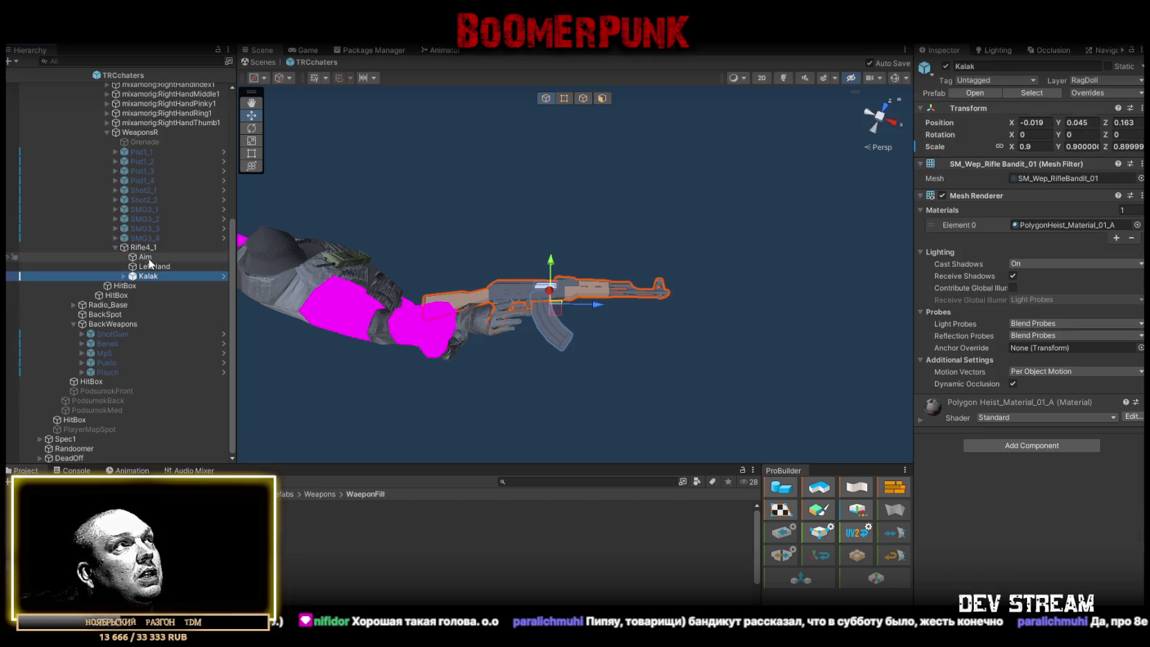
left_click(142, 248)
Place a copy of Kalak under BackWeapons and scale it to 0.9
left_click_drag(311, 563, 110, 328)
mouse_move(483, 228)
left_mouse_down()
mouse_move(569, 175)
mouse_move(611, 190)
left_mouse_up()
left_click(1027, 143)
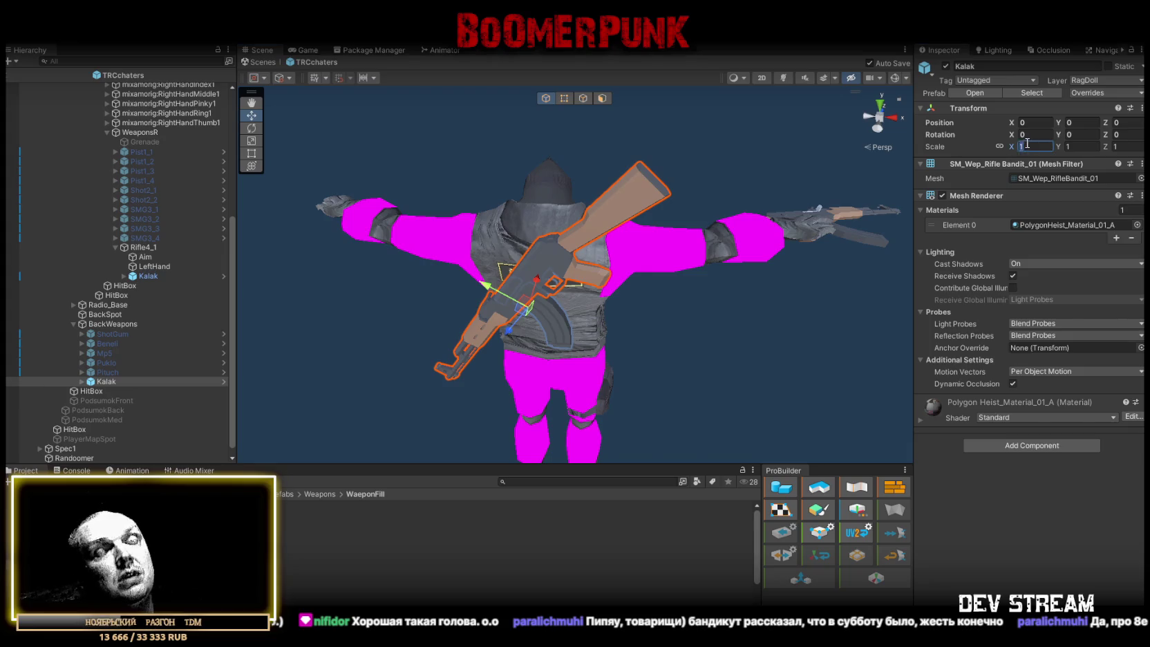
type("0.9")
key("Return")
mouse_move(612, 266)
left_mouse_down()
mouse_move(625, 270)
mouse_move(567, 294)
left_mouse_up()
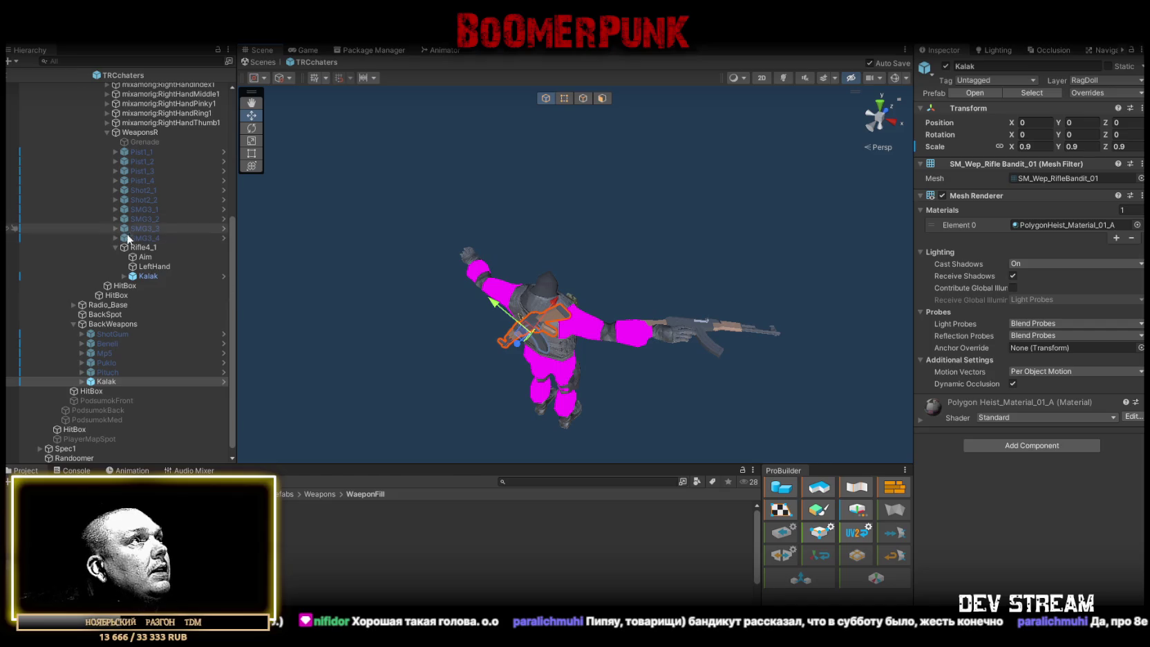
Save Rifle4_1 as a prefab in Weapons, then deactivate it and the back Kalak
left_click(143, 248)
mouse_move(143, 247)
left_mouse_down()
mouse_move(133, 244)
mouse_move(441, 493)
mouse_move(443, 526)
left_mouse_up()
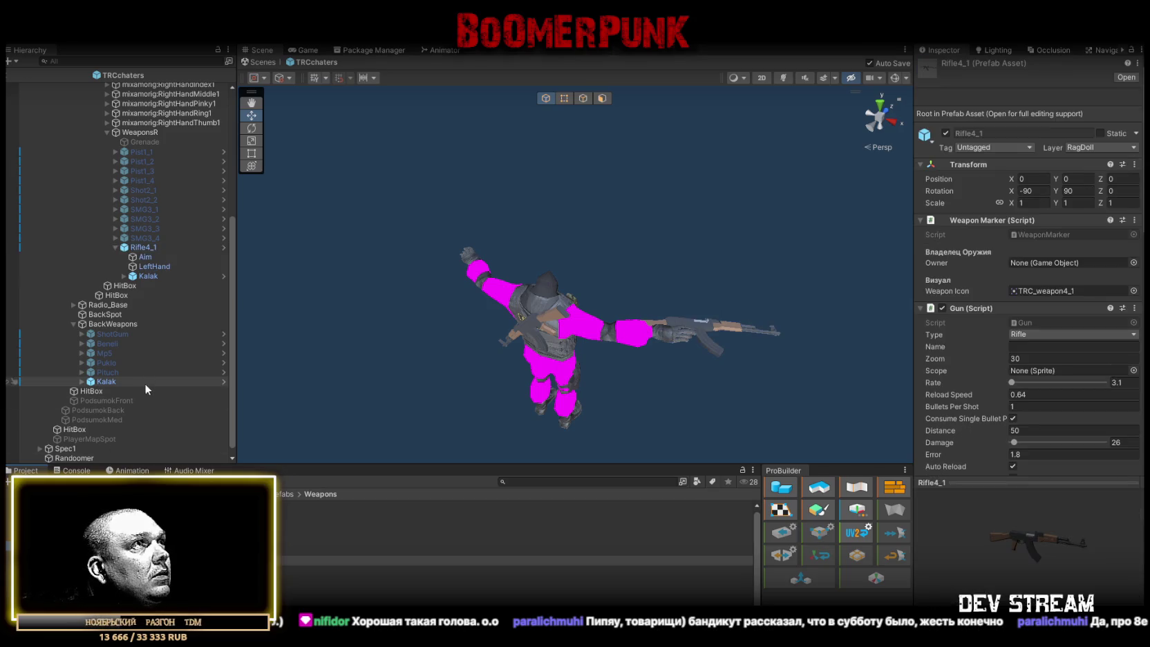
left_click(140, 247)
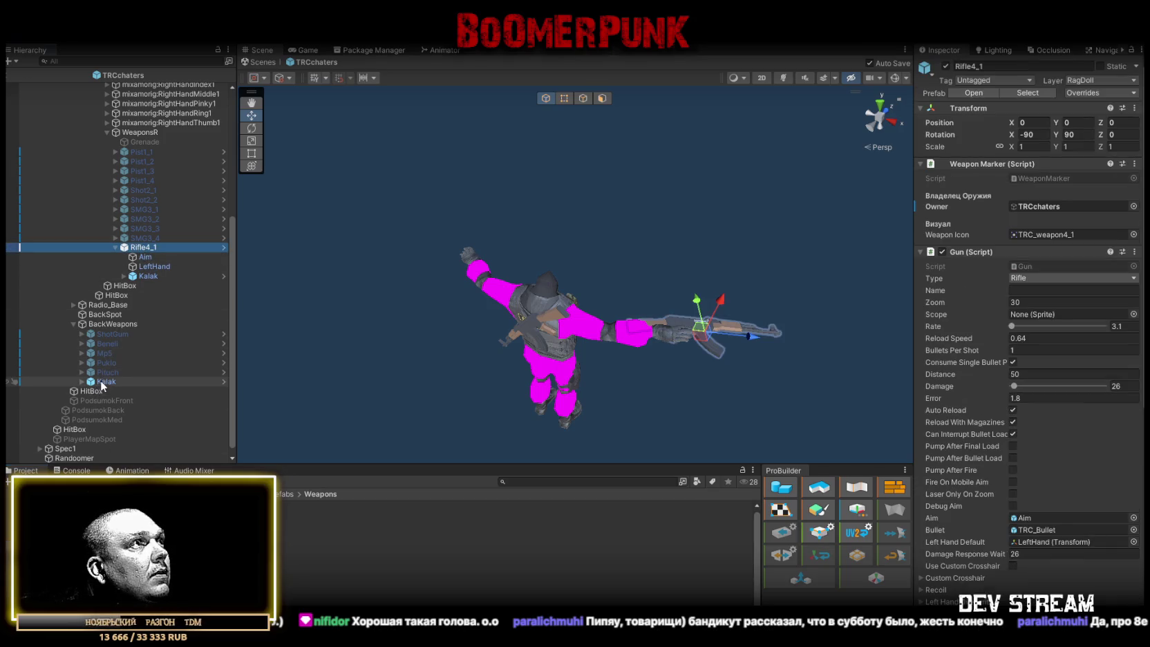
left_click(104, 382, "ctrl")
left_click(946, 65)
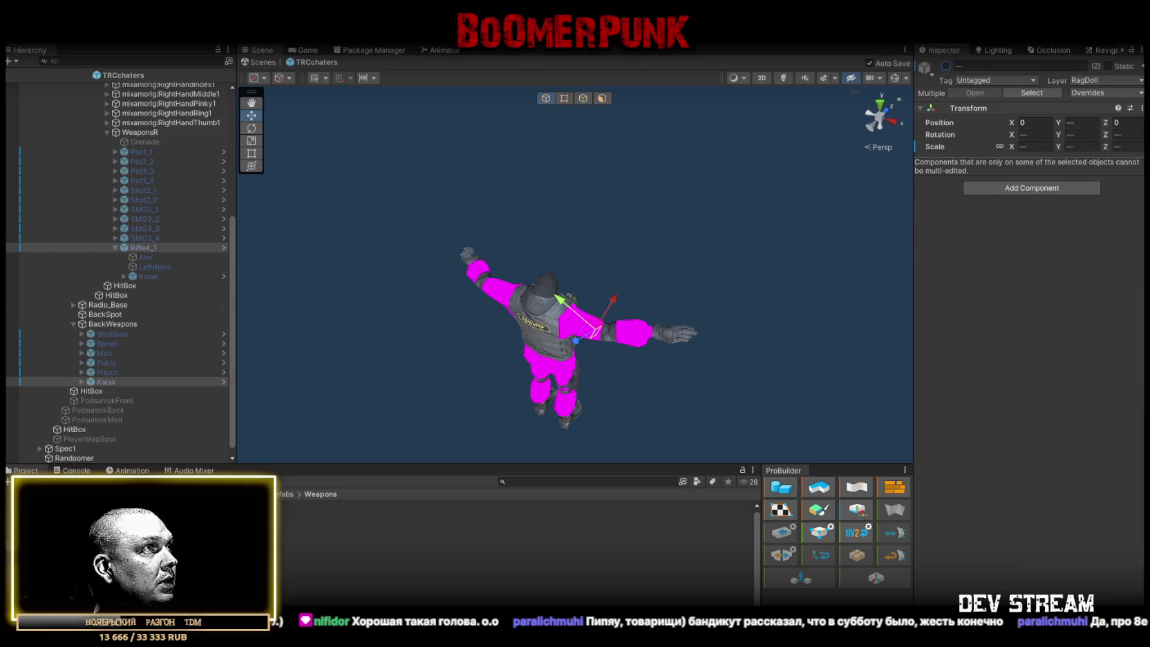
On Randoomer, expand weapon Element 11 and set its Weapon Type to Rifle
left_click(74, 458)
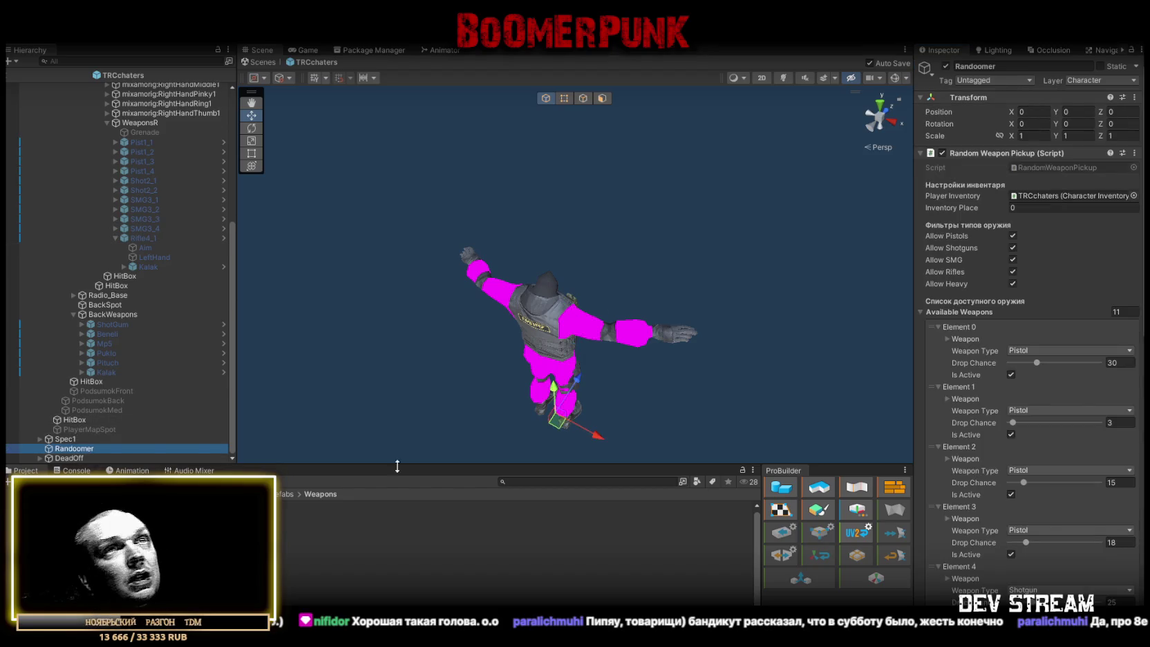
scroll(1036, 449, "down", 5)
scroll(1036, 445, "down", 8)
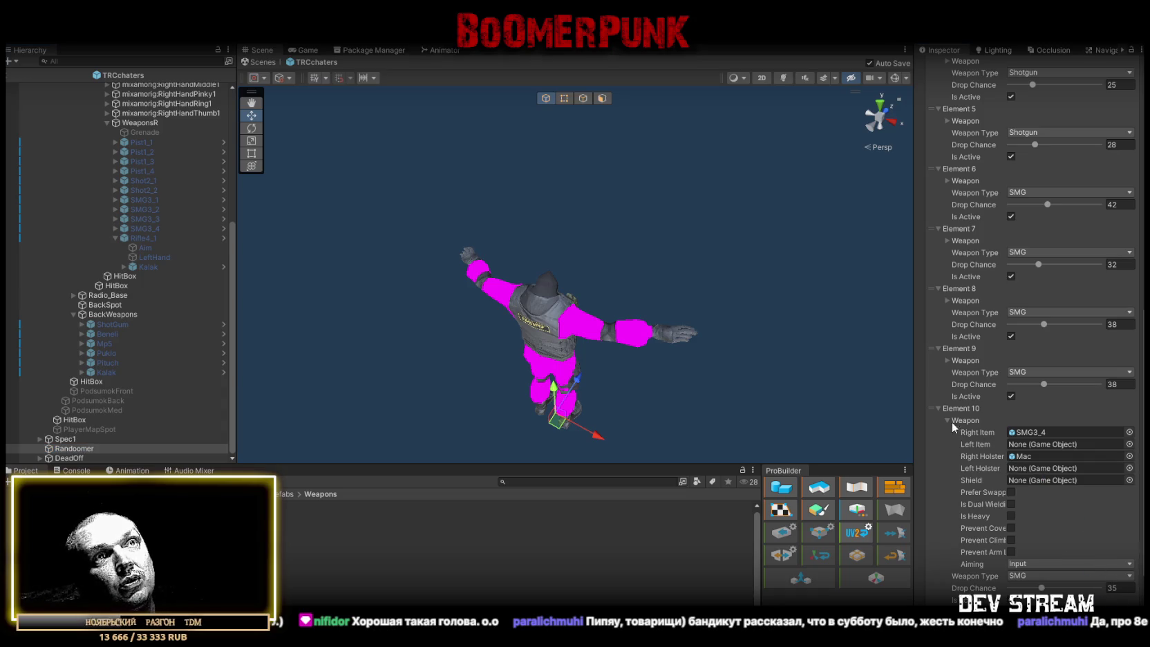
left_click(962, 423)
left_click(943, 510)
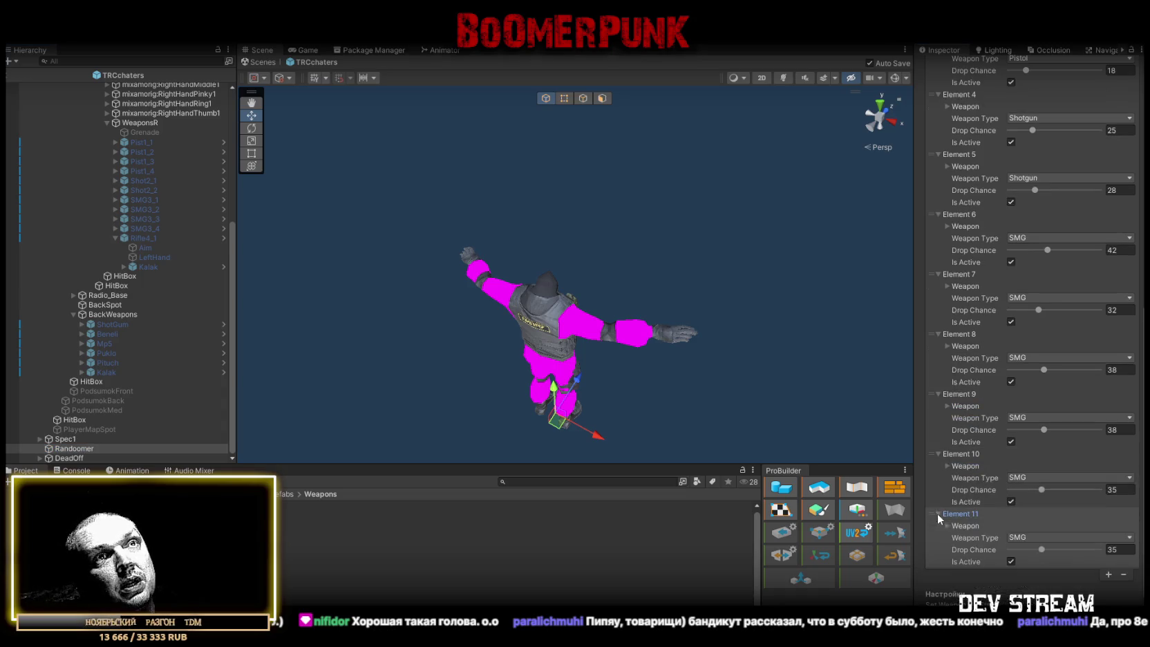
scroll(1010, 517, "down", 2)
left_click(1027, 489)
left_click(1037, 546)
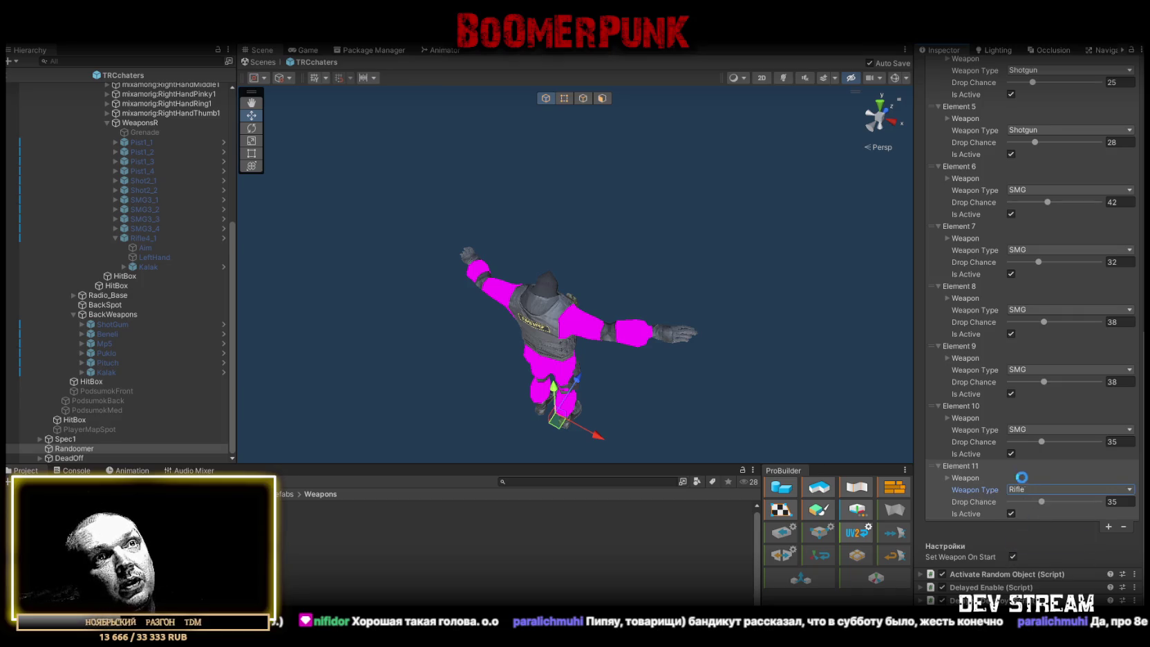
Assign Rifle4_1 as Right Item, Kalak as Right Holster, and drop chance 48
left_click(951, 479)
scroll(1062, 479, "down", 4)
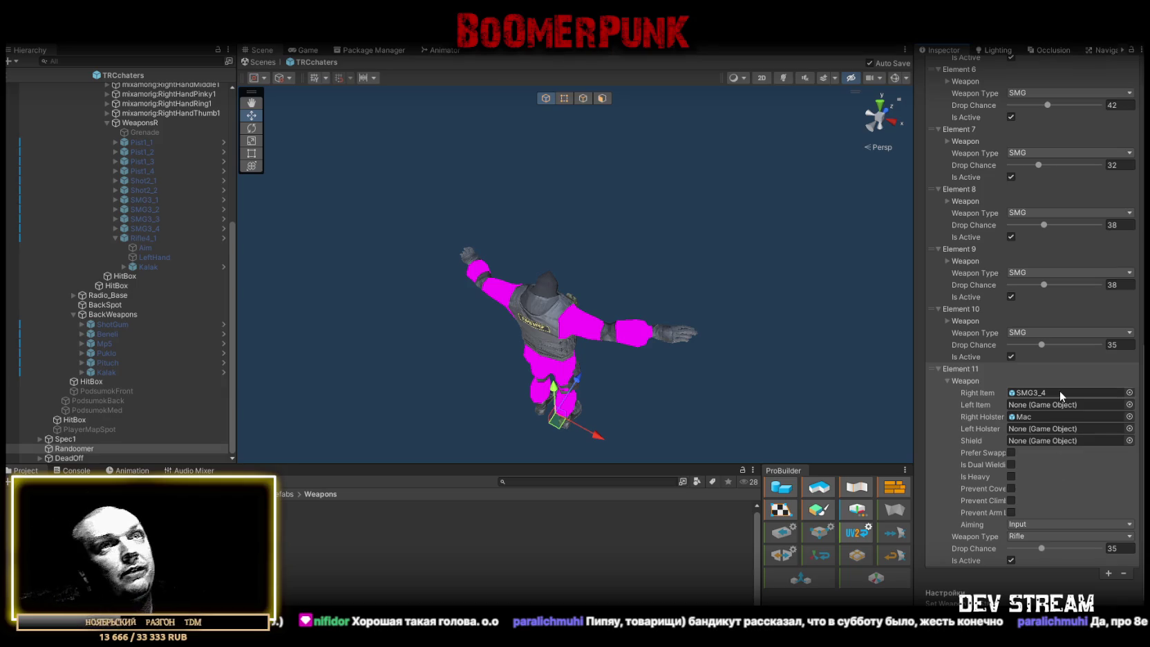
mouse_move(154, 238)
left_mouse_down()
mouse_move(1119, 431)
mouse_move(1053, 398)
left_mouse_up()
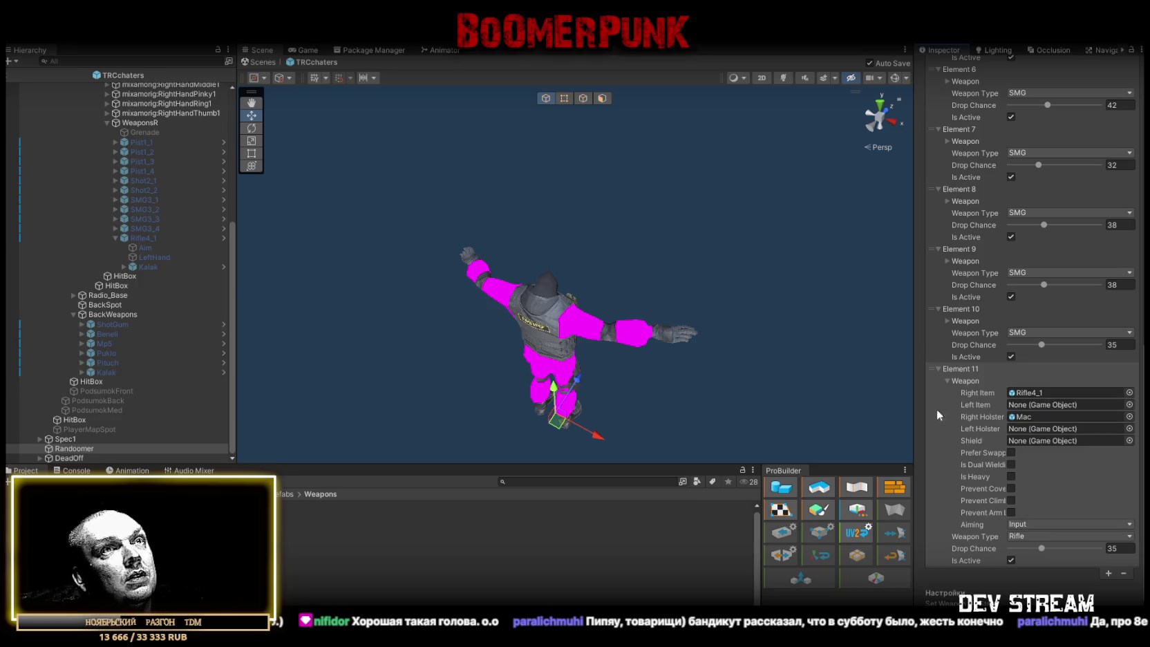
left_click_drag(570, 392, 1040, 418)
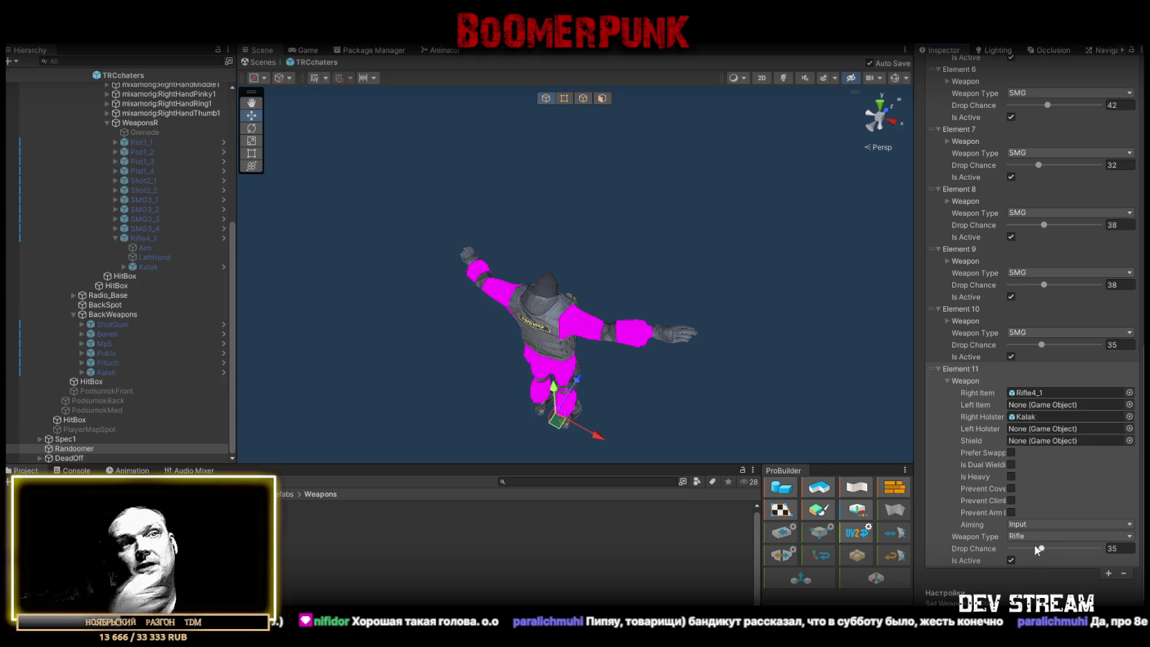
left_click(1130, 548)
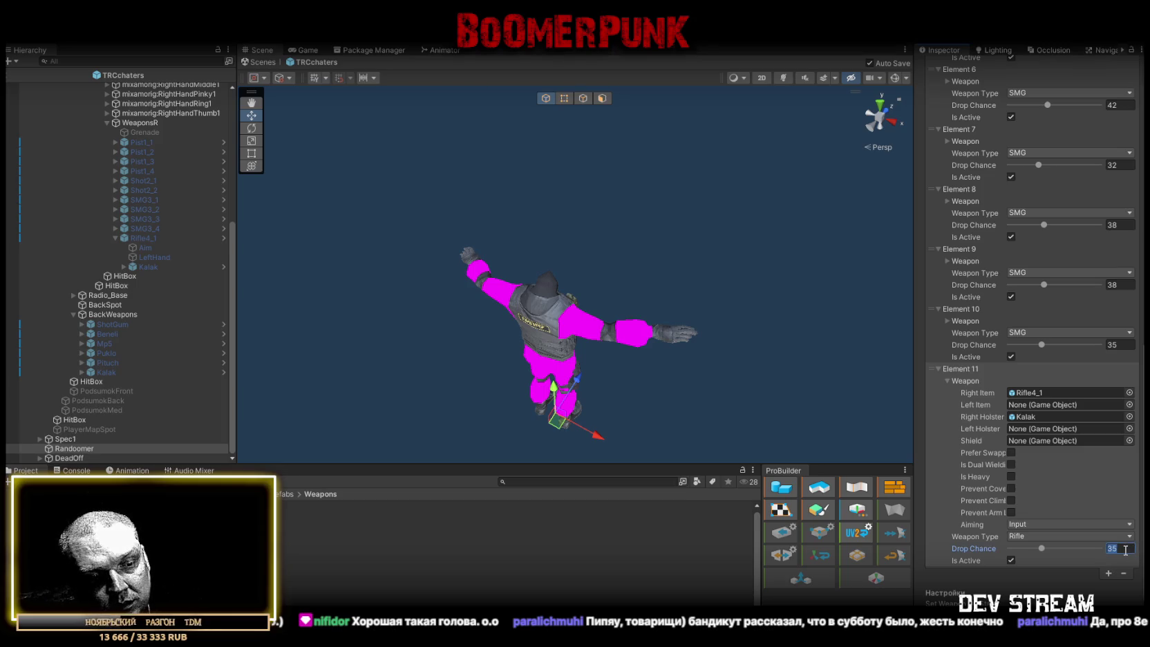
type("48")
mouse_move(867, 427)
left_mouse_down()
mouse_move(716, 352)
mouse_move(712, 374)
mouse_move(752, 362)
mouse_move(762, 371)
left_mouse_up()
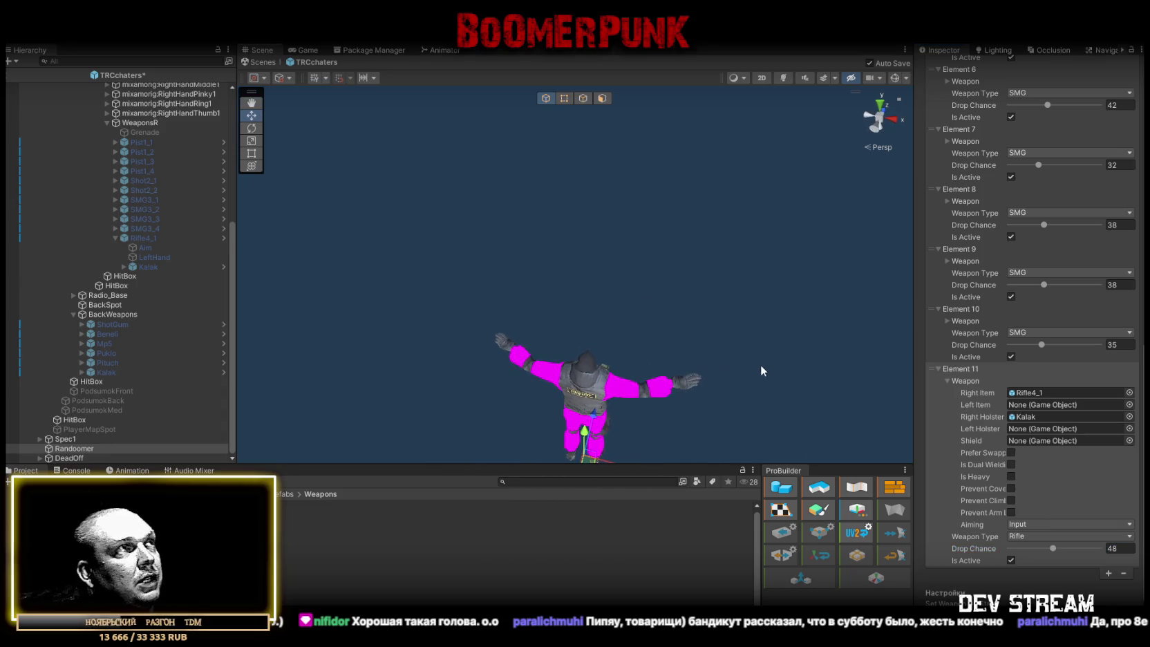
left_click_drag(711, 364, 687, 335)
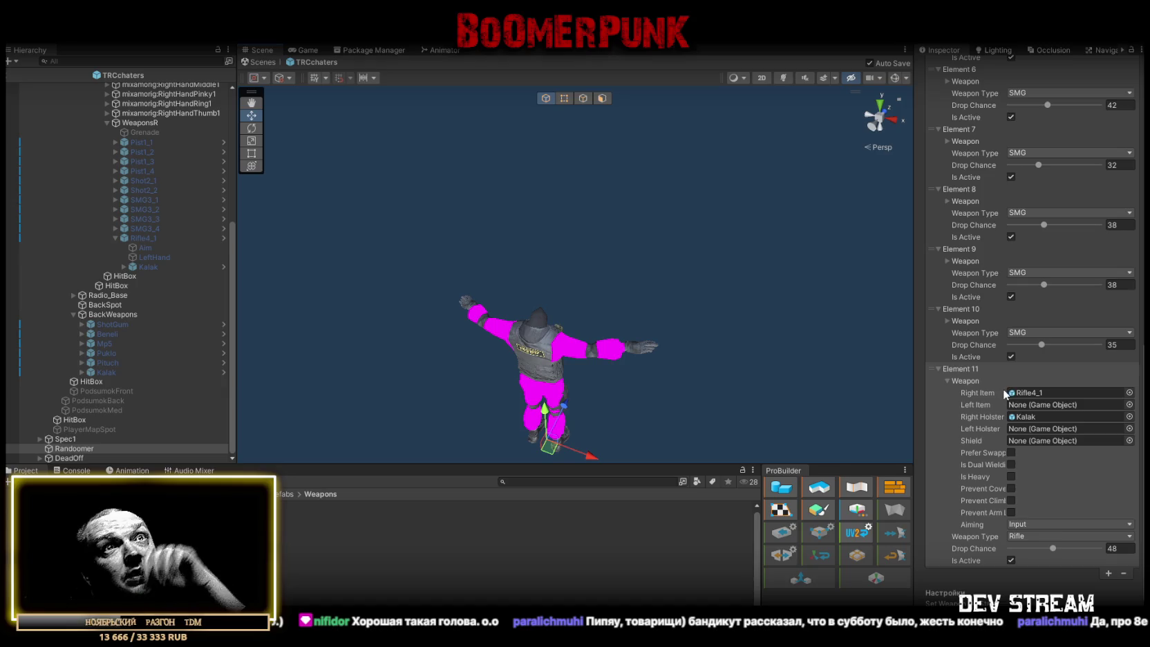
mouse_move(594, 231)
left_mouse_down()
mouse_move(611, 226)
mouse_move(603, 238)
left_mouse_up()
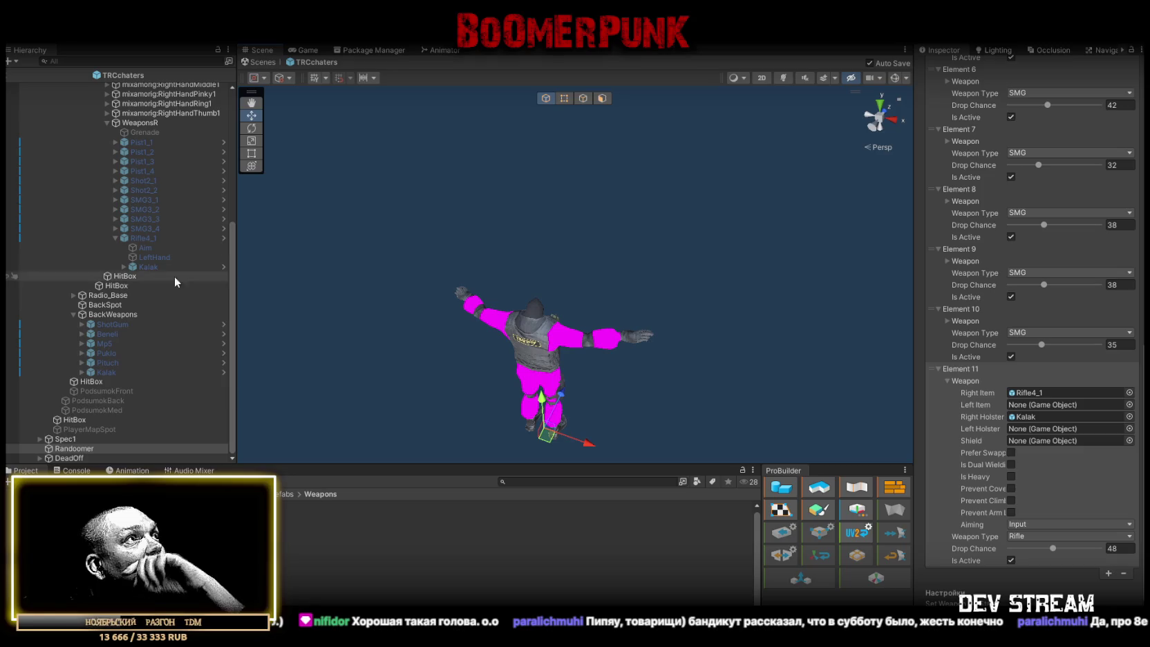
scroll(99, 253, "up", 2)
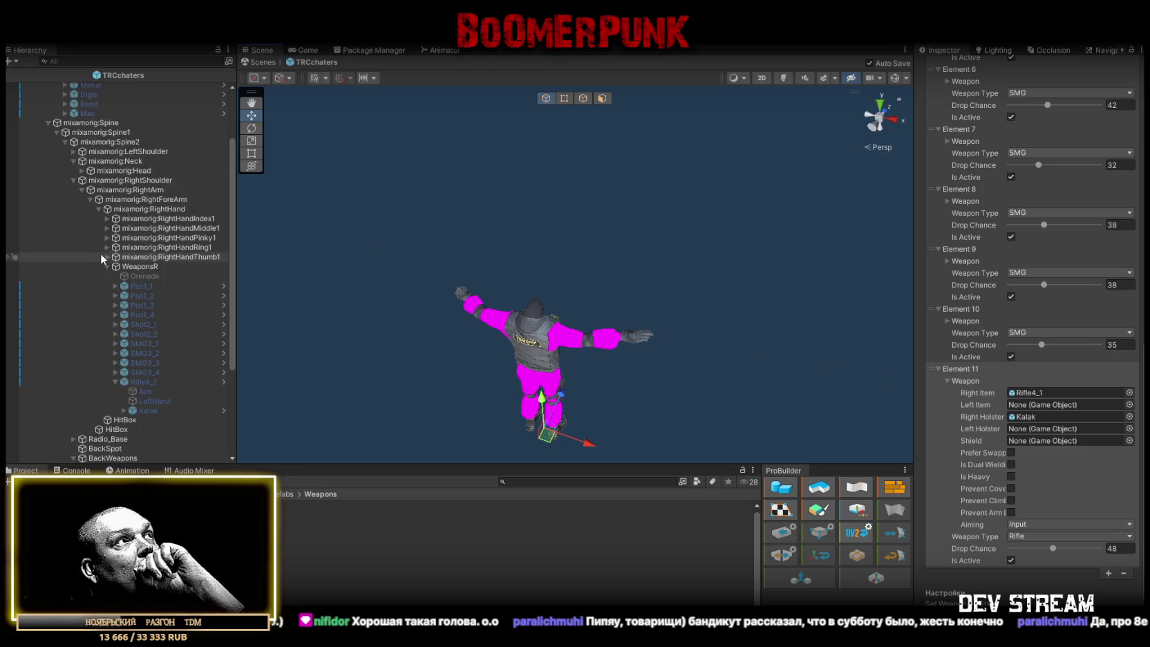
Duplicate Rifle4_1 into three copies and unpack them from the prefab
scroll(147, 253, "up", 3)
left_click(147, 310)
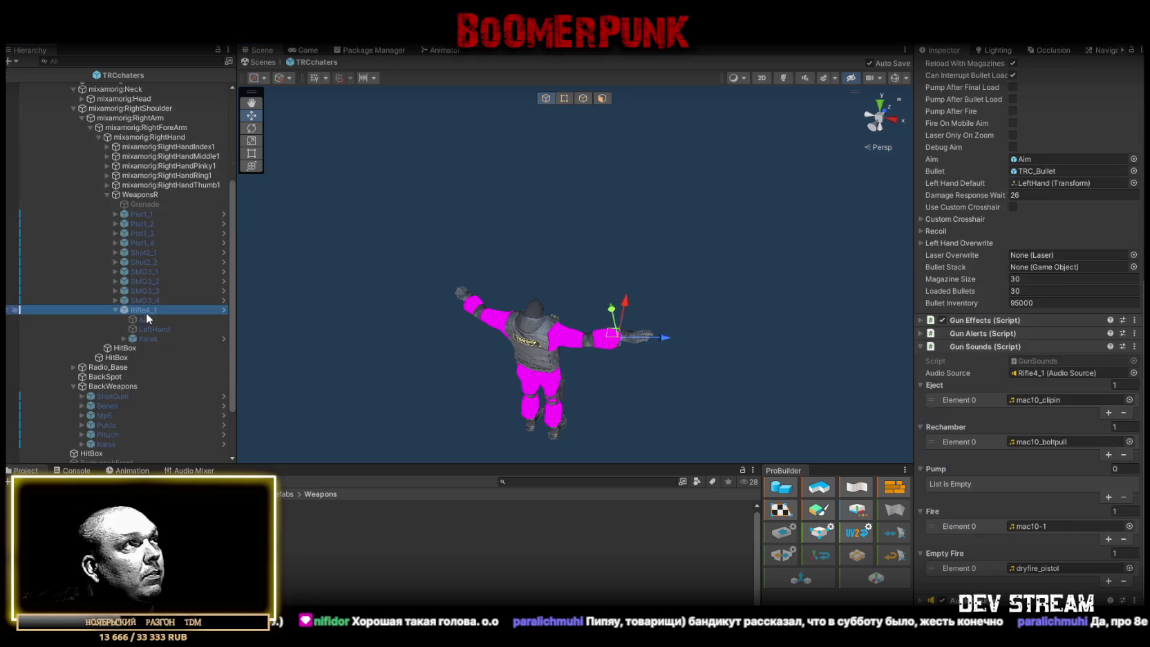
key("ctrl+d")
key("ctrl+d")
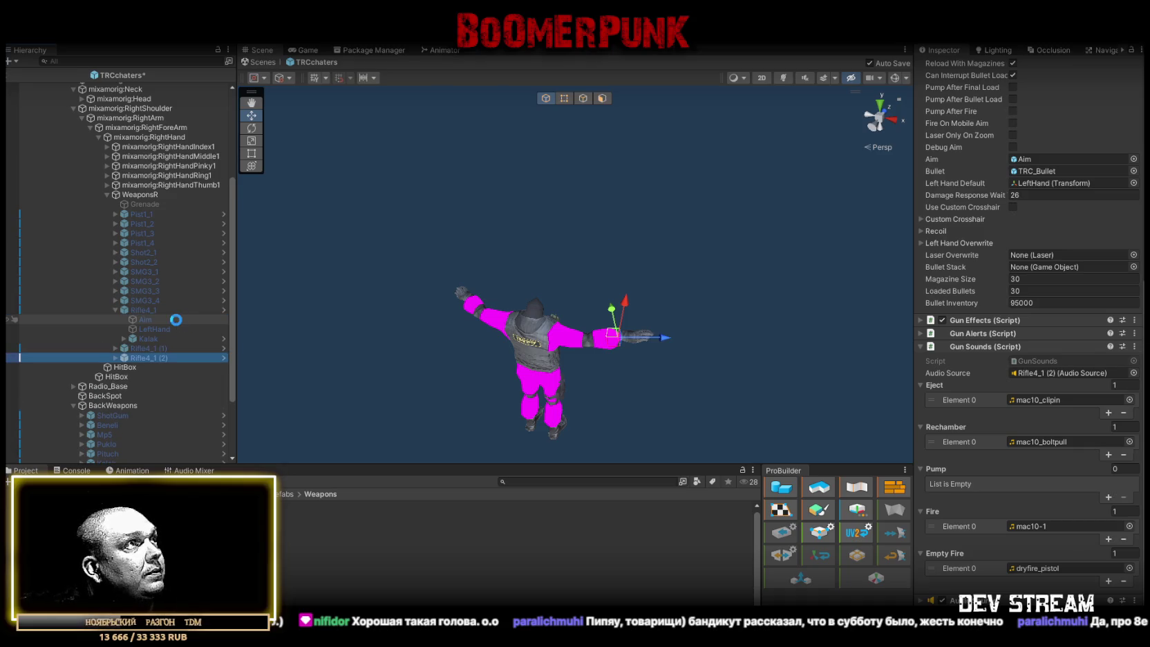
left_click(146, 349, "ctrl")
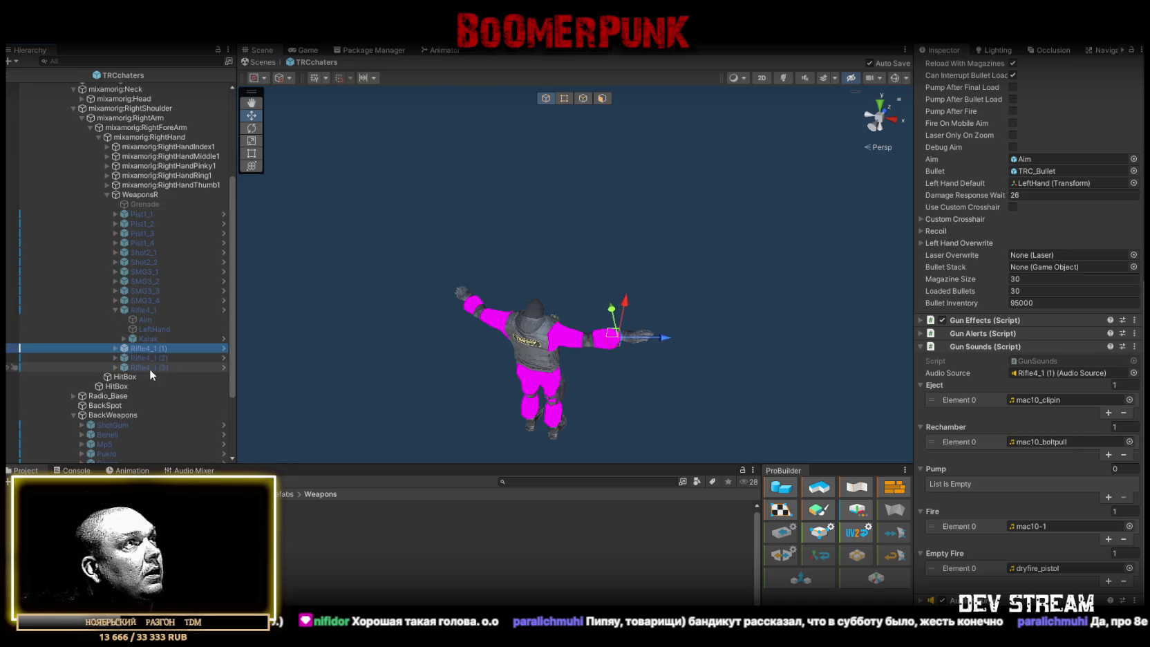
left_click(153, 364, "shift")
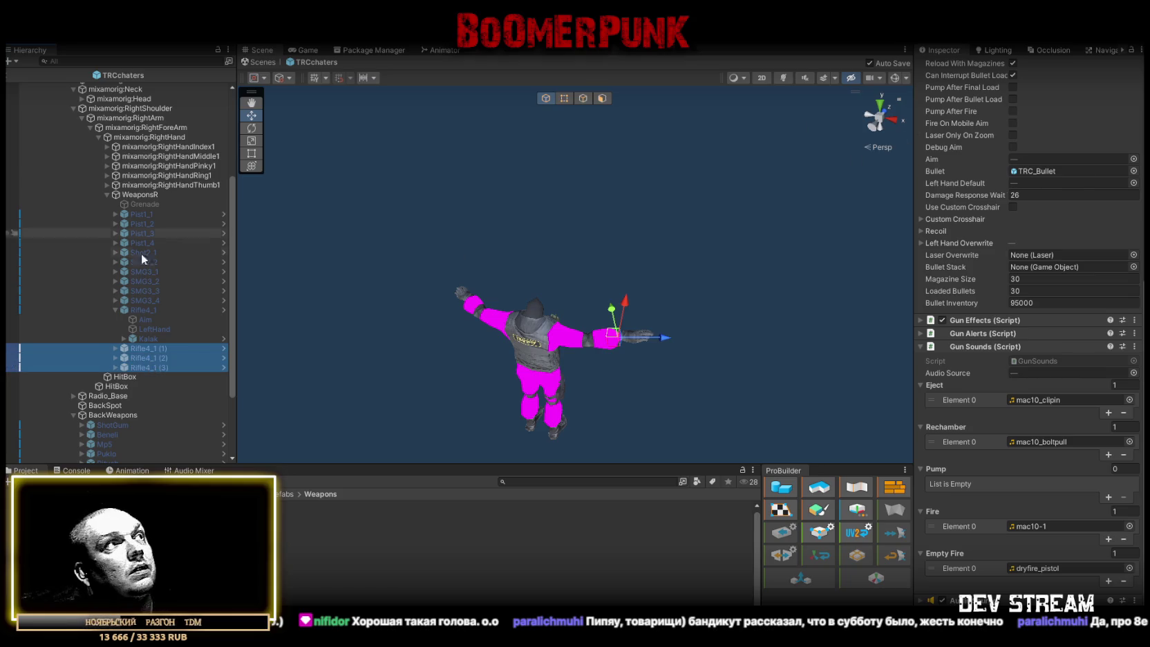
right_click(134, 349)
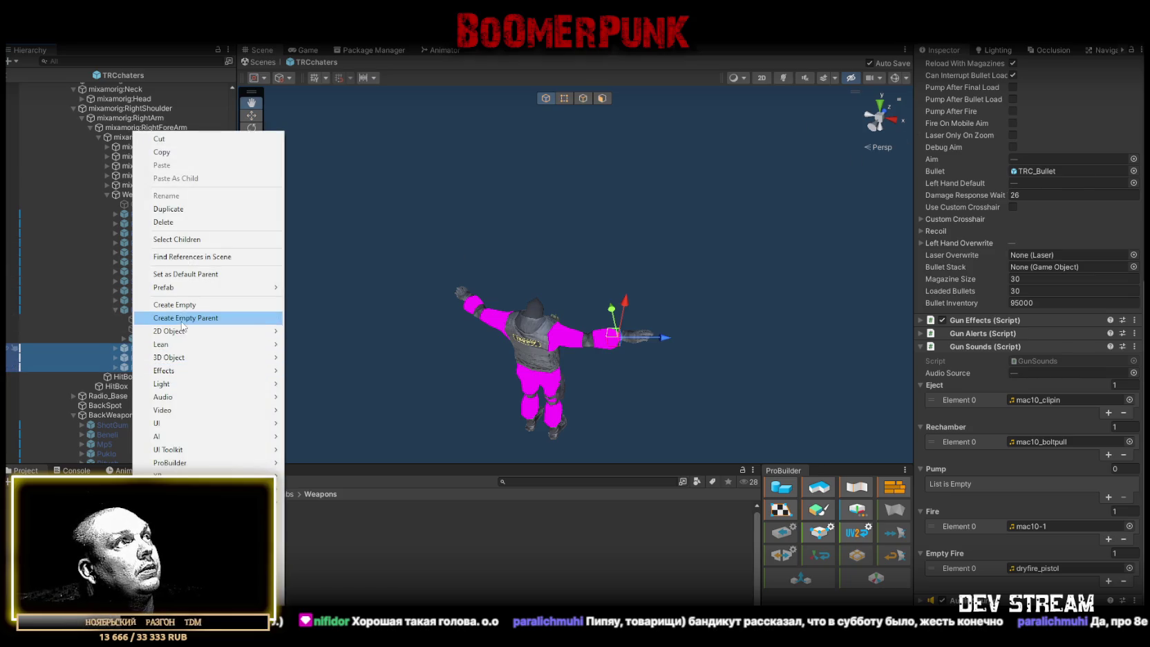
mouse_move(183, 290)
left_click(325, 303)
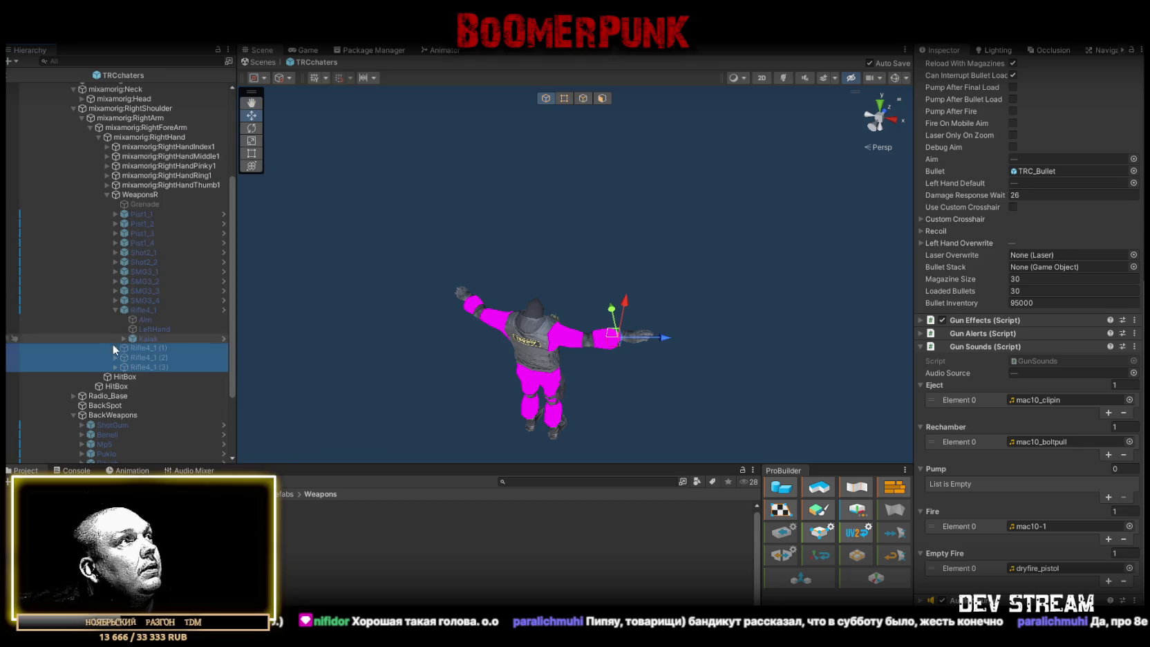
Activate the first copy and rename it Rifle4_2
left_click(144, 347)
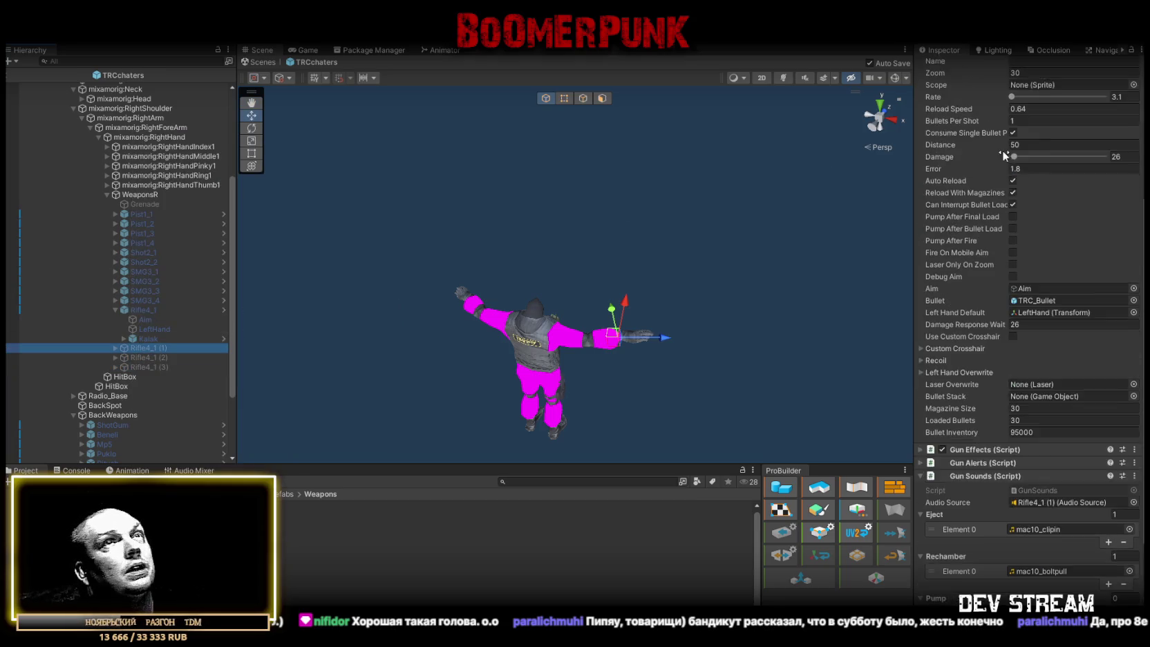
left_click(945, 65)
left_click(153, 347)
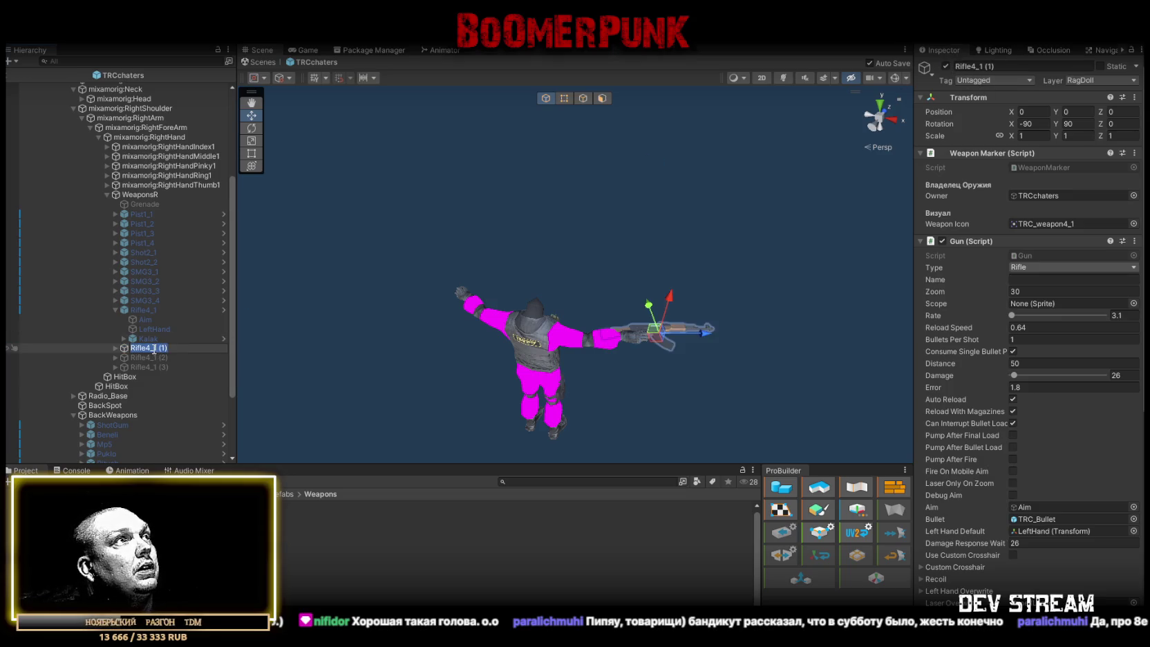
type("2")
left_click(147, 339)
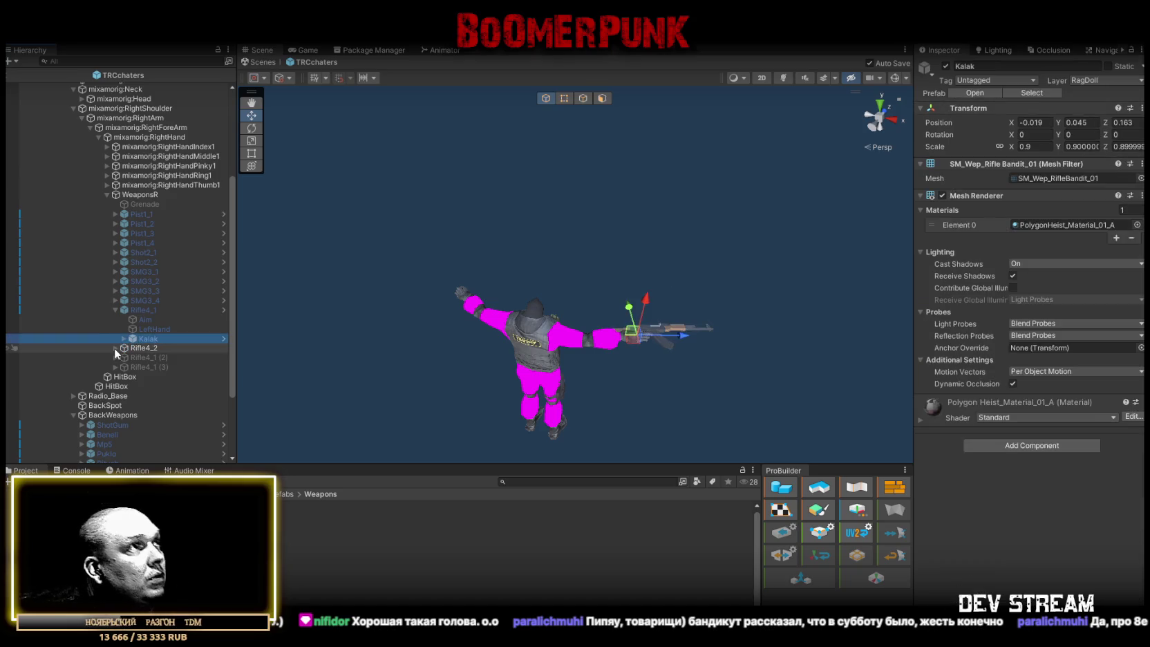
left_click(115, 347)
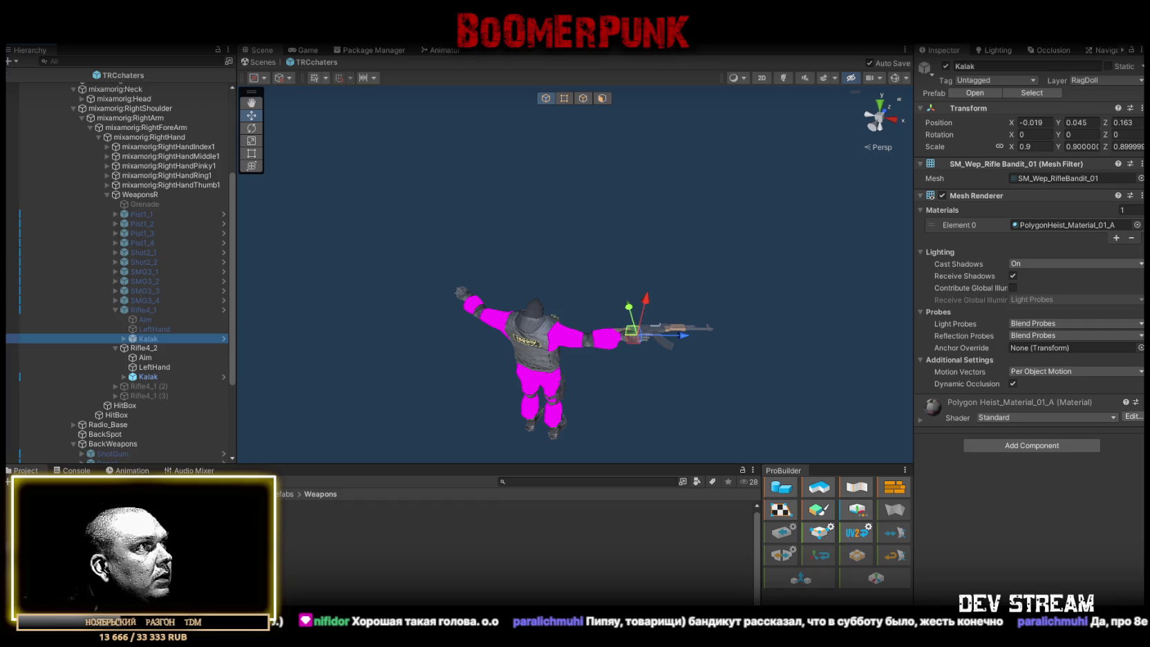
left_click(103, 525)
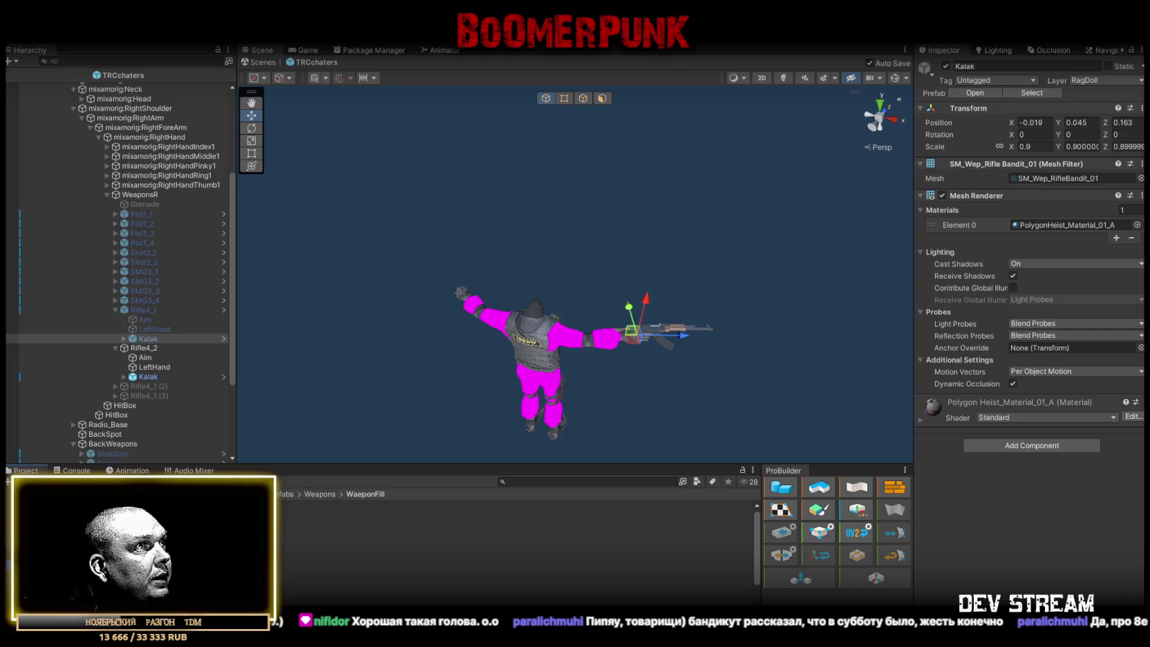
Replace Rifle4_2's Kalak model with the Foma rifle from WaeponFill
mouse_move(207, 540)
left_mouse_down()
mouse_move(154, 323)
mouse_move(148, 376)
left_mouse_up()
left_click_drag(594, 311, 616, 393)
key("f")
left_click_drag(156, 395, 149, 354)
left_click(150, 371)
key("Delete")
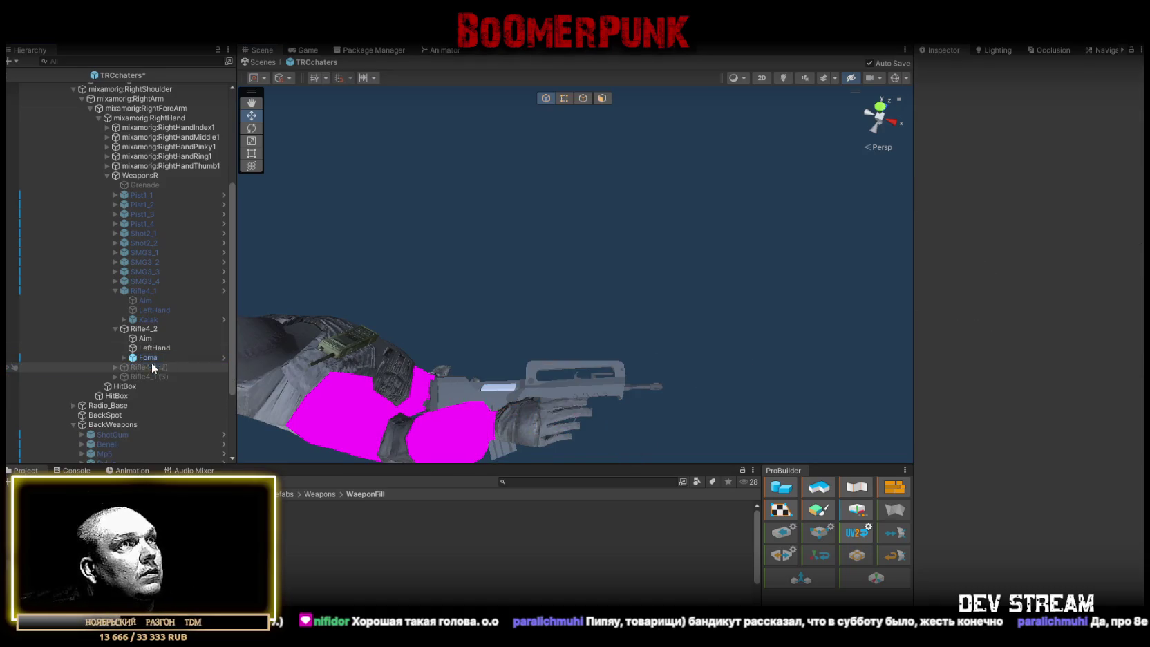
left_click(149, 358)
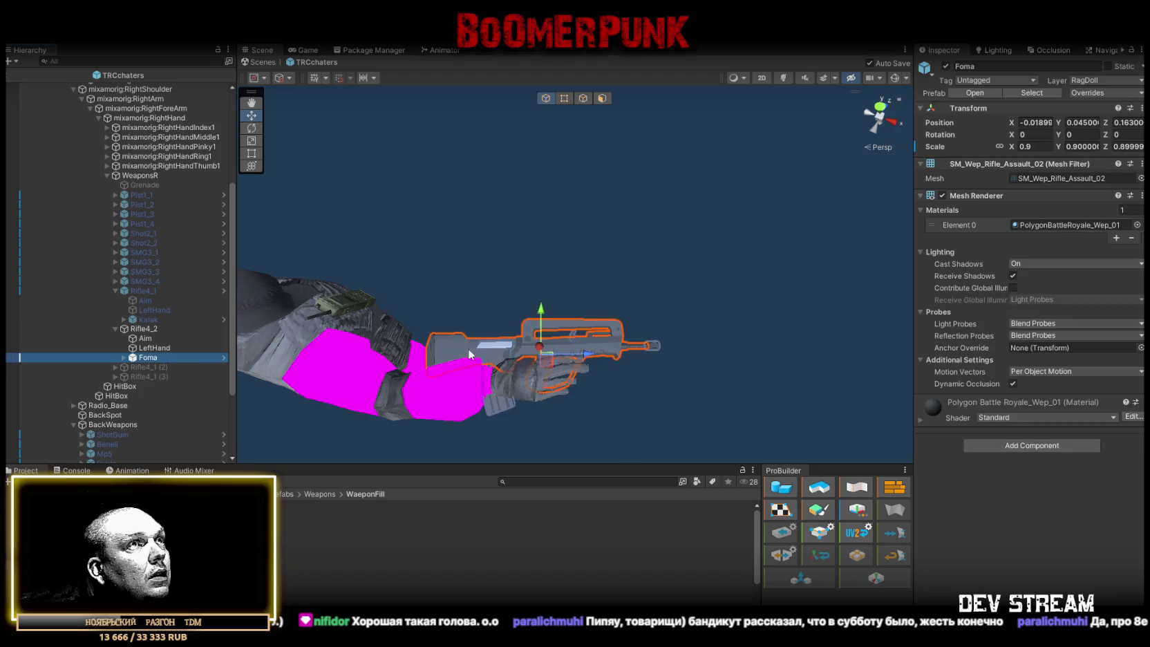
key("f")
left_click_drag(535, 384, 535, 367)
Move Rifle4_2's Aim point forward to the Foma muzzle, Z 0.515
left_click(146, 338)
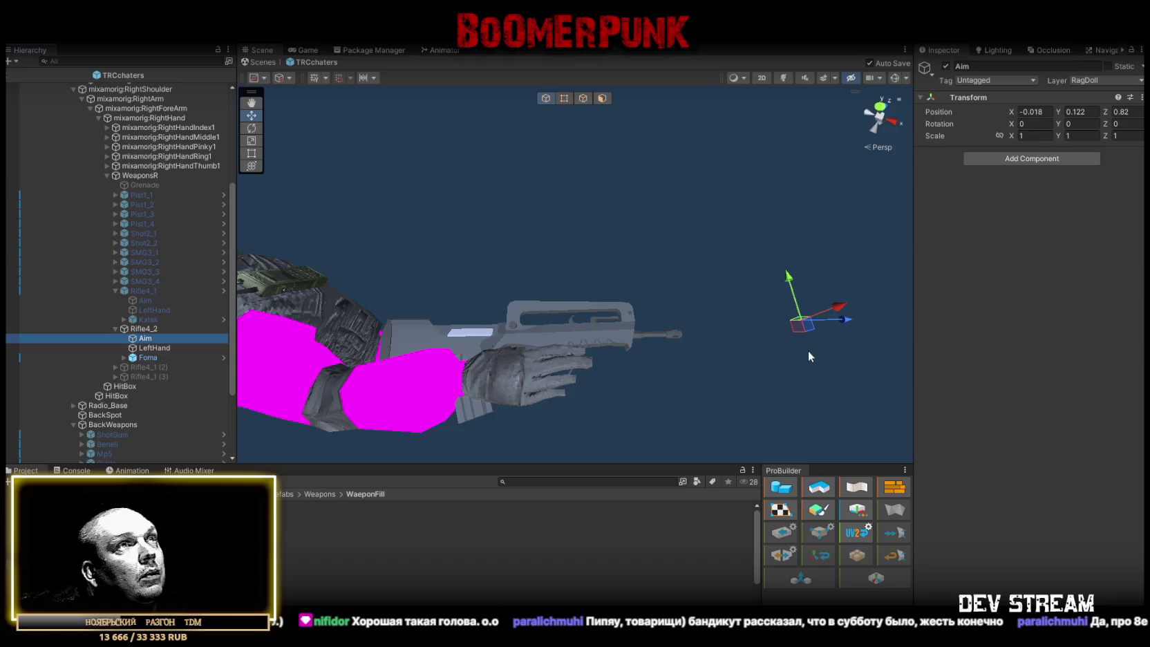
mouse_move(800, 330)
left_mouse_down()
mouse_move(692, 335)
mouse_move(664, 352)
mouse_move(531, 226)
mouse_move(552, 231)
mouse_move(661, 345)
mouse_move(724, 377)
left_mouse_up()
scroll(723, 378, "down", 5)
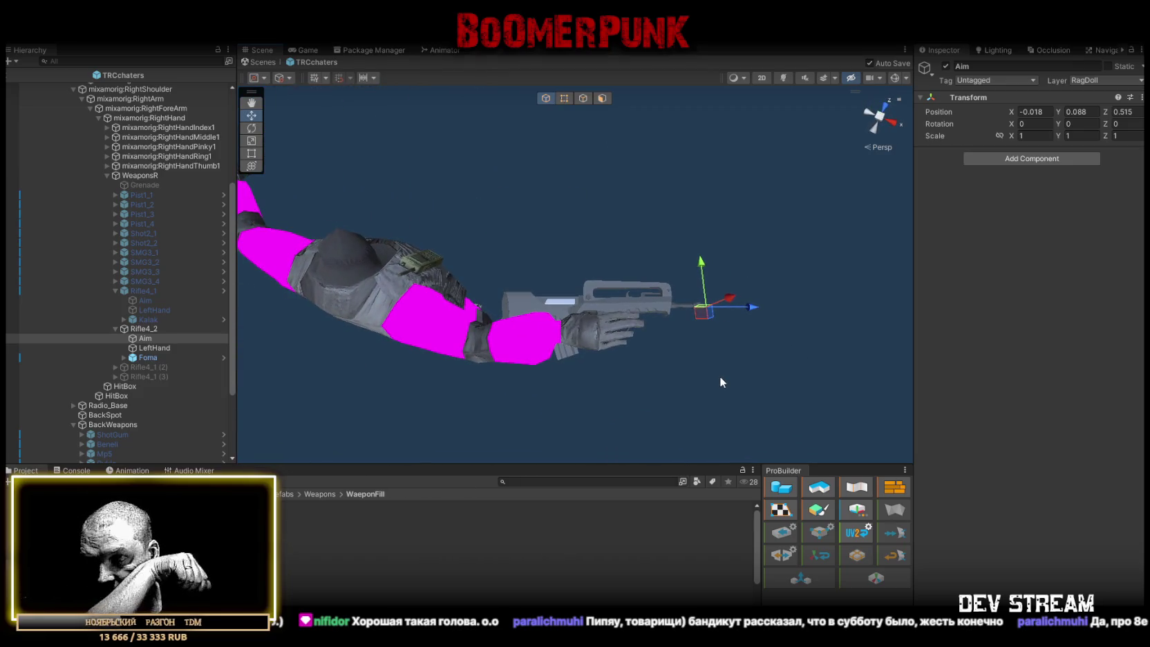
left_click(153, 328)
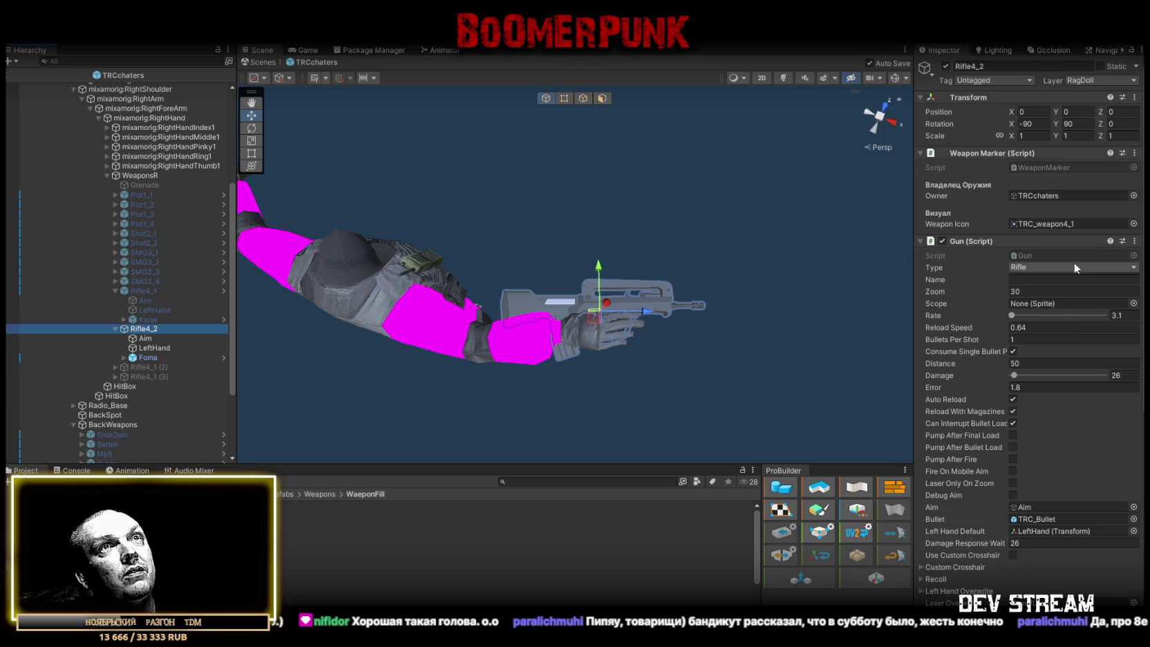
Assign the TRC_weapon4_2 sprite as Rifle4_2's Weapon Icon in Weapon Marker
left_click(1133, 223)
left_click(1033, 461)
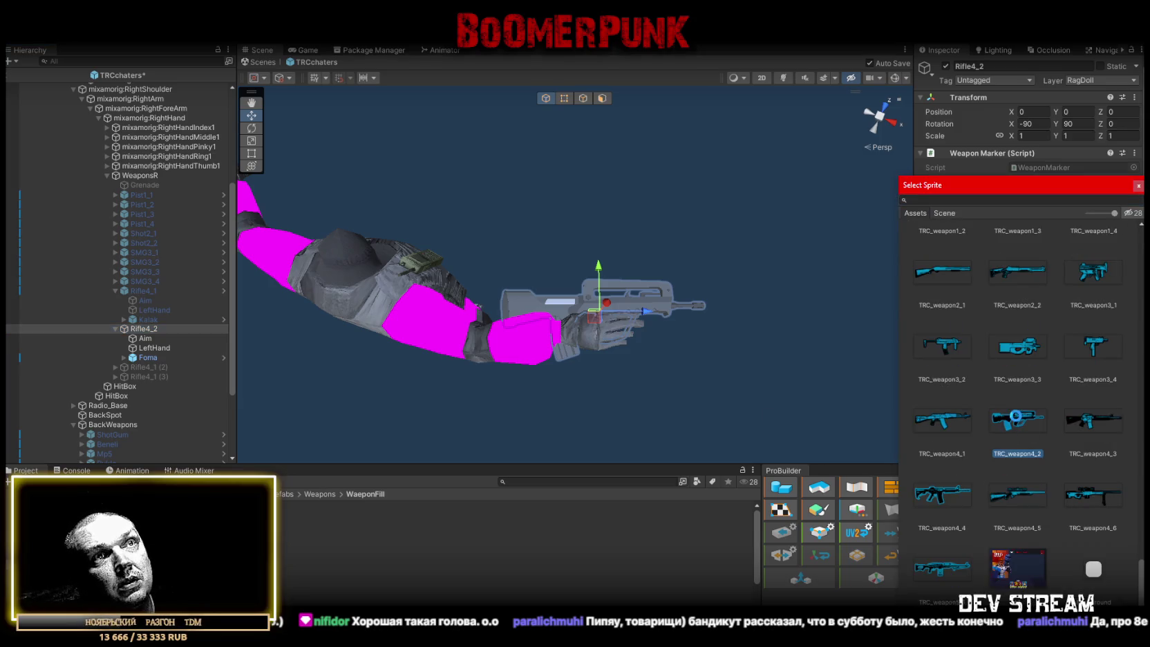
double_click(1015, 415)
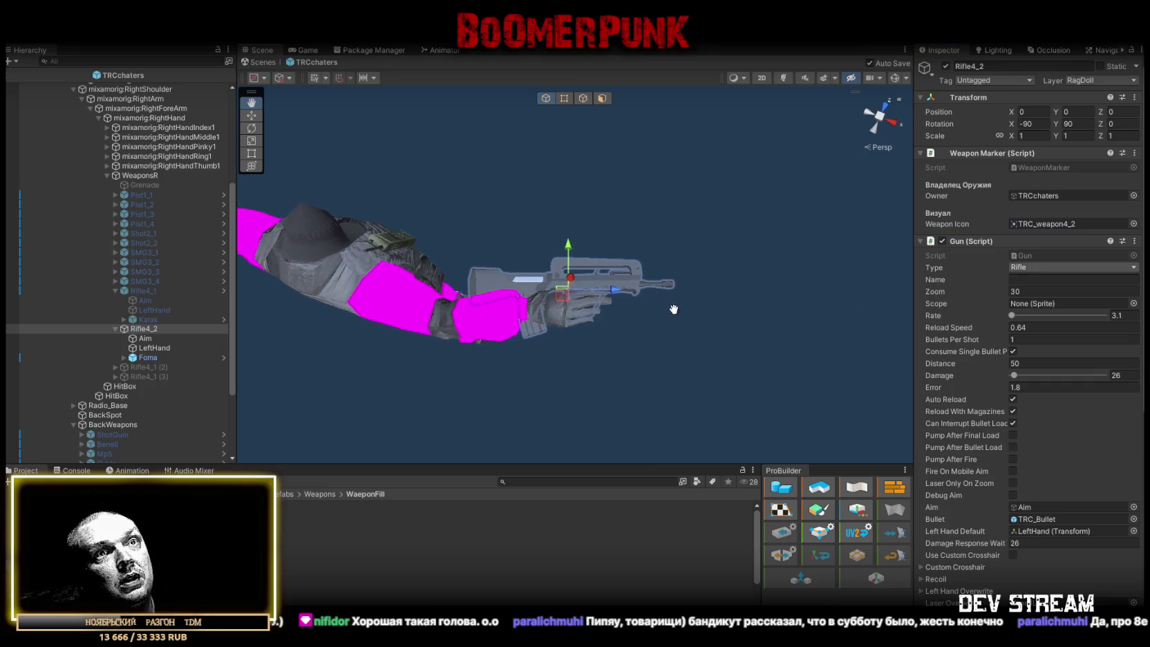
scroll(991, 429, "down", 10)
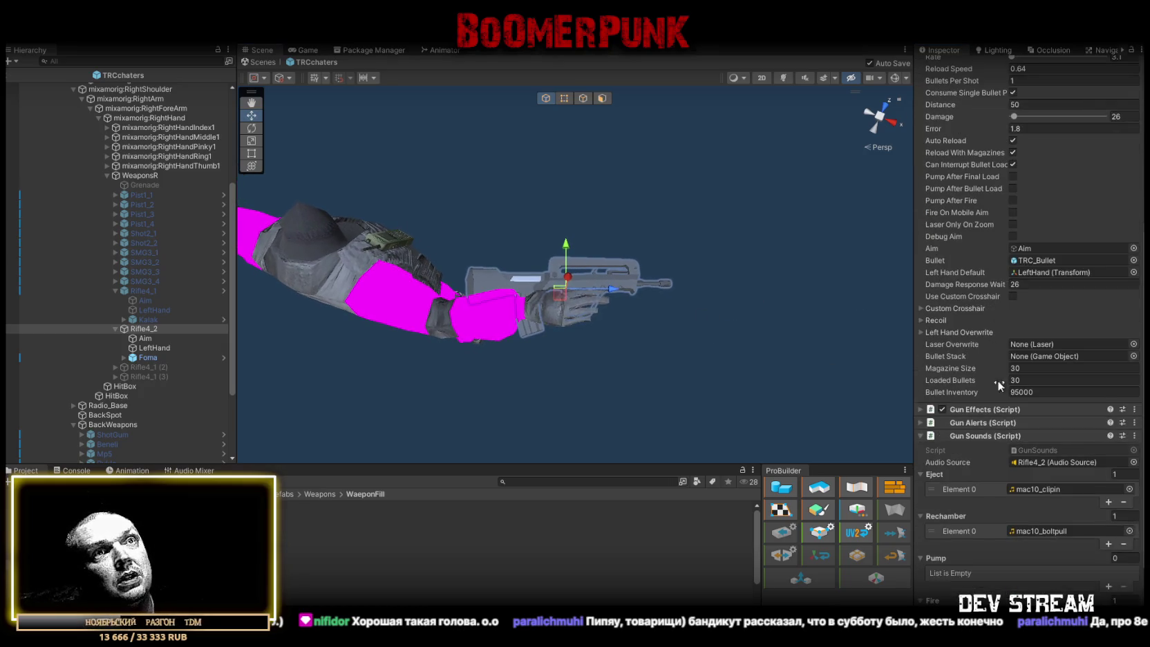
scroll(998, 380, "down", 3)
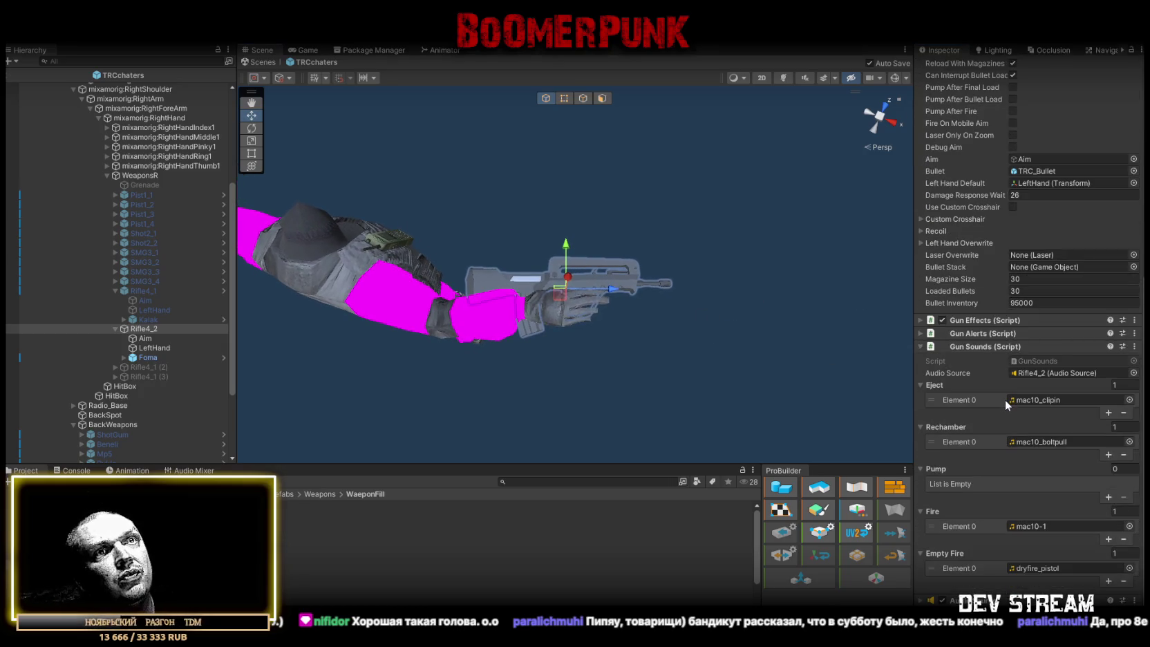
Give Rifle4_1 fire sounds ak47-1 and ak47-2, rechamber ak47_boltpull, eject ak47_clipin
left_click(152, 291)
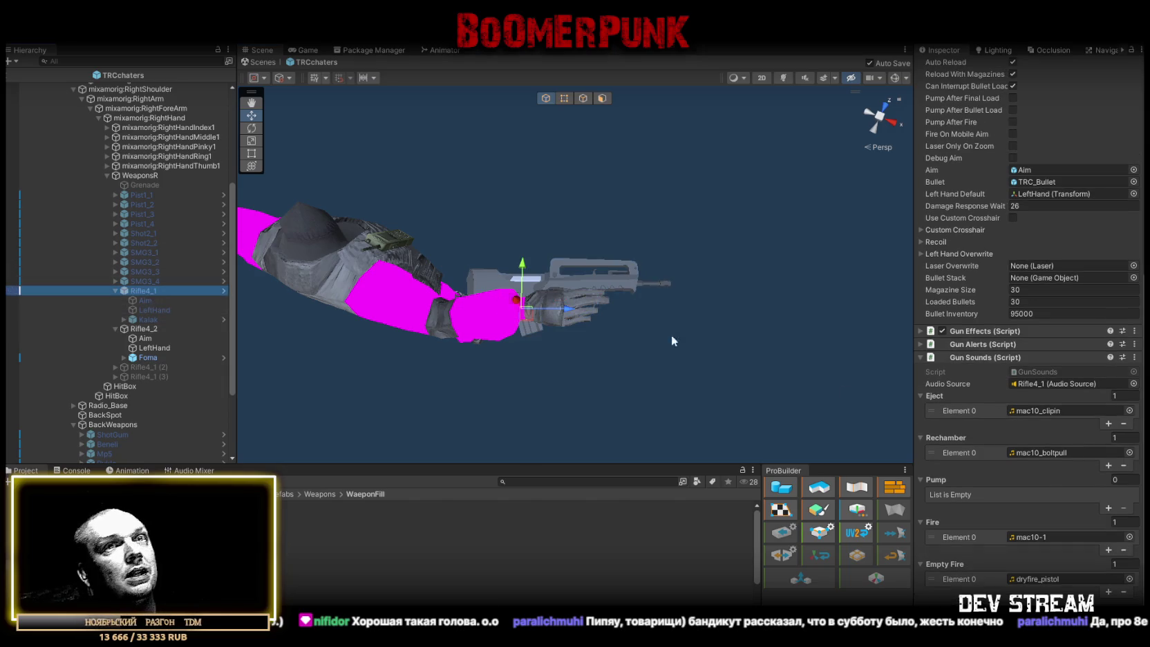
left_click(1130, 528)
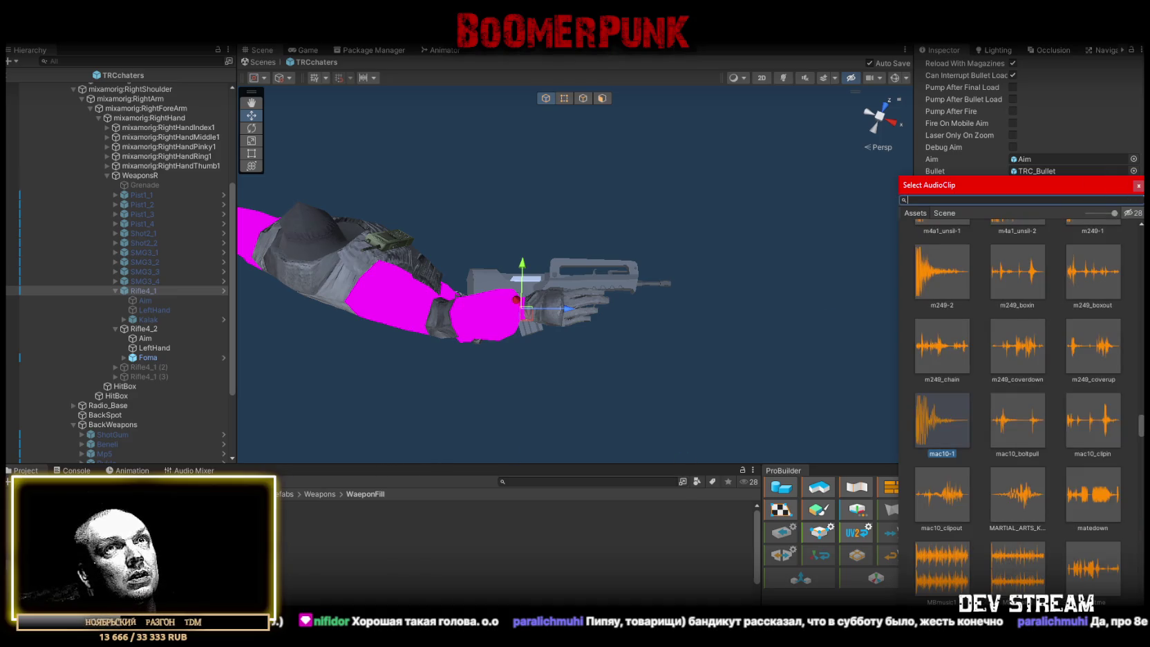
left_click(1140, 187)
left_click(1017, 526)
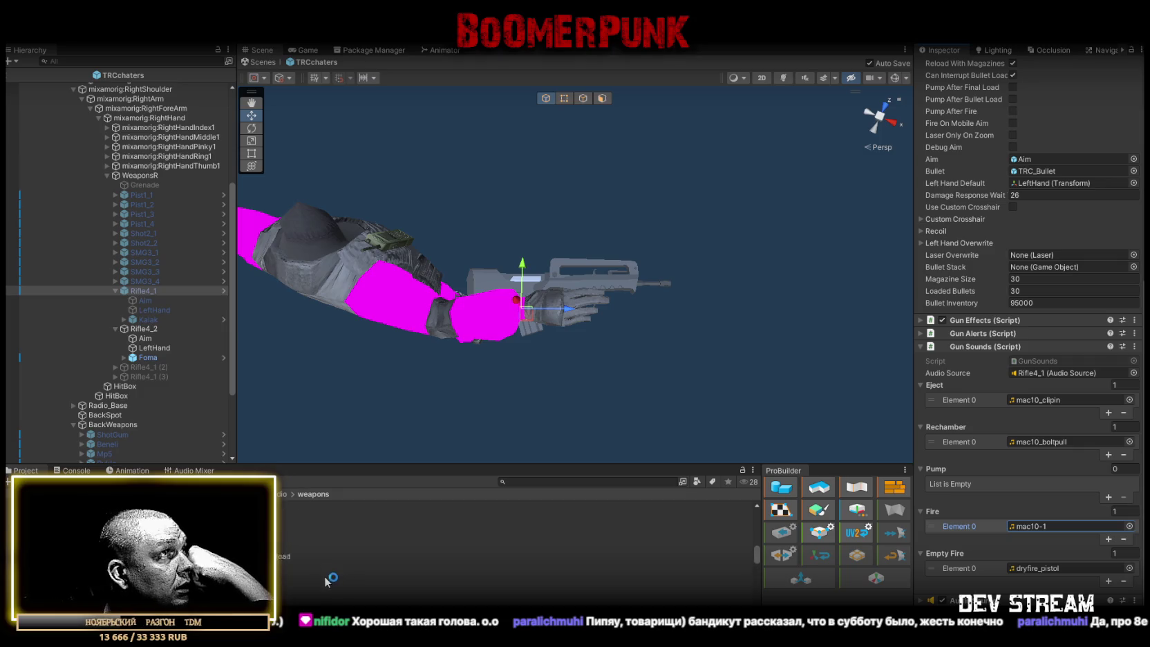
left_click(1109, 538)
mouse_move(591, 515)
left_mouse_down()
mouse_move(591, 539)
mouse_move(1022, 542)
left_mouse_up()
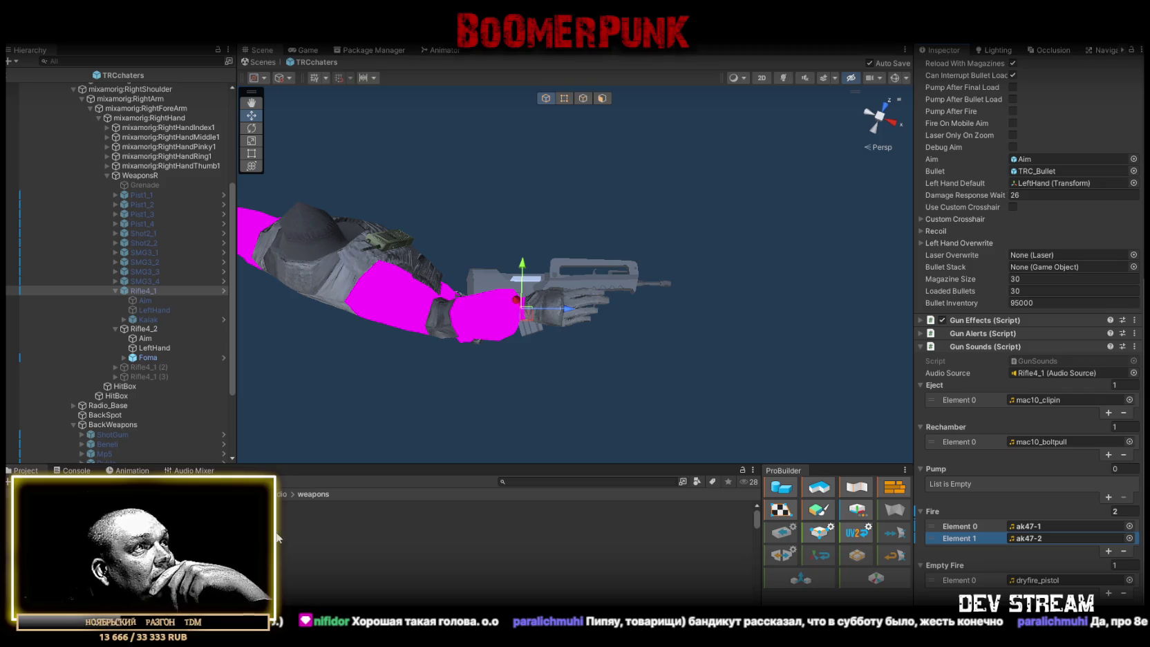
mouse_move(526, 522)
left_mouse_down()
mouse_move(829, 414)
mouse_move(1071, 399)
mouse_move(1044, 445)
left_mouse_up()
mouse_move(483, 534)
left_mouse_down()
mouse_move(1081, 402)
mouse_move(1060, 404)
left_mouse_up()
scroll(1064, 478, "down", 1)
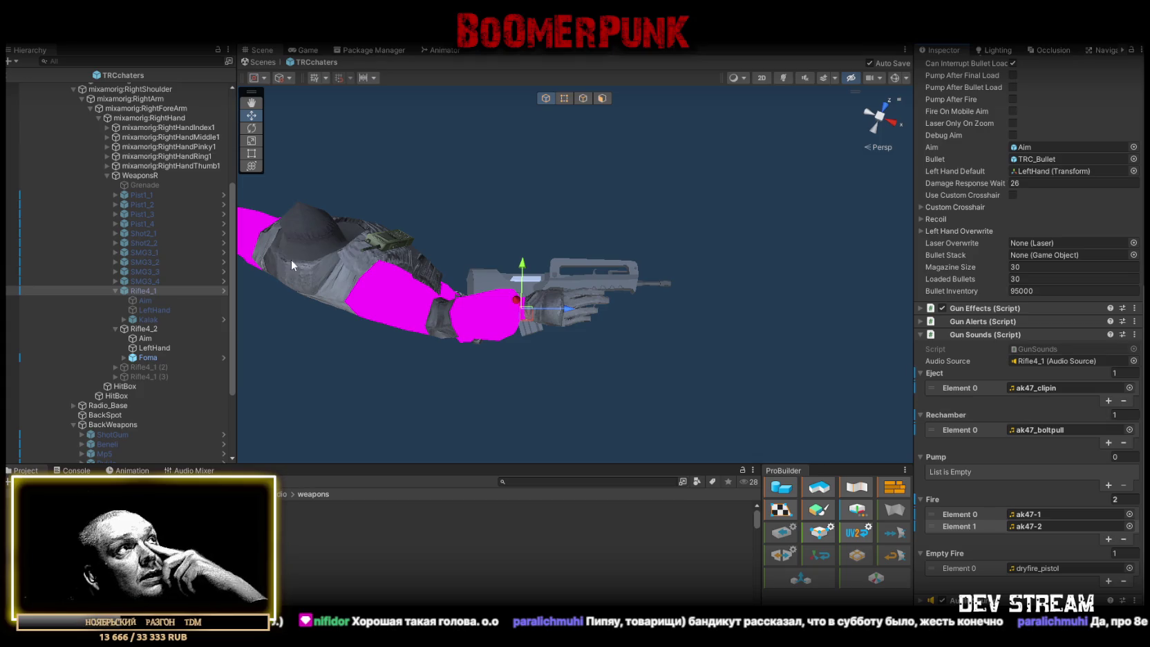
scroll(1063, 161, "up", 10)
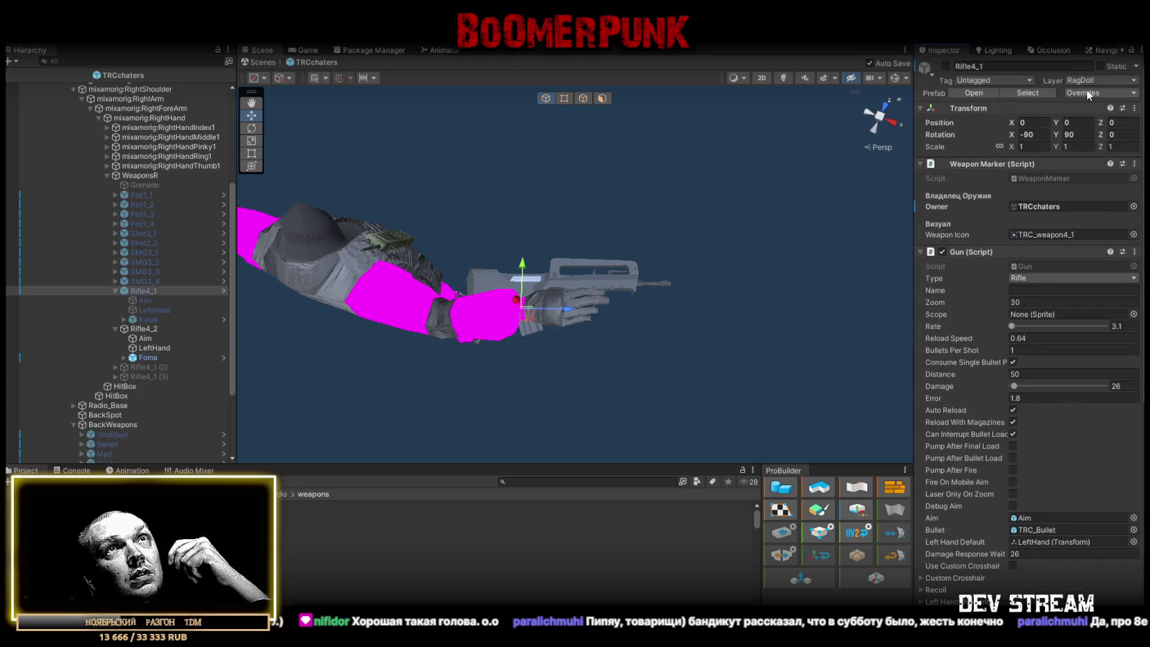
left_click(1089, 94)
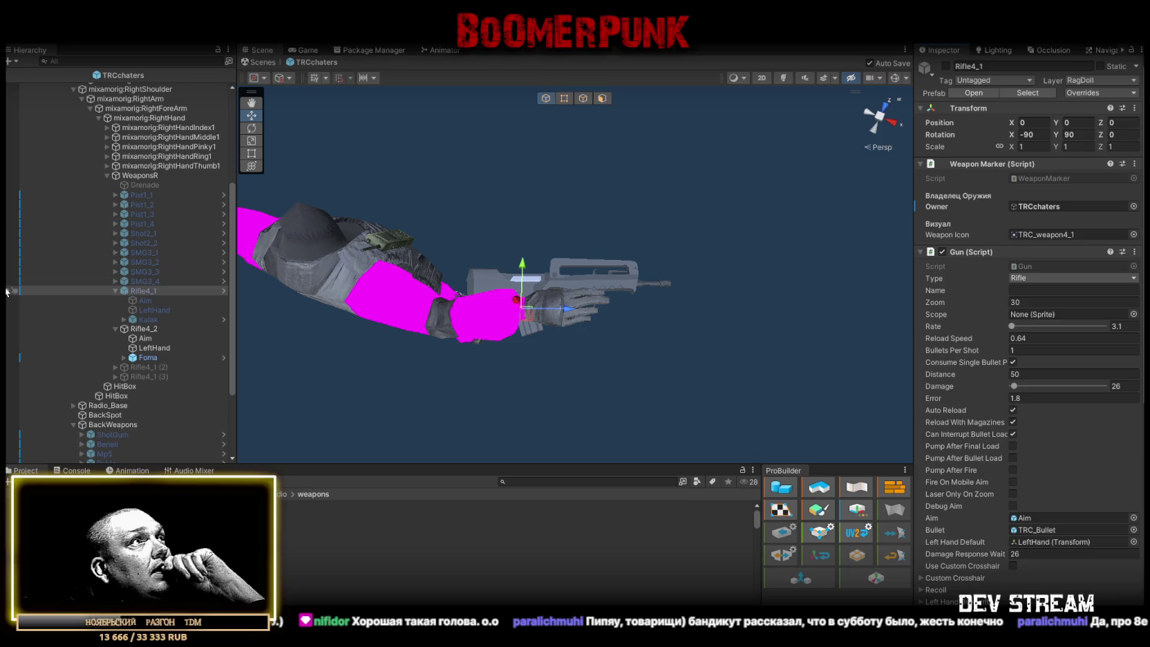
left_click(114, 290)
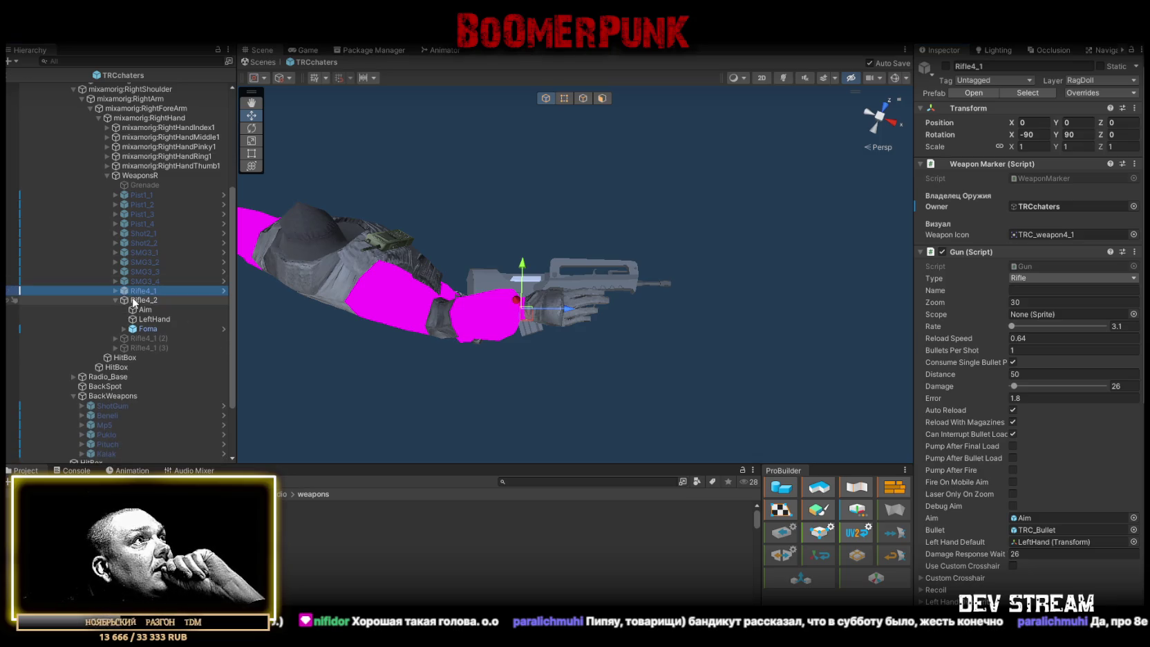
Set Rifle4_2's fire sounds to famas-1 and famas-2, rechamber famas_boltpull, eject famas_clipin
left_click(135, 301)
scroll(995, 356, "down", 10)
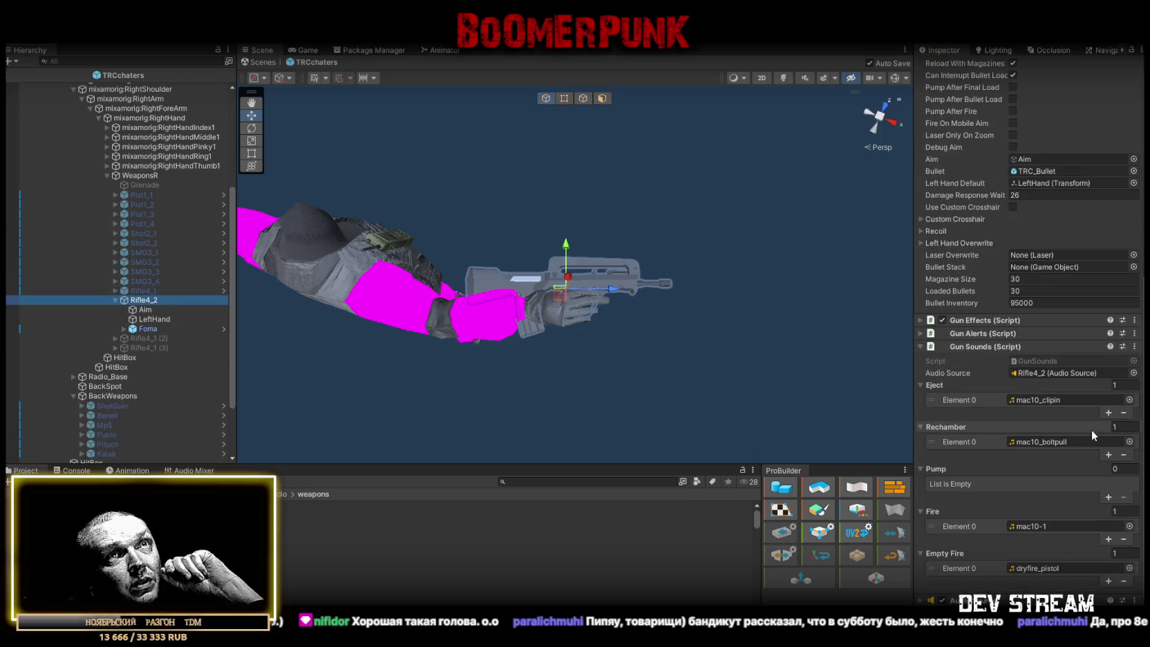
left_click(1023, 527)
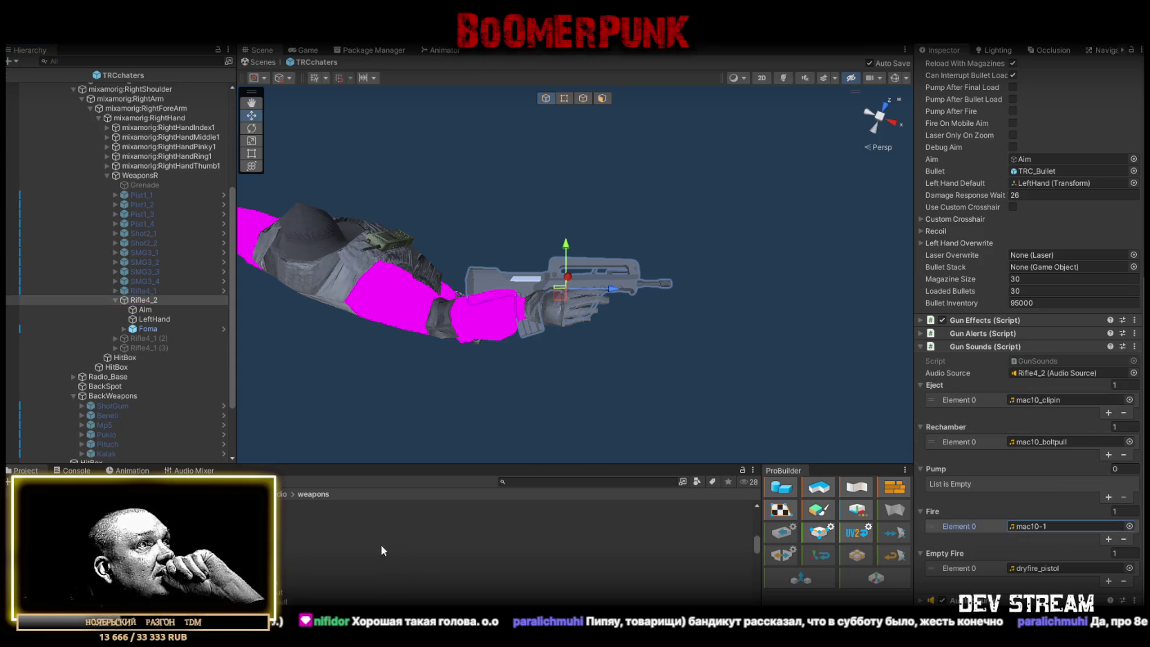
mouse_move(207, 531)
left_mouse_down()
mouse_move(926, 497)
mouse_move(1025, 525)
left_mouse_up()
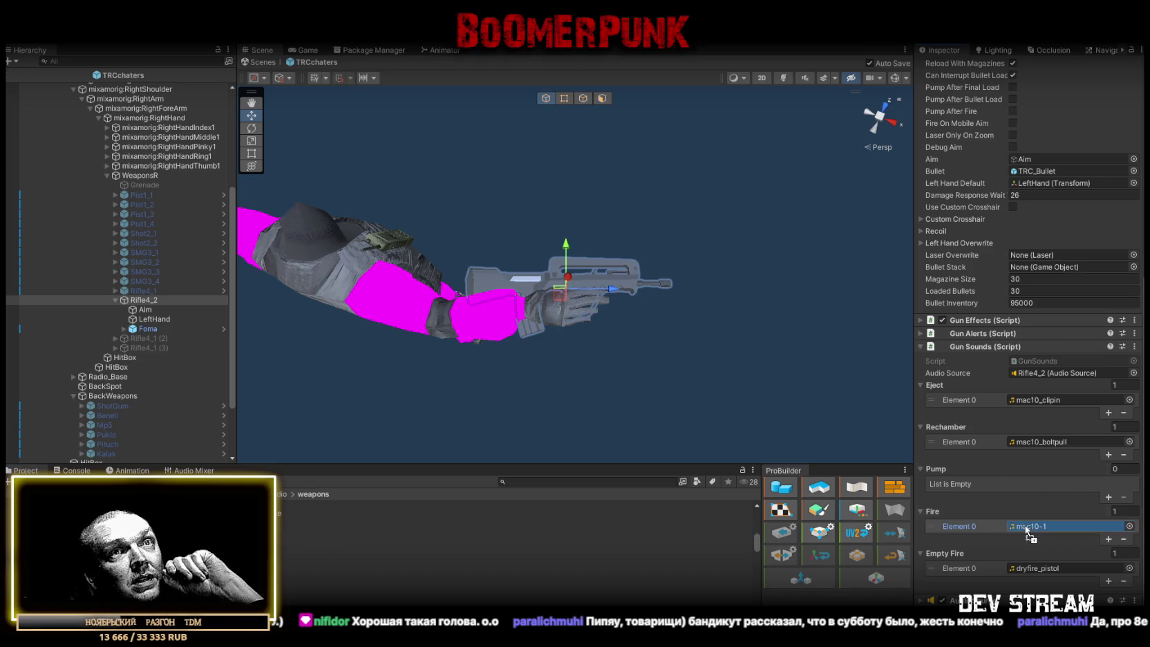
left_click(1108, 539)
left_click_drag(1126, 581, 1032, 539)
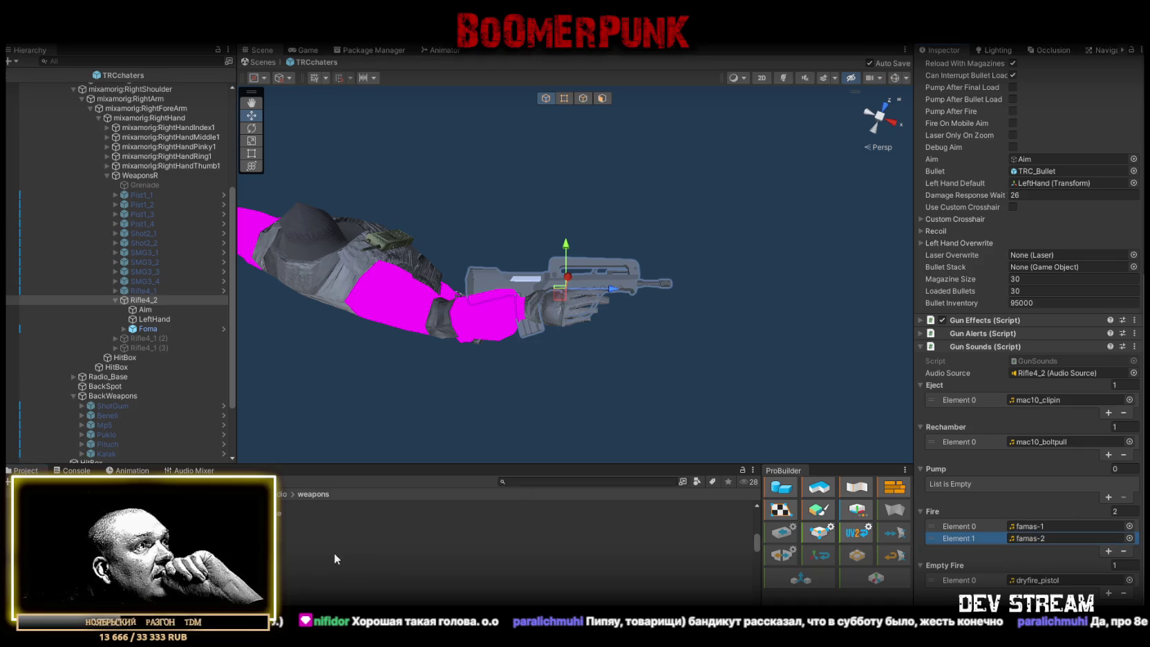
left_click_drag(290, 561, 1064, 442)
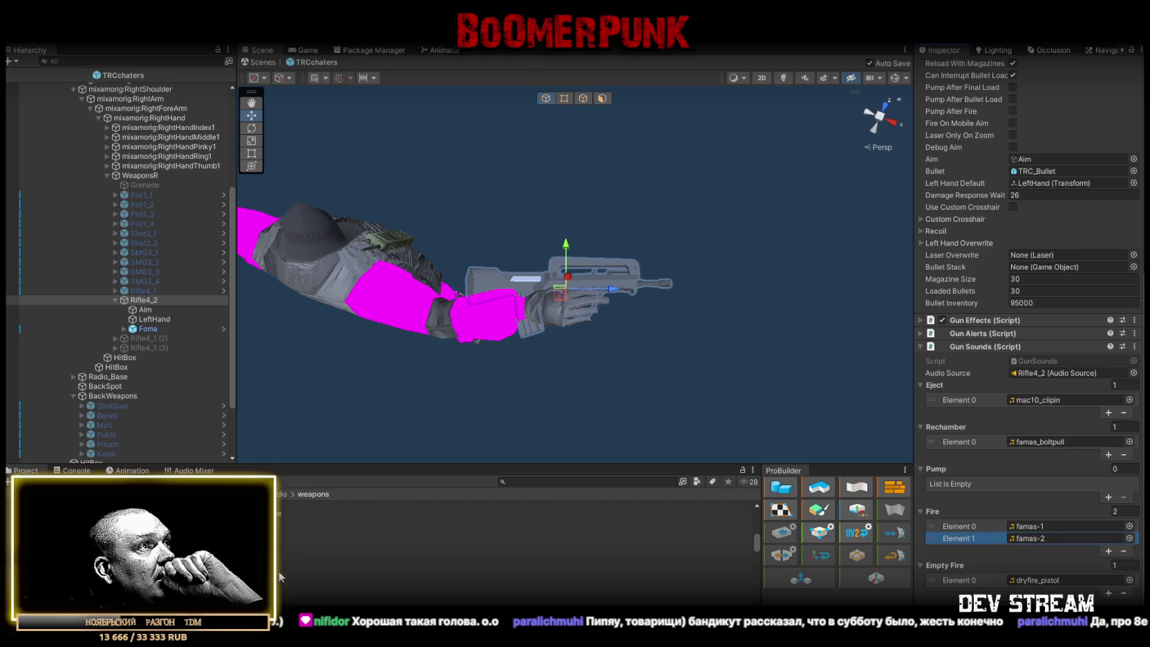
mouse_move(232, 579)
left_mouse_down()
mouse_move(968, 470)
mouse_move(1033, 401)
left_mouse_up()
Preview the famas_clipin, famas_boltpull, famas-2 and famas-burst sound clips
left_click(235, 580)
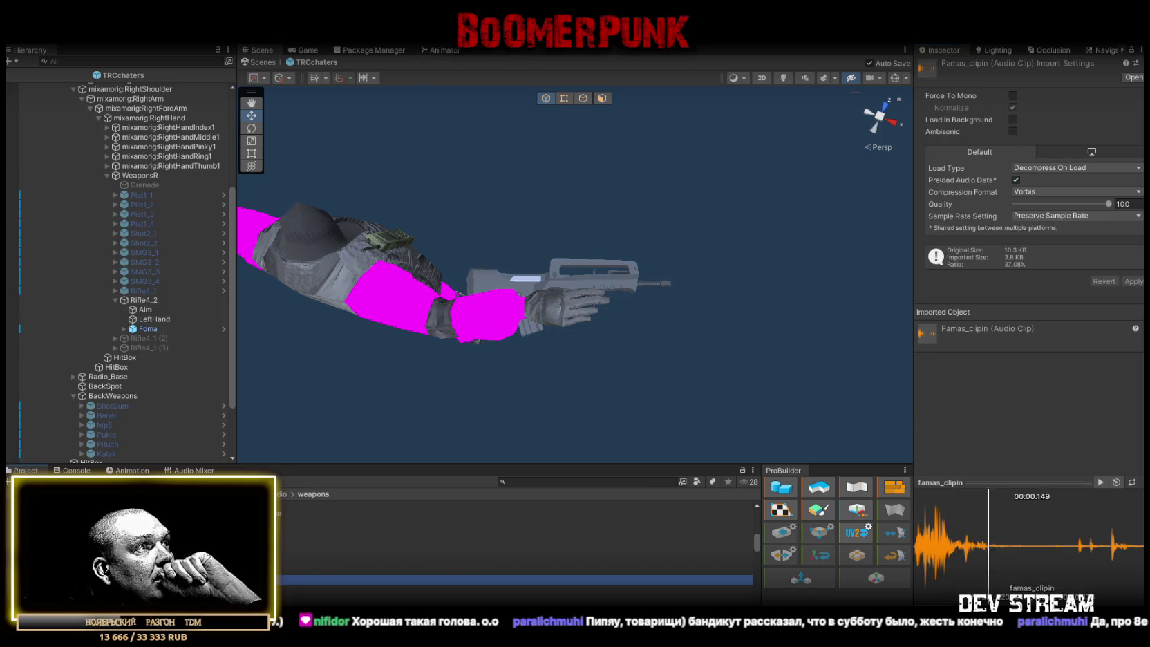
left_click(235, 560)
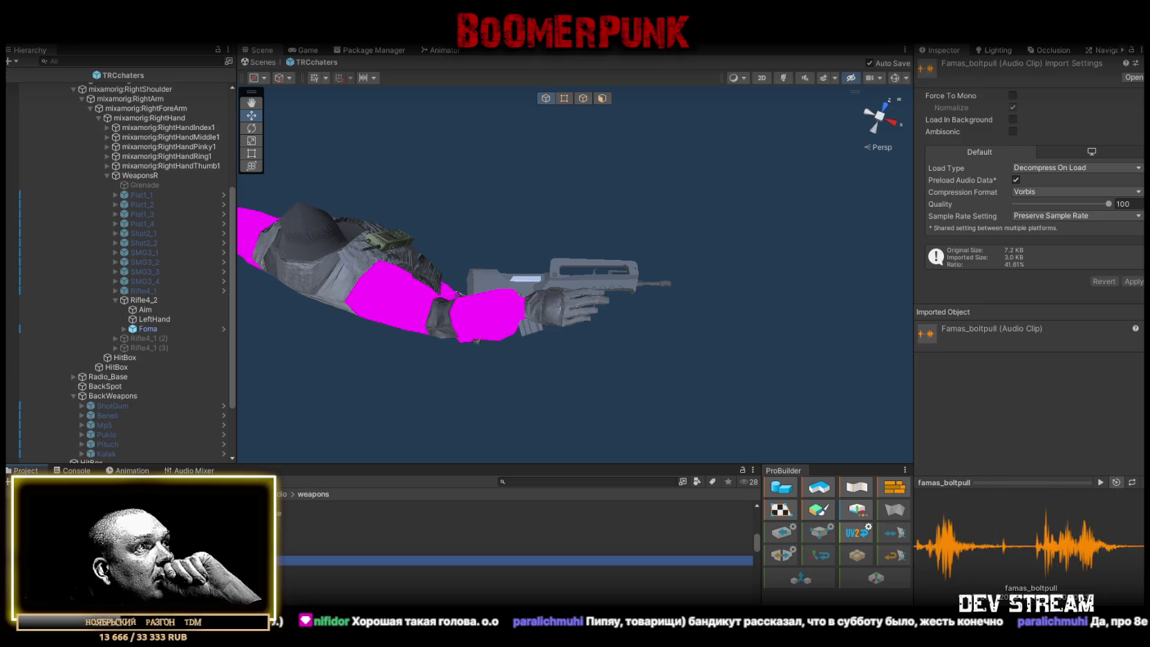
left_click(235, 541)
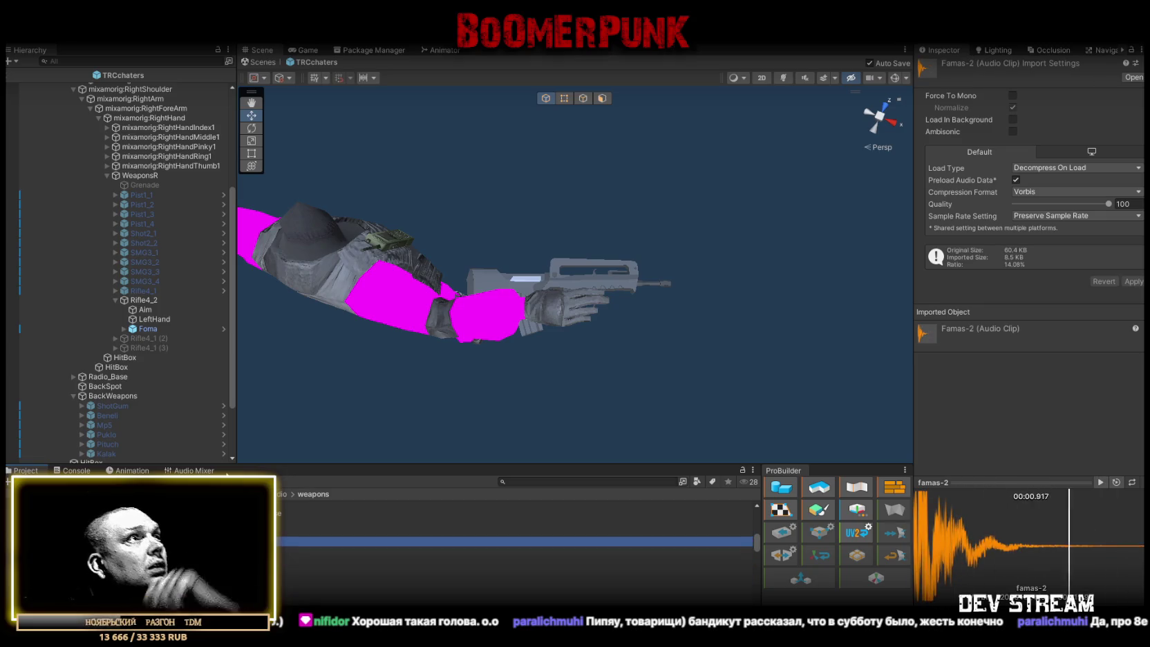
left_click(235, 561)
left_click(235, 551)
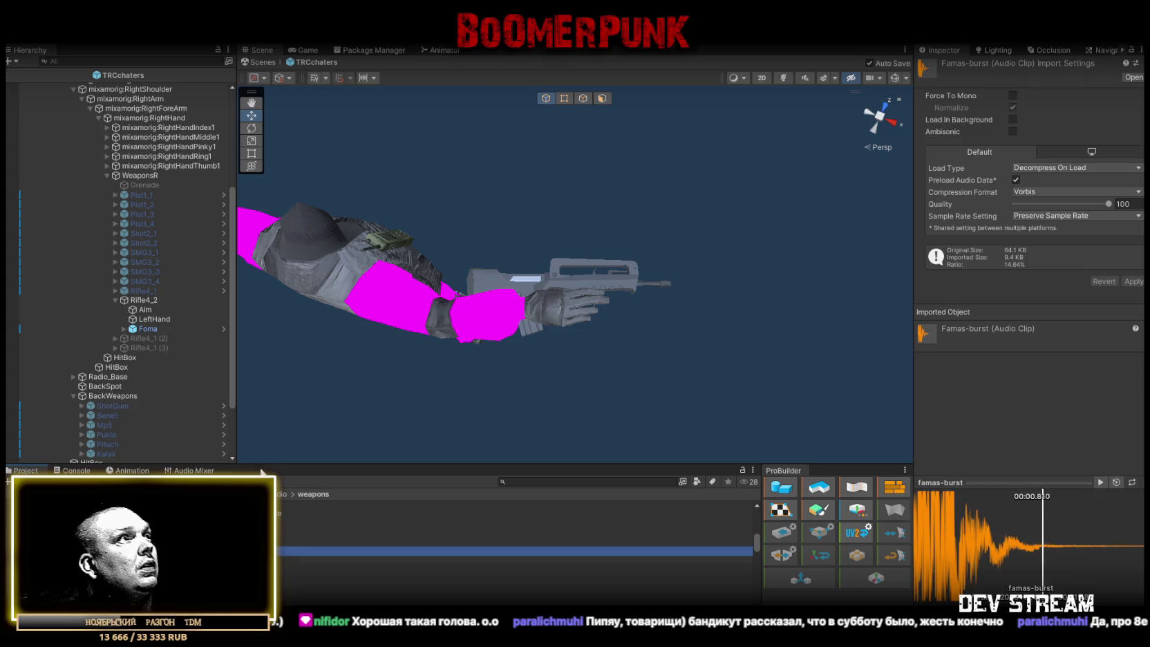
left_click(137, 299)
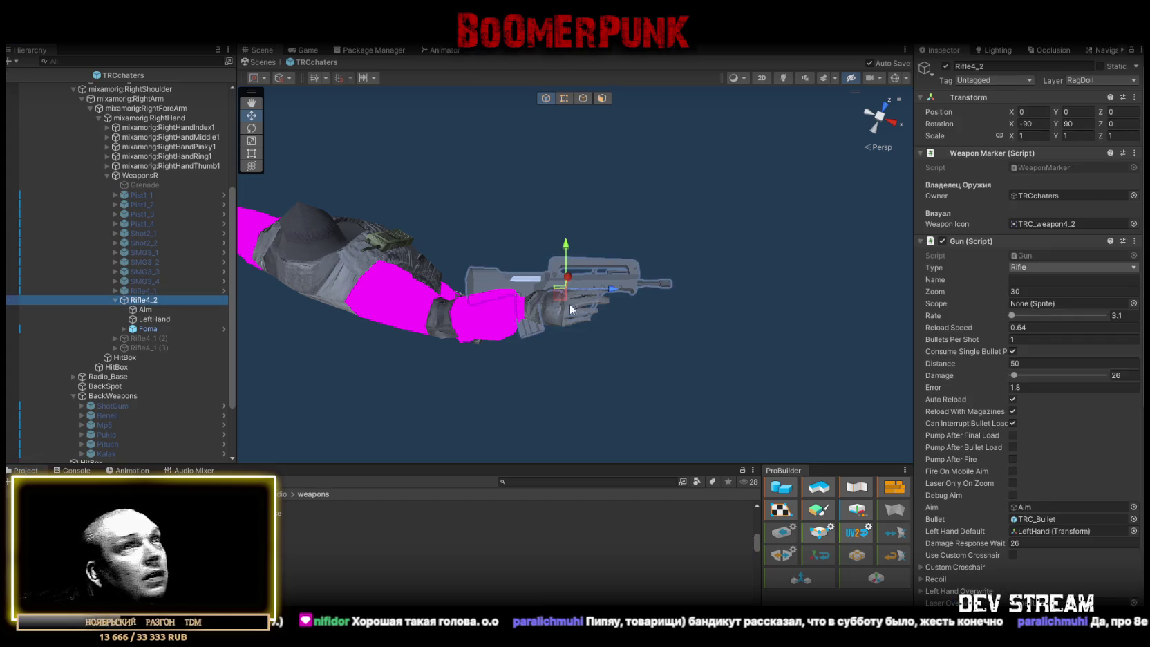
Set Rifle4_2's Magazine Size and Loaded Bullets to 25
scroll(1064, 276, "down", 2)
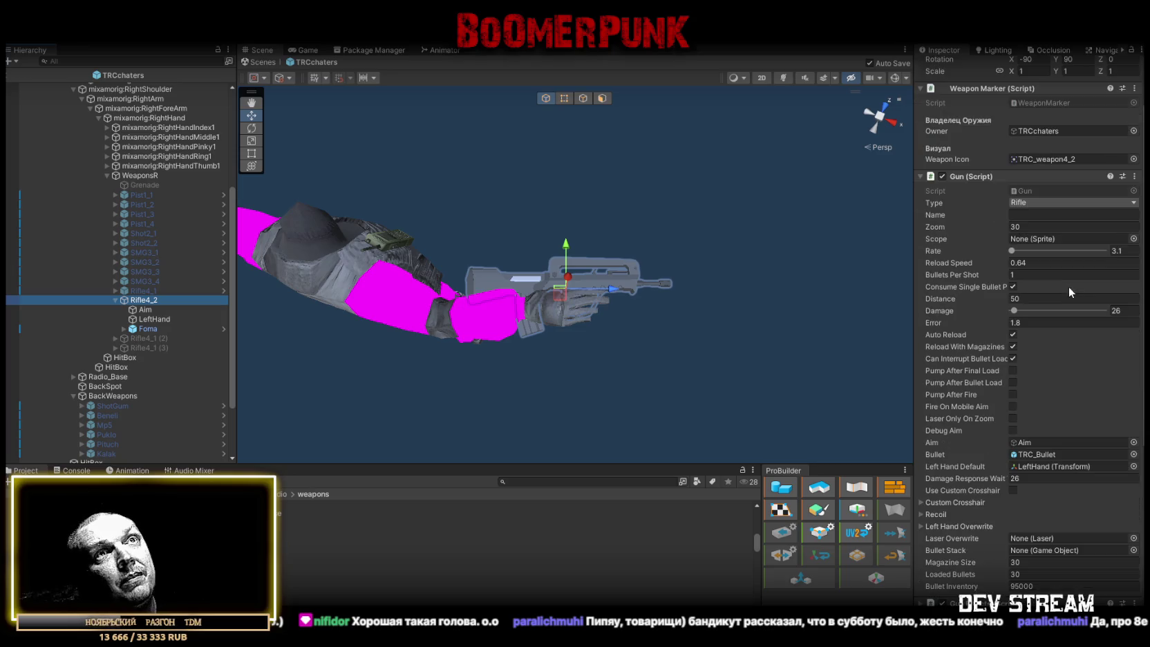
scroll(1075, 240, "down", 2)
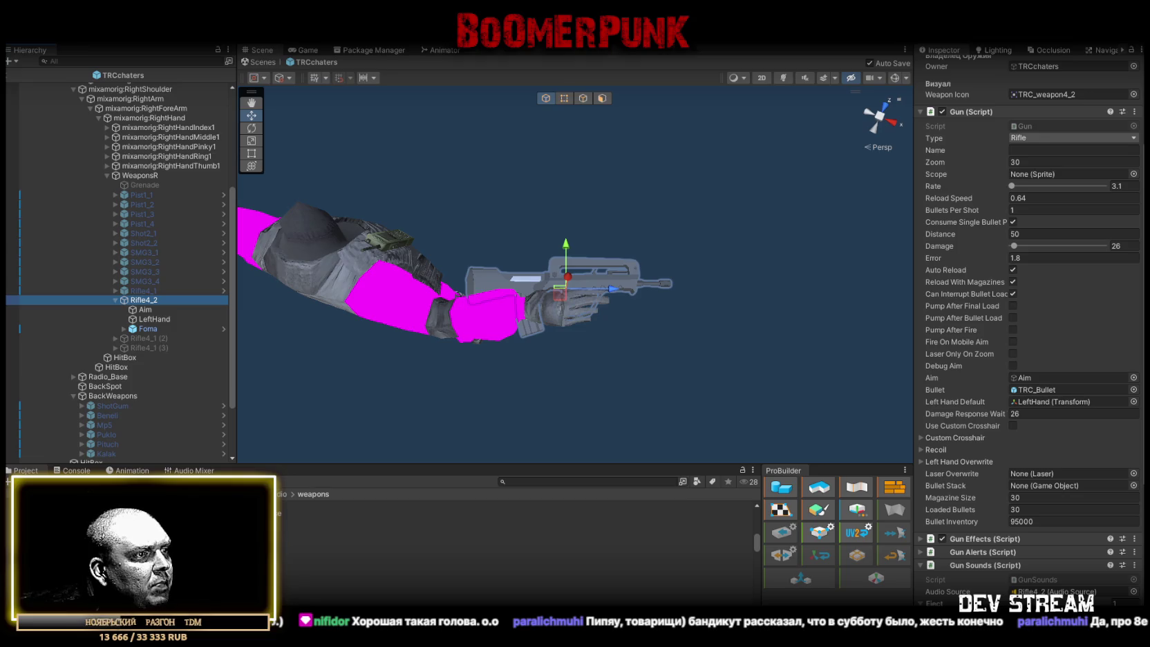
left_click(1035, 498)
type("25")
key("Tab")
type("55")
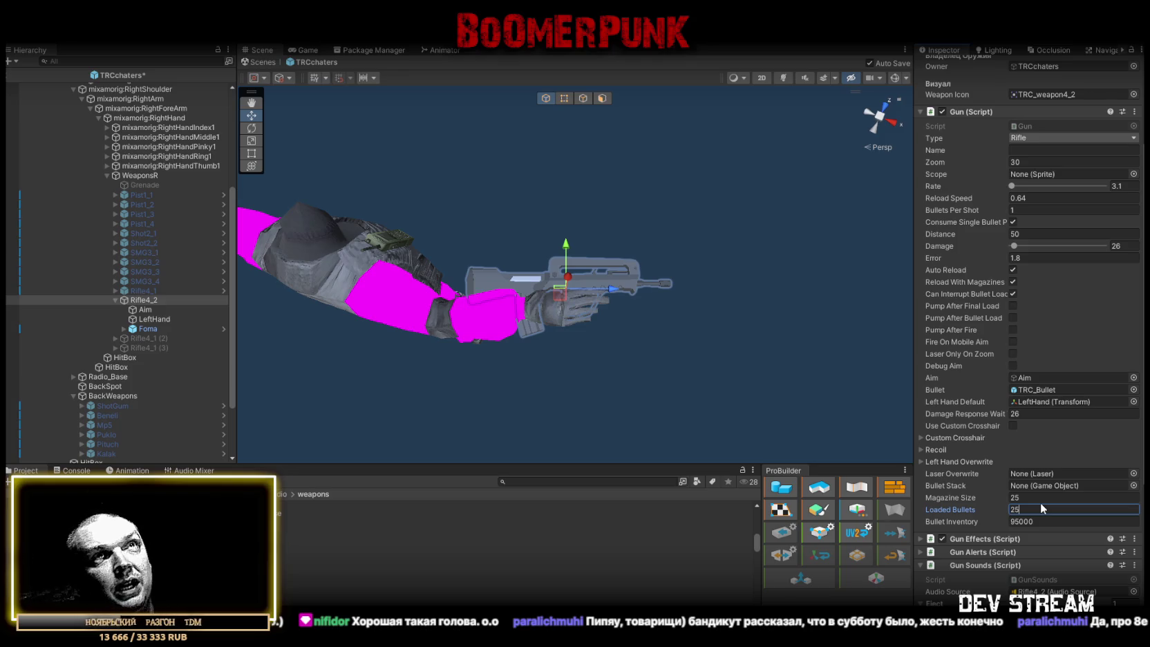
key("Return")
Save the scene and review the updated Gun script values
scroll(1040, 503, "up", 2)
key("ctrl+s")
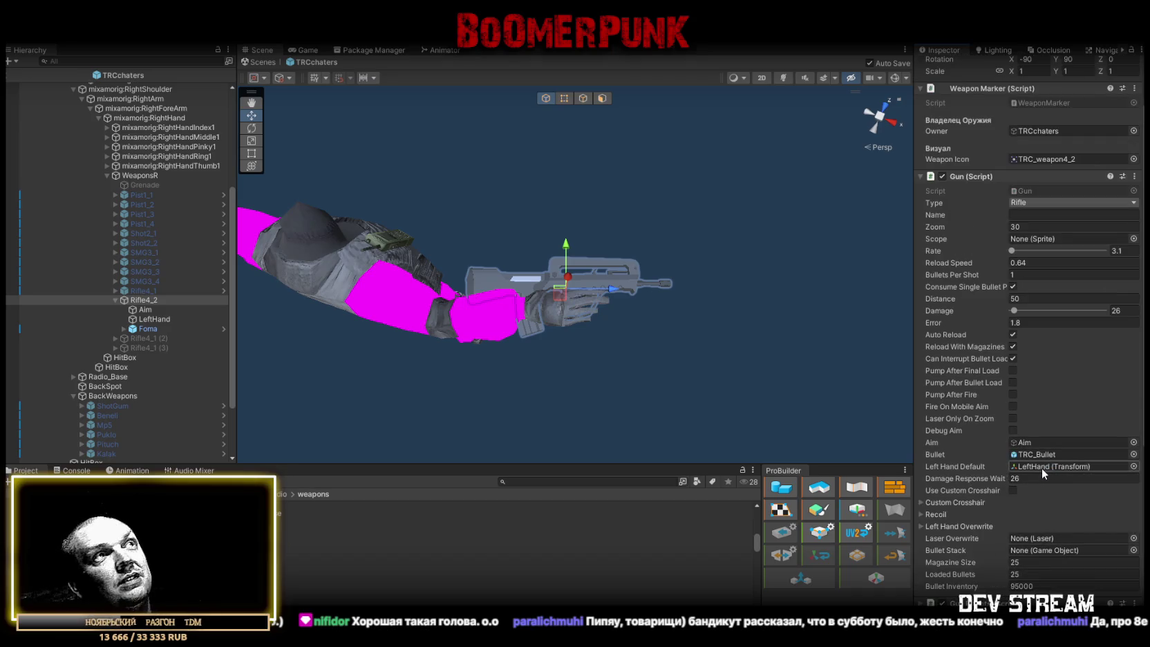
scroll(1044, 453, "up", 2)
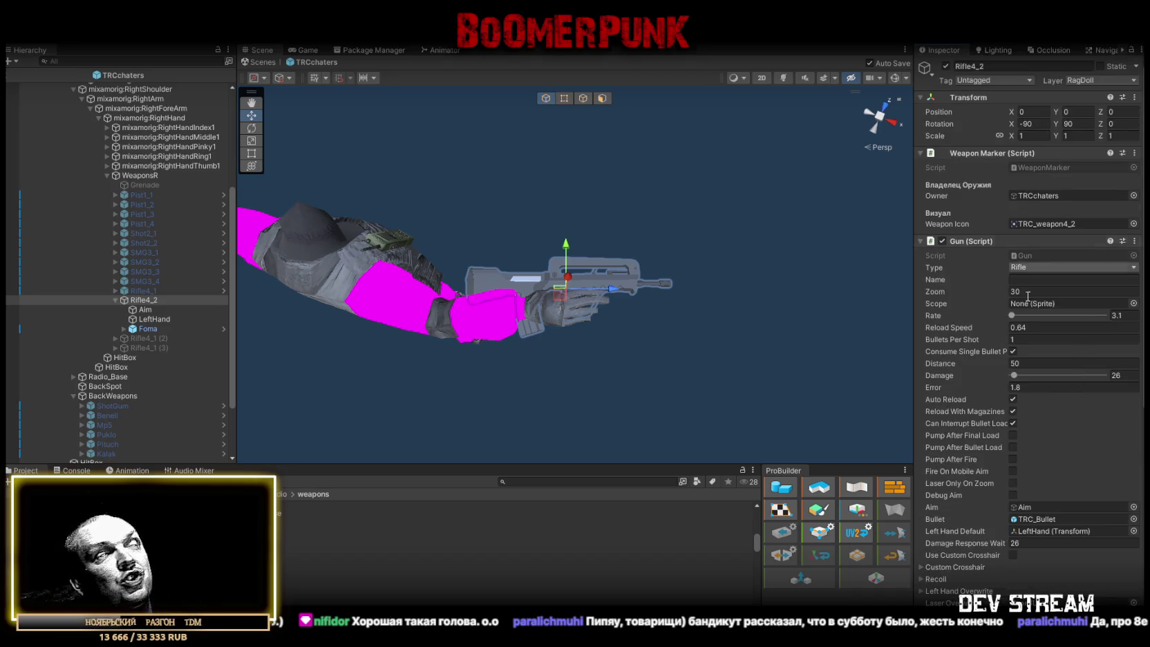
scroll(1054, 377, "down", 3)
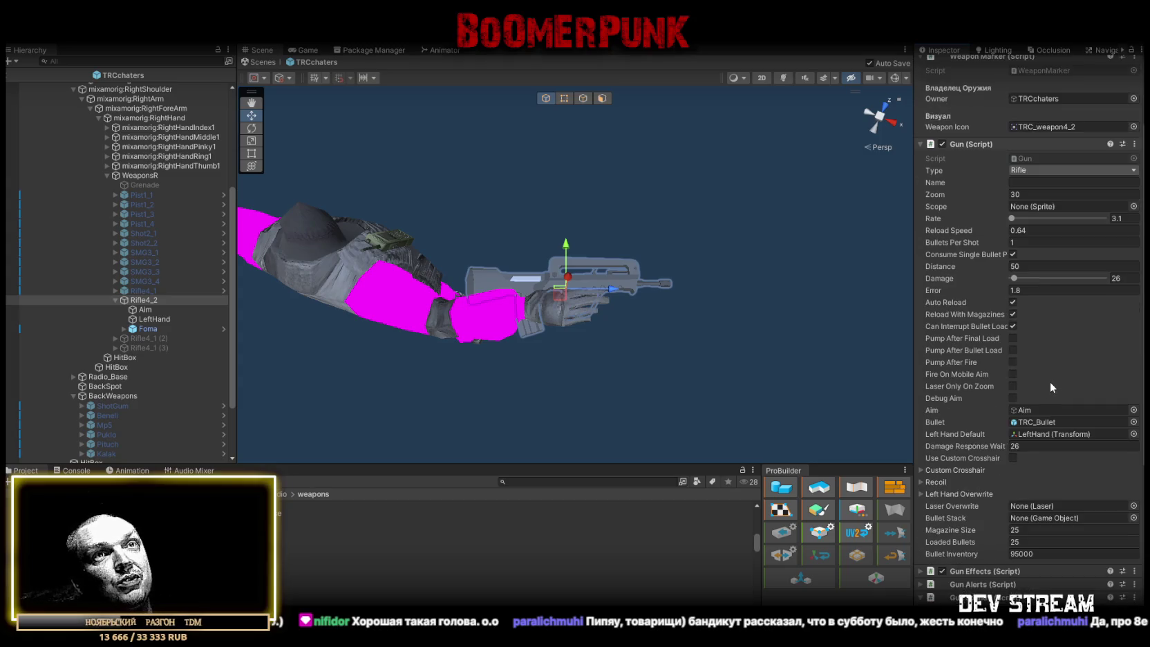
scroll(1049, 382, "down", 7)
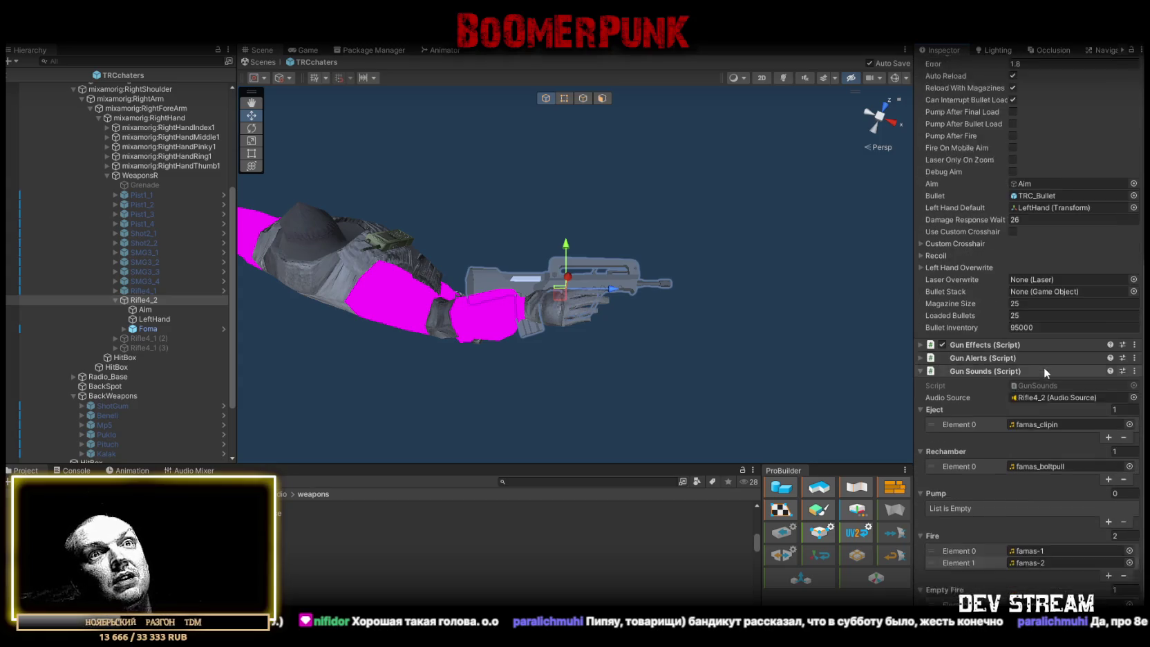
scroll(1045, 371, "down", 1)
scroll(1040, 363, "up", 2)
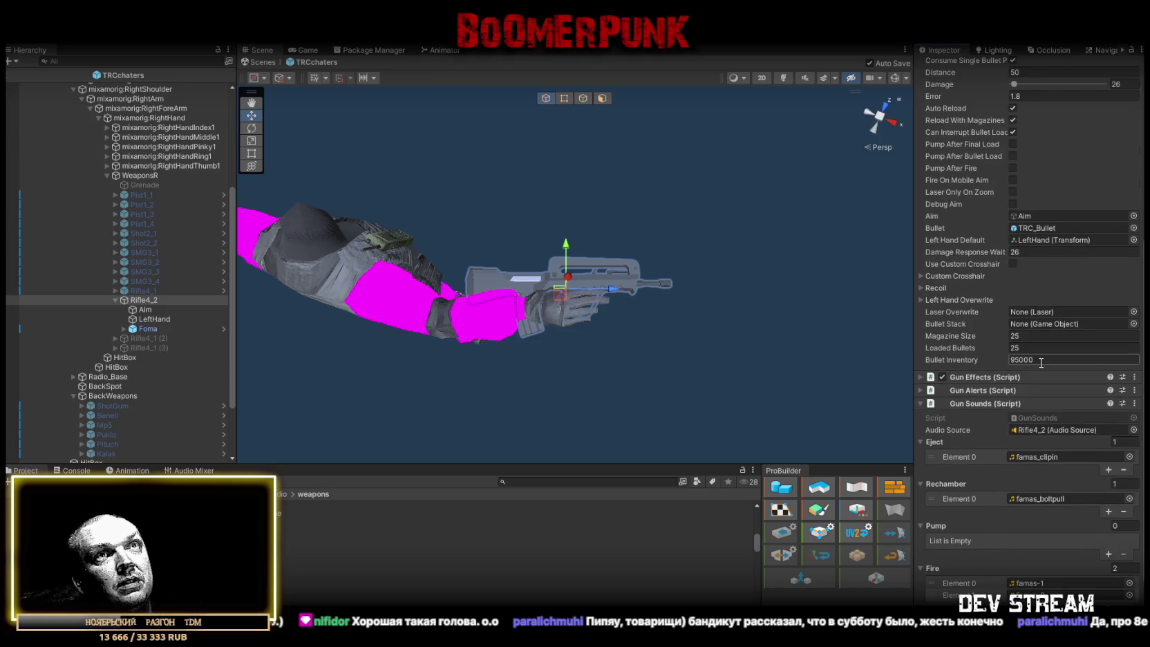
scroll(1039, 359, "up", 3)
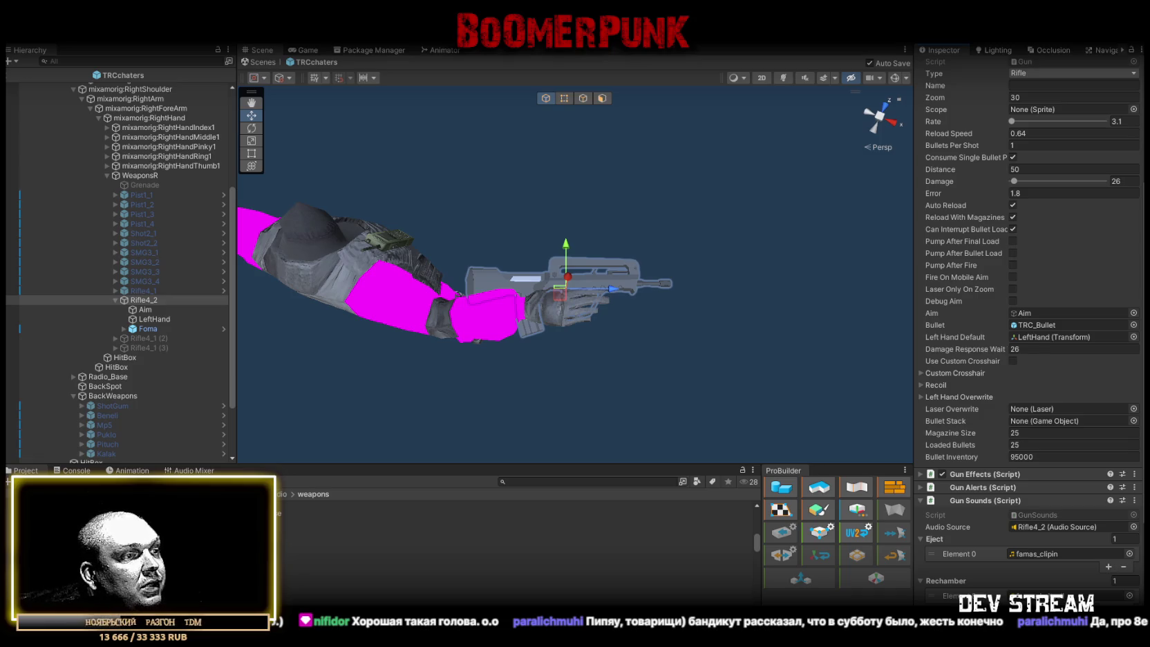
Set Rifle4_2's Rate to 3.3, Damage to 22 and Error to 1.4
left_click(1121, 122)
type("3.3")
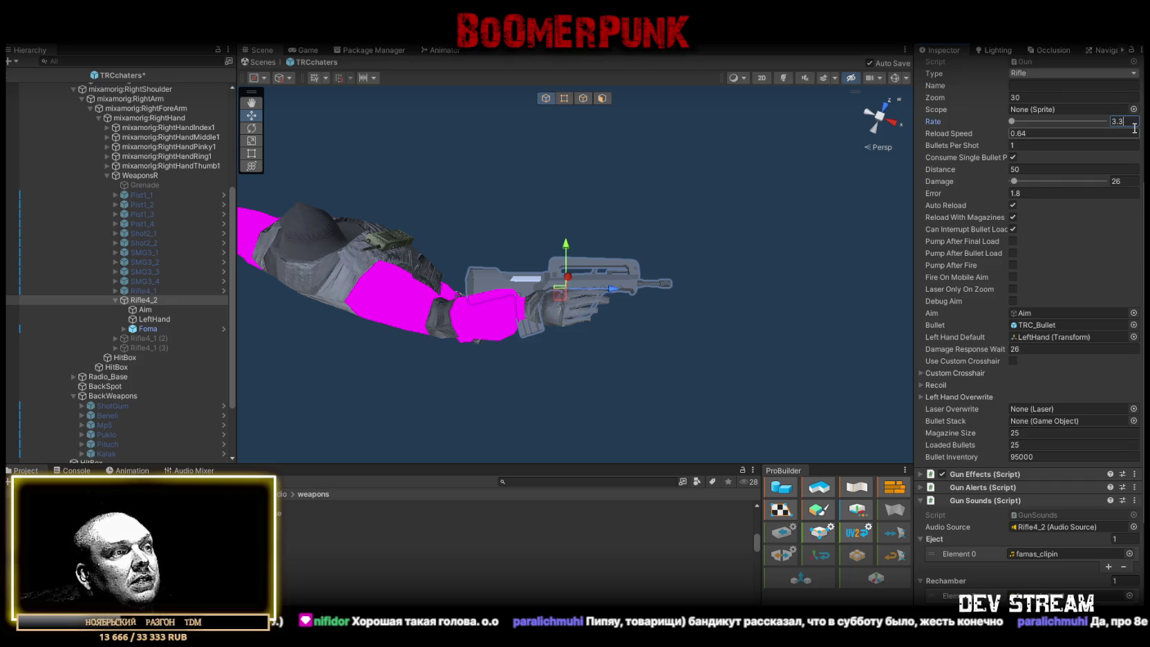
left_click(1128, 180)
type("22")
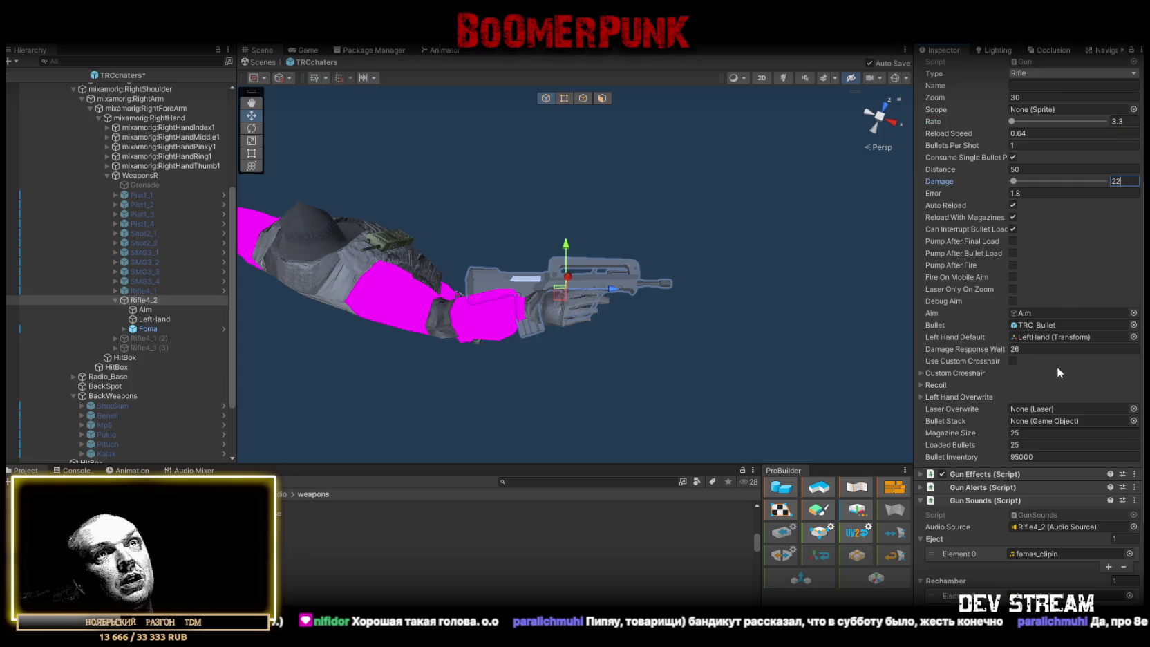
left_click(1018, 194)
type("1.4")
key("Return")
Set Reload Speed to 0.7 and Damage Response Wait to 22
scroll(1021, 311, "up", 5)
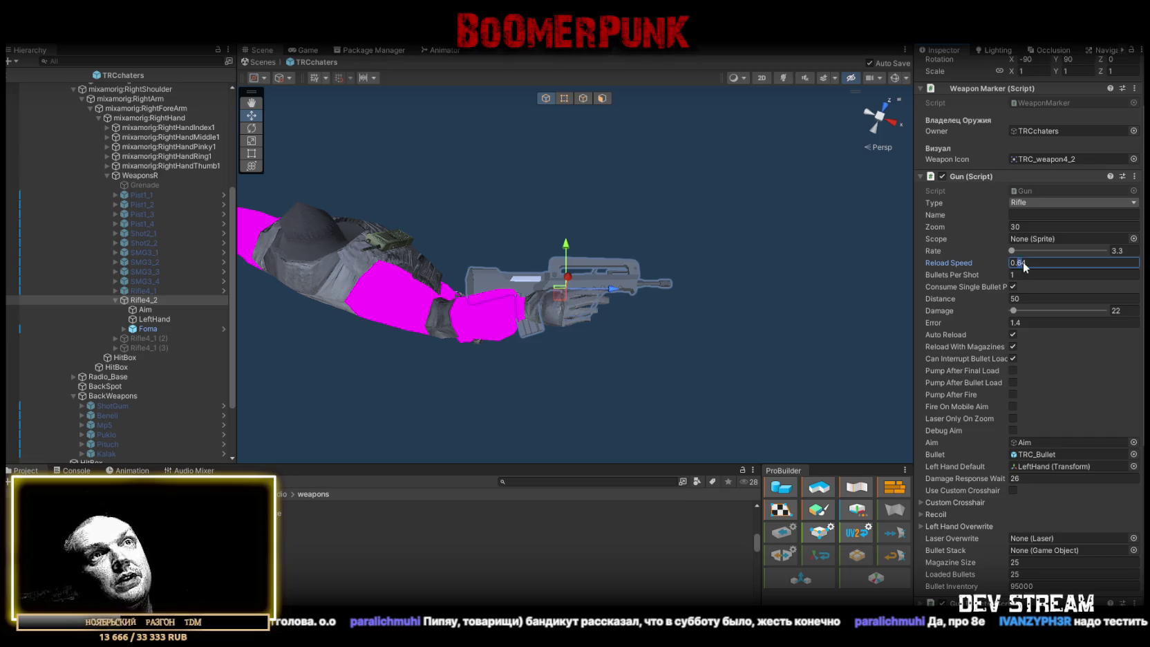
type("0.71")
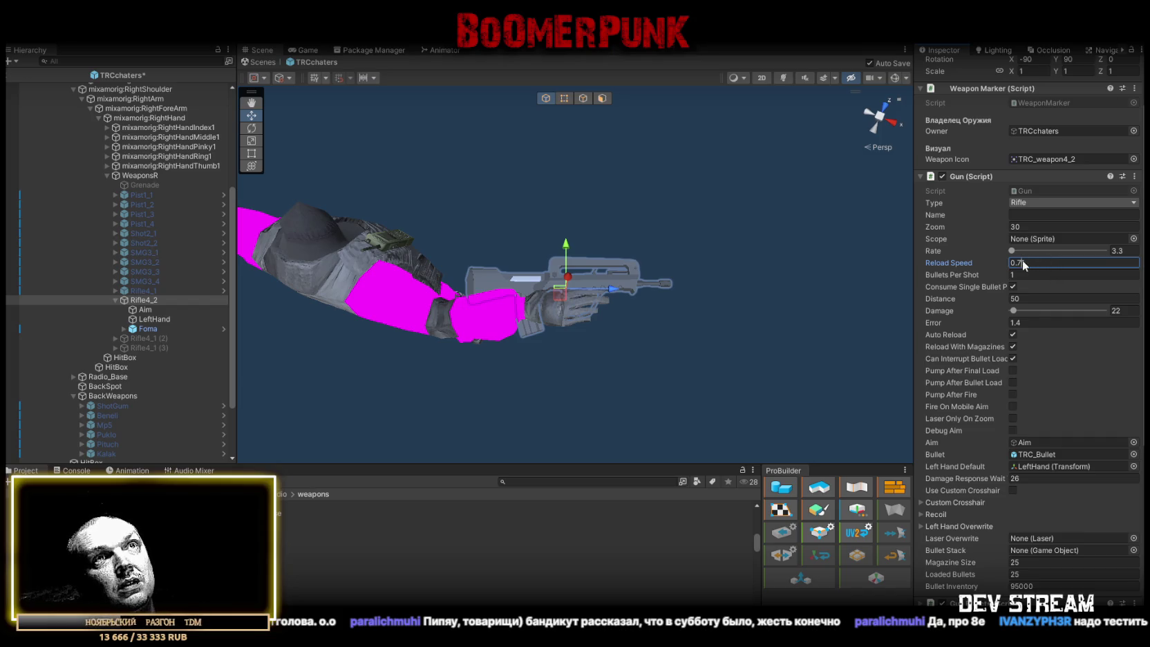
key("BackSpace")
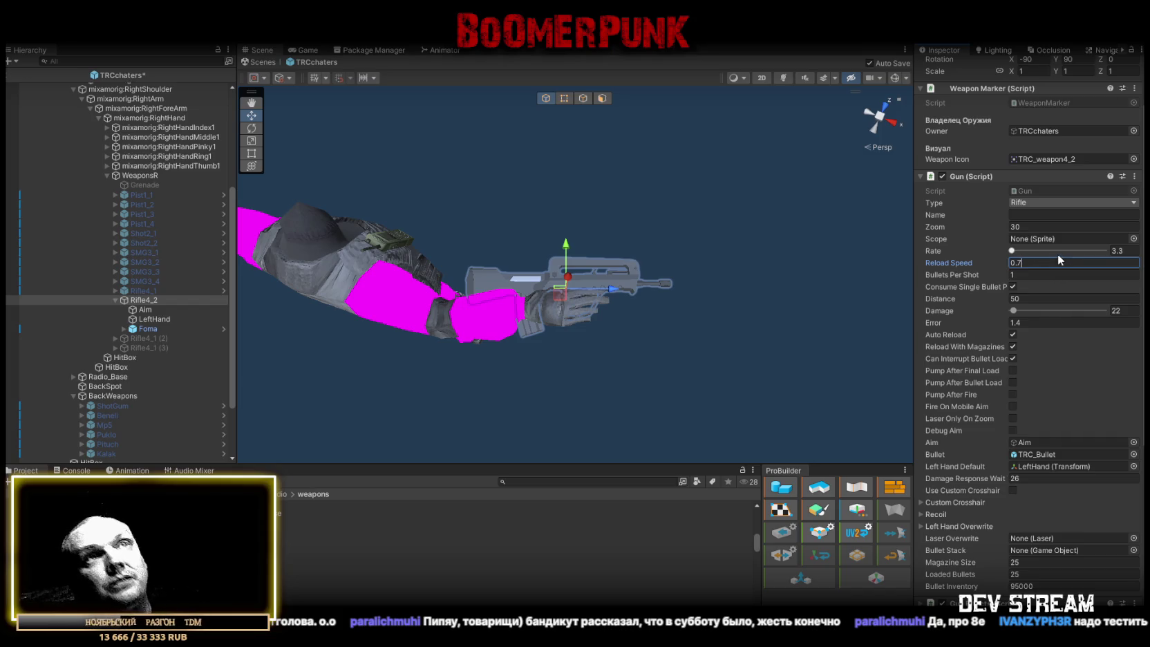
key("Return")
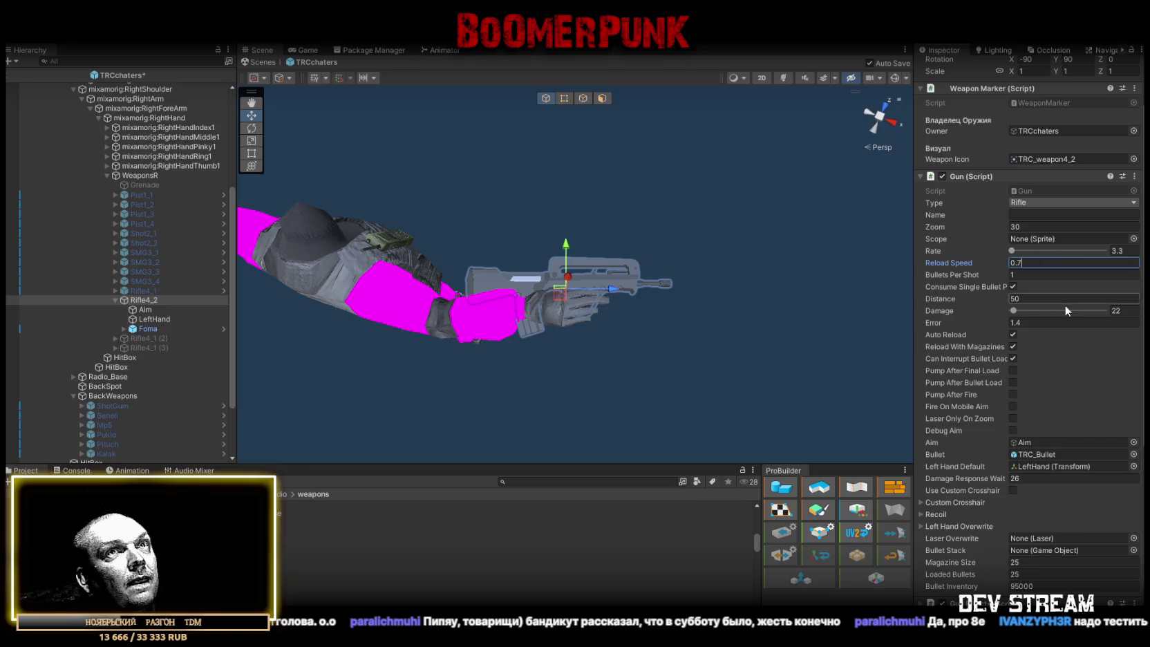
scroll(1061, 308, "down", 1)
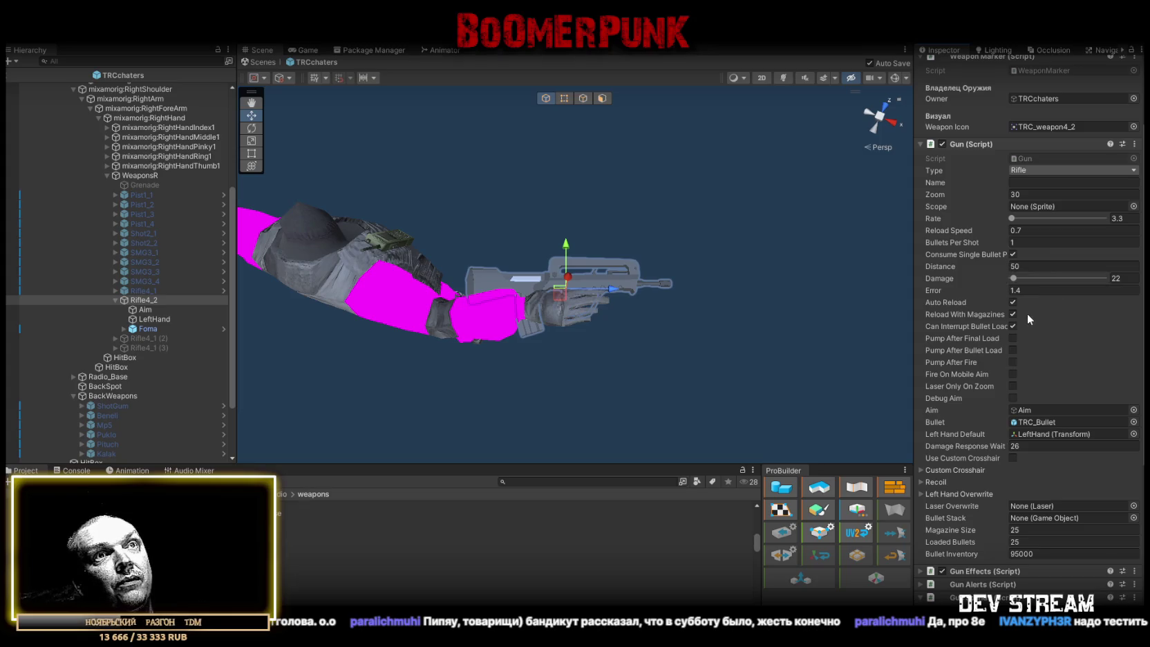
scroll(1027, 312, "down", 2)
scroll(1027, 322, "down", 1)
left_click(1034, 348)
type("22")
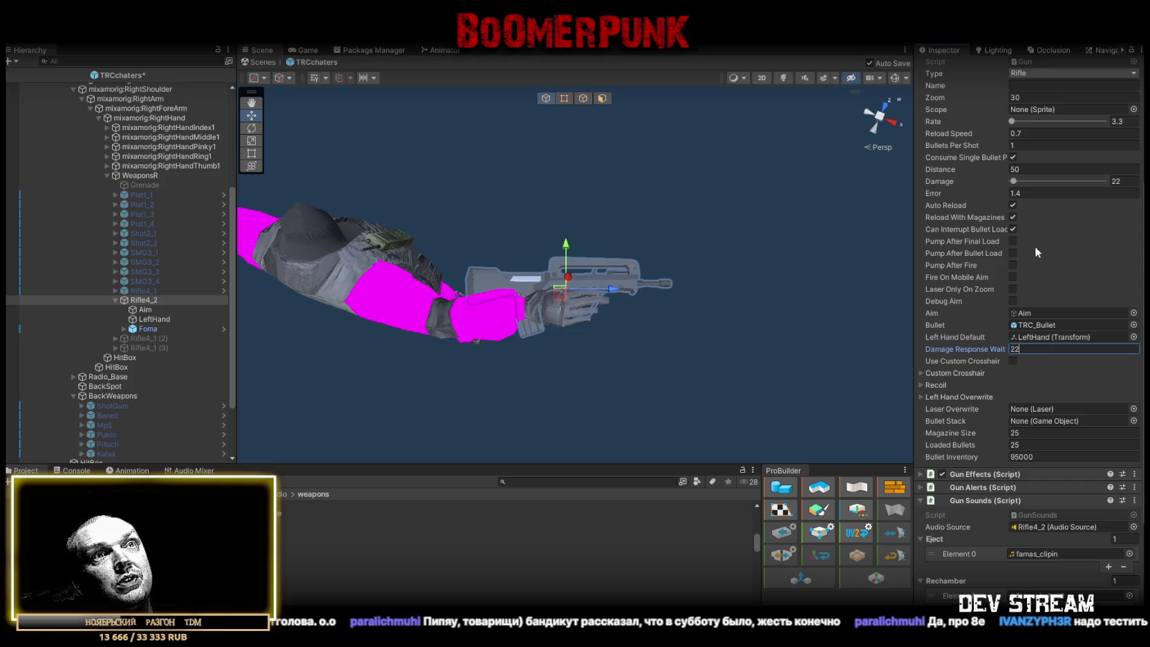
key("Return")
scroll(1035, 246, "down", 5)
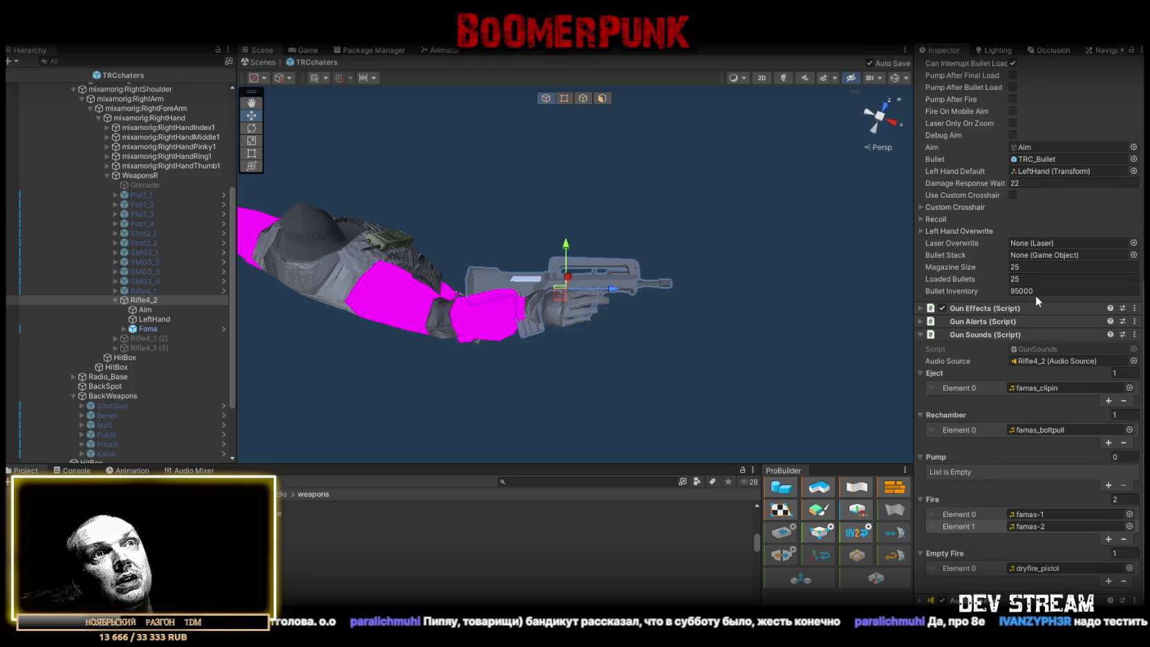
scroll(1037, 290, "up", 10)
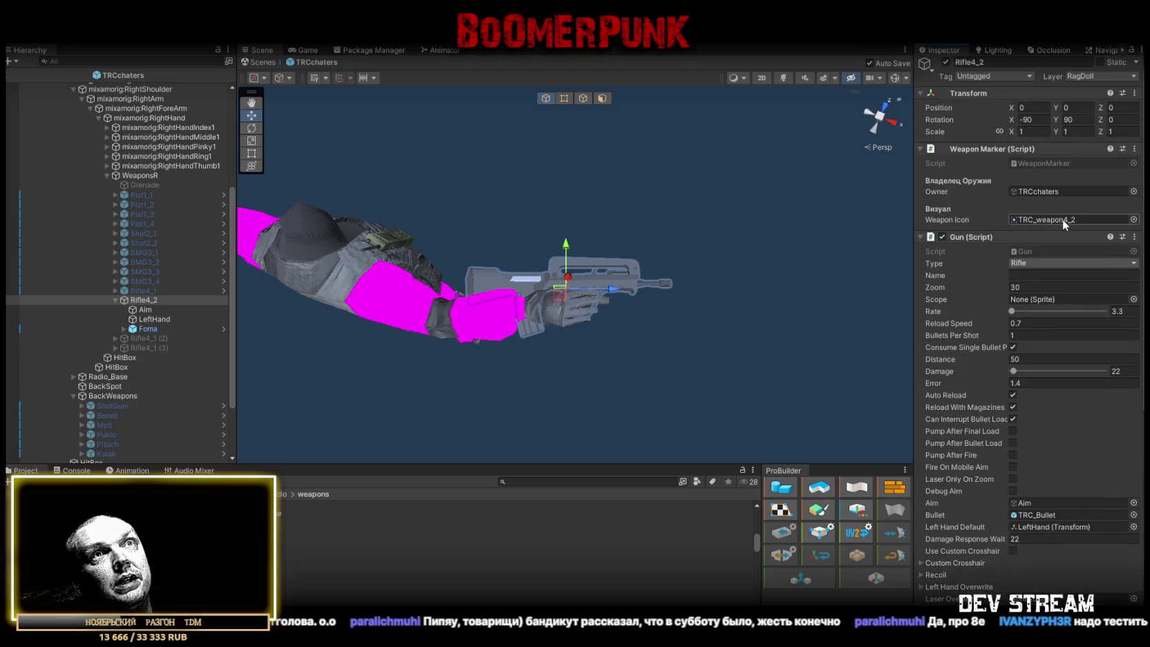
scroll(159, 357, "down", 3)
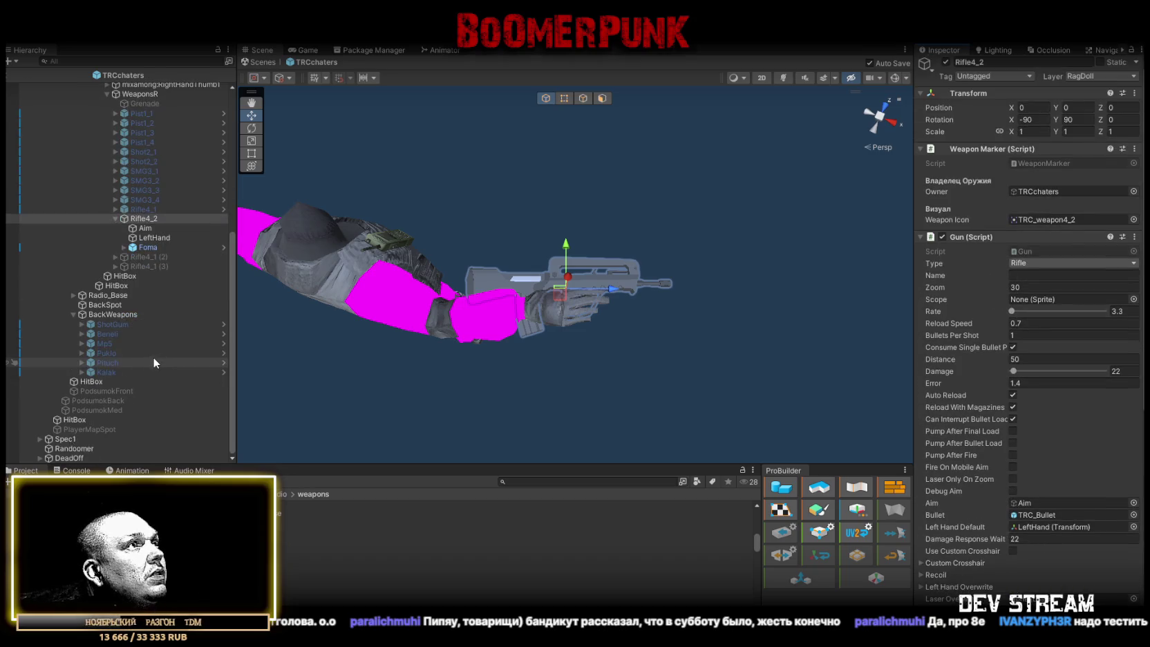
Deactivate Rifle4_2 so its rifle disappears from the character's hand
left_click(136, 247)
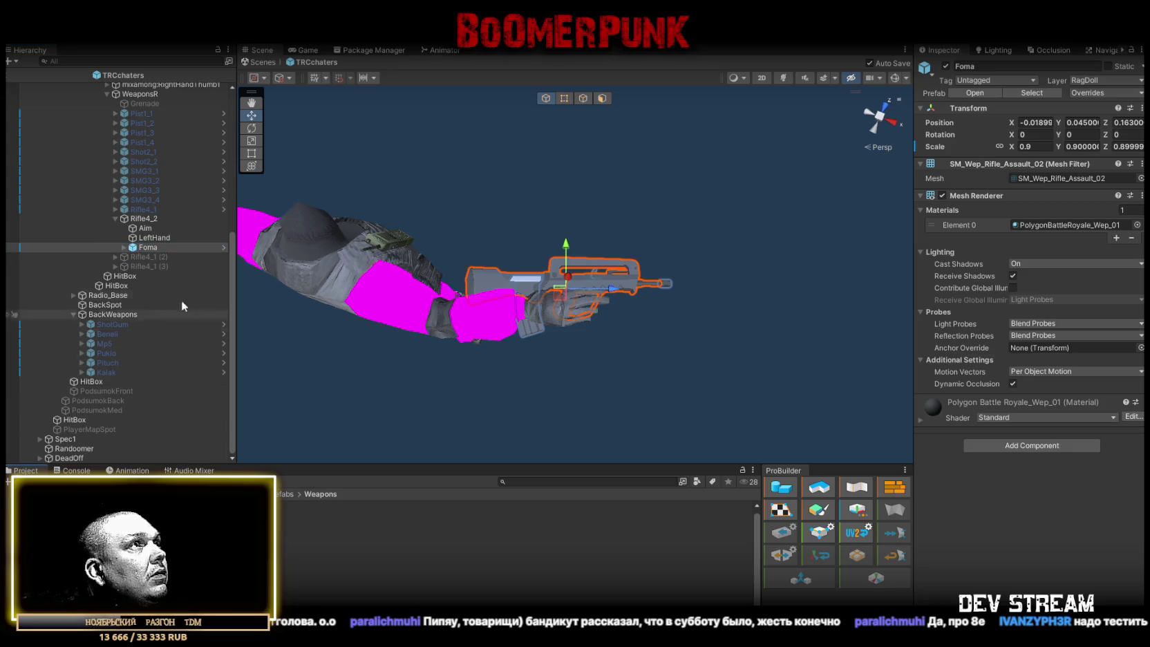
left_click(147, 249)
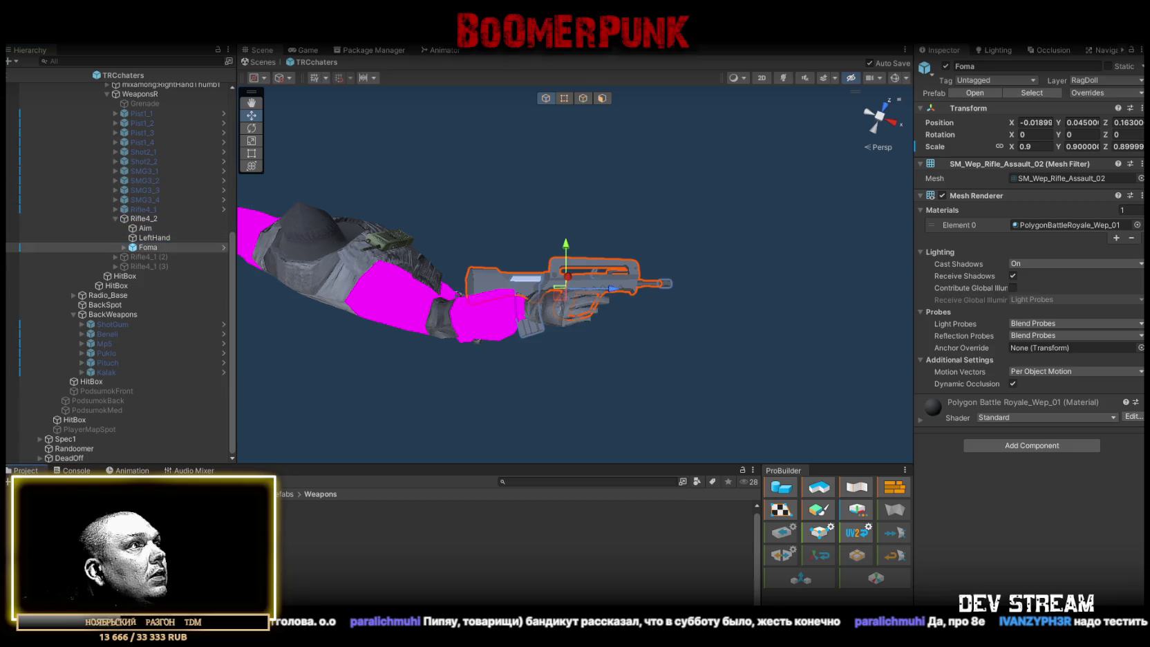
left_click(147, 203)
left_click(142, 215)
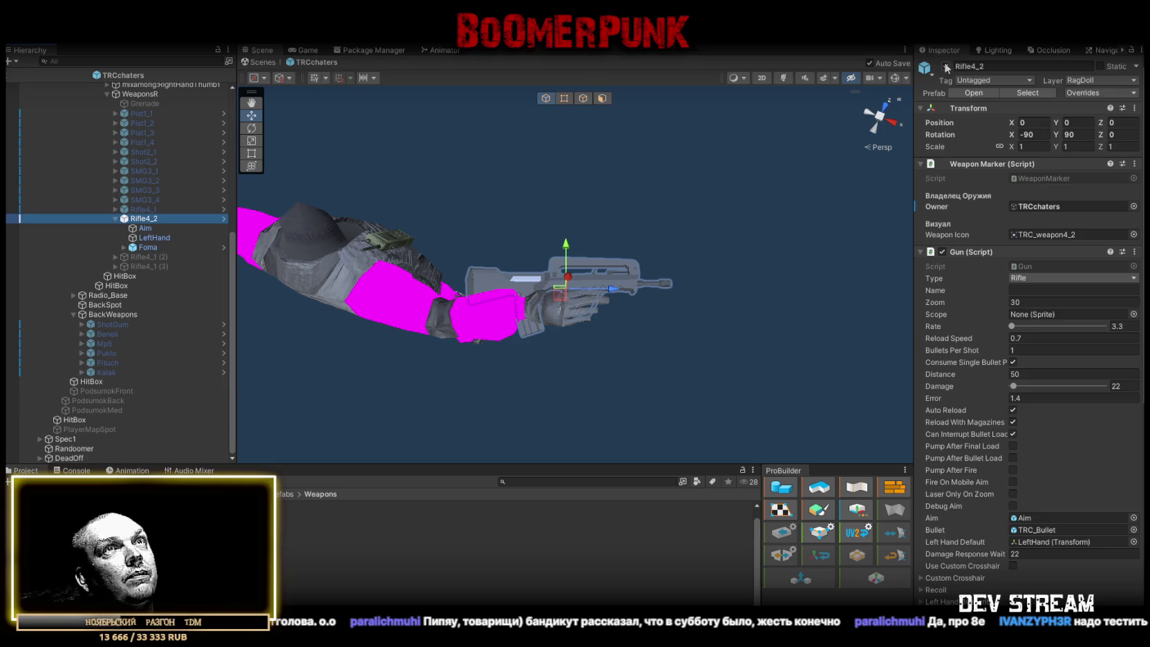
left_click(946, 66)
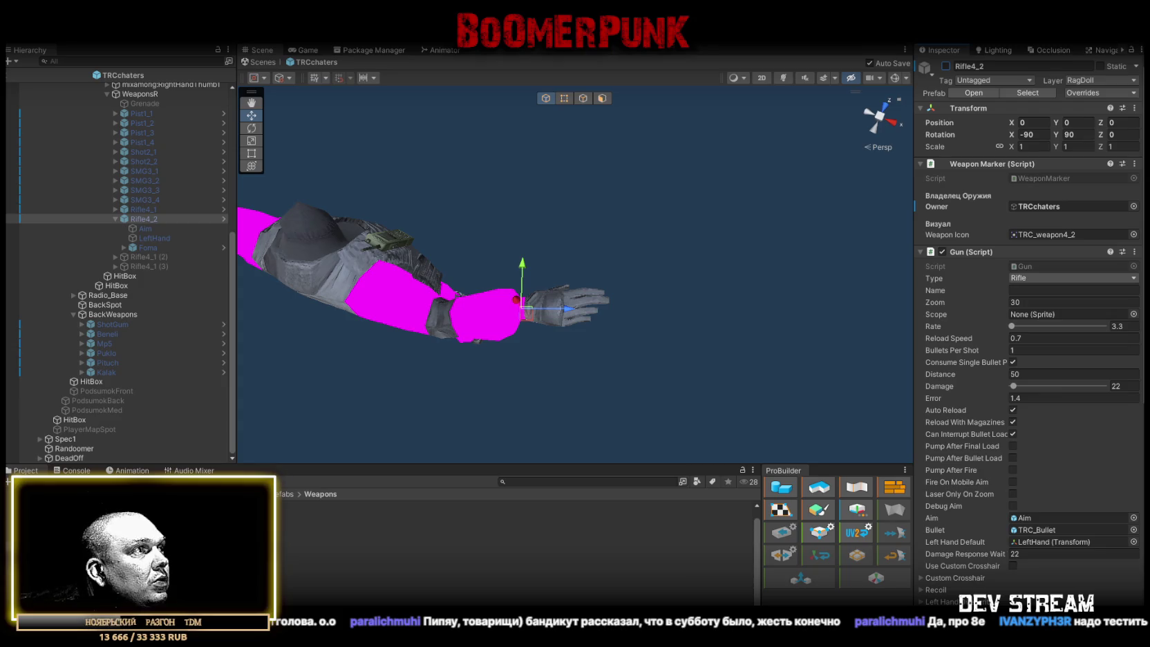
Open the WeaponFill prefab folder and drag the Foma model toward BackWeapons
double_click(337, 529)
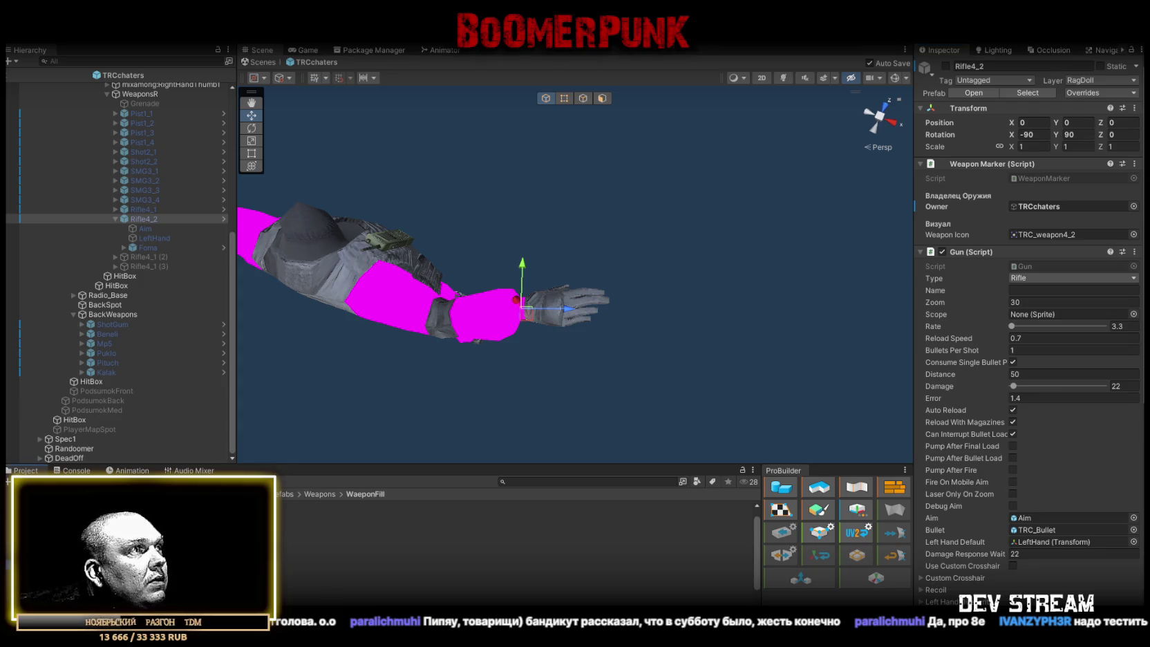
scroll(511, 553, "down", 3)
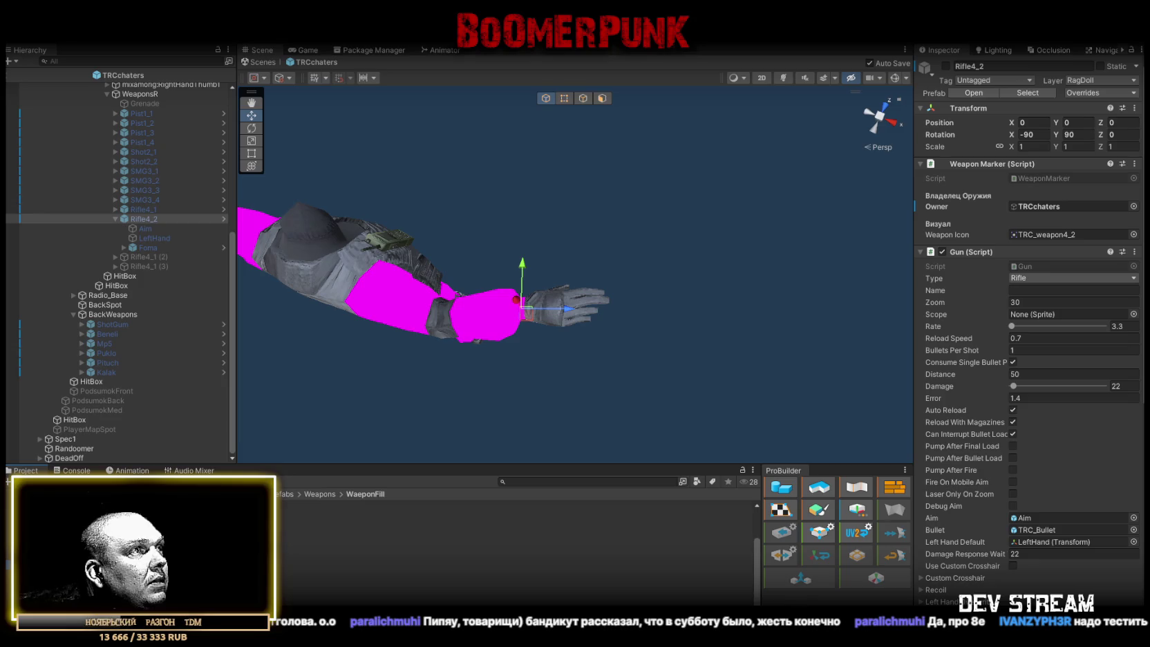
scroll(511, 553, "up", 3)
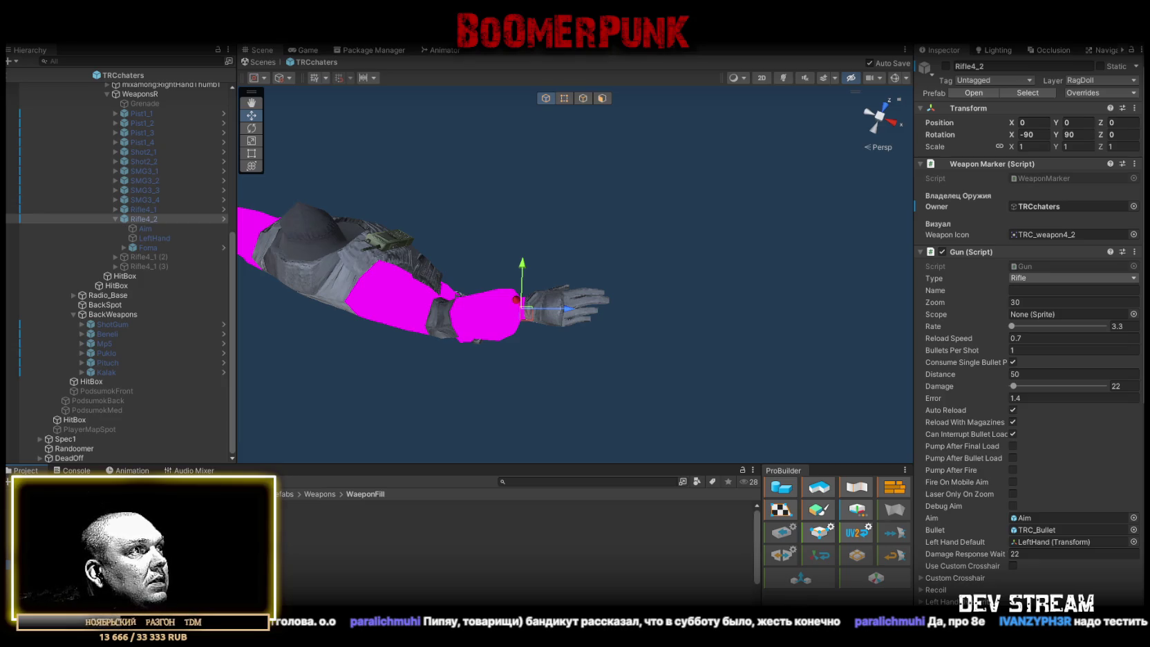
mouse_move(96, 521)
left_mouse_down()
mouse_move(128, 342)
mouse_move(112, 313)
left_mouse_up()
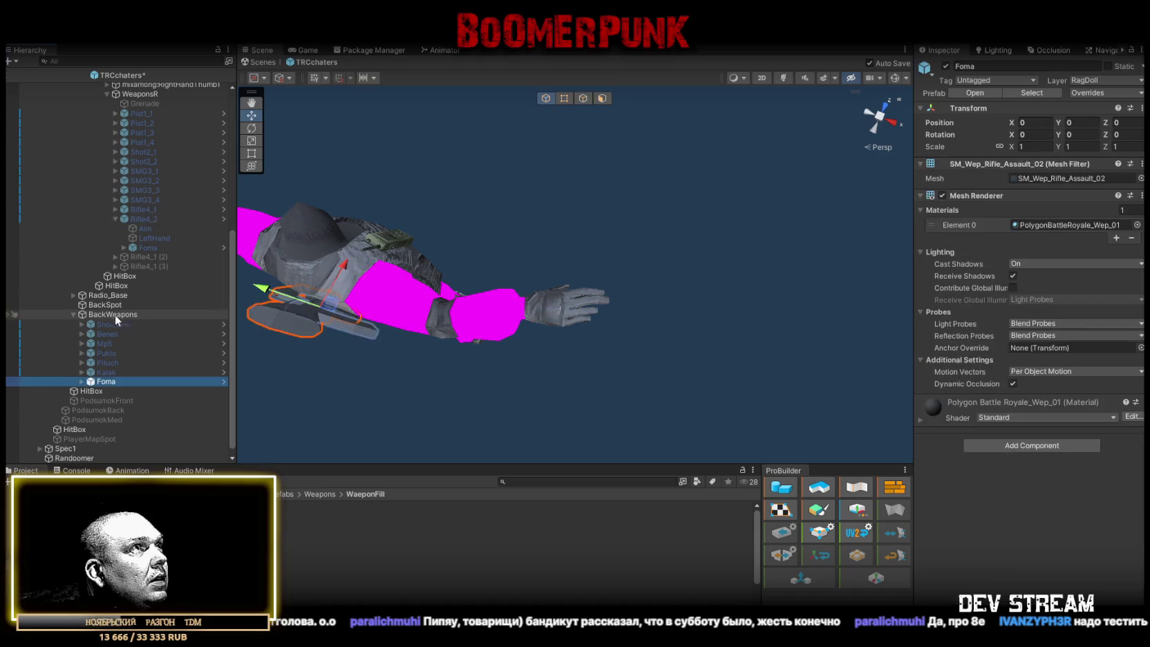
Place Foma under BackWeapons, scale it to 0.9, and deactivate it
left_click_drag(290, 311, 327, 322)
key("f")
left_click(1038, 147)
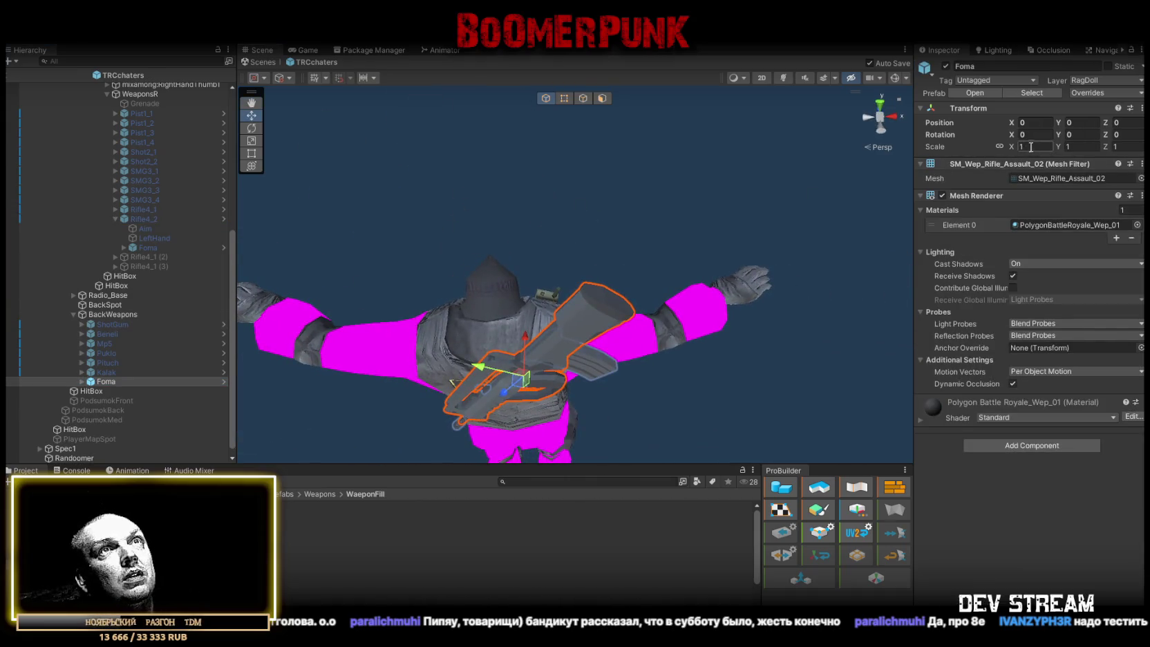
type(".9")
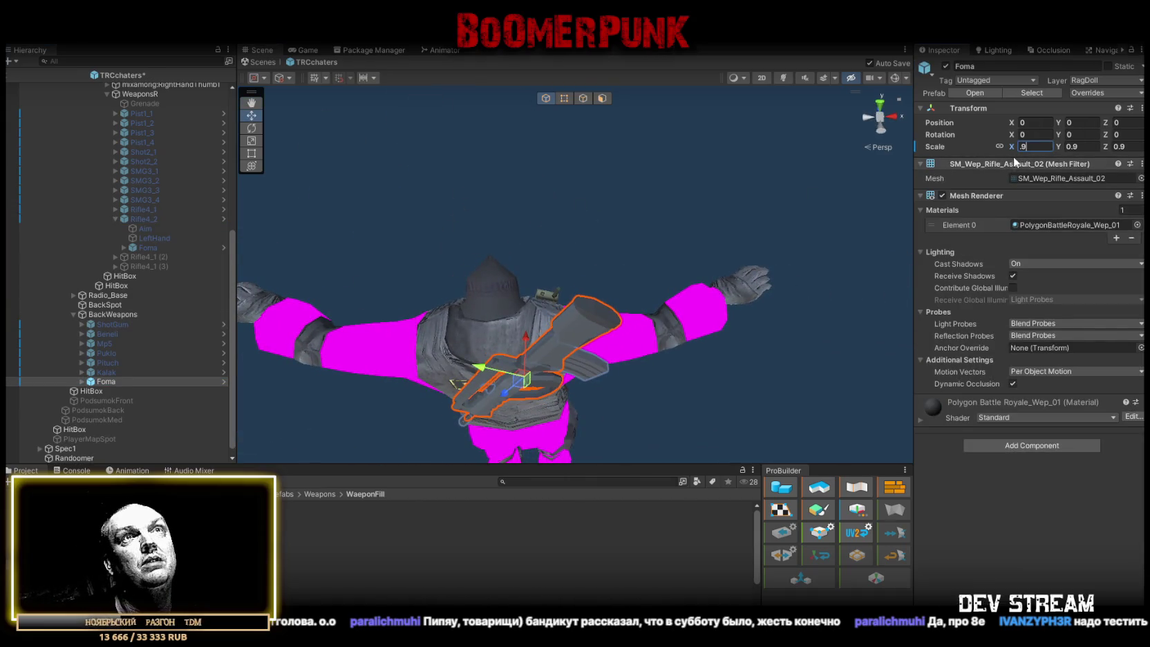
key("Return")
left_click_drag(598, 140, 481, 192)
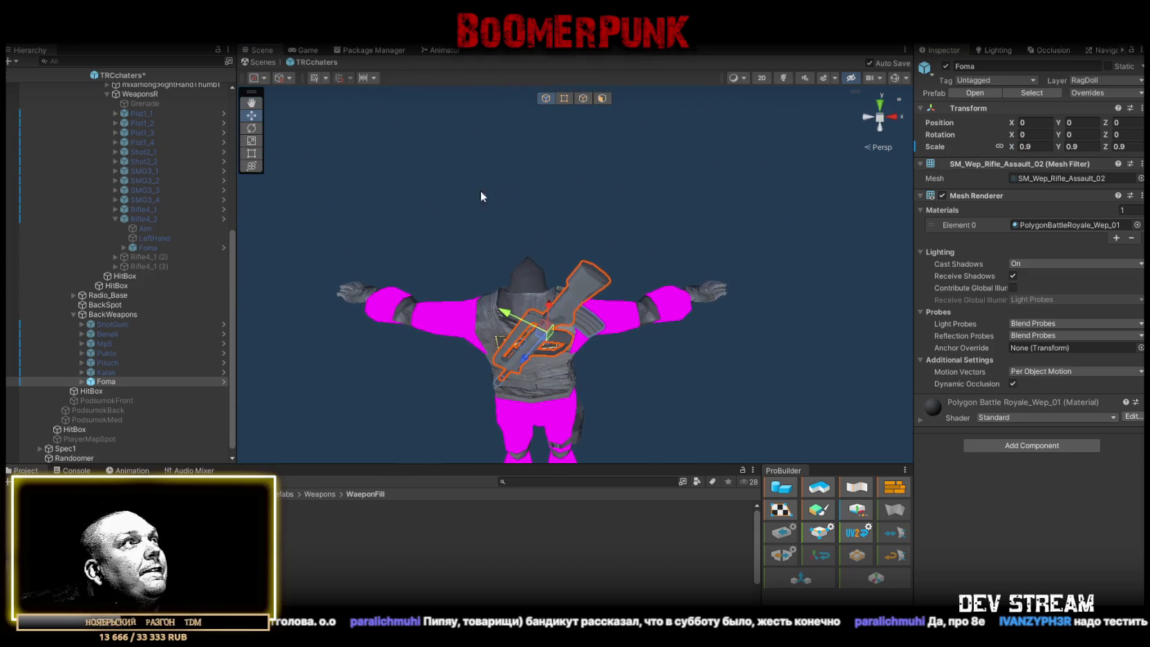
left_click(946, 66)
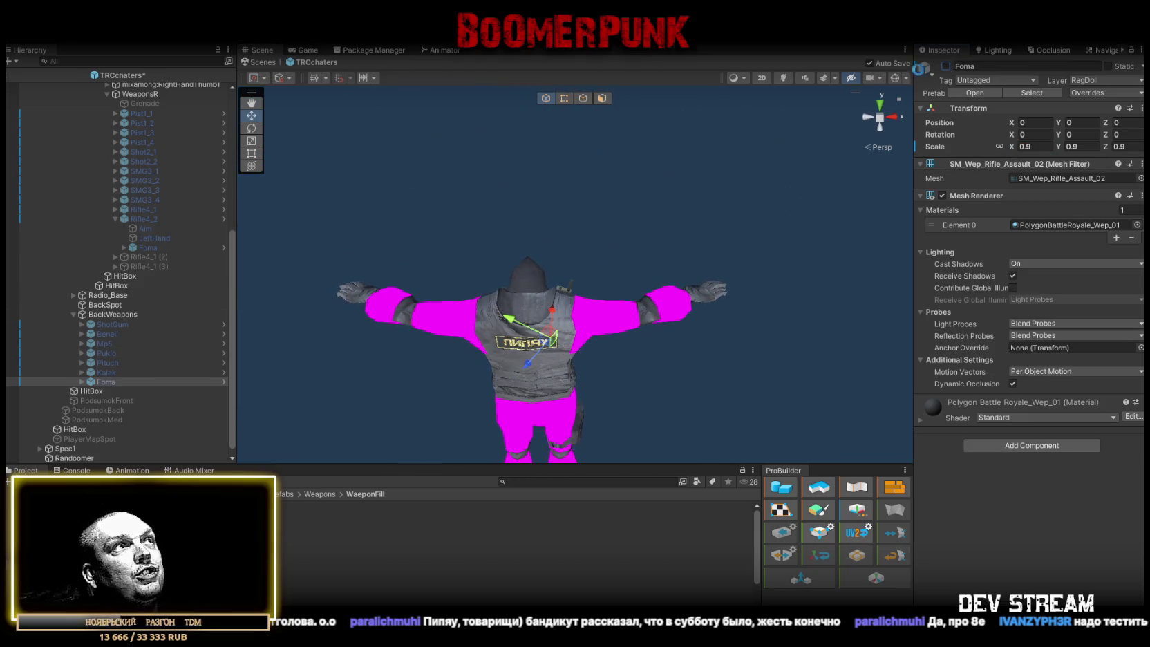
Select the Randoomer random-weapon object to show its weapon list
scroll(60, 393, "down", 1)
left_click(66, 449)
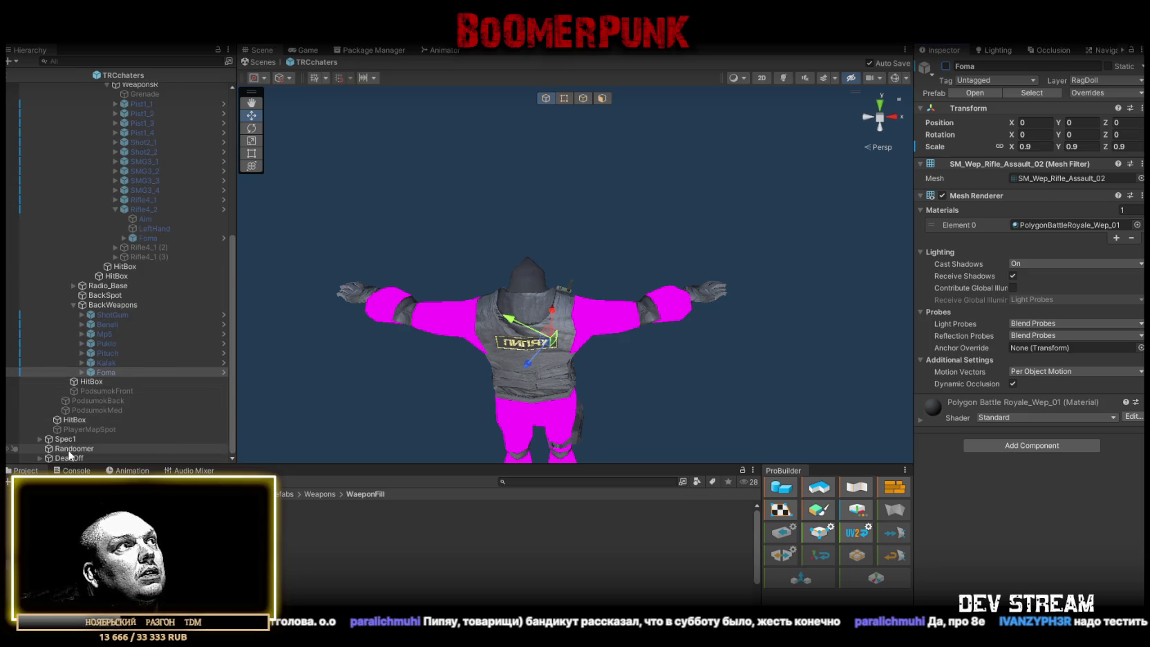
scroll(966, 348, "down", 10)
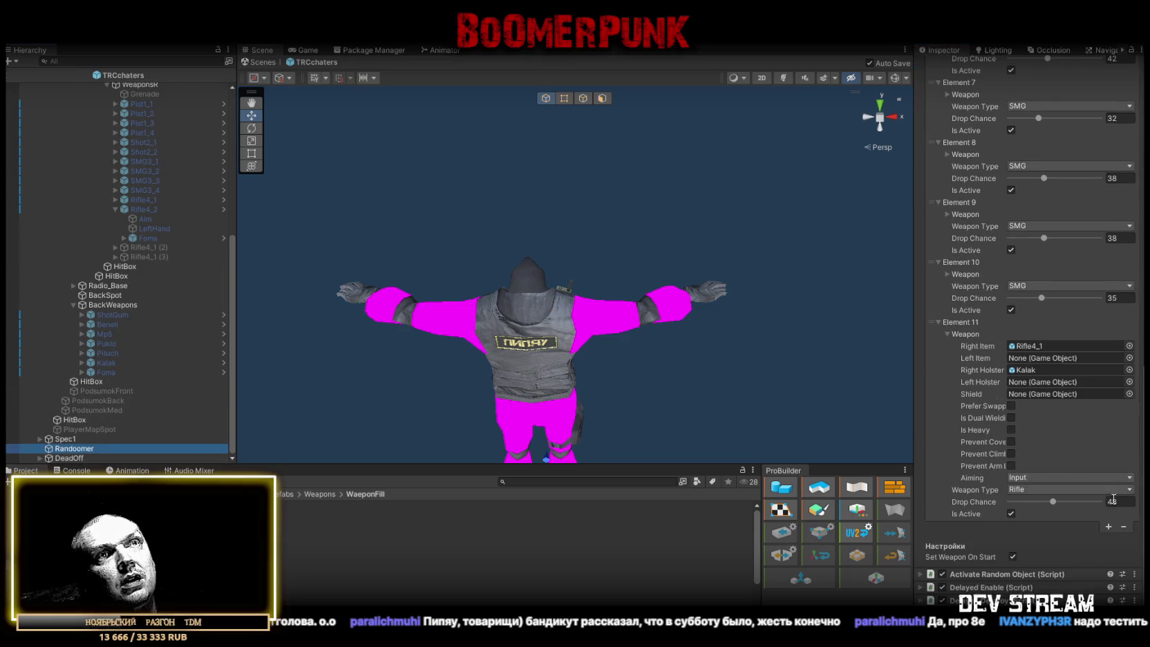
Add Element 12 to Randoomer's weapon list with Drop Chance 36, then save the scene
left_click(1109, 527)
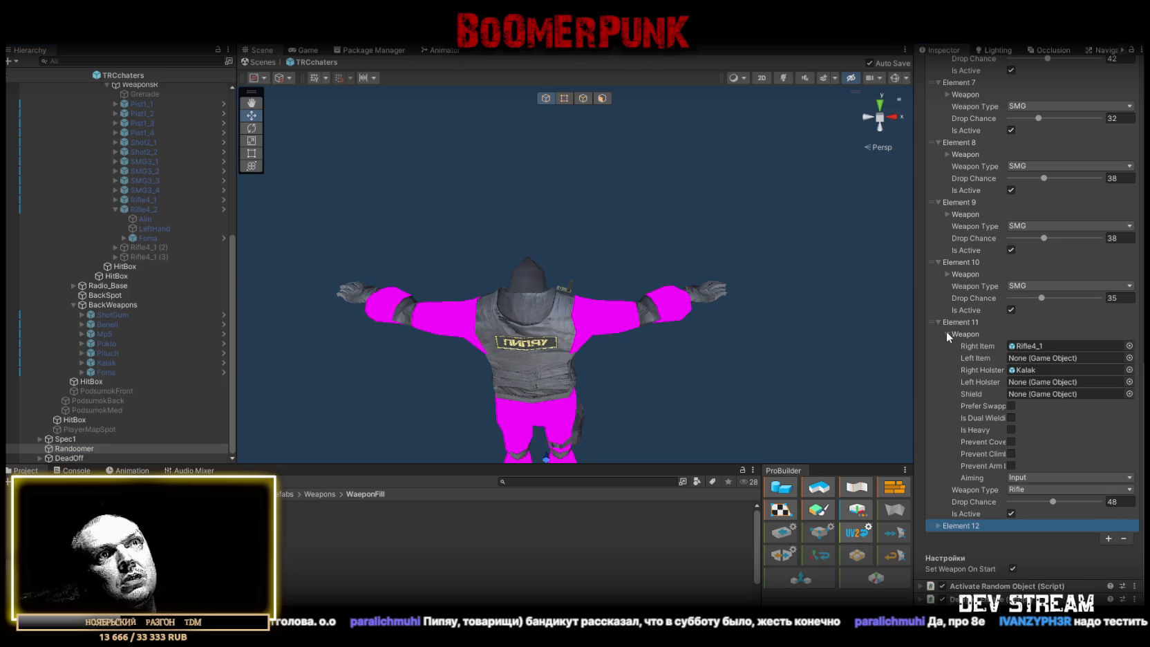
left_click(946, 333)
left_click(938, 512)
scroll(1045, 488, "down", 2)
left_click(1052, 502)
type("36")
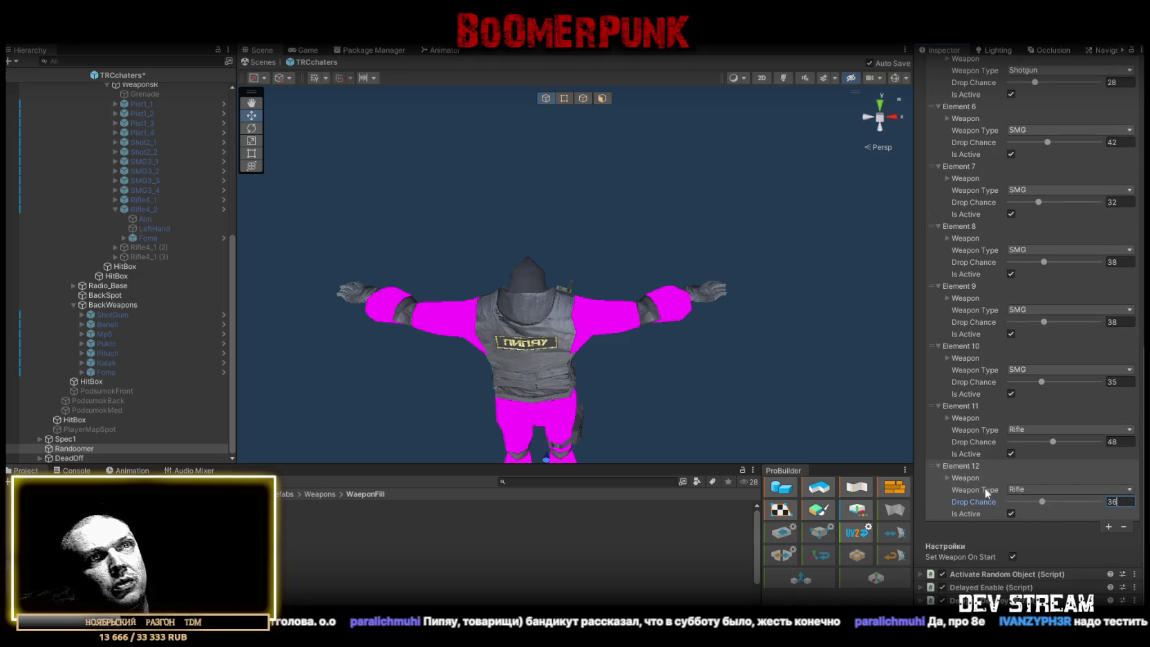
left_click(946, 478)
scroll(1037, 415, "down", 4)
key("ctrl+s")
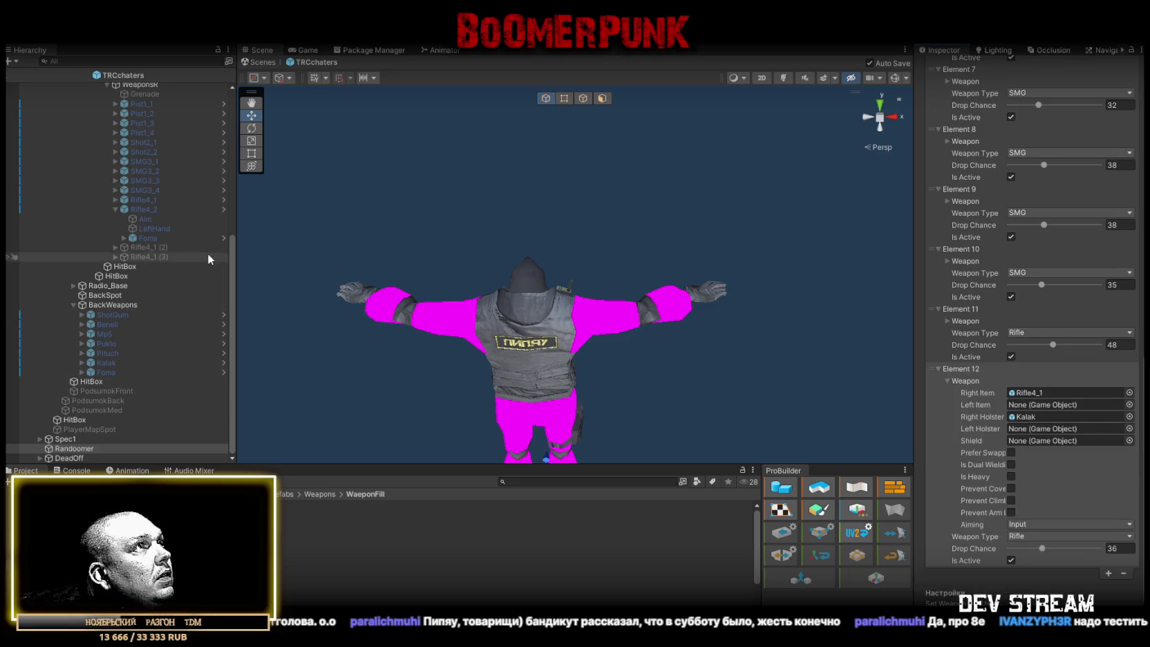
Assign Rifle4_2 as Element 12's Right Item and Foma as its Right Holster
mouse_move(154, 210)
left_mouse_down()
mouse_move(1082, 383)
mouse_move(1054, 395)
left_mouse_up()
left_click_drag(108, 374, 1026, 418)
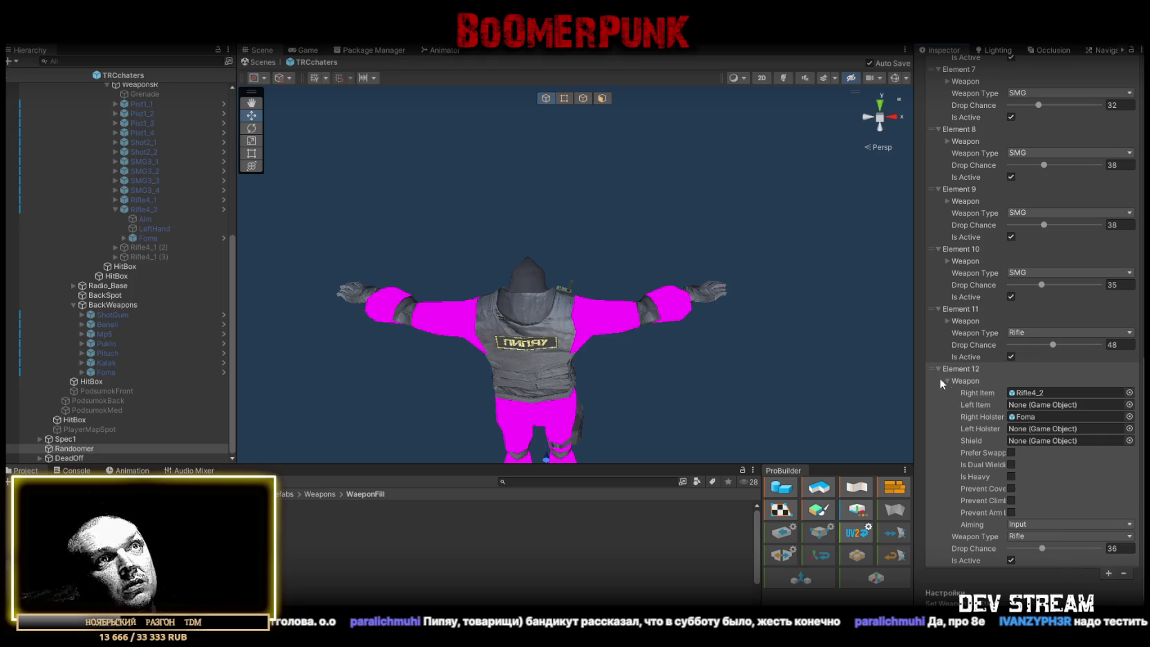
scroll(125, 275, "up", 3)
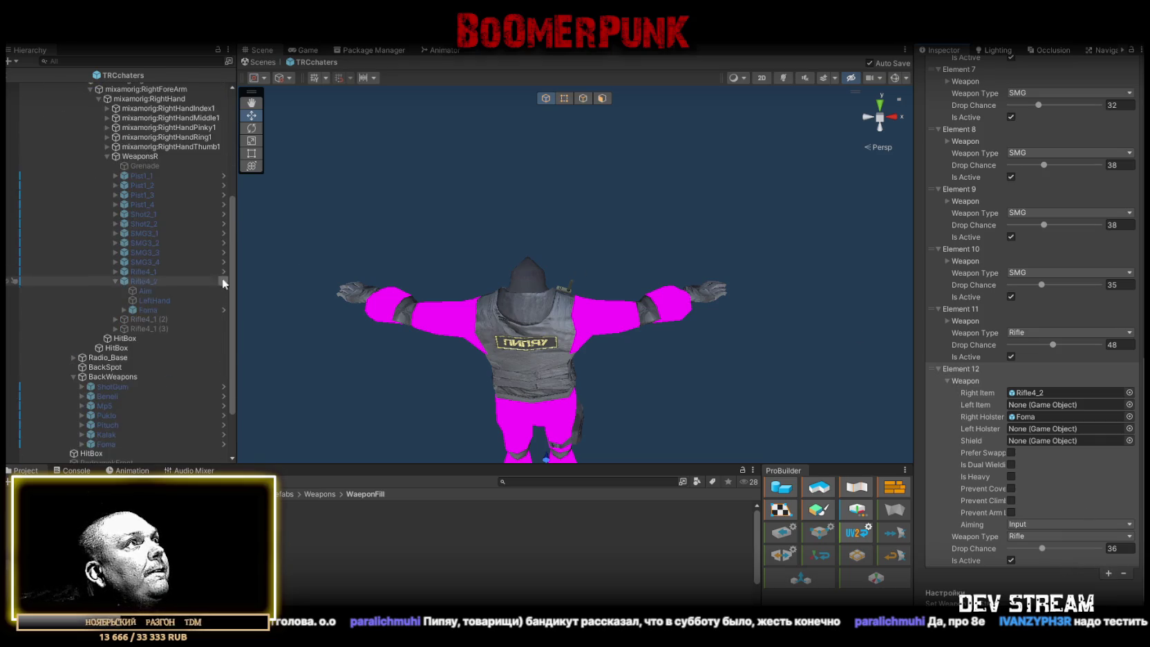
left_click(139, 320)
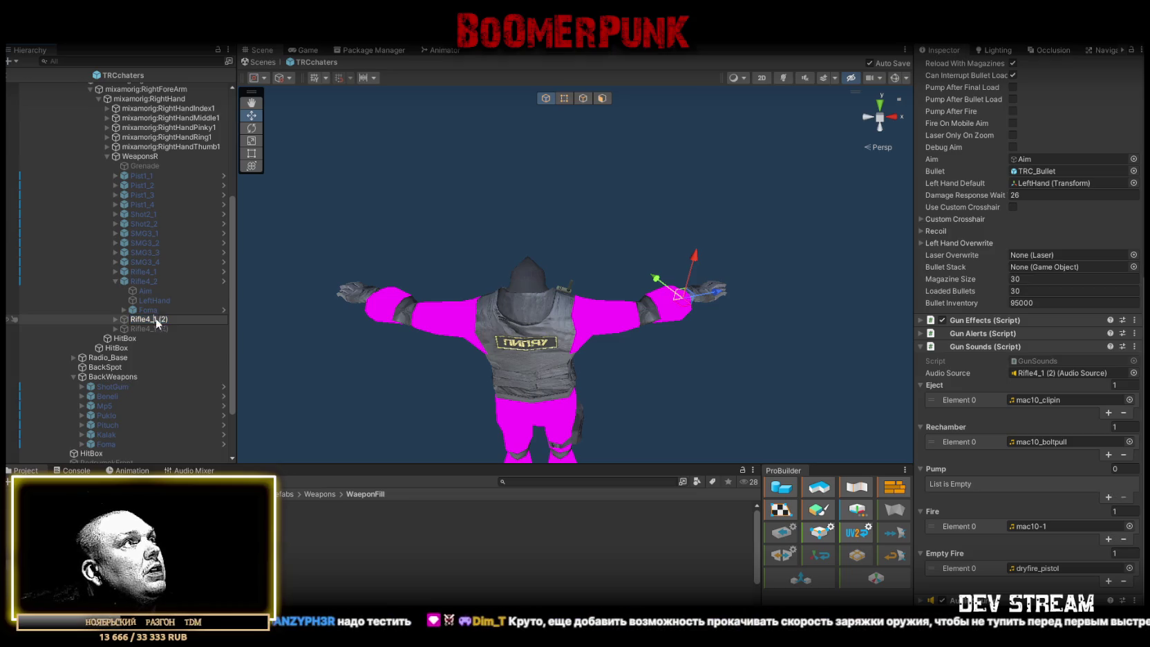
type("3")
Rename the duplicated rifle to Rifle4_3 and expand its children
key("Return")
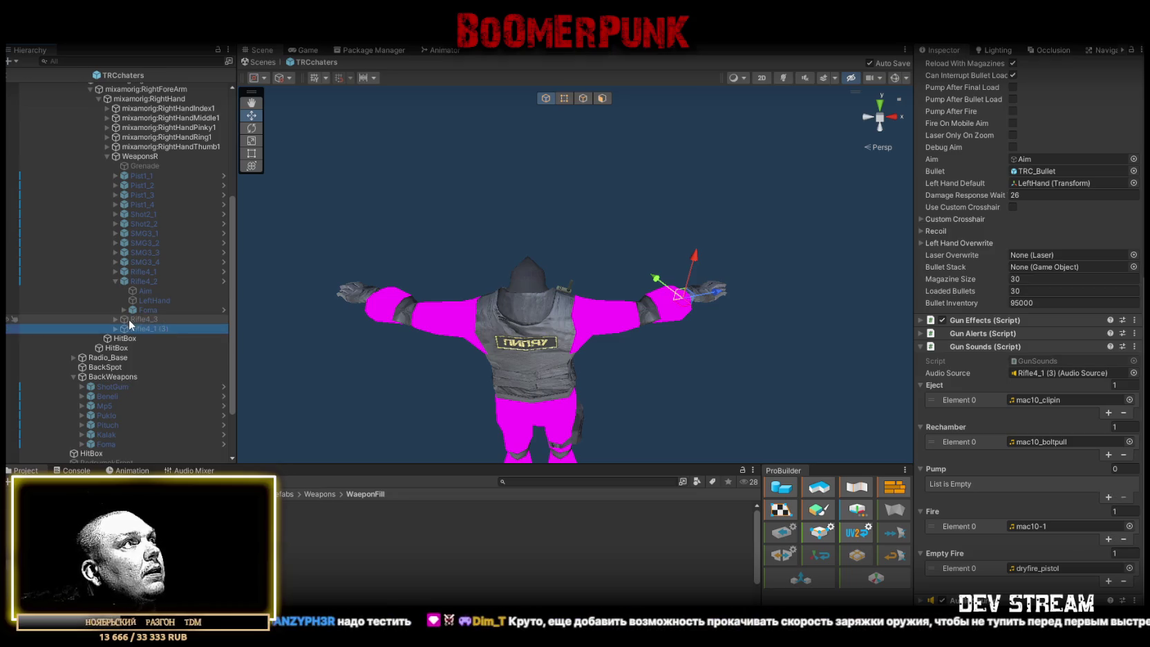
left_click(115, 320)
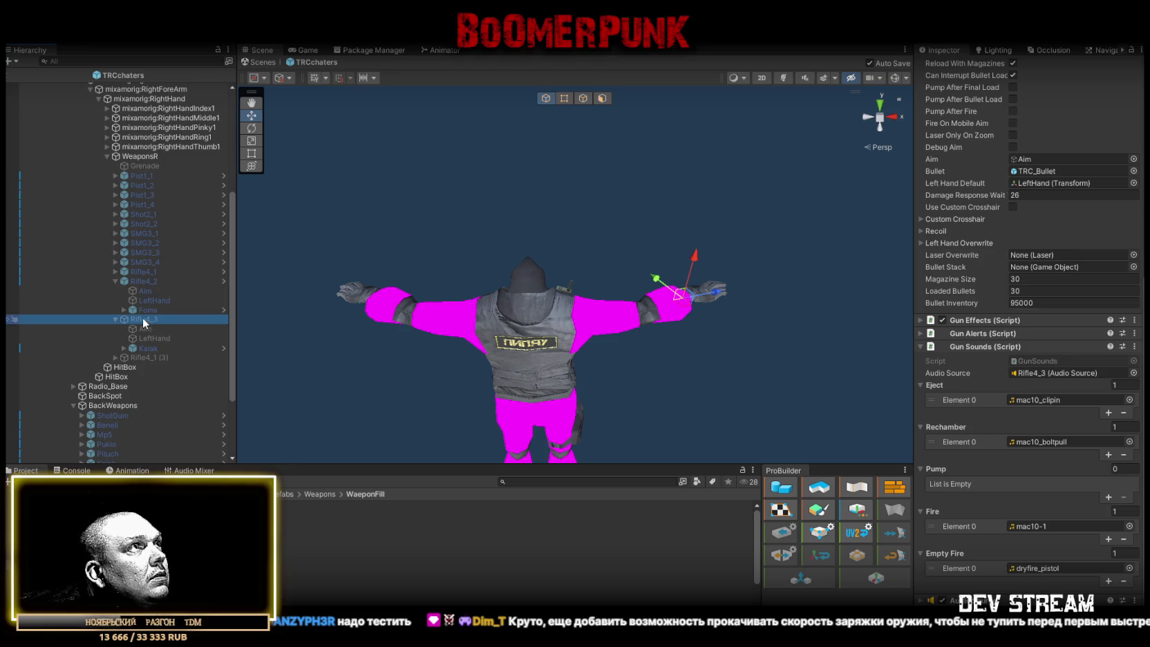
scroll(1064, 207, "up", 10)
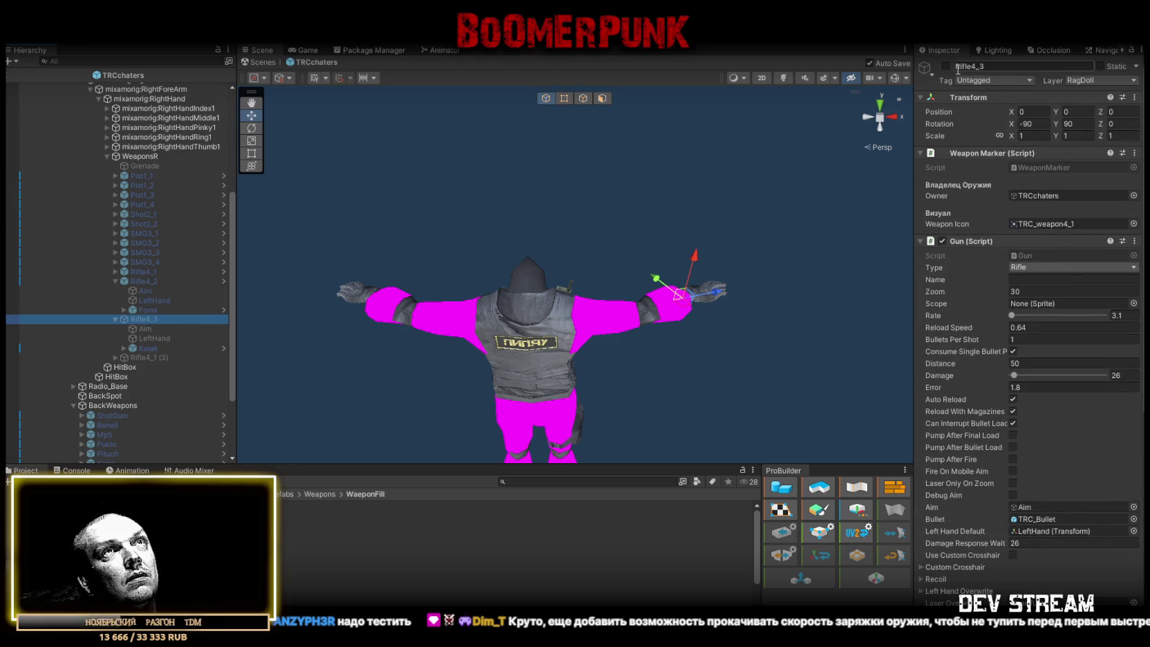
Inspect Rifle4_2's LeftHand point close-up and review its prefab overrides
left_click(136, 281)
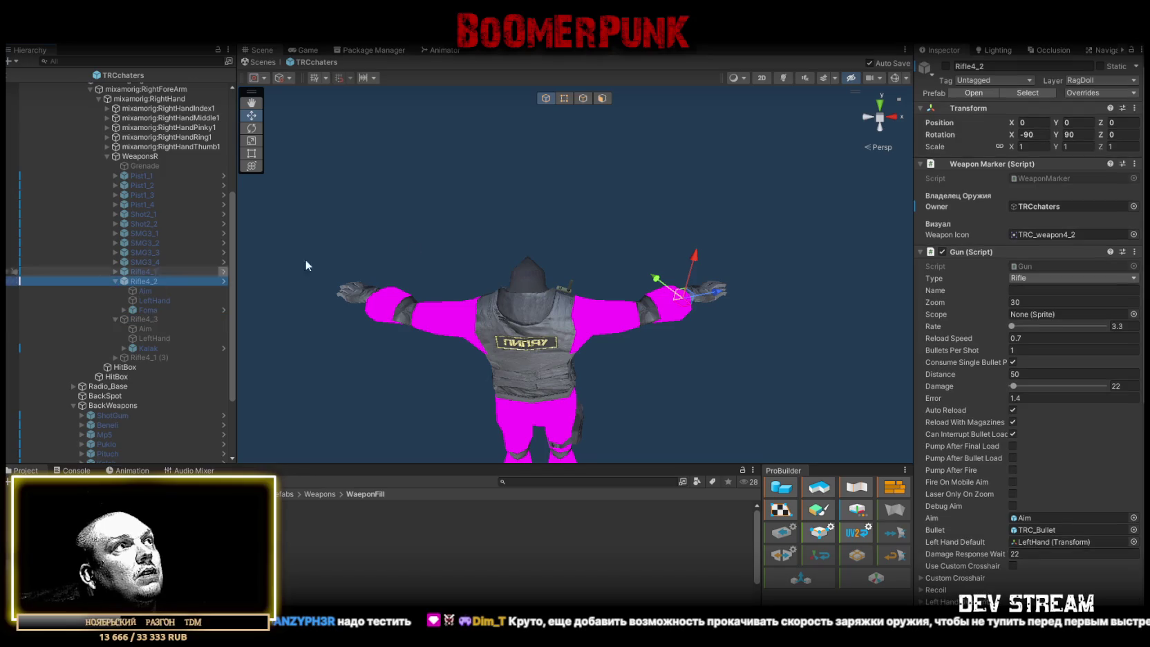
left_click(154, 299)
key("f")
mouse_move(810, 354)
left_mouse_down("alt")
mouse_move(763, 411)
mouse_move(676, 397)
mouse_move(589, 408)
mouse_move(575, 431)
left_mouse_up("alt")
left_click(159, 280)
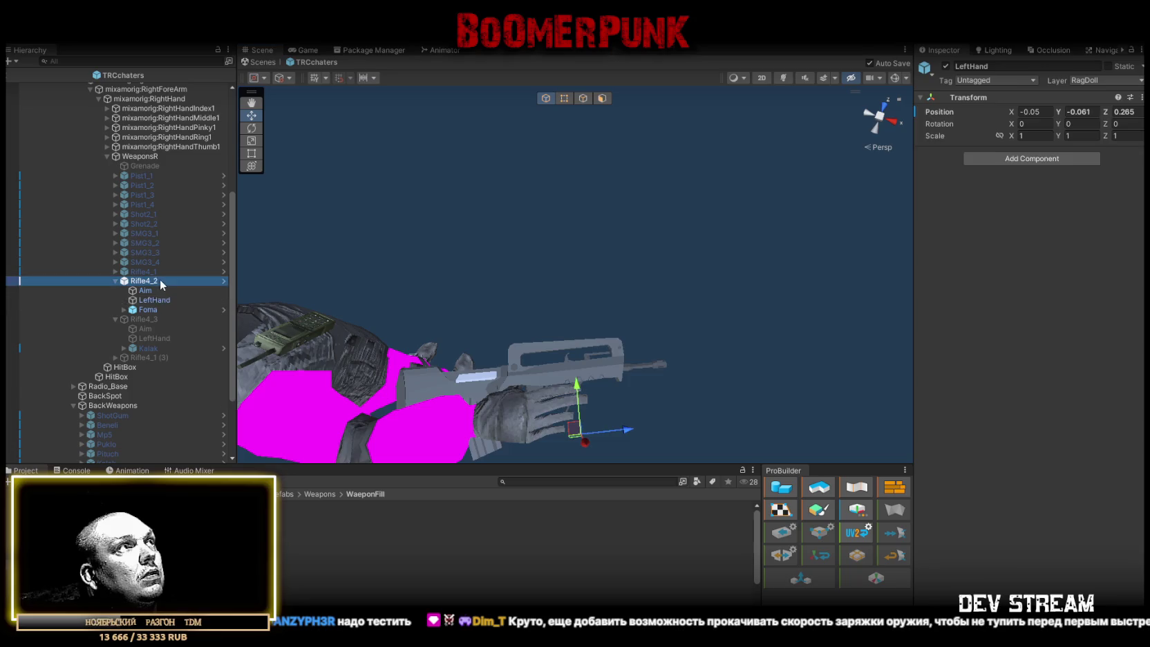
left_click(1083, 94)
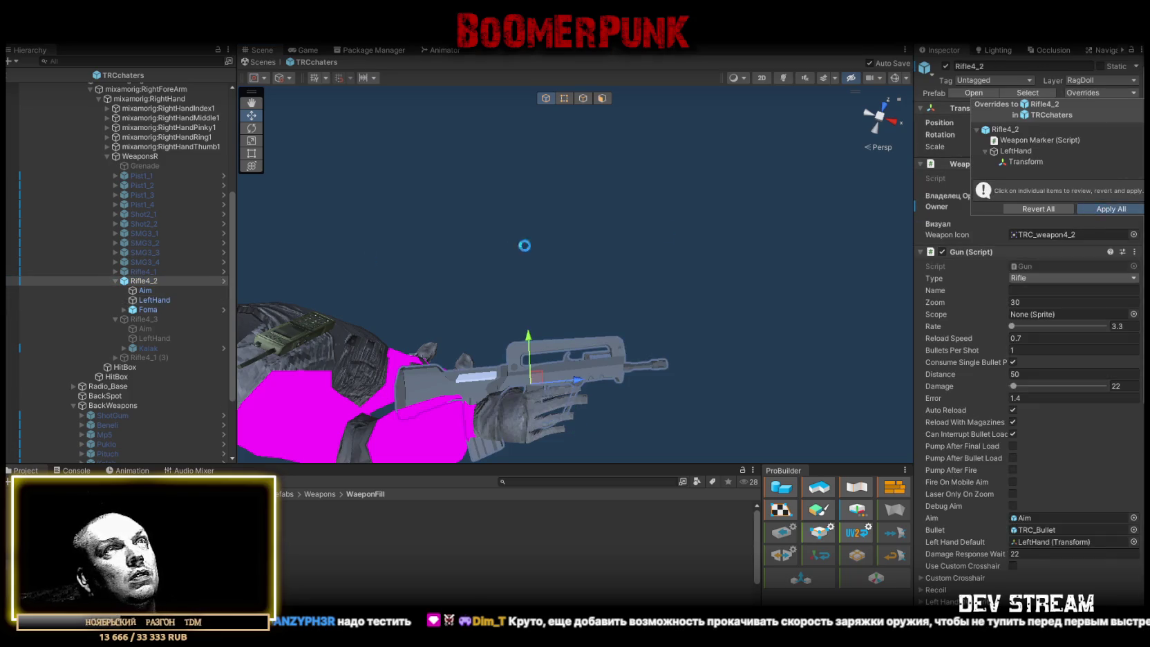
left_click(523, 246)
left_click(114, 280)
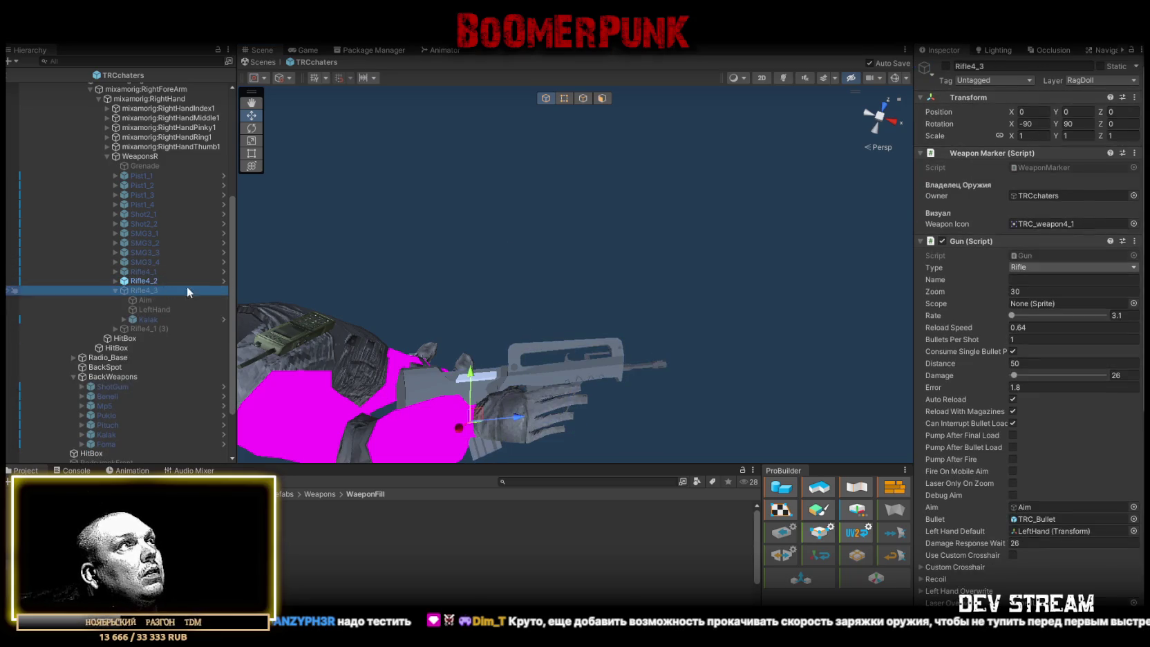
Deactivate Rifle4_2, activate Rifle4_3, and add an M16 model under its Kalak child
left_click(946, 65)
left_click(131, 291)
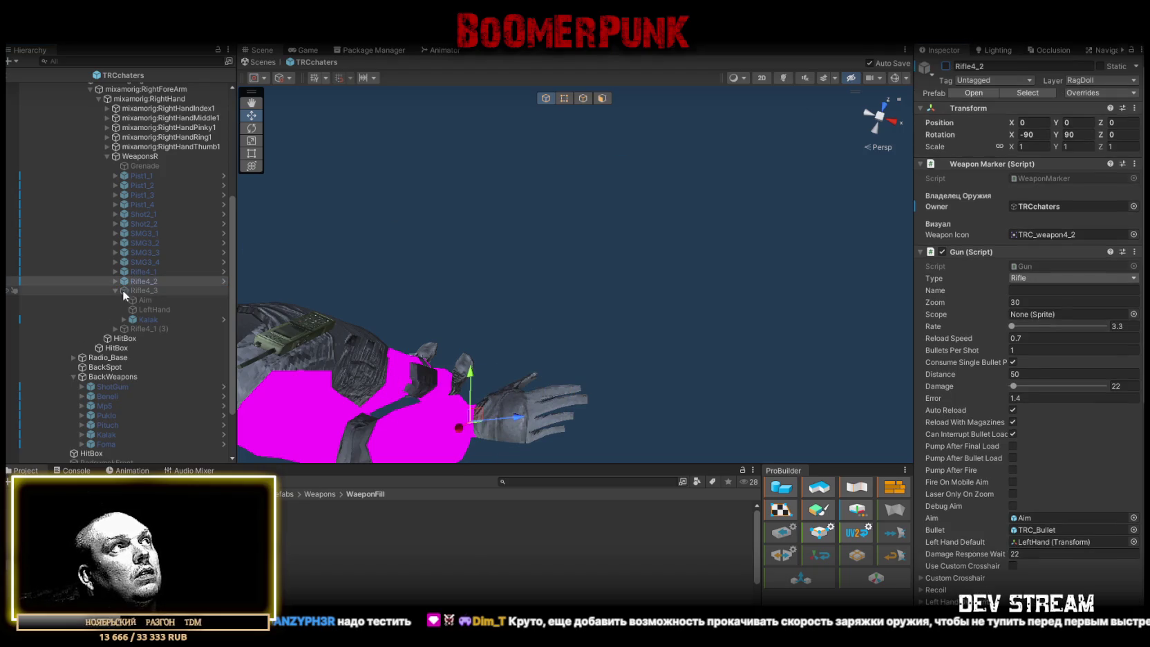
left_click(945, 66)
left_click_drag(662, 216, 642, 283)
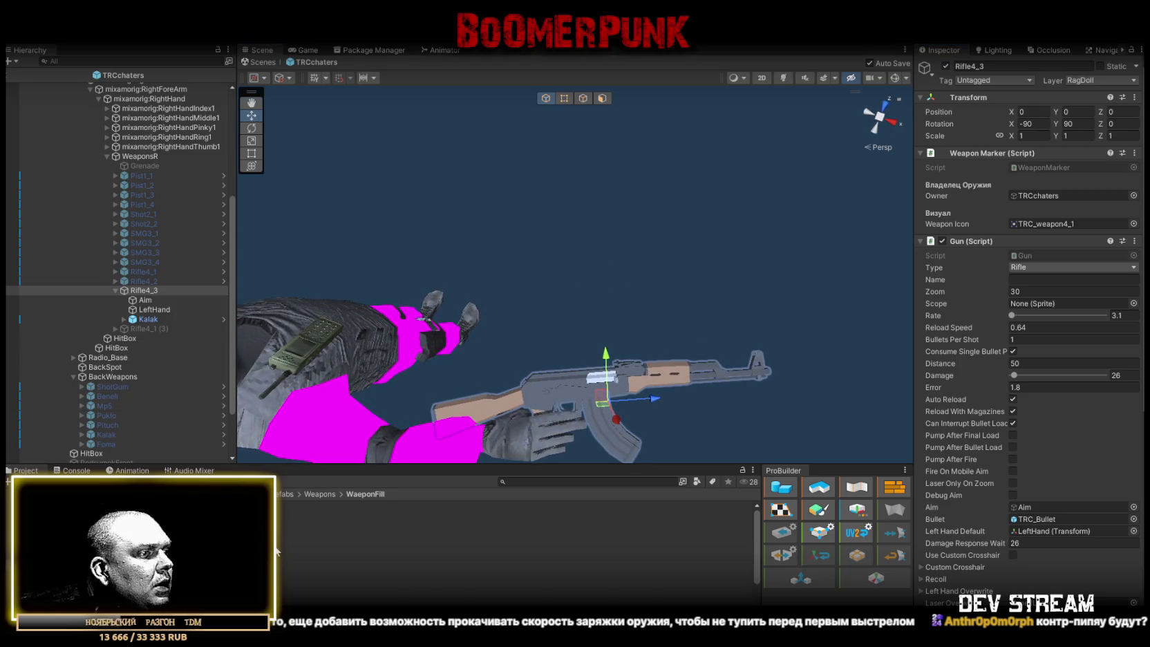
mouse_move(208, 525)
left_mouse_down()
mouse_move(208, 442)
mouse_move(147, 300)
left_mouse_up()
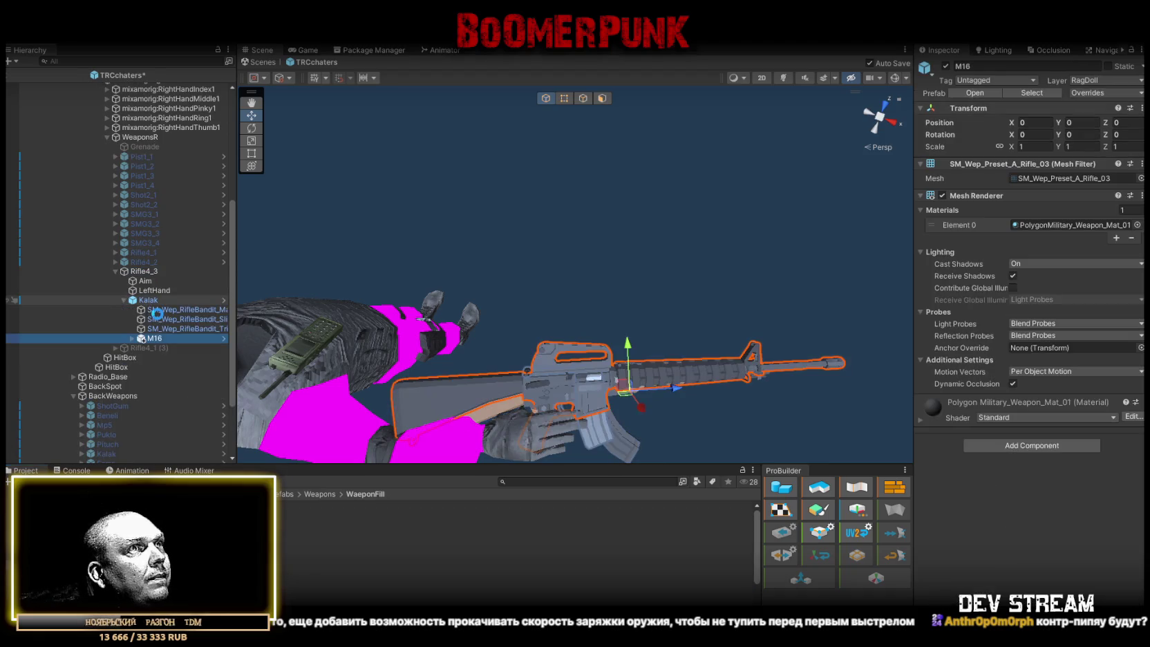
Move M16 directly under Rifle4_3, delete Kalak, and lower M16 slightly in the hands
left_click_drag(153, 338, 152, 296)
left_click(153, 309)
key("Delete")
left_click(149, 300)
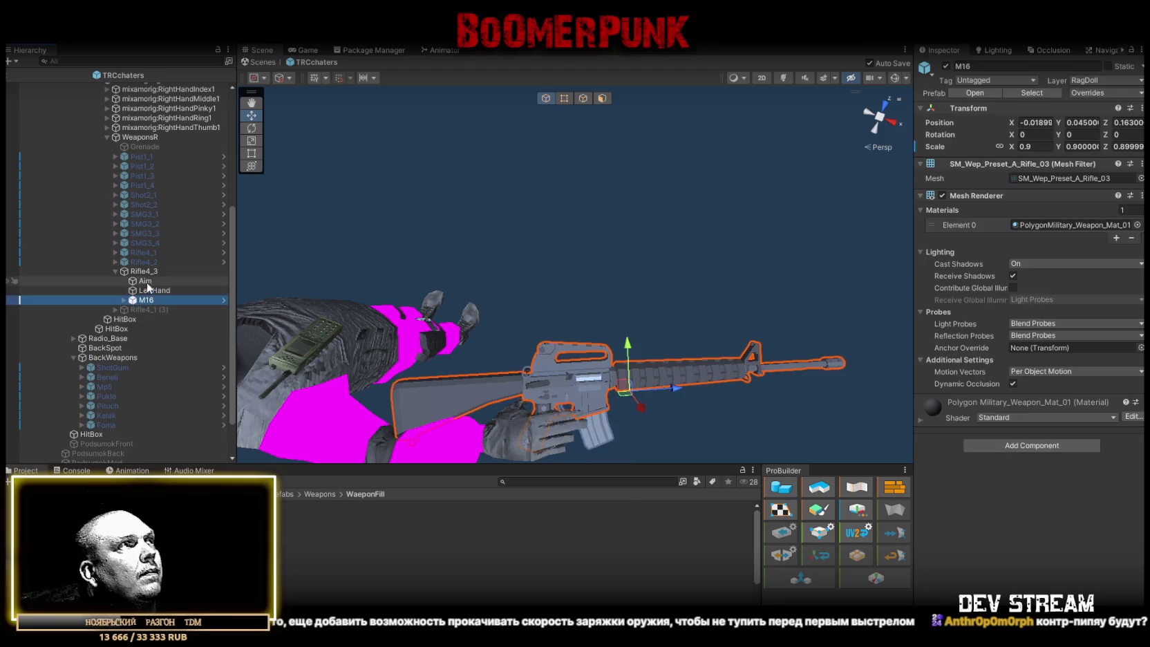
double_click(147, 287)
left_click(155, 300)
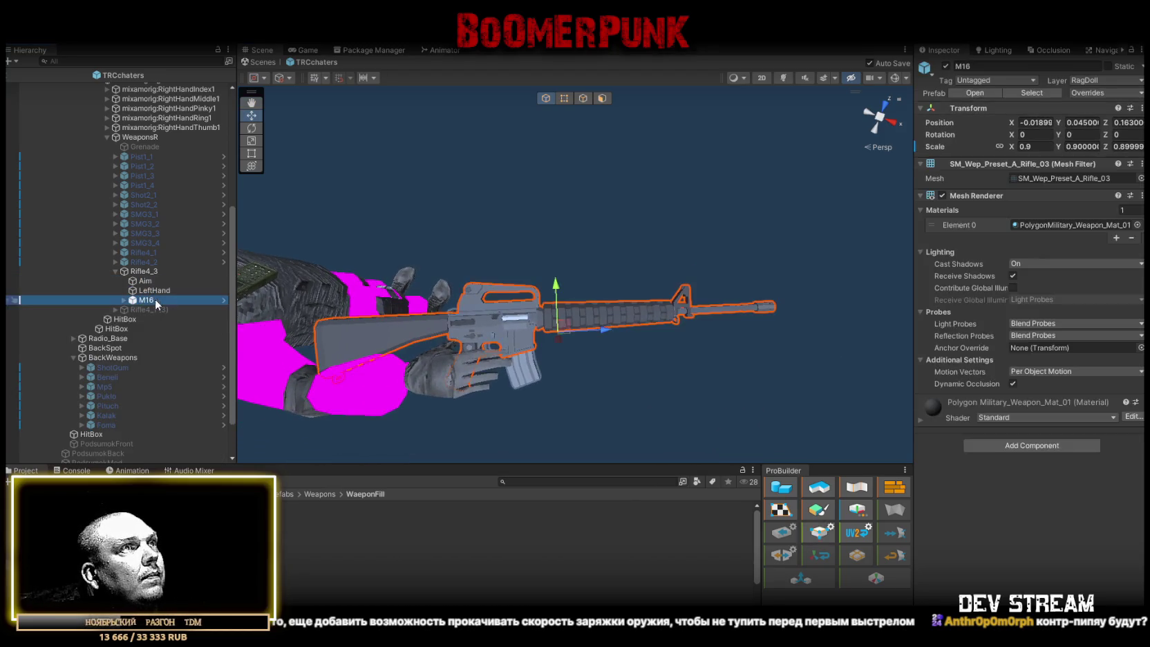
left_click_drag(555, 304, 556, 310)
Move the Aim point forward to the muzzle, reposition LeftHand, and save the scene
left_click(148, 280)
mouse_move(699, 311)
left_mouse_down()
mouse_move(774, 314)
mouse_move(759, 327)
mouse_move(540, 306)
mouse_move(557, 298)
mouse_move(559, 279)
left_mouse_up()
key("w")
key("ctrl+s")
mouse_move(413, 305)
left_mouse_down()
mouse_move(613, 280)
mouse_move(577, 304)
left_mouse_up()
left_click(186, 294)
key("ctrl+s")
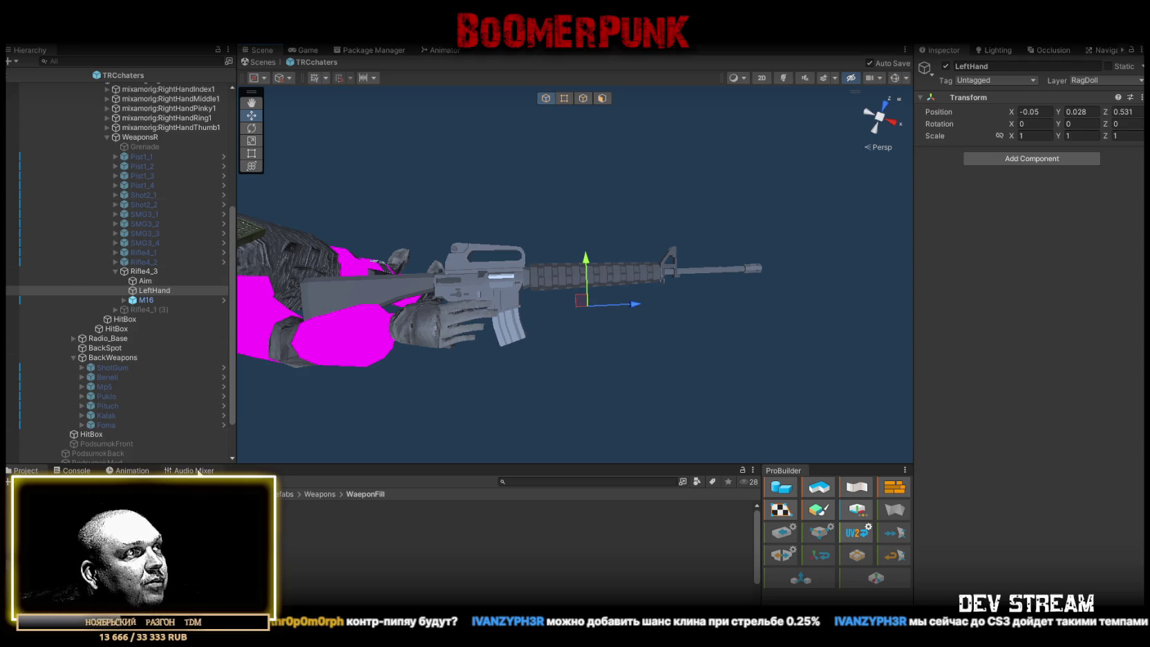
left_click(320, 494)
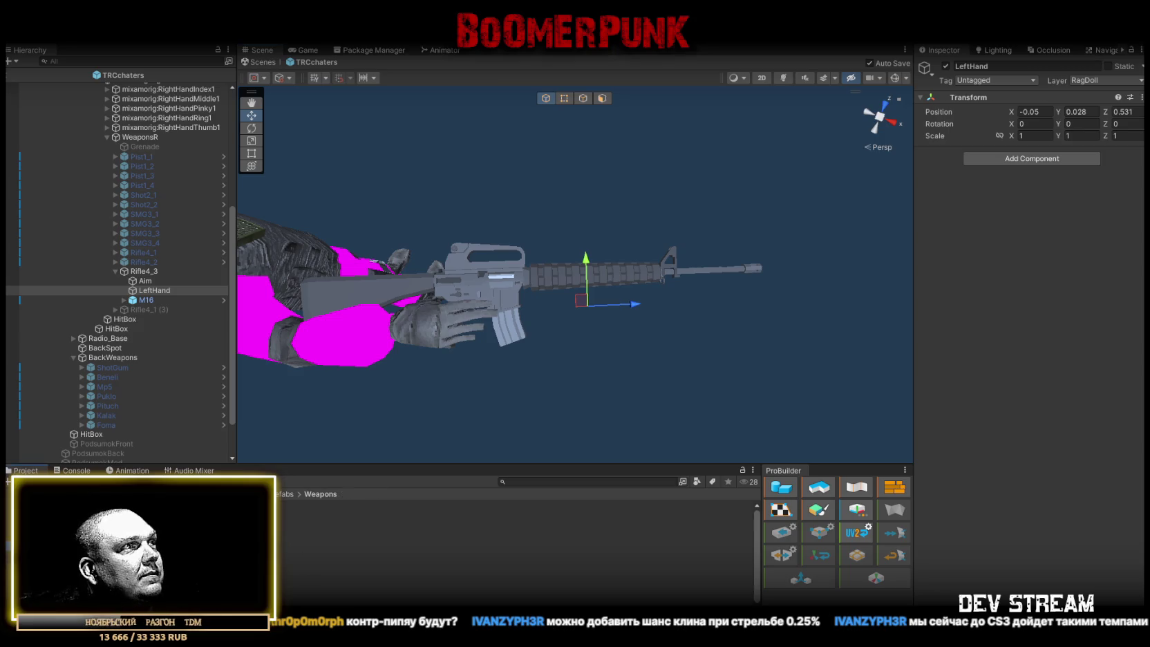
Set Loaded Bullets to 0 on all 12 weapon prefabs
key("ctrl+a")
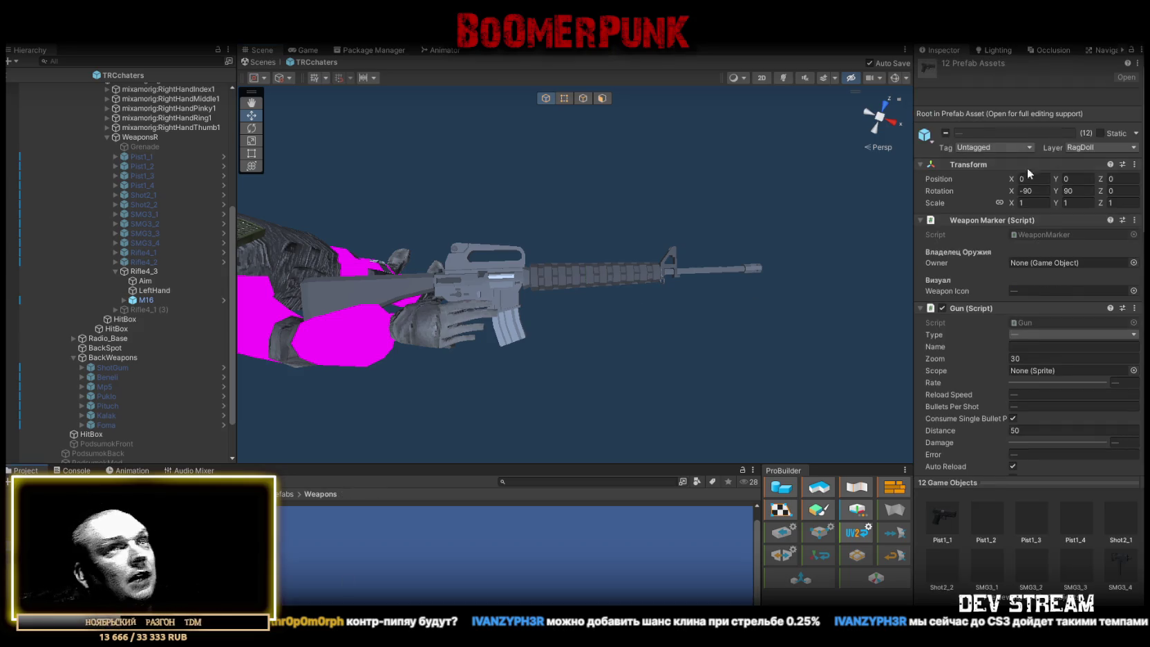
scroll(1009, 332, "down", 15)
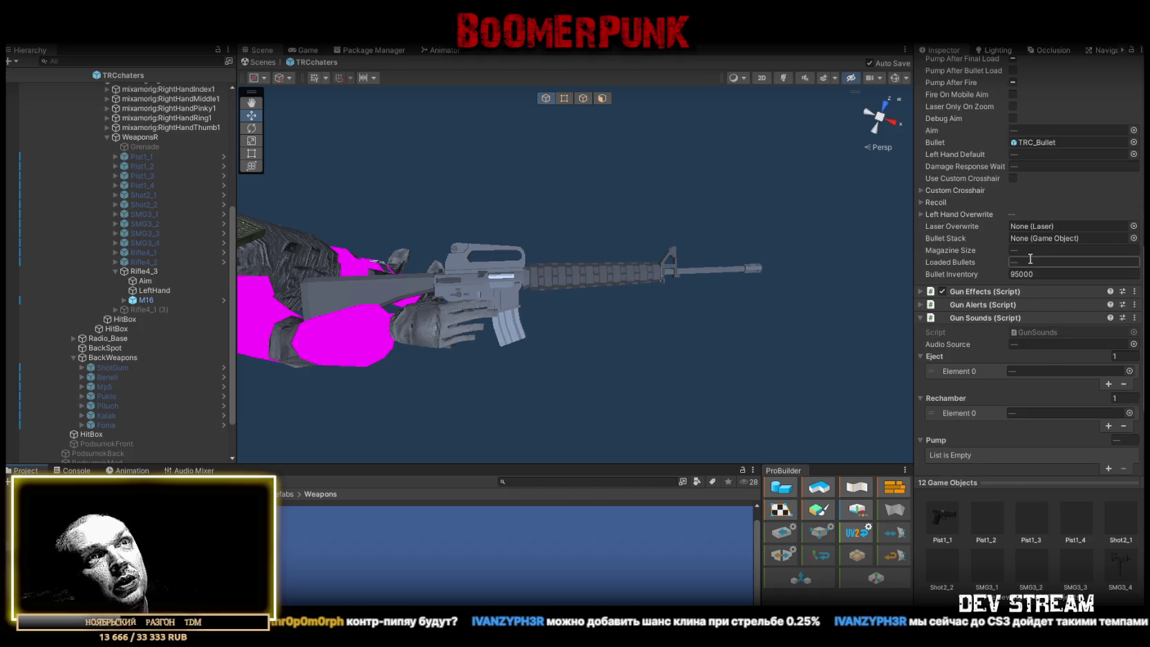
left_click(1028, 261)
type("0")
mouse_move(595, 208)
left_mouse_down()
mouse_move(665, 195)
mouse_move(629, 185)
mouse_move(637, 174)
left_mouse_up()
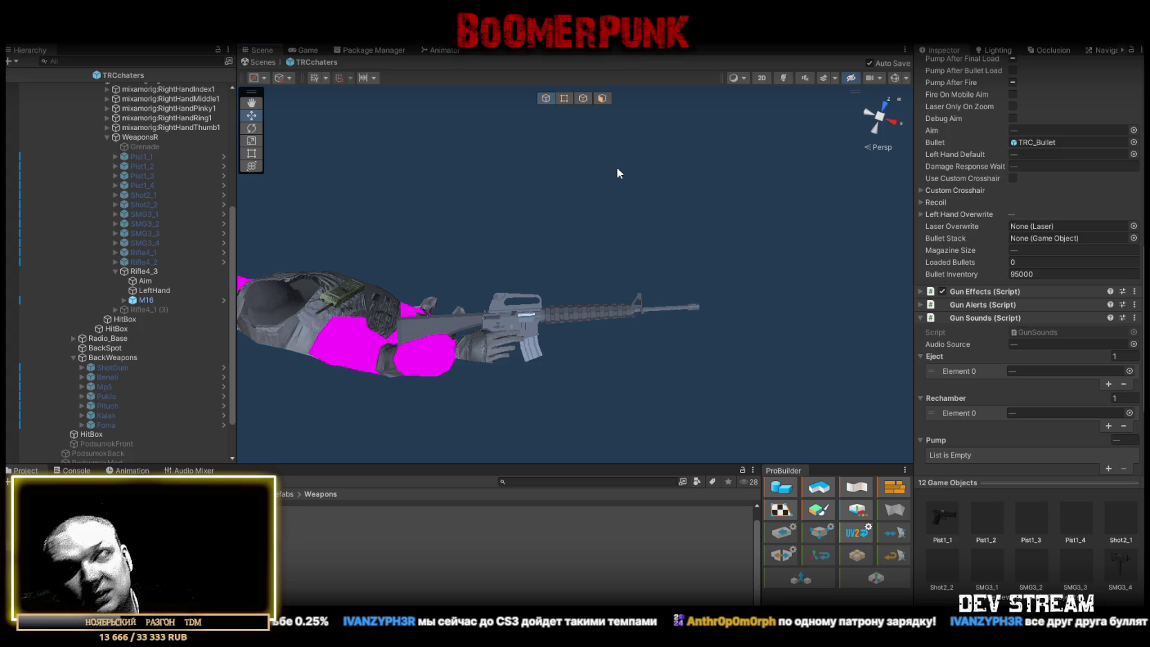
mouse_move(542, 183)
left_mouse_down()
mouse_move(513, 184)
mouse_move(543, 168)
left_mouse_up()
scroll(108, 251, "up", 8)
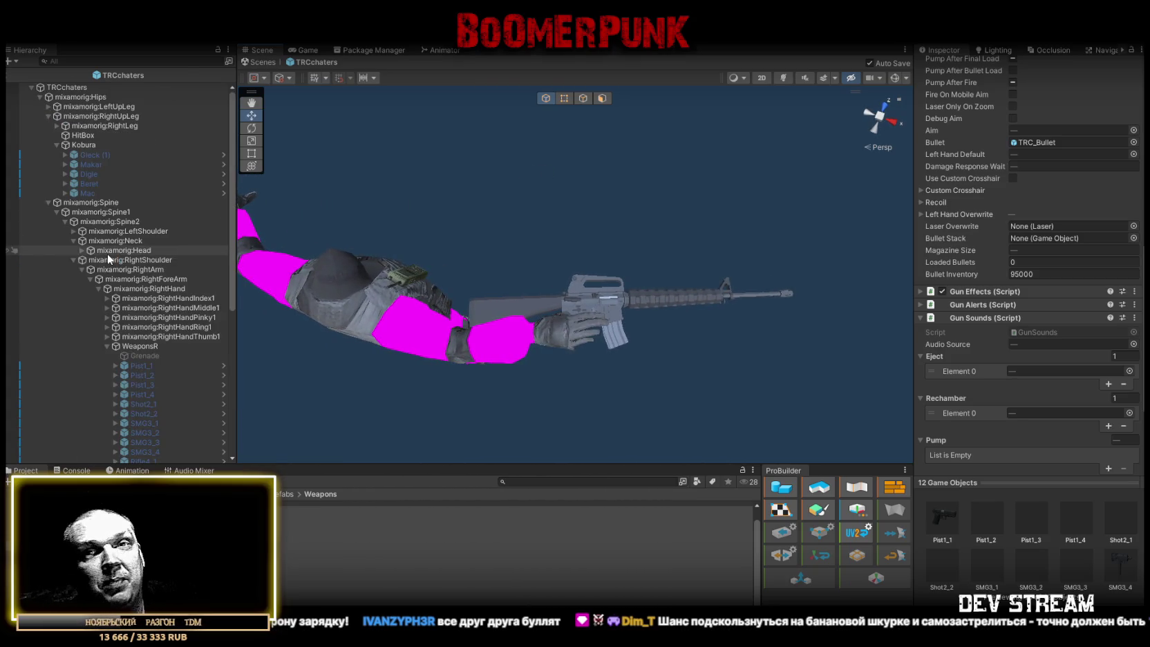
scroll(130, 243, "down", 5)
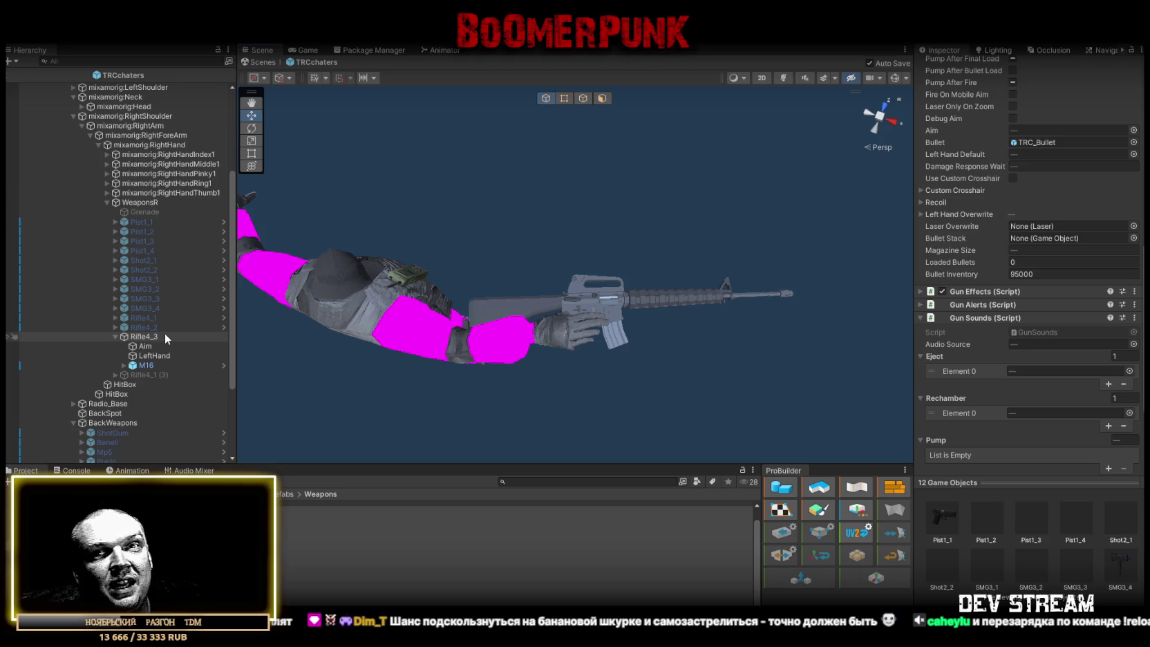
mouse_move(465, 248)
left_mouse_down()
mouse_move(533, 183)
mouse_move(445, 171)
left_mouse_up()
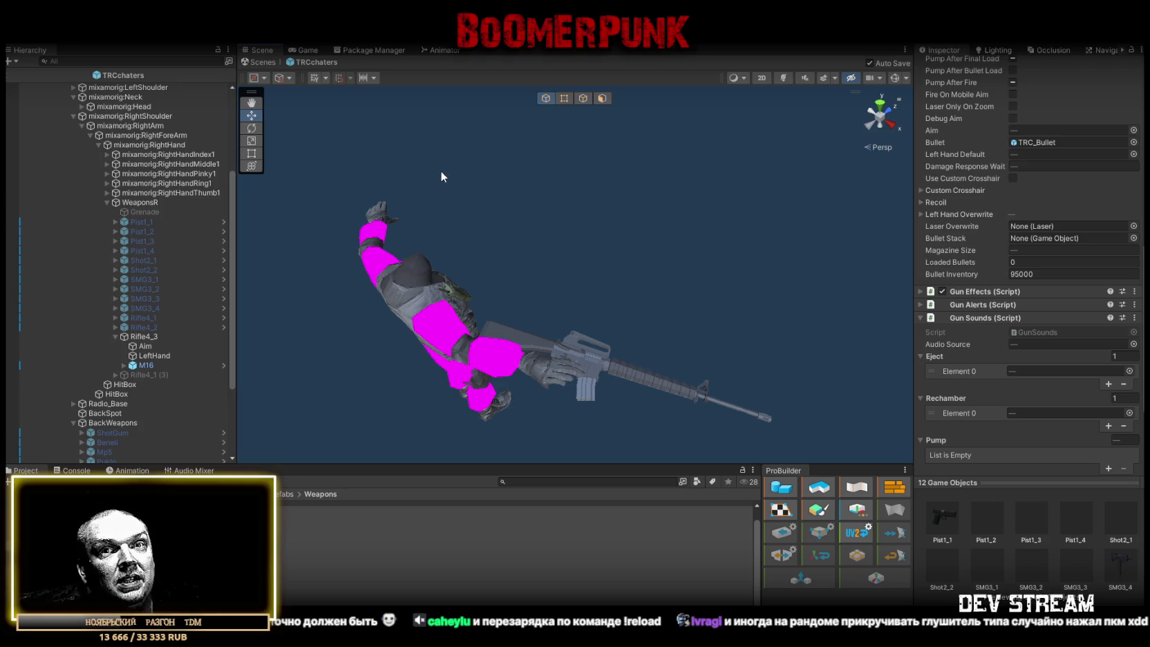
mouse_move(437, 176)
left_mouse_down()
mouse_move(548, 288)
mouse_move(557, 334)
mouse_move(539, 342)
mouse_move(560, 359)
mouse_move(443, 361)
left_mouse_up()
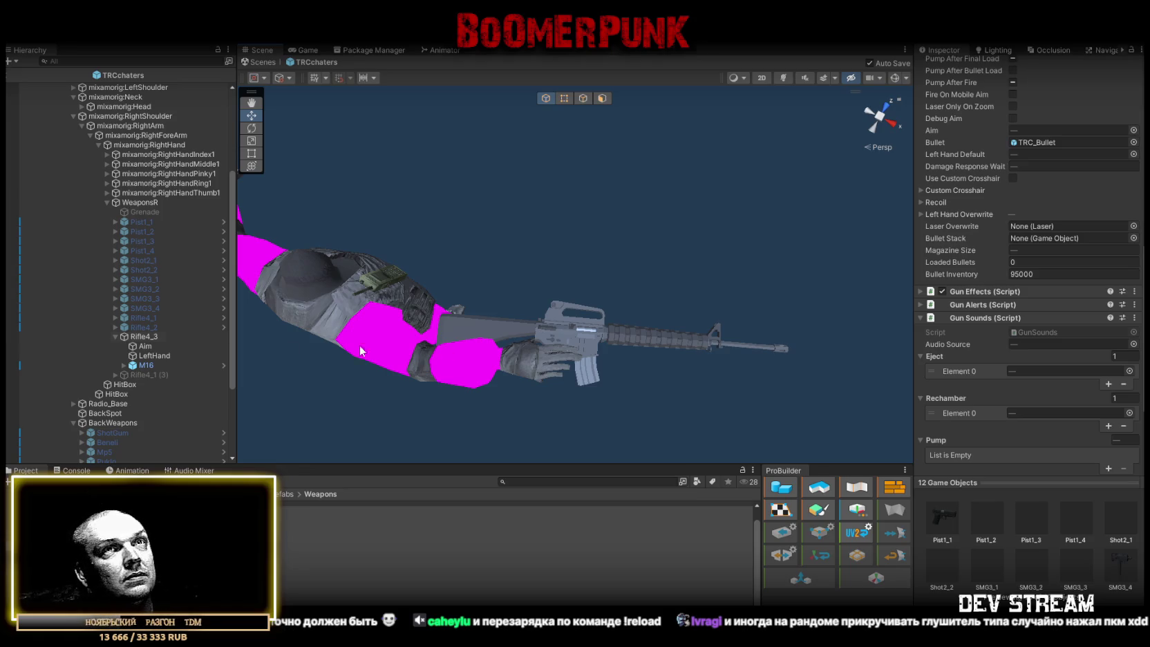
scroll(968, 342, "up", 8)
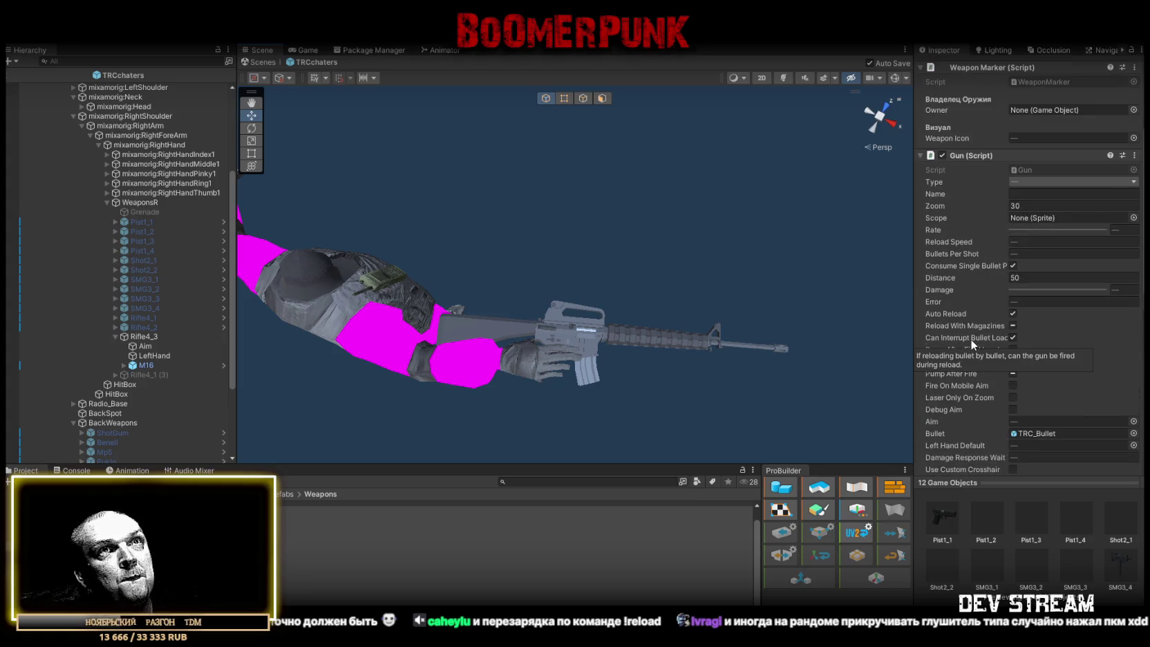
scroll(971, 339, "down", 8)
scroll(971, 335, "up", 4)
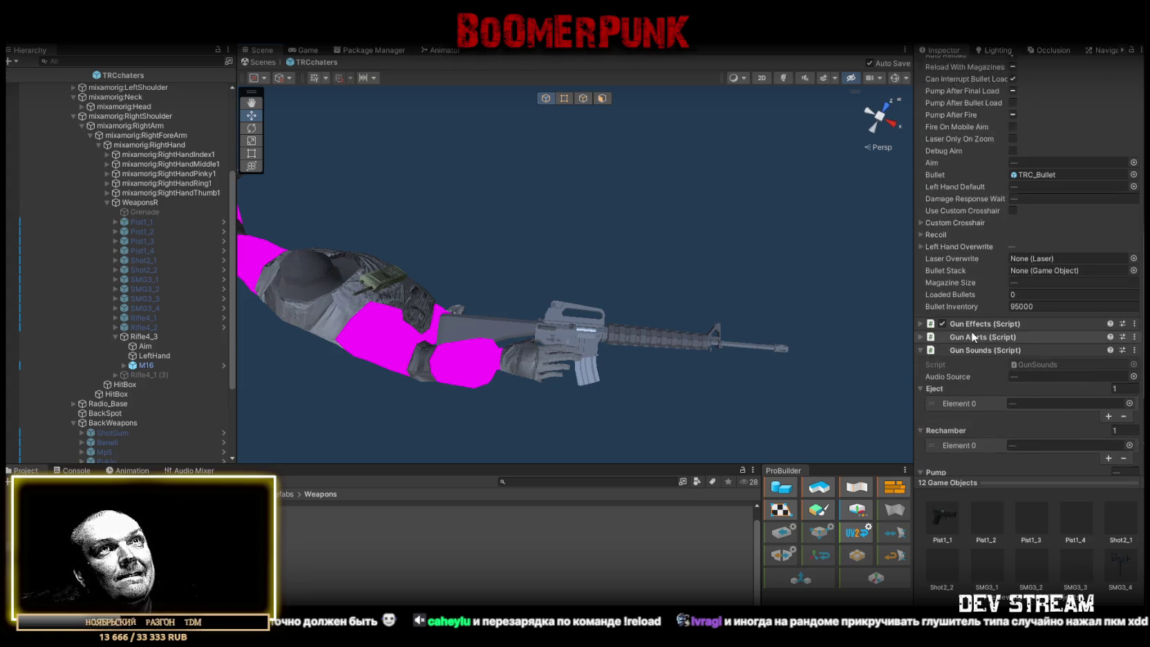
Select Rifle4_3 and bring up the sprite choices for its Weapon Icon
left_click(141, 337)
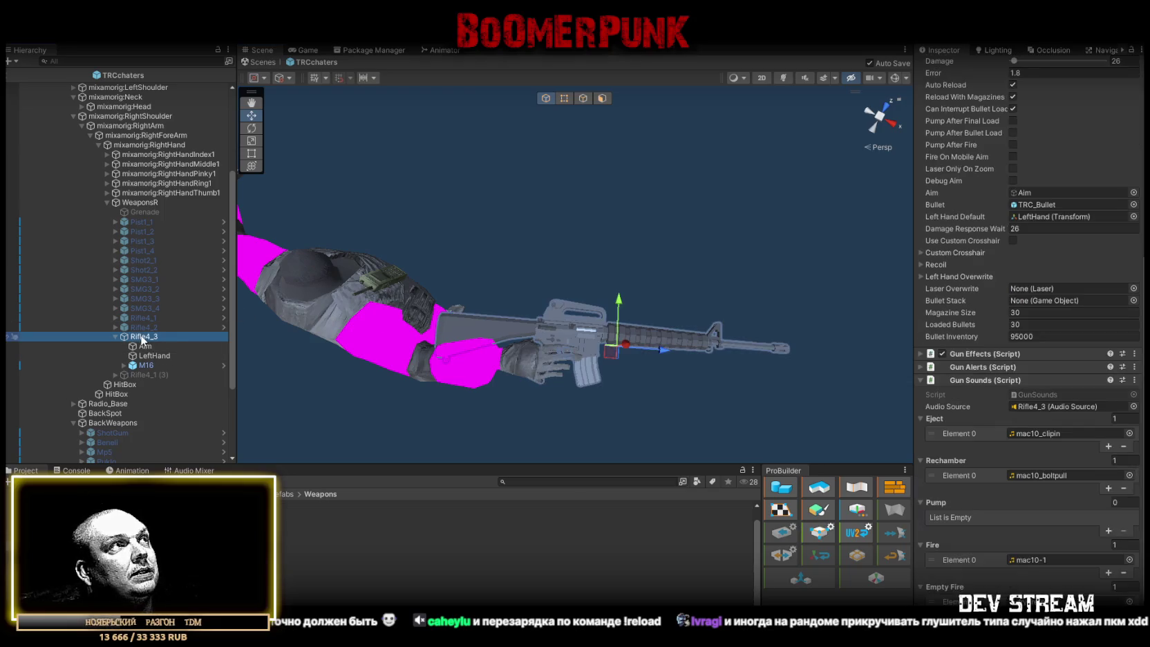
scroll(1029, 320, "up", 7)
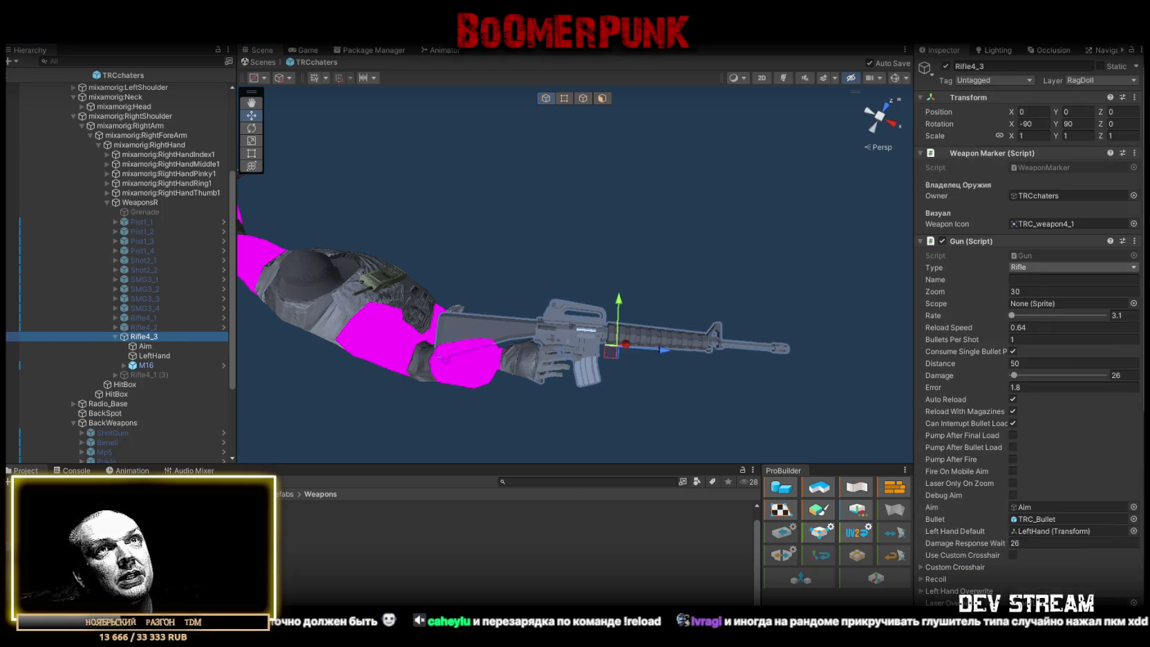
left_click(1133, 223)
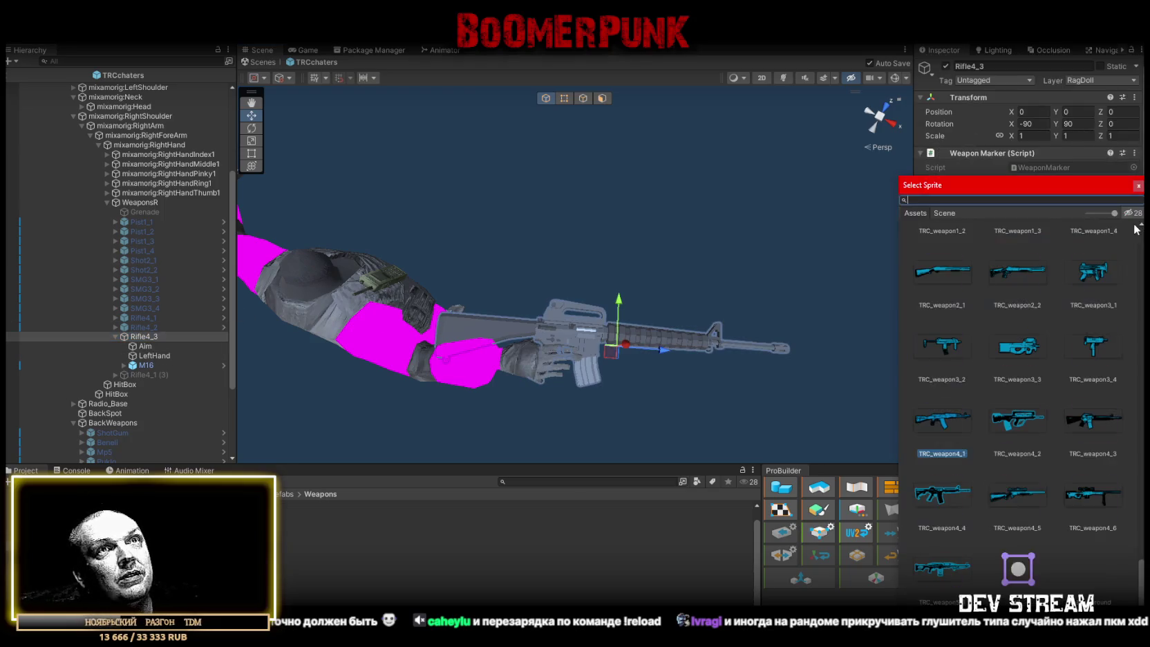
Give Rifle4_3 the TRC_weapon4_3 icon and 0 Loaded Bullets
double_click(1092, 423)
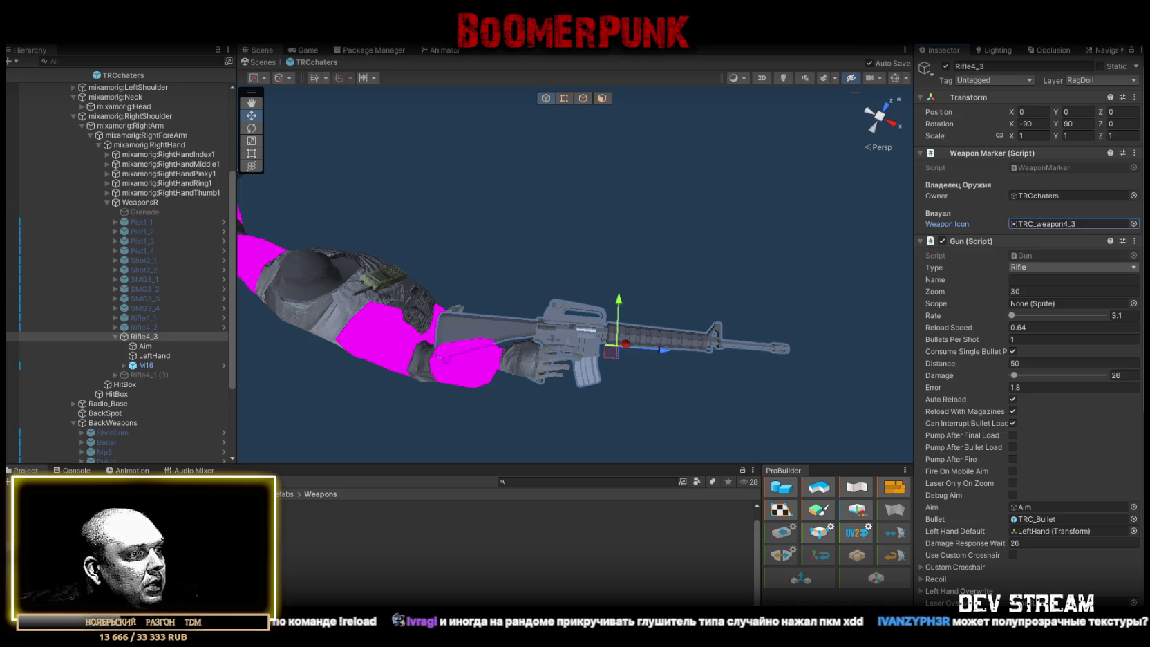
scroll(1040, 475, "down", 5)
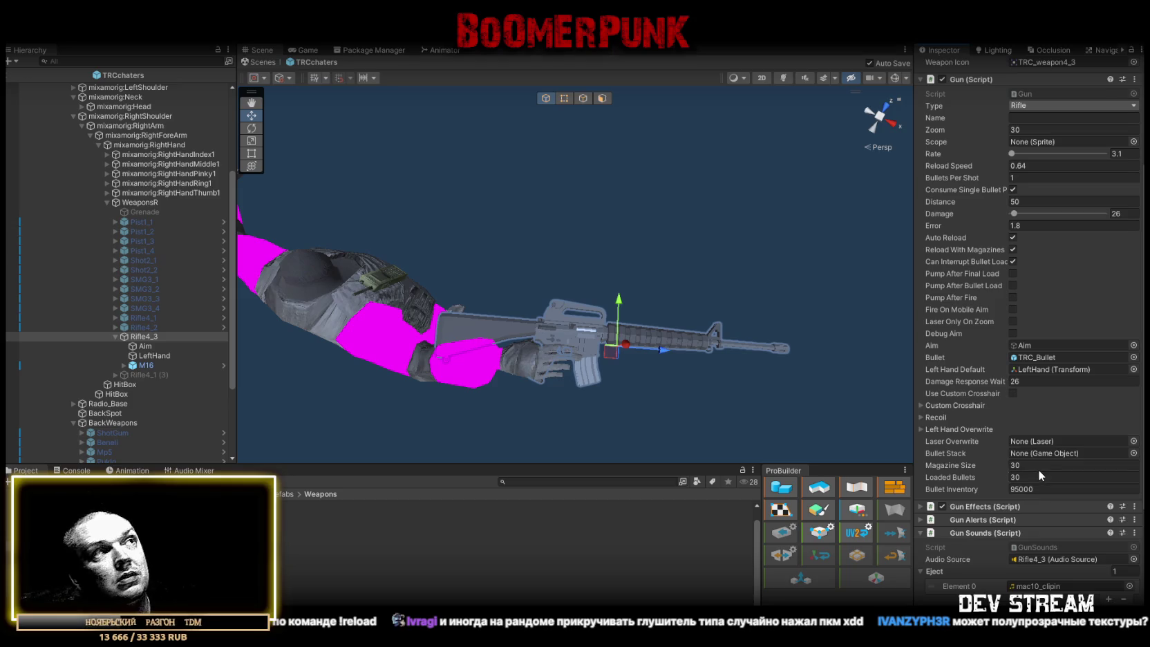
left_click(1045, 476)
type("0")
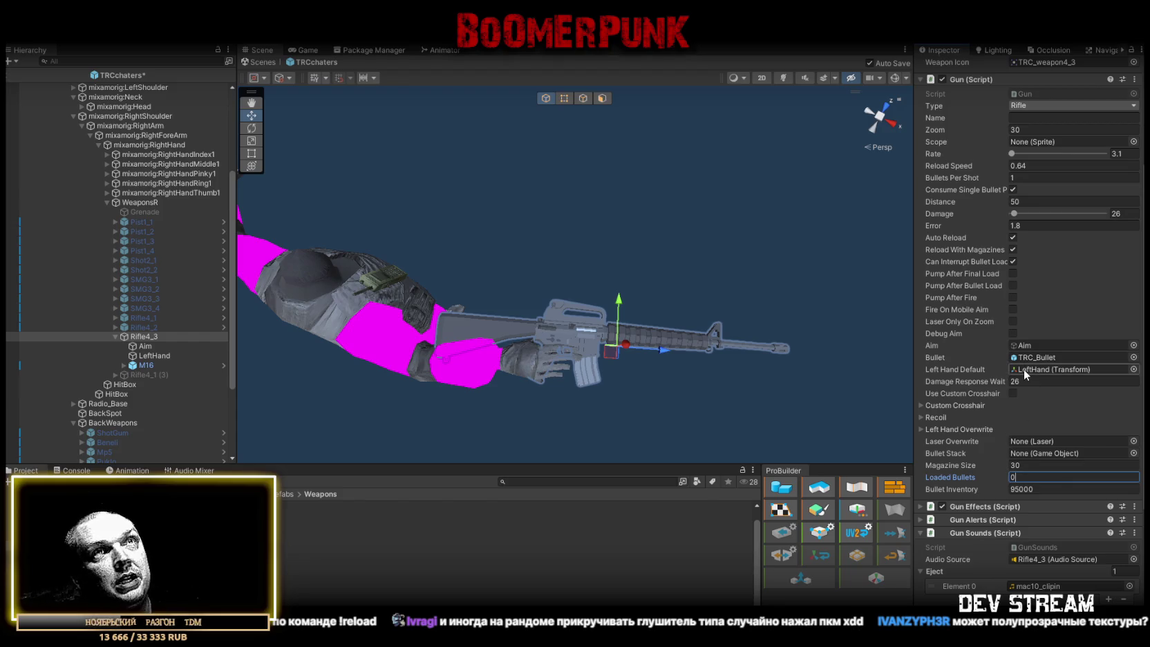
left_click(151, 327)
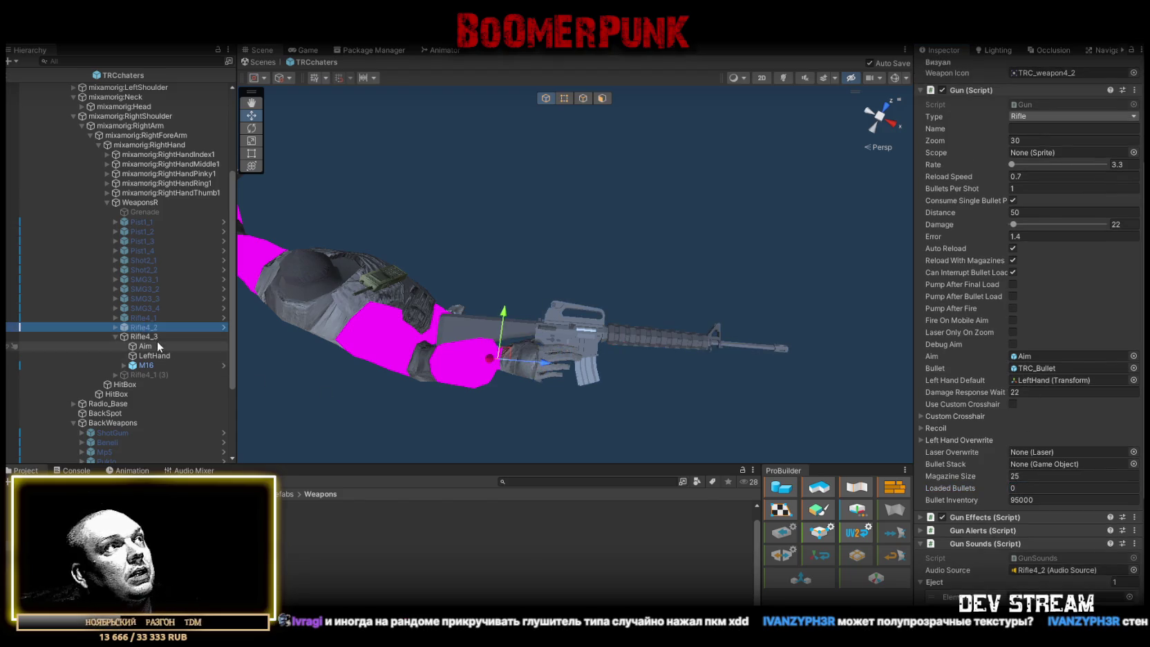
left_click(158, 339)
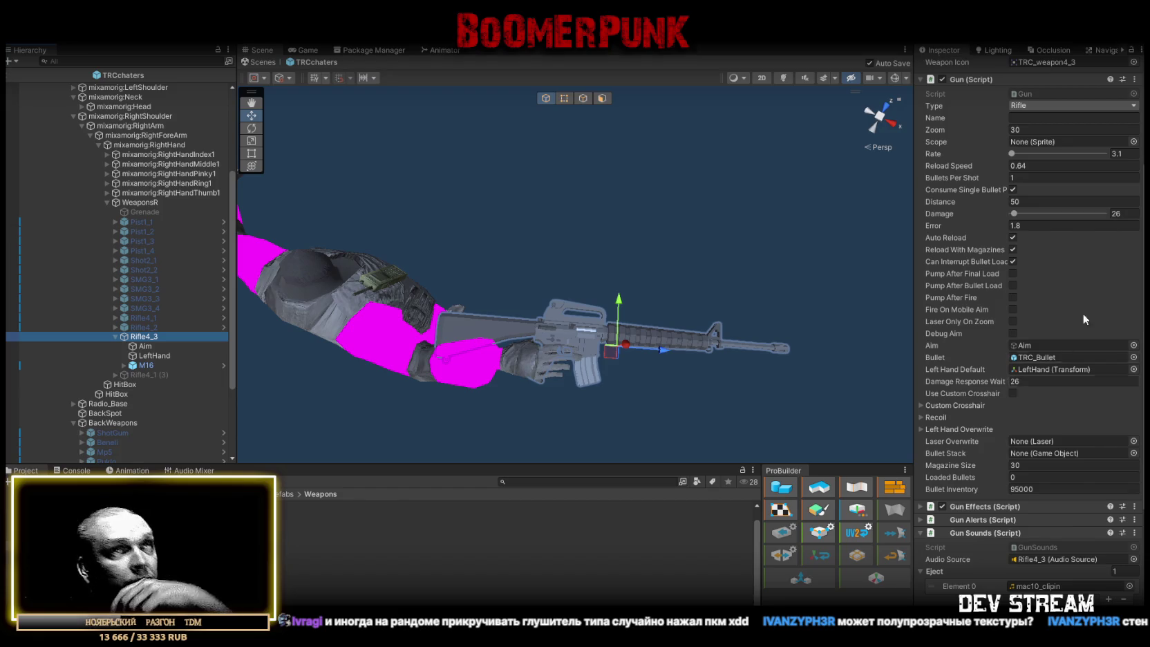
Set Damage 24, Damage Response Wait 24, Error 1.6 and Rate 2.9
left_click(1127, 214)
type("24")
left_click(1058, 382)
type("24")
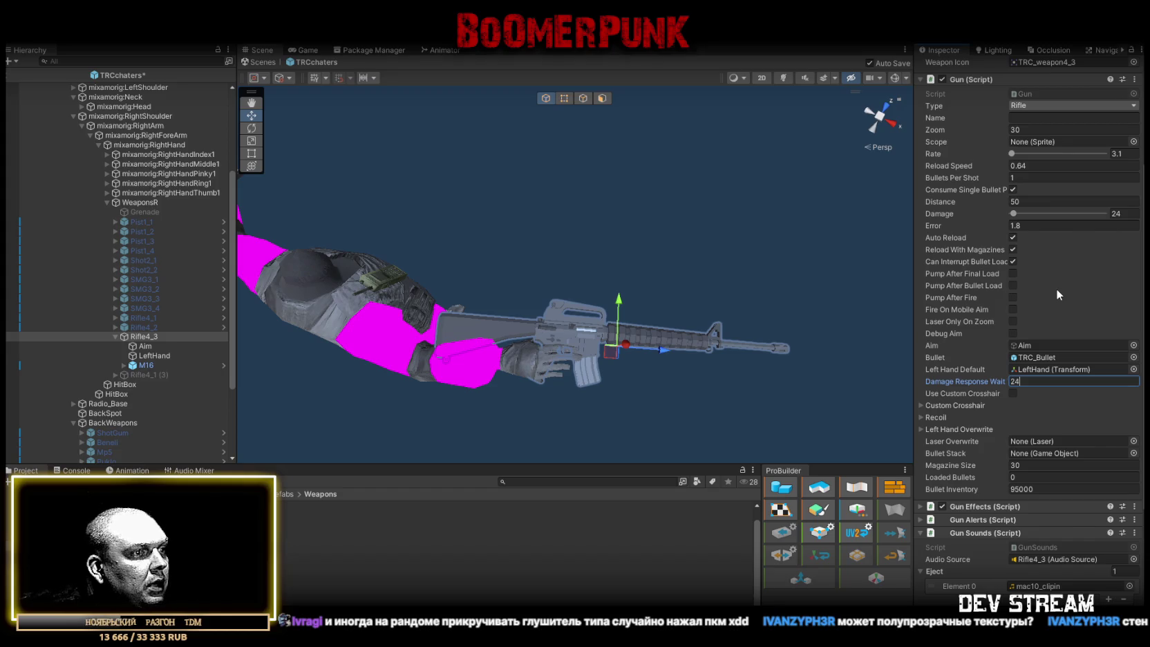
left_click(1016, 225)
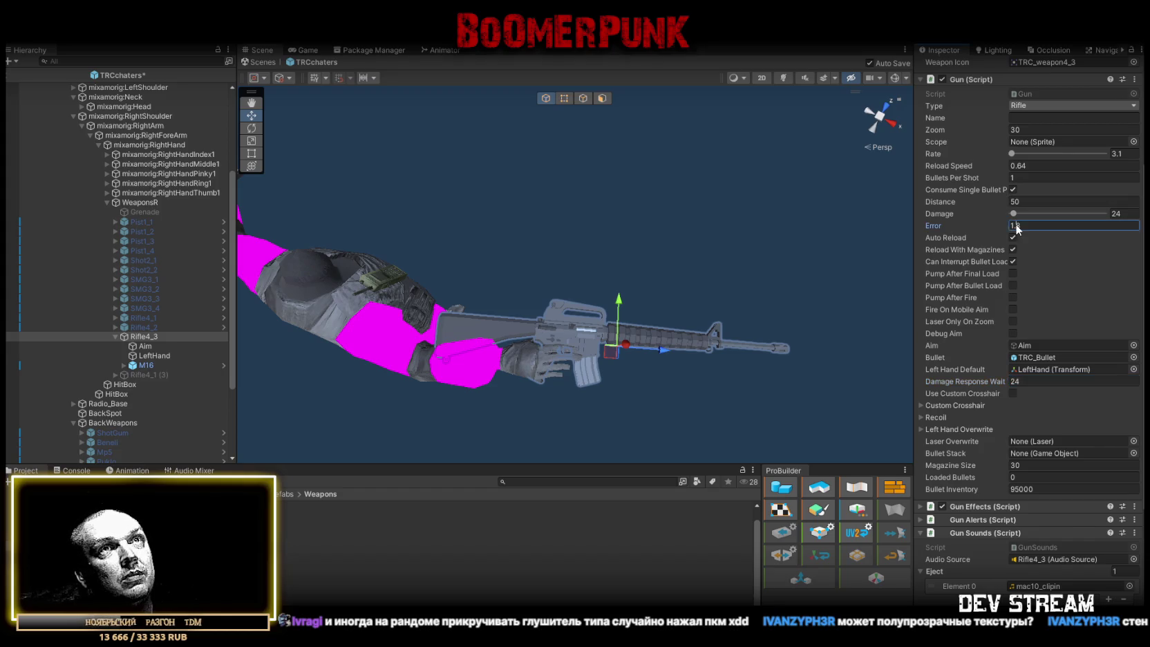
type("1.6")
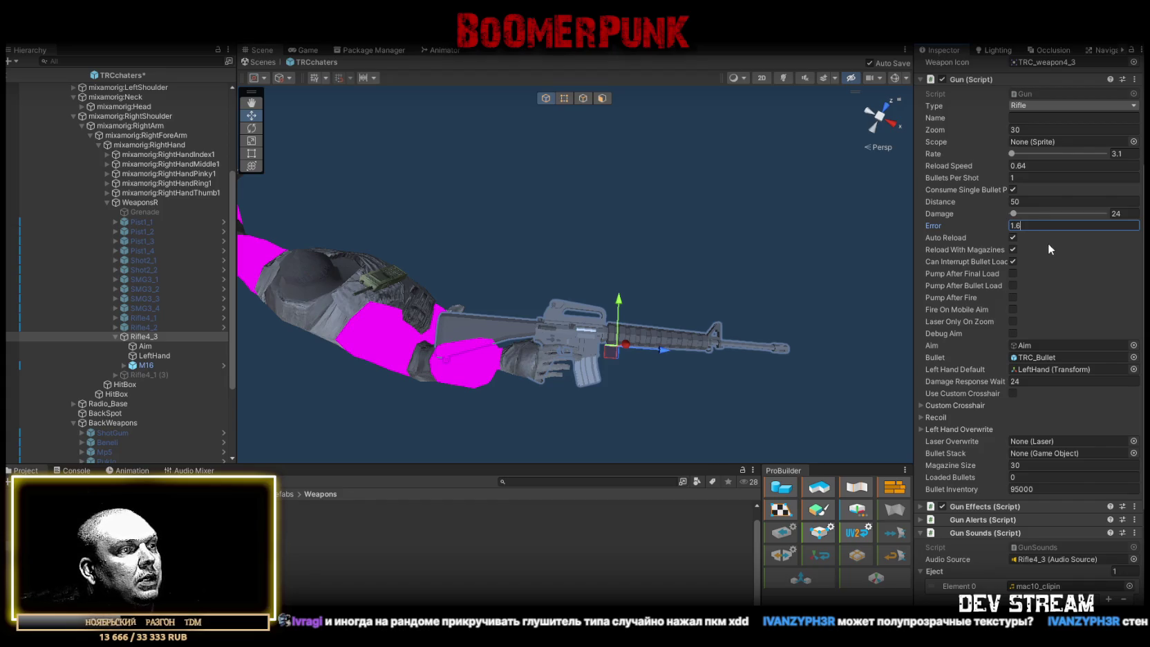
left_click(1128, 153)
type("2")
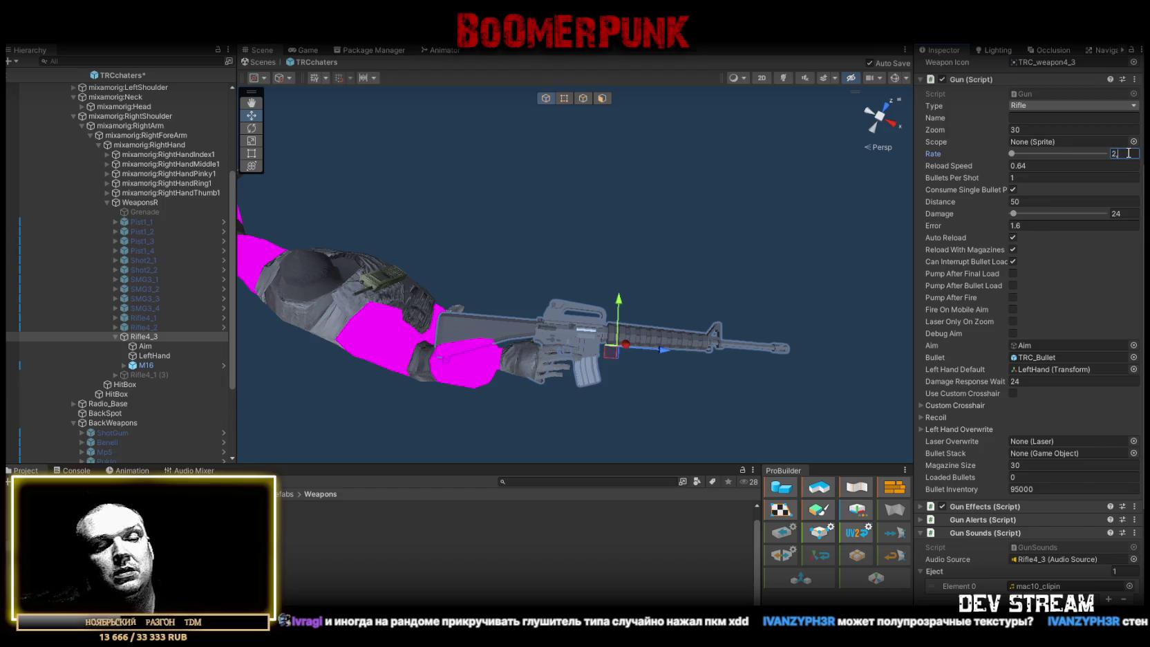
type(".9")
key("Return")
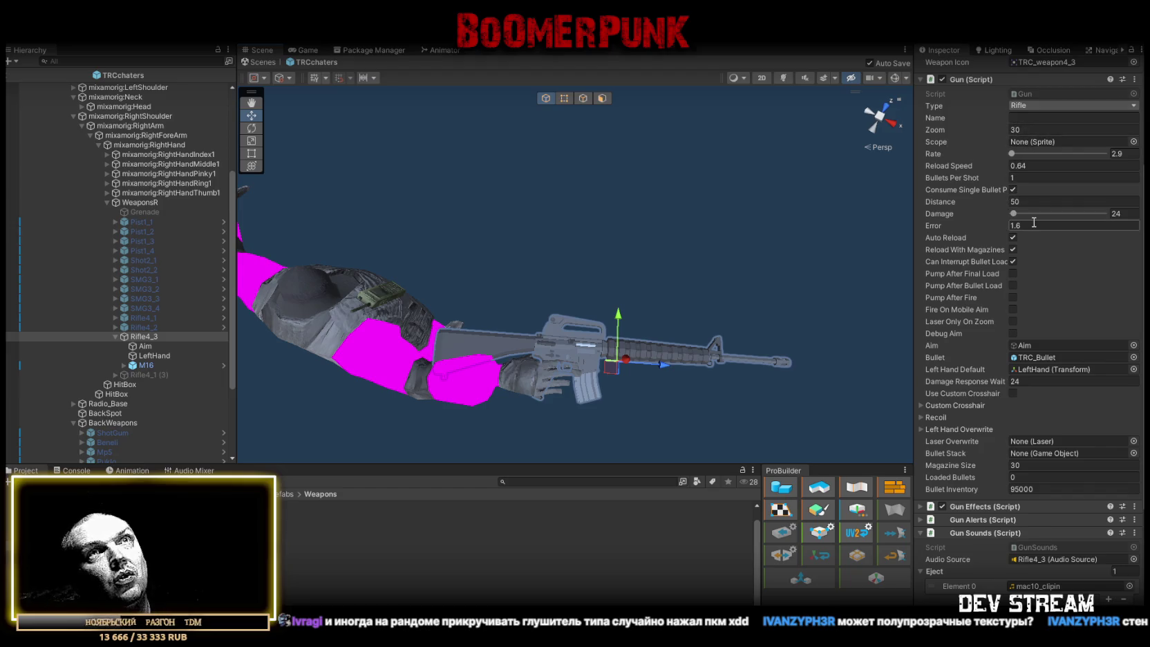
scroll(1036, 486, "down", 3)
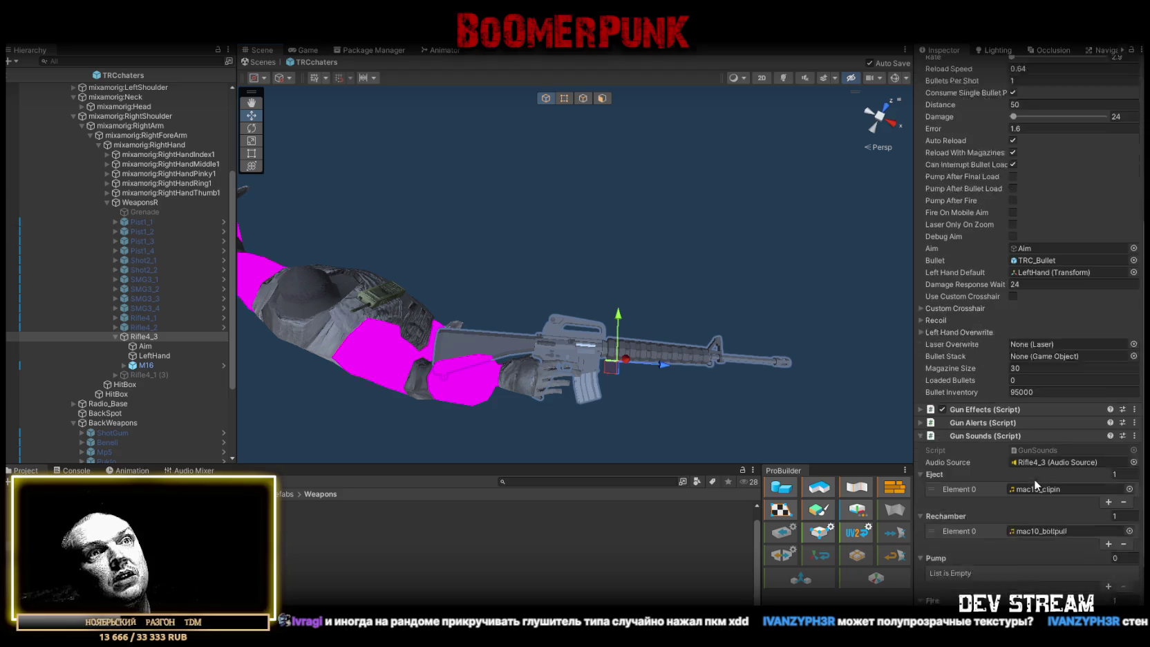
scroll(1036, 486, "down", 1)
Nudge Rifle4_3's LeftHand grip point up slightly and locate its current fire sound
left_click(155, 356)
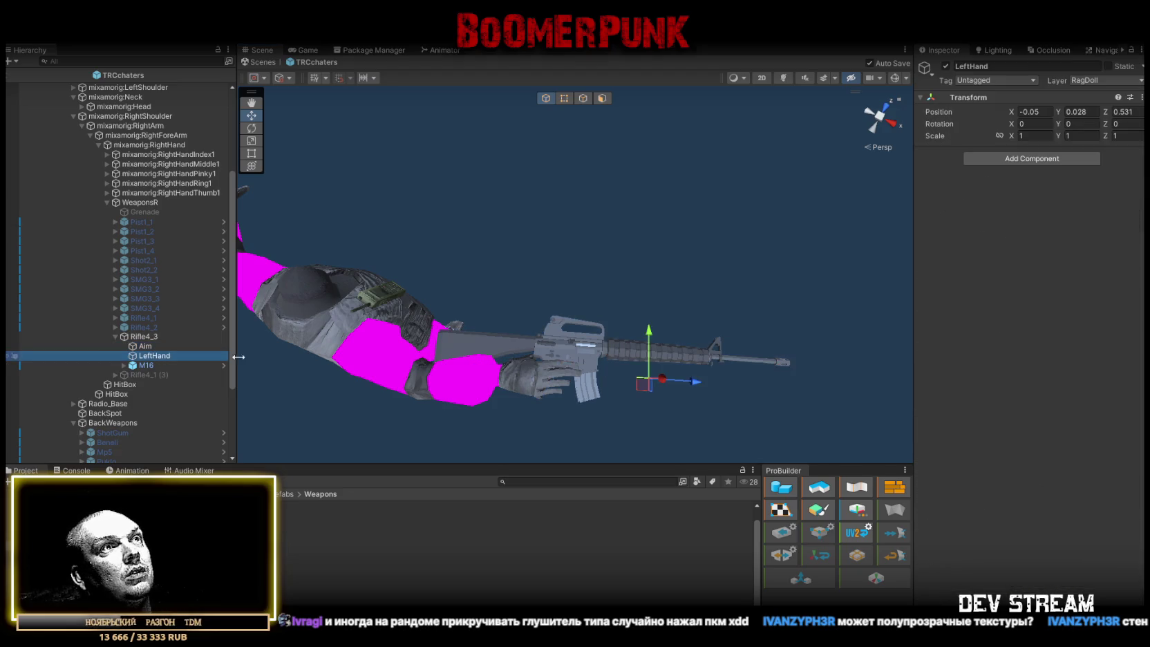
left_click_drag(643, 385, 647, 381)
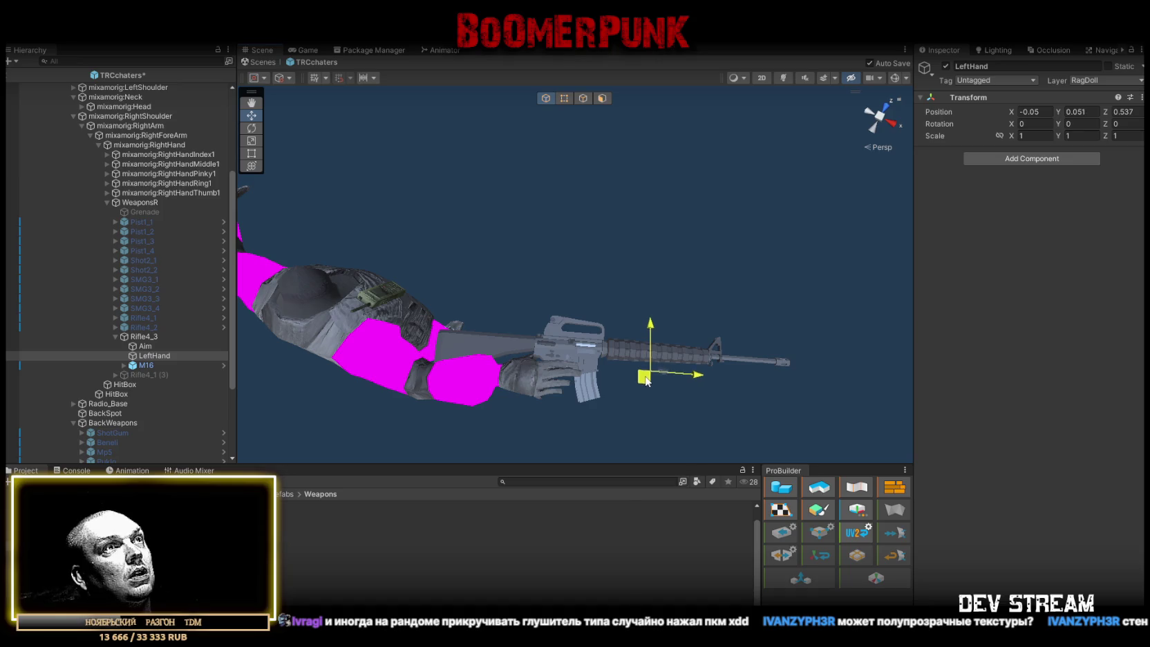
left_click(145, 337)
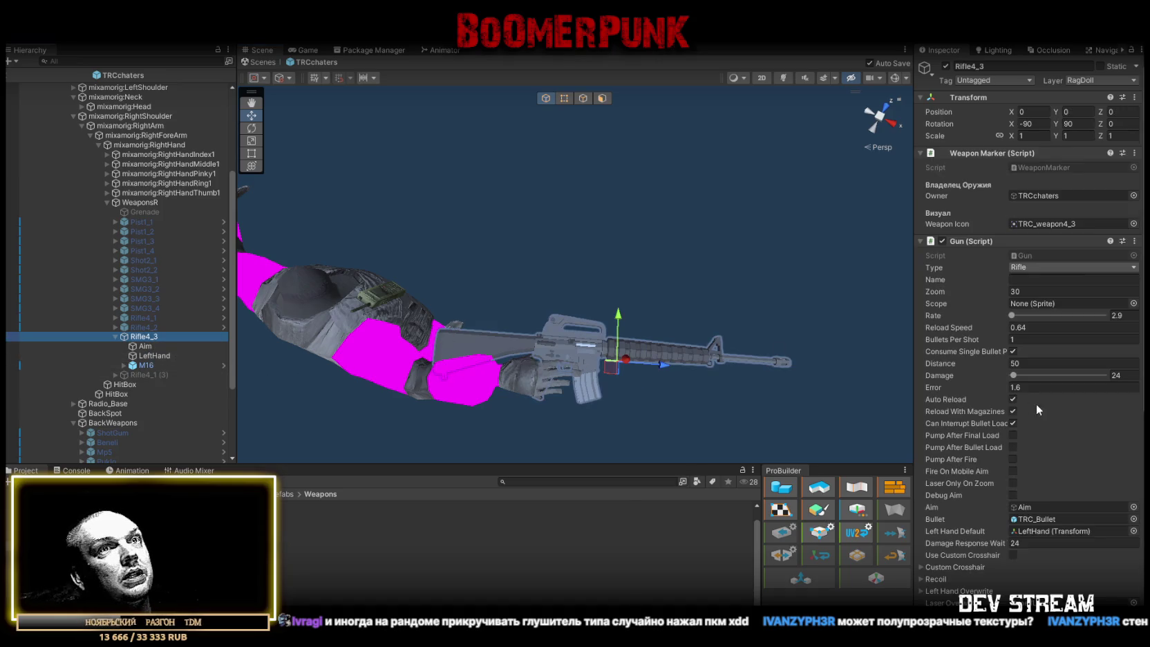
scroll(1036, 410, "down", 10)
left_click(1024, 525)
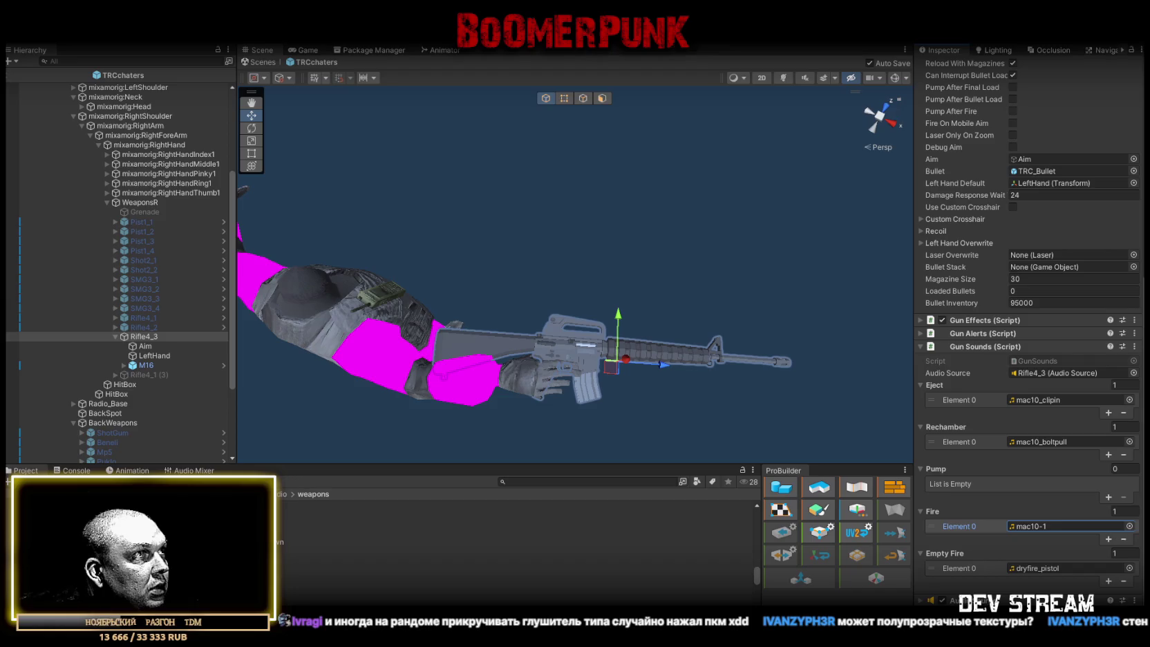
scroll(292, 563, "down", 2)
scroll(289, 562, "up", 3)
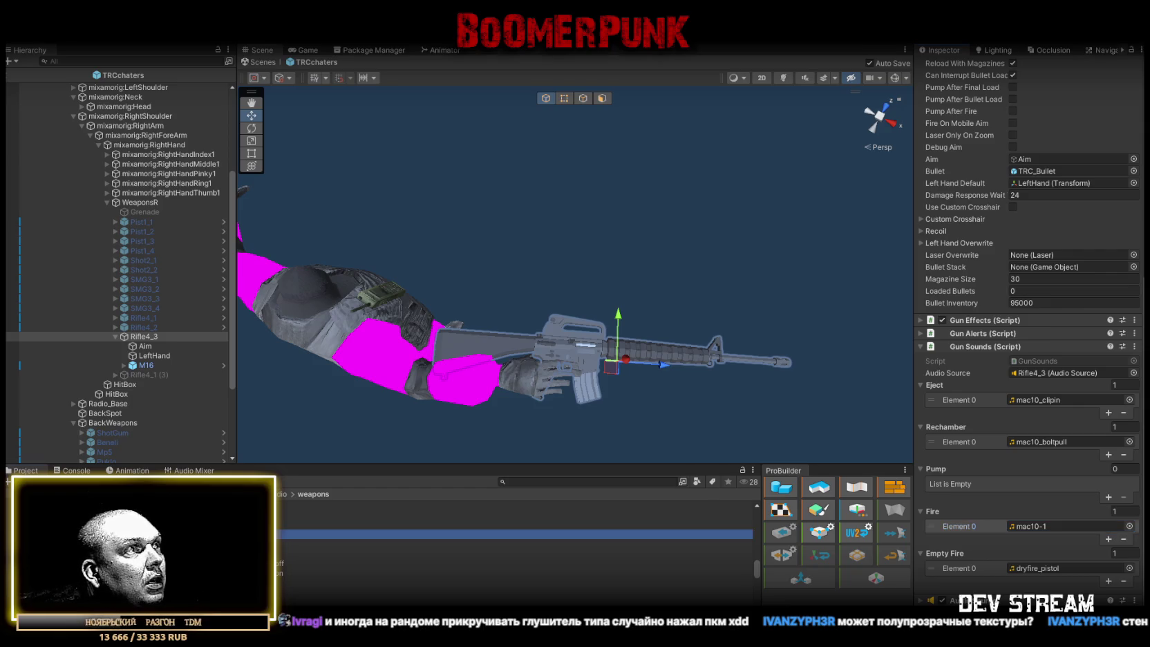
Set Eject to m4a1_clipin, Rechamber to m4a1_boltpull, Fire to m4a1-1, and save
left_click_drag(1079, 387, 1040, 401)
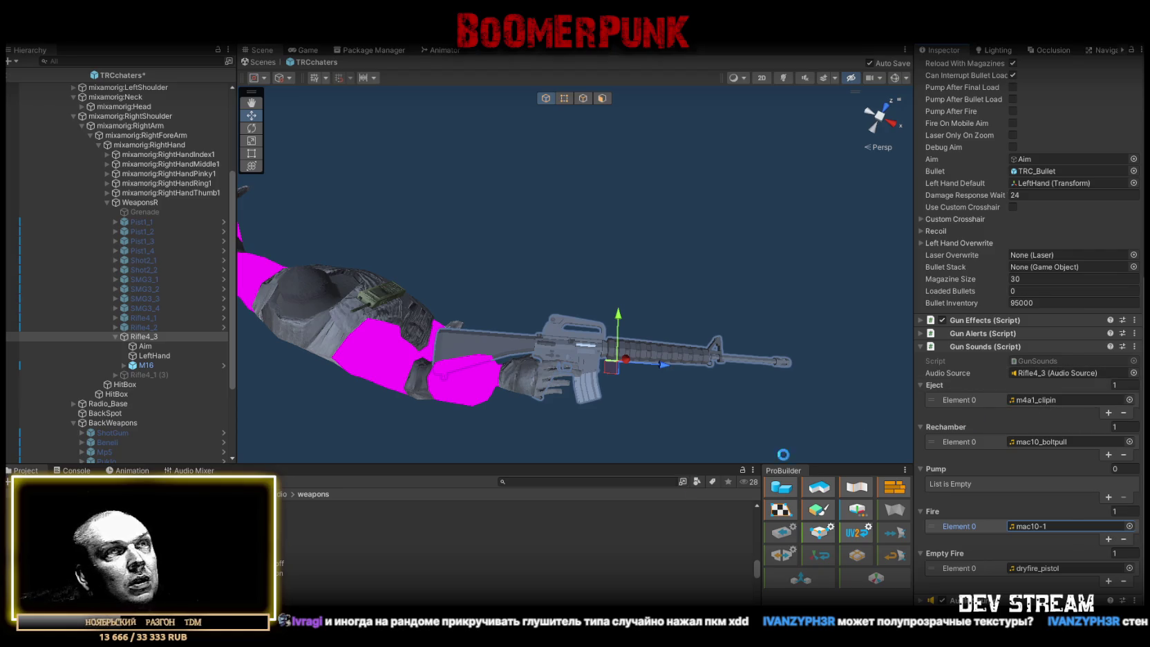
mouse_move(345, 524)
left_mouse_down()
mouse_move(1078, 425)
mouse_move(1072, 411)
mouse_move(1049, 442)
left_mouse_up()
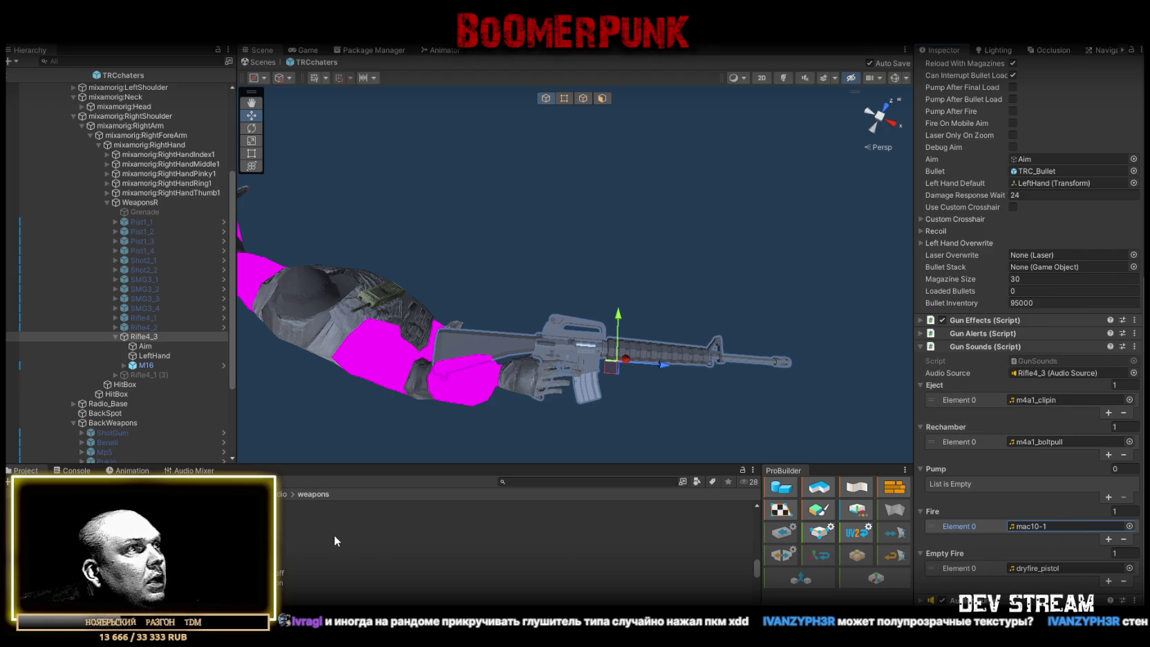
mouse_move(346, 525)
left_mouse_down()
mouse_move(1072, 526)
mouse_move(1086, 540)
mouse_move(1078, 526)
left_mouse_up()
key("ctrl+s")
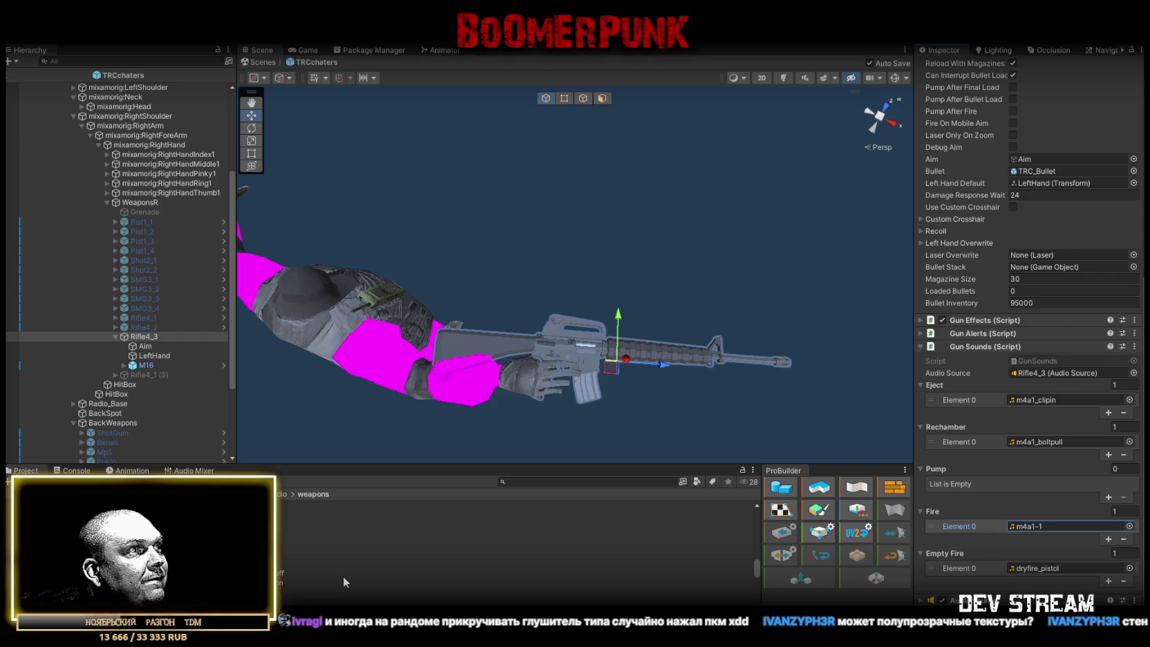
Paste the Gun Sounds values onto Rifle4_1 (3) and add a second Fire slot
left_click(1134, 346)
left_click(1020, 442)
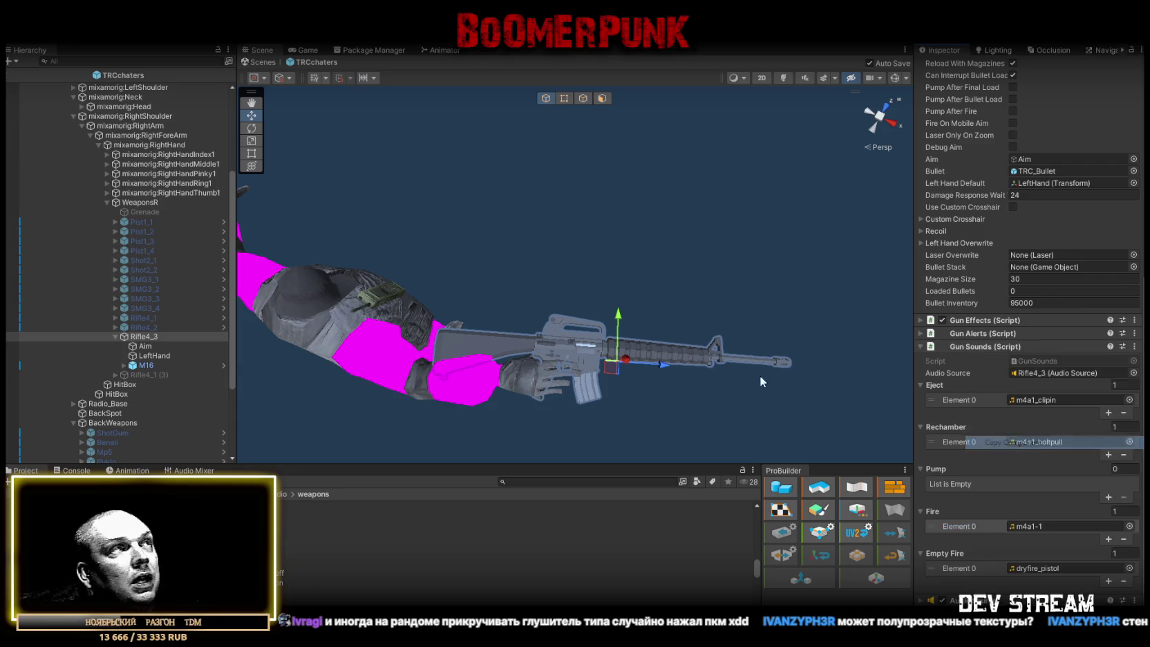
left_click(137, 375)
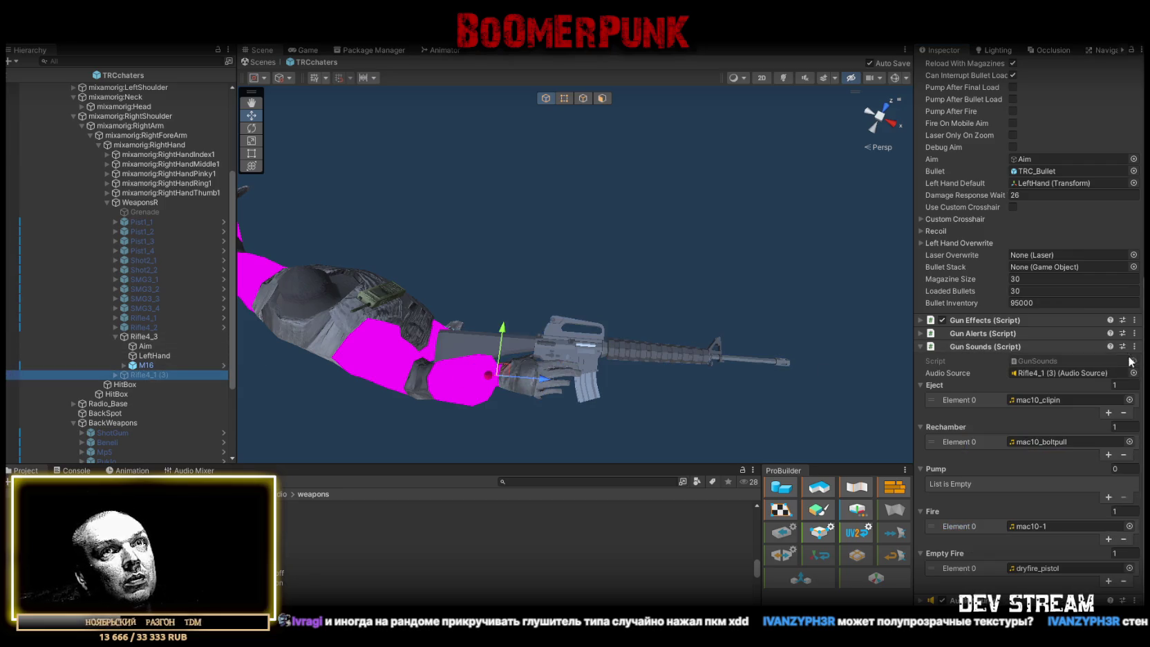
left_click(1135, 346)
left_click(1025, 469)
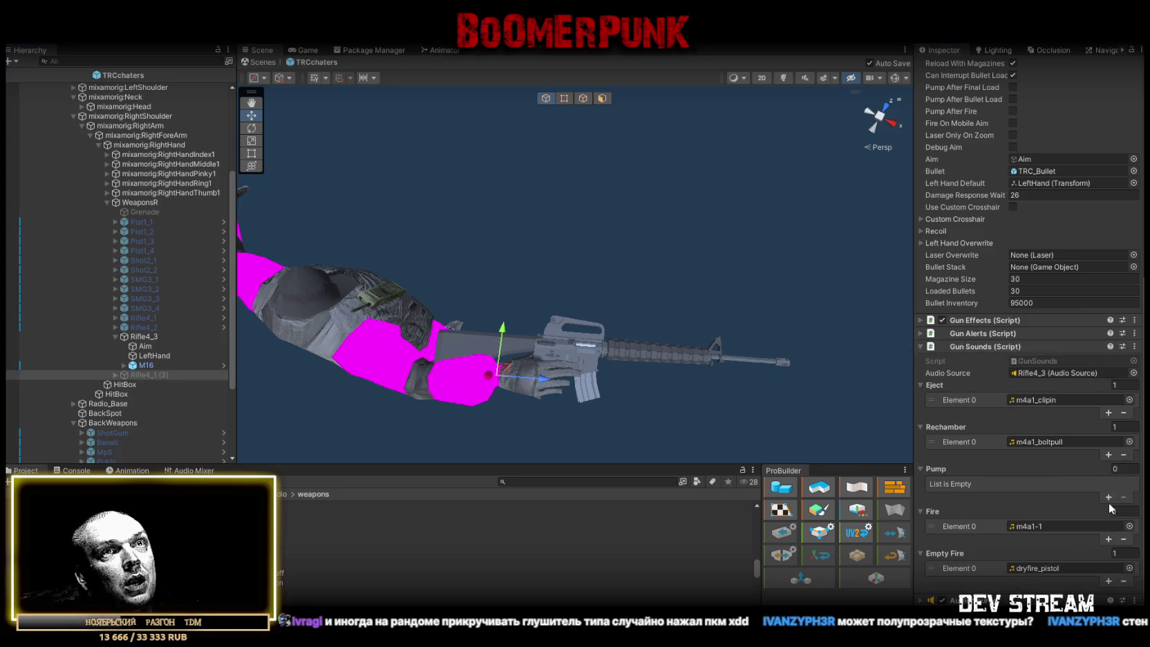
left_click(1109, 538)
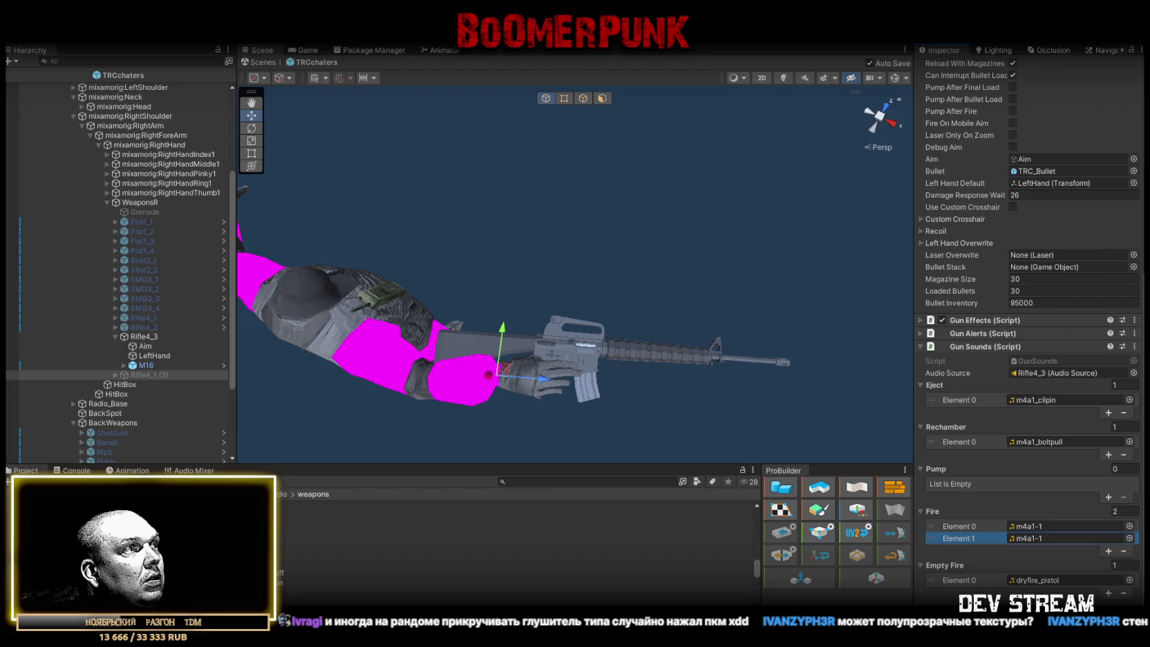
Preview the m4a1_unsil-2 and m4a1-1 sounds and compare Rifle4_1 (3)'s sound settings
left_click(237, 473)
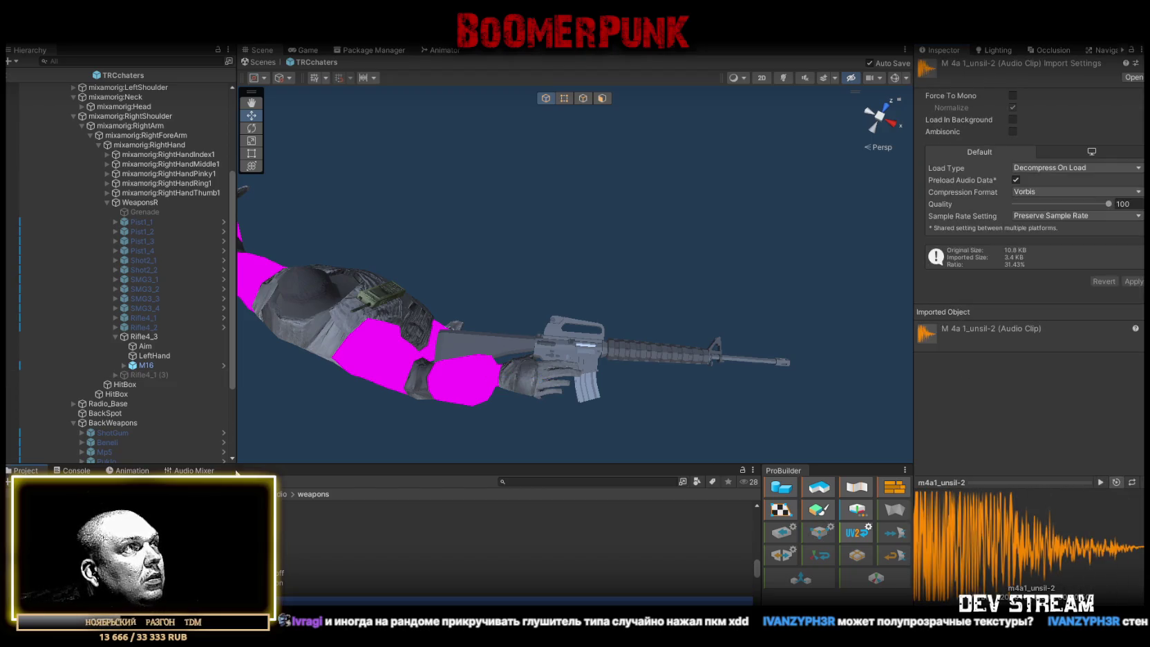
left_click(150, 337)
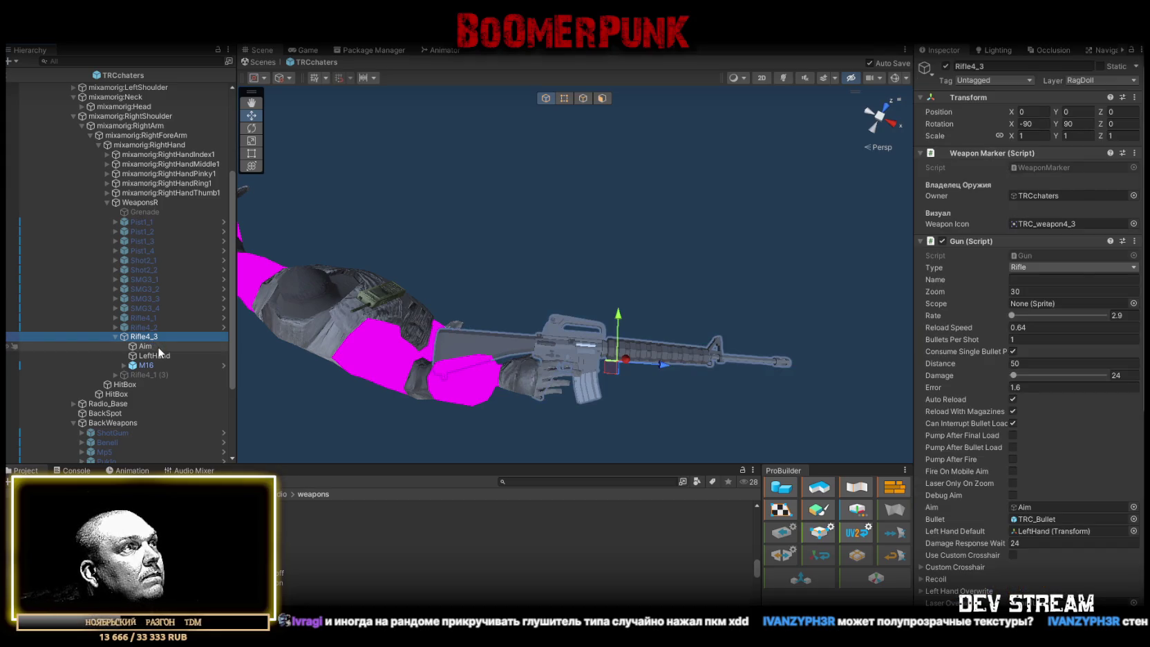
key("ctrl+z")
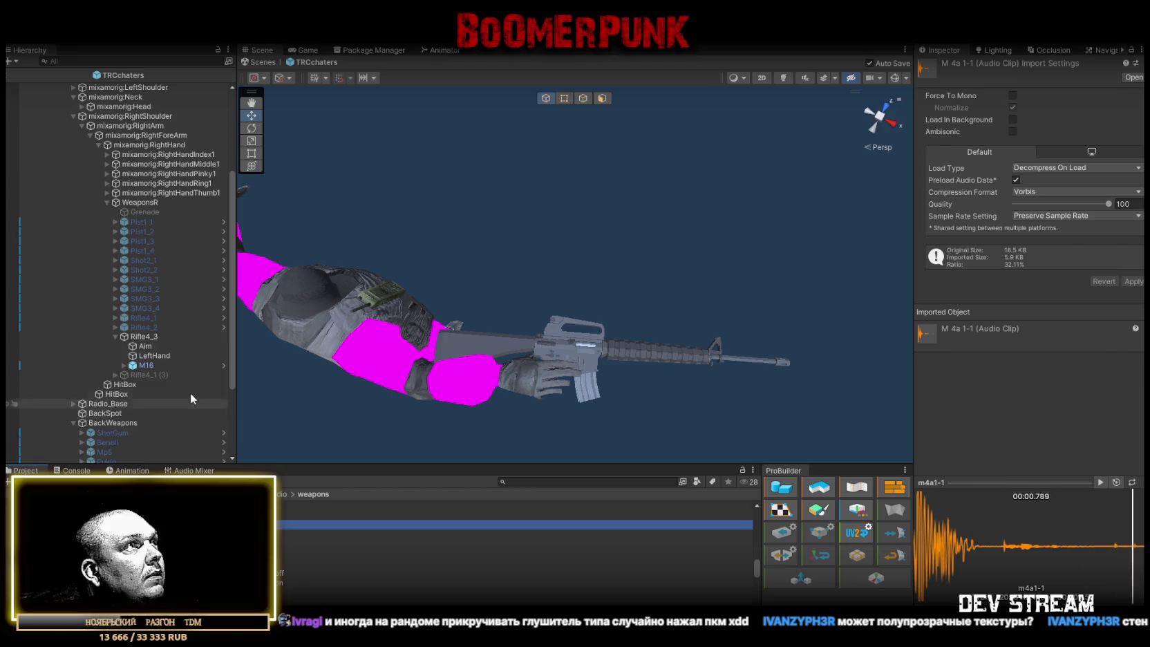
left_click(150, 338)
left_click(139, 375)
scroll(1032, 487, "down", 8)
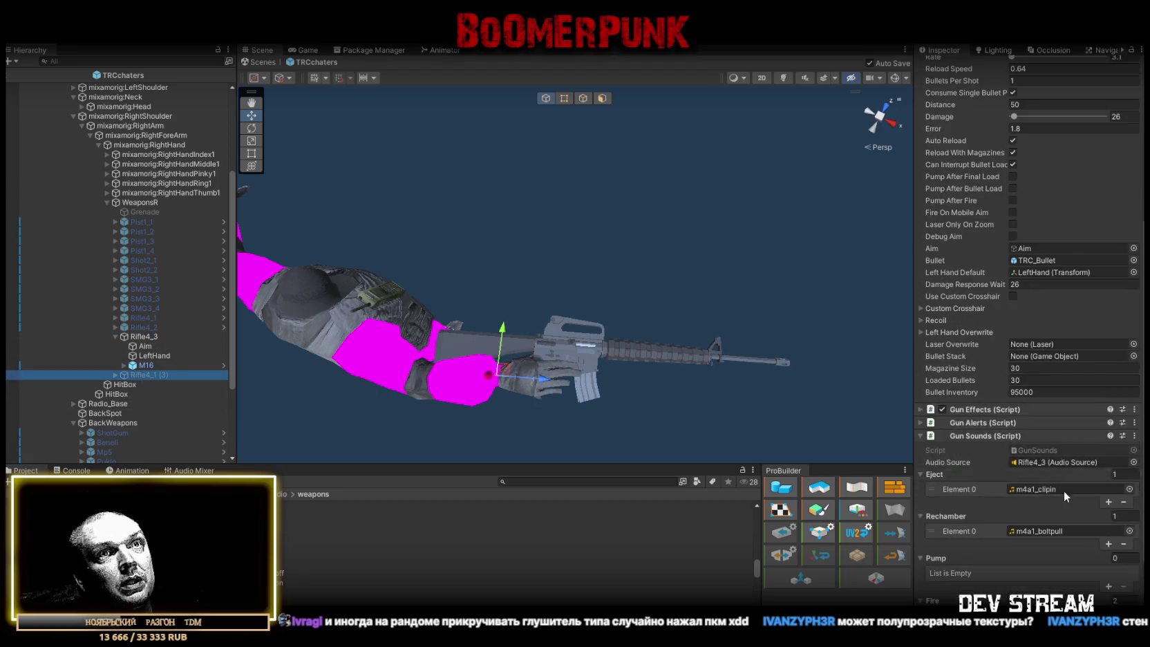
scroll(1060, 488, "down", 3)
scroll(1119, 542, "down", 3)
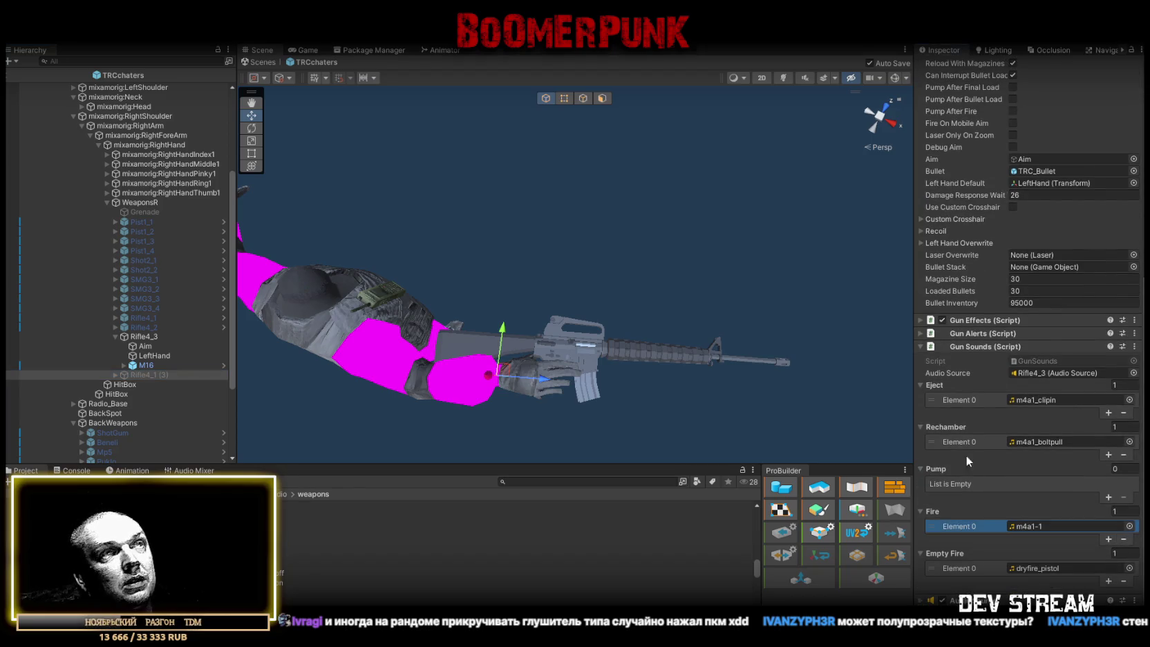
left_click(136, 336)
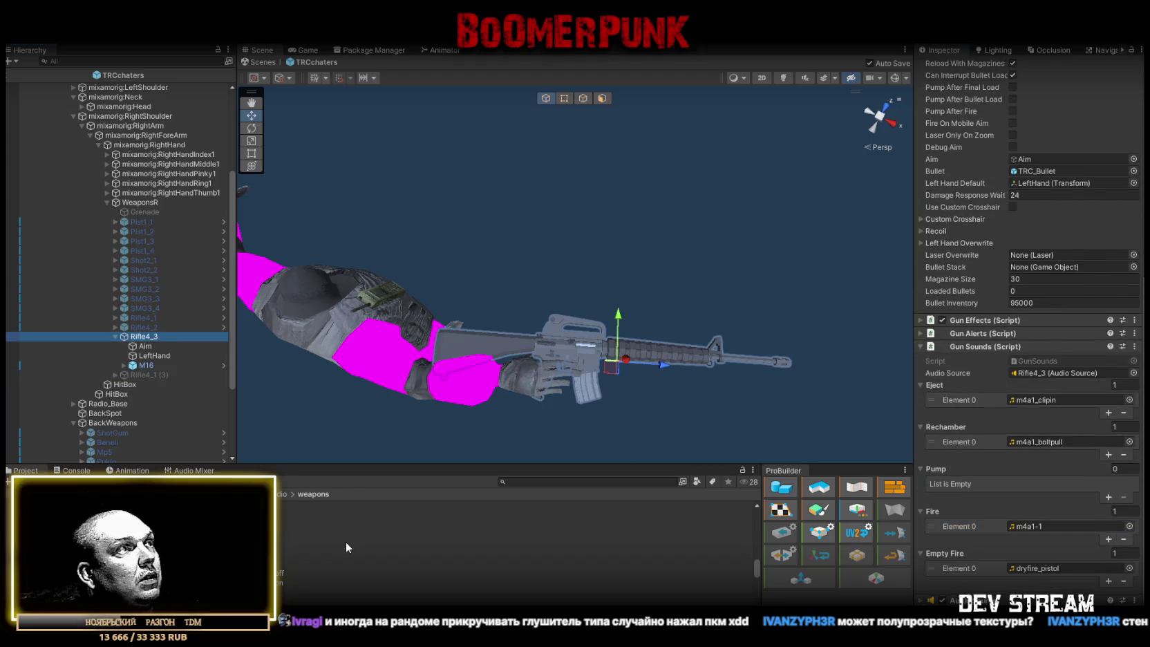
Set Rifle4_3's Fire sounds to m4a1_unsil-1 (Element 0) and m4a1_unsil-2 (Element 1)
left_click_drag(285, 591, 1038, 526)
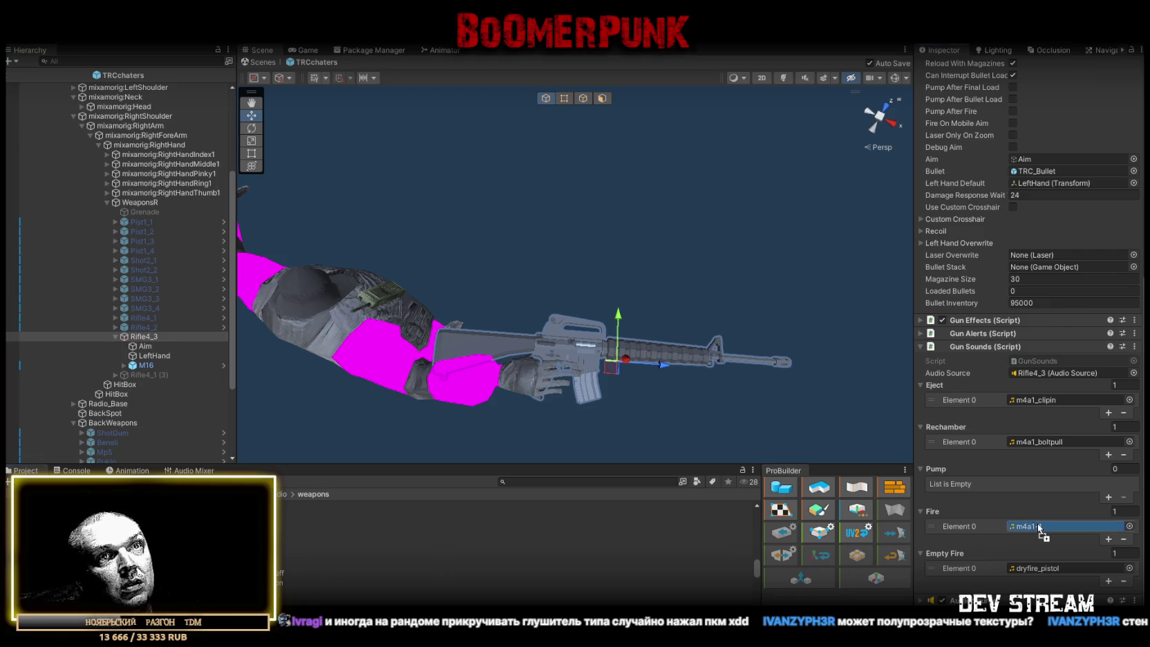
left_click(1110, 540)
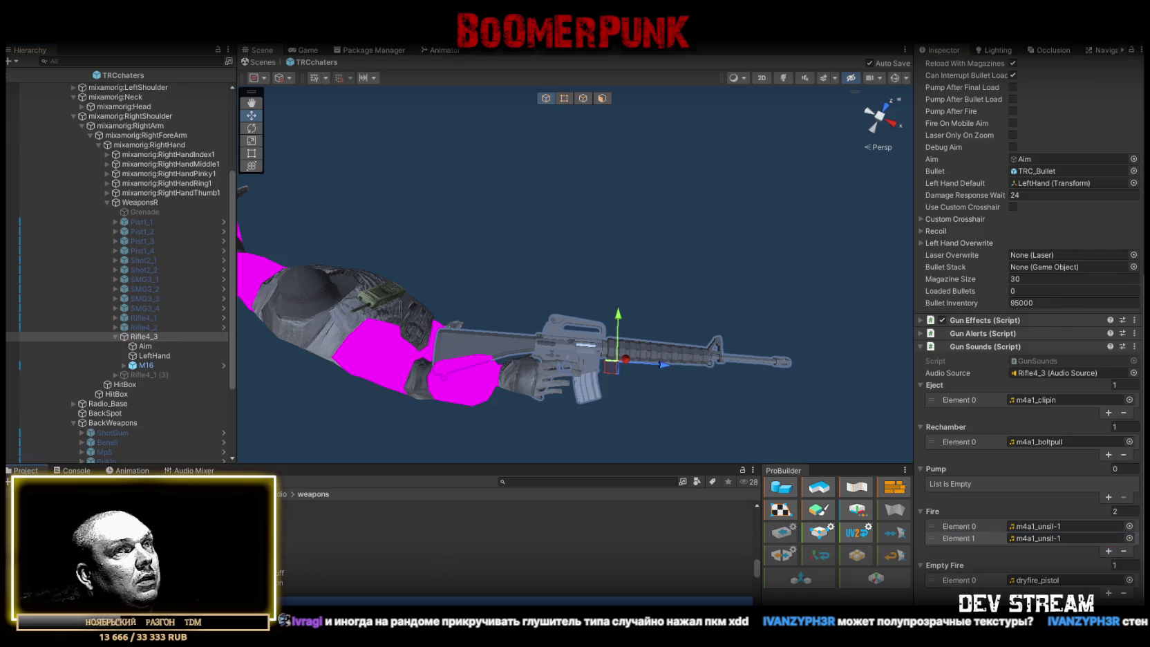
left_click_drag(1000, 523, 1030, 539)
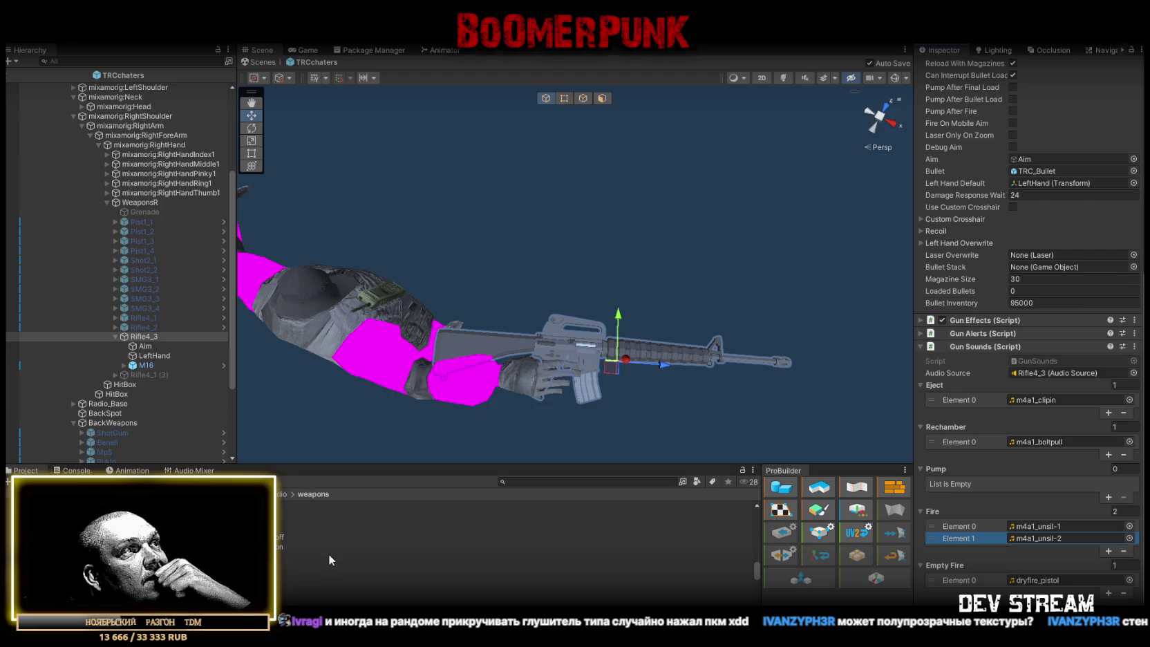
Preview the m4a1_deploy, m4a1_clipin and m4a1_boltpull sounds
scroll(327, 555, "up", 1)
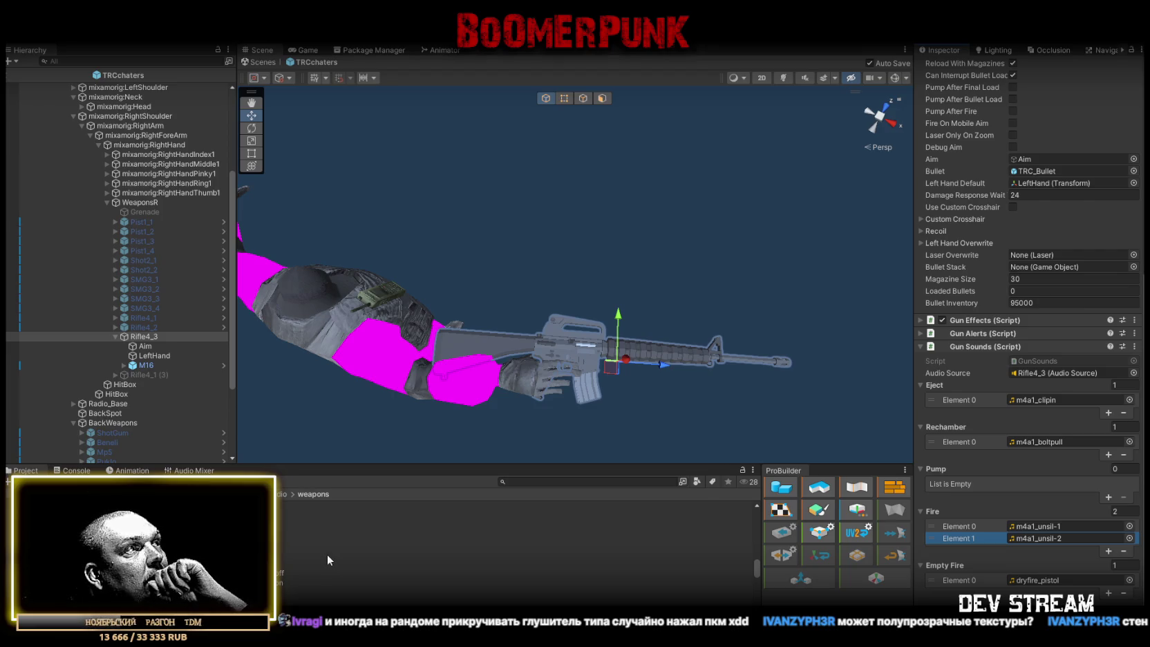
left_click(273, 562)
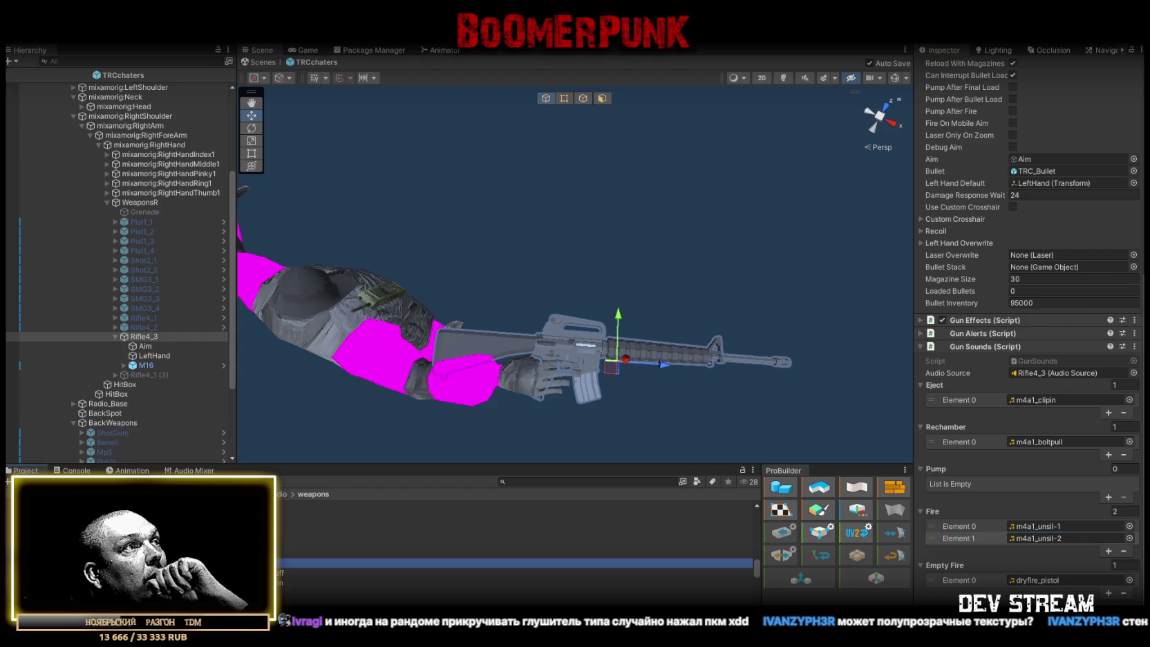
key("Up")
key("Up")
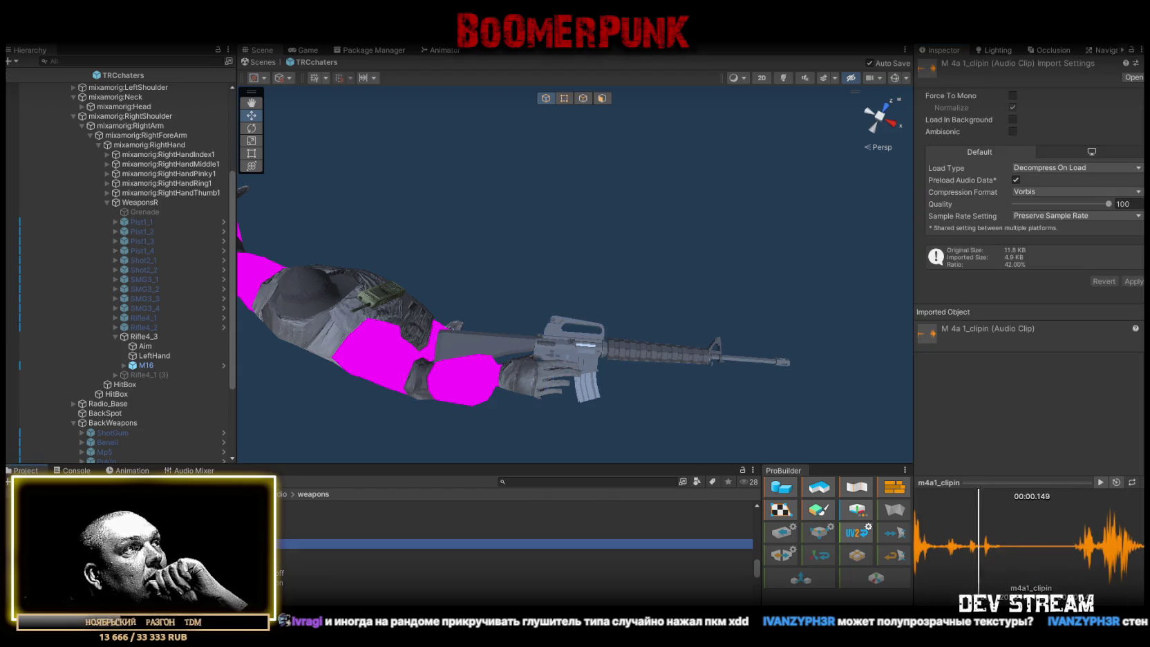
key("Up")
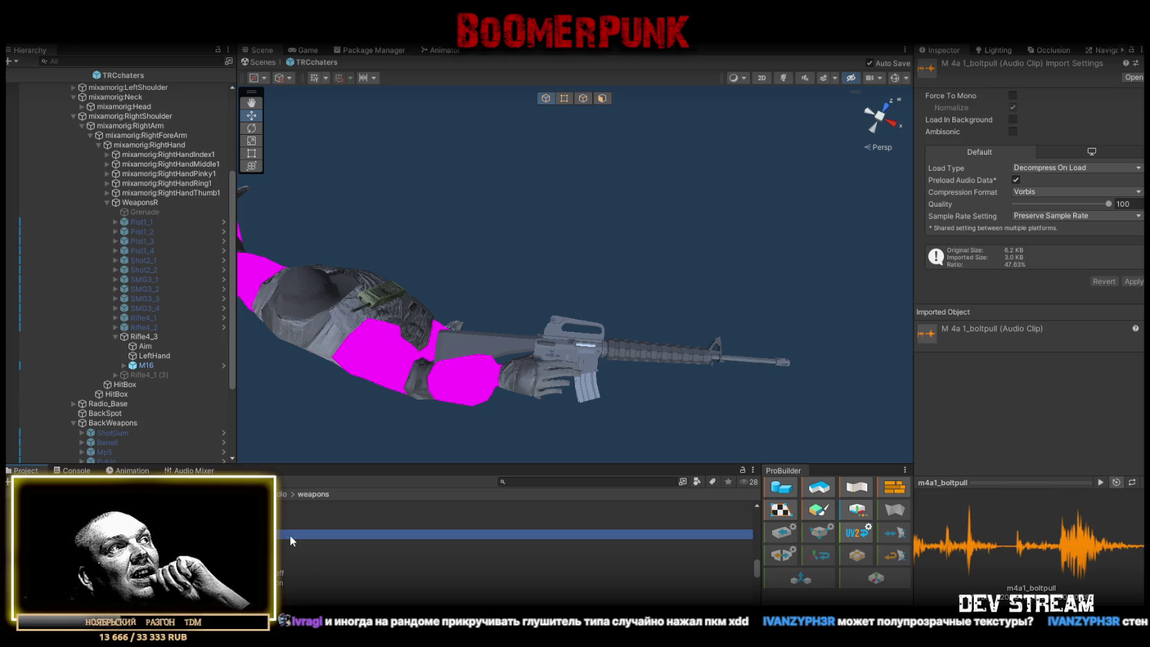
Reselect Rifle4_3, then orbit and zoom the Scene view onto the rifle in the character's hands
left_click(146, 336)
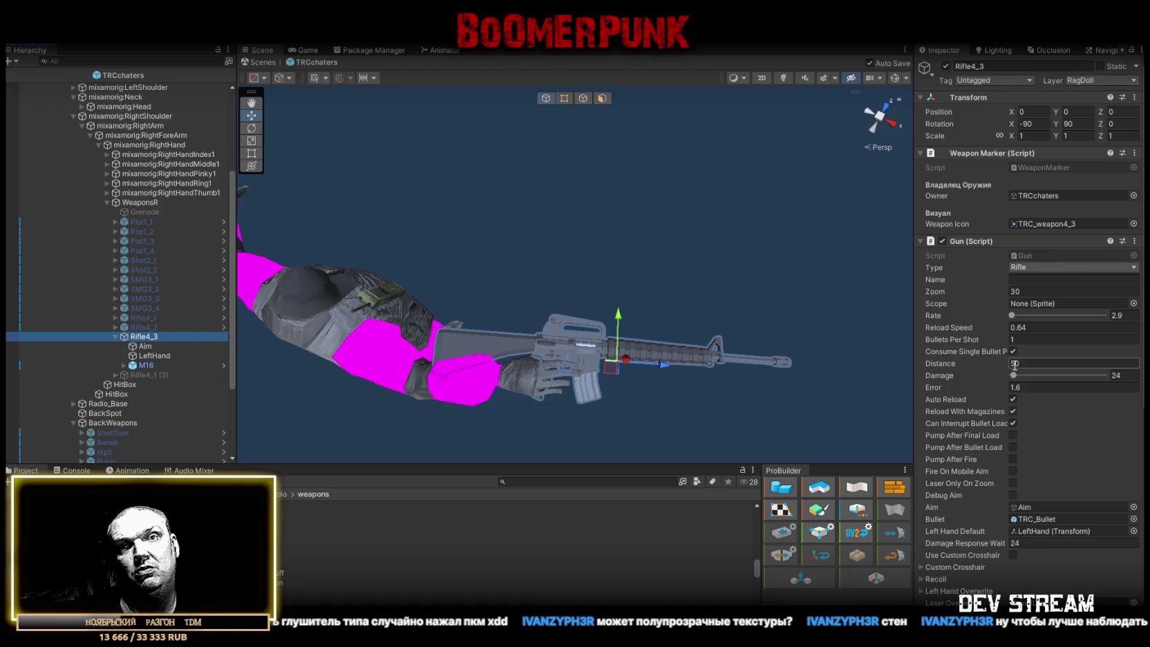
mouse_move(760, 297)
left_mouse_down()
mouse_move(681, 288)
mouse_move(624, 247)
mouse_move(620, 320)
mouse_move(632, 369)
mouse_move(646, 339)
mouse_move(671, 345)
mouse_move(674, 373)
mouse_move(670, 365)
left_mouse_up()
scroll(625, 346, "up", 2)
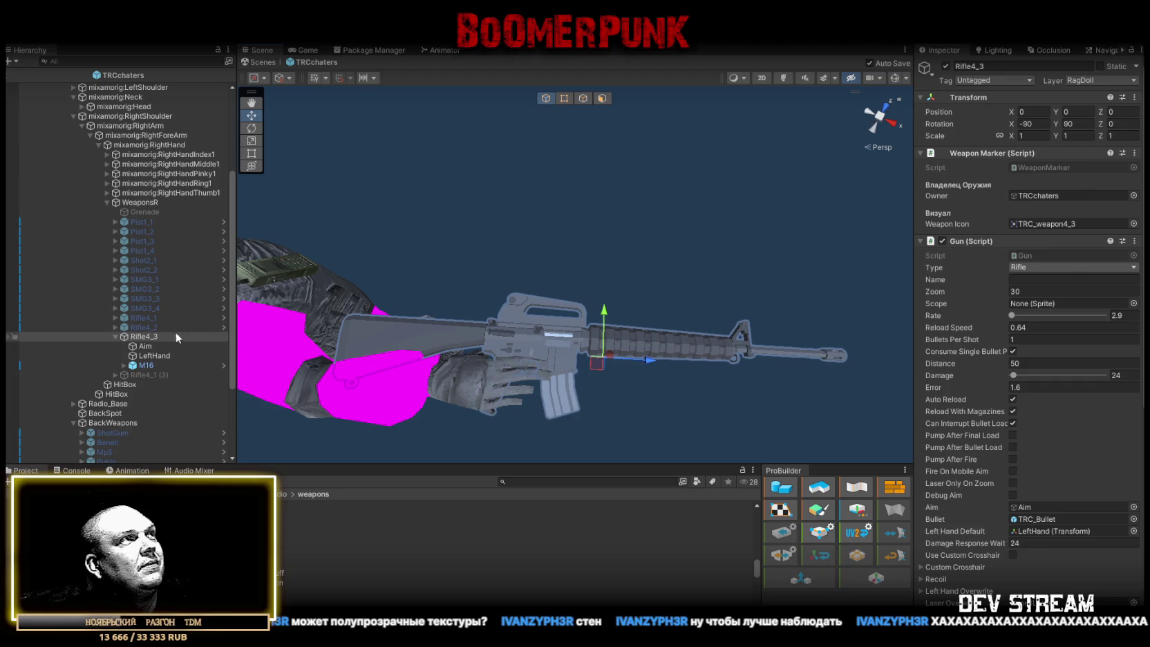
Reselect Rifle4_3 and check, then collapse, its Gun Effects settings
left_click(141, 322)
left_click(142, 336)
scroll(1009, 300, "down", 3)
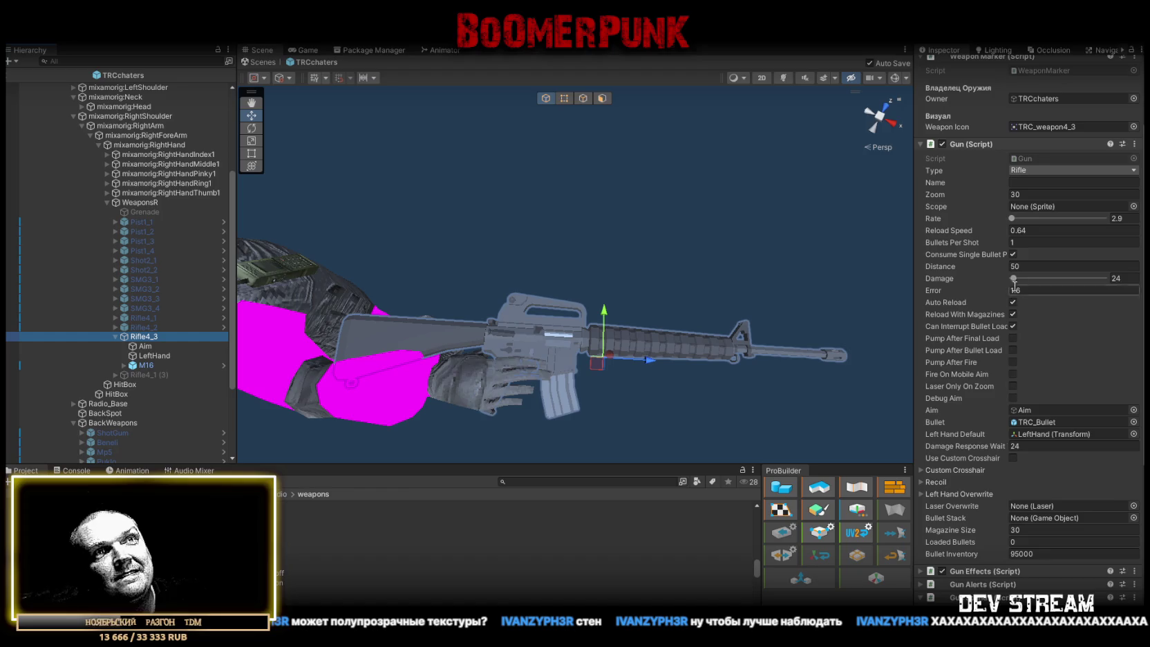
scroll(1036, 235, "down", 6)
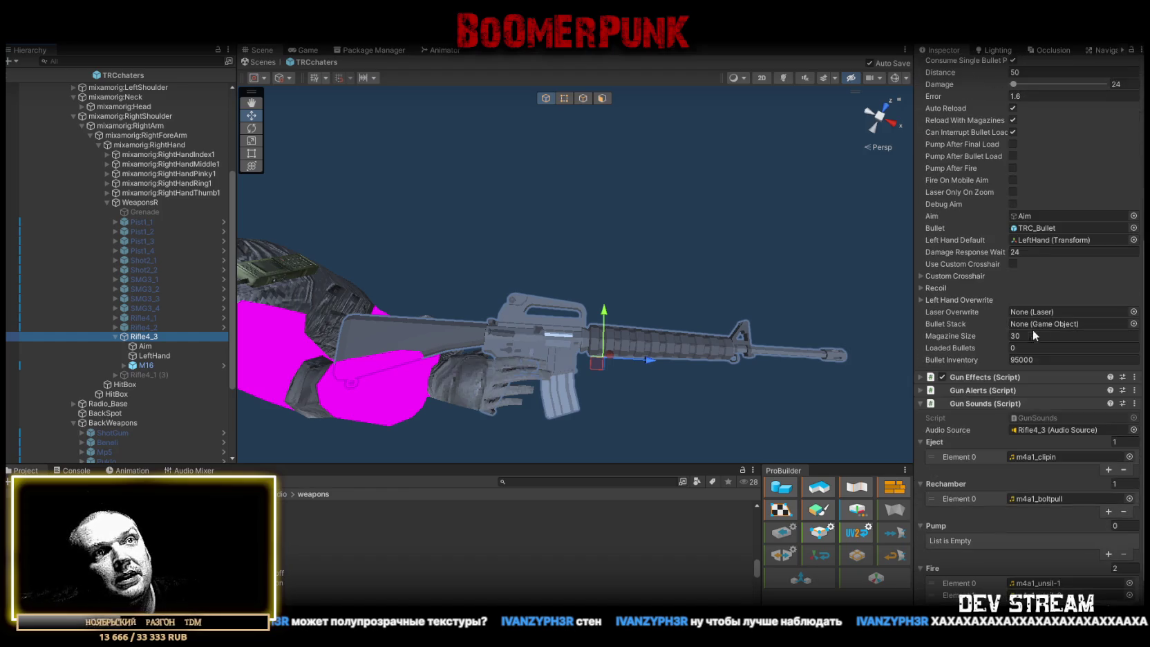
left_click(922, 377)
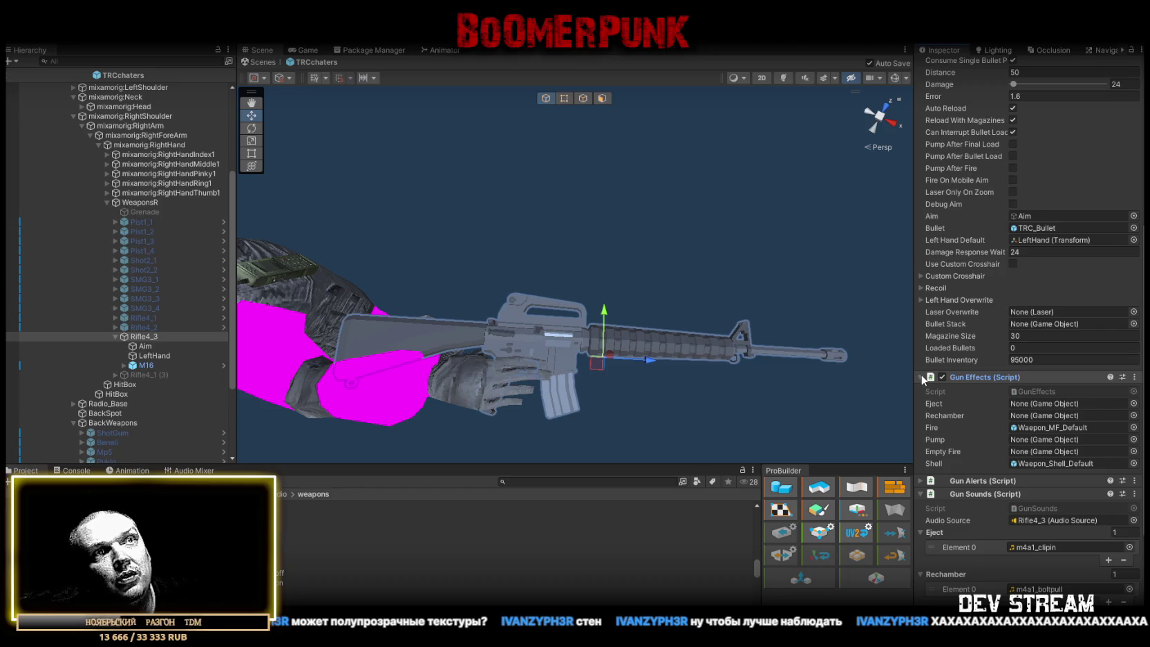
left_click(921, 378)
scroll(988, 412, "down", 2)
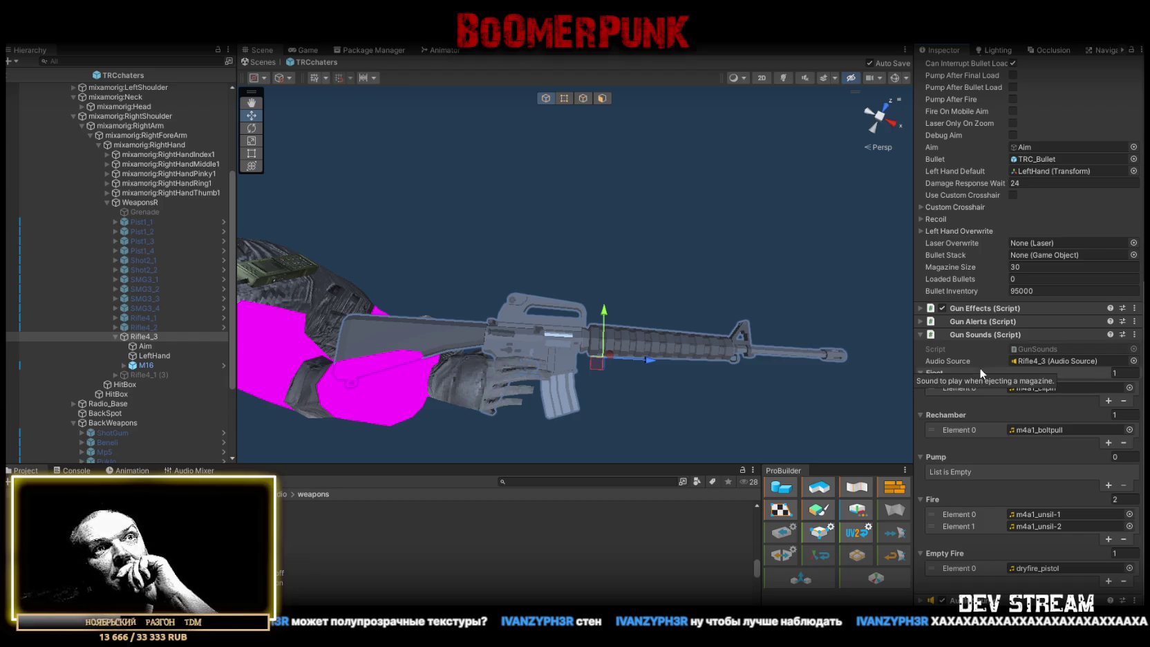
left_click(920, 308)
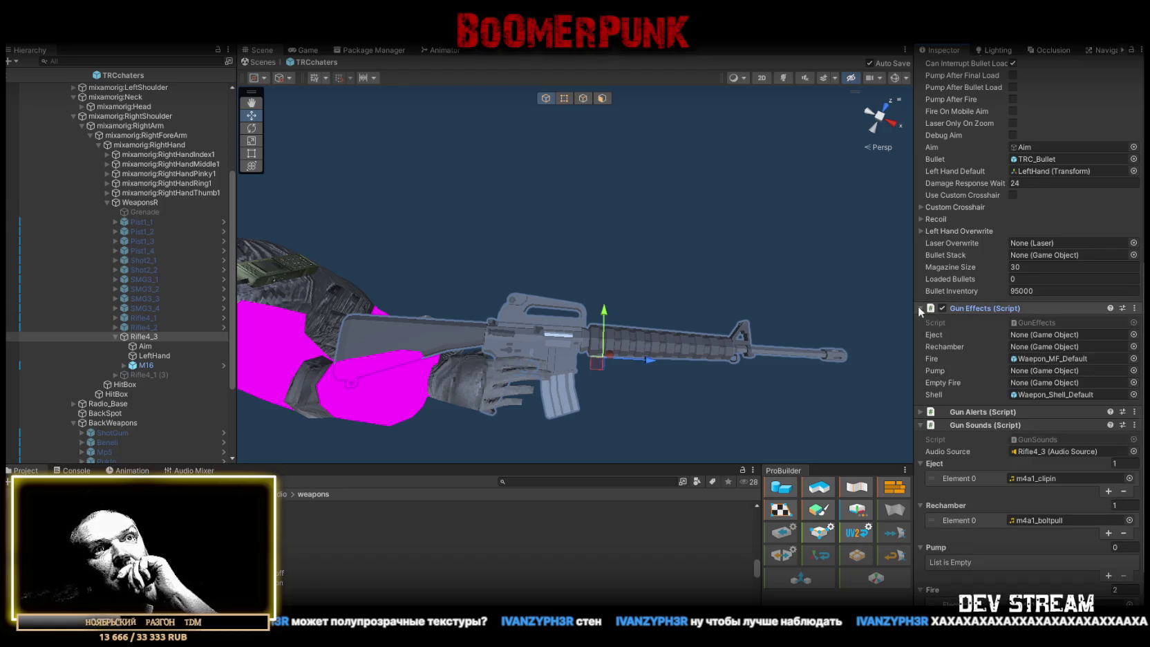
left_click(920, 308)
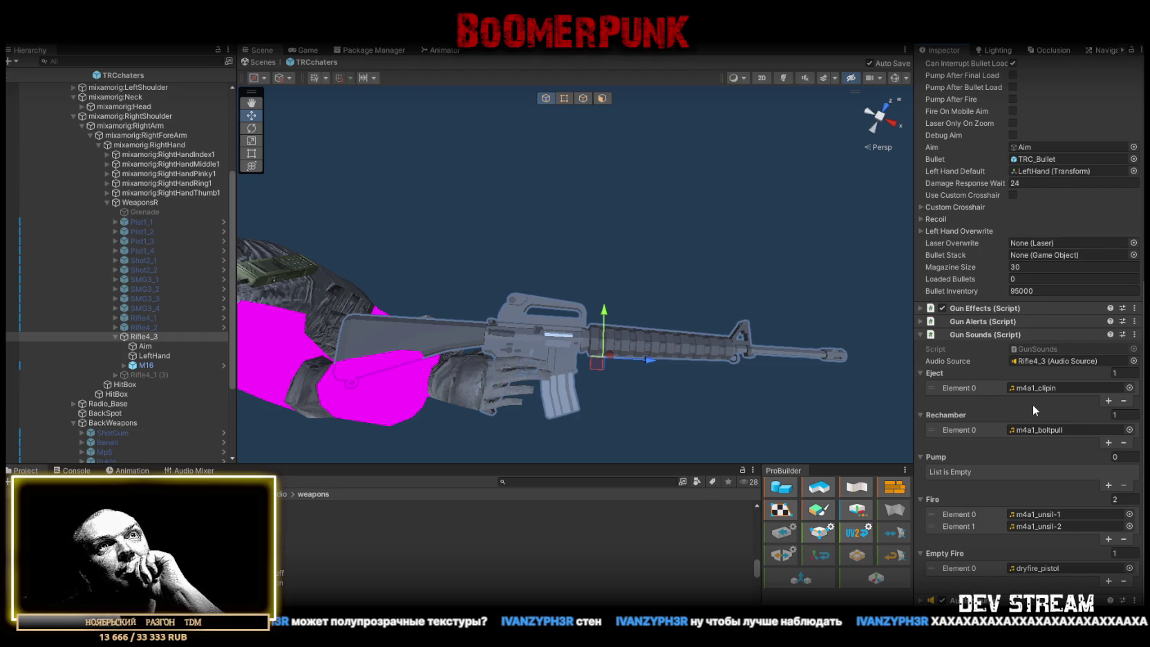
scroll(1033, 404, "up", 3)
scroll(1034, 405, "up", 5)
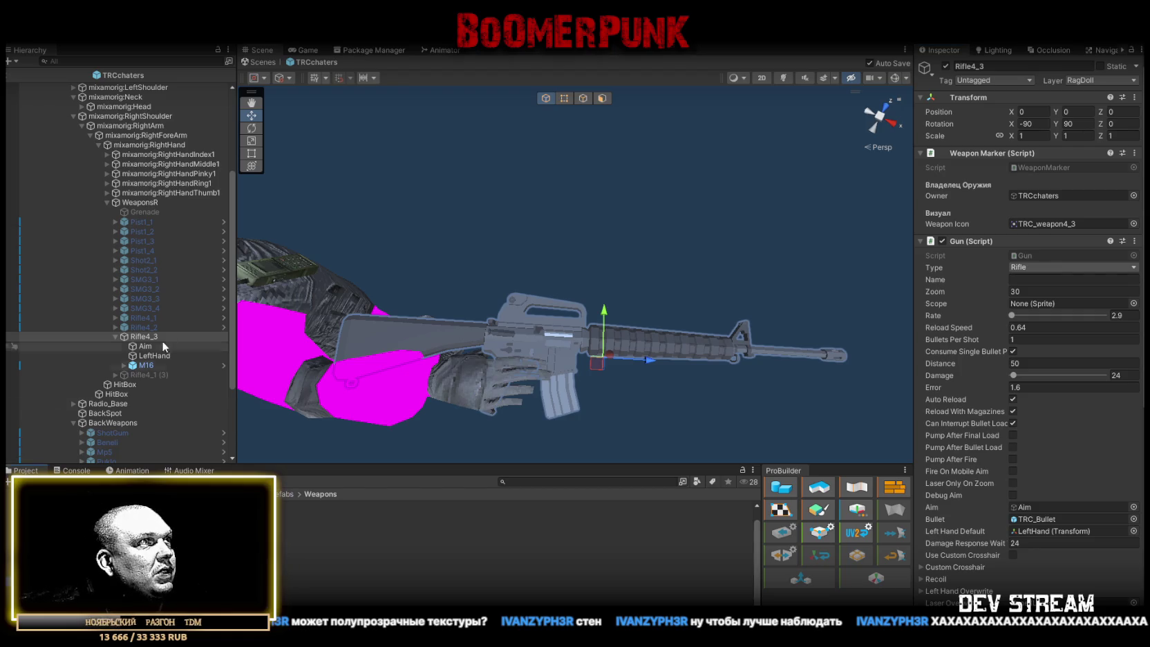
scroll(141, 339, "down", 1)
Save Rifle4_3 as a prefab in the Prefabs/Weapons folder
mouse_move(152, 511)
left_mouse_down()
mouse_move(155, 300)
mouse_move(142, 335)
left_mouse_up()
scroll(132, 378, "down", 4)
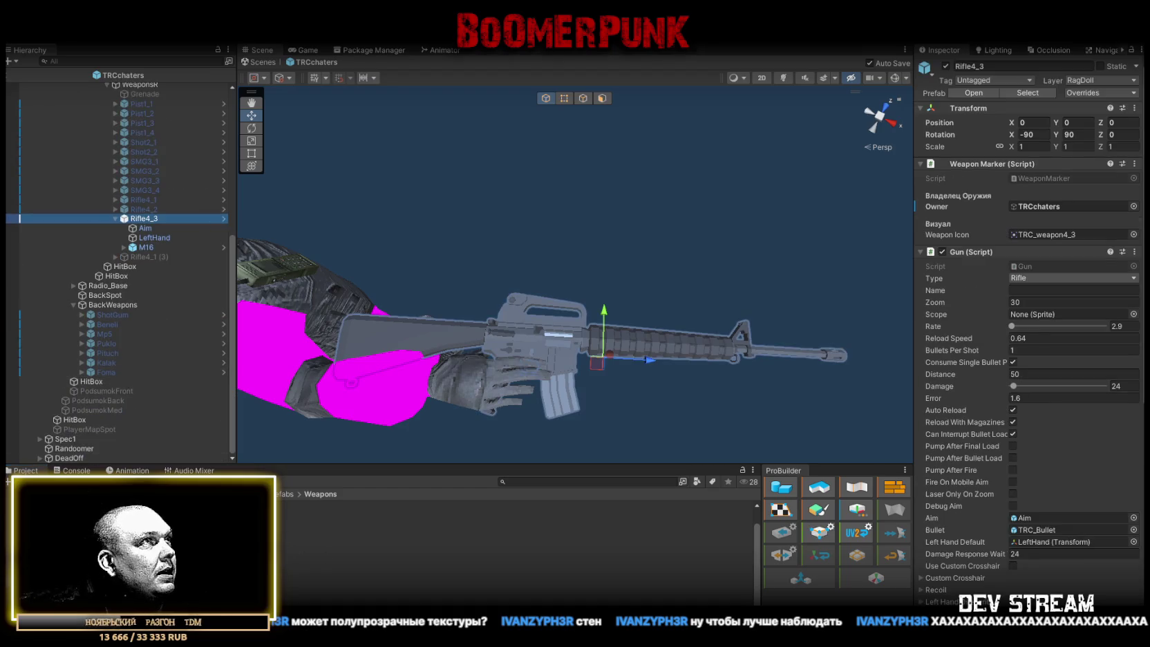
left_click(154, 512)
Add an M16 from WeaponFill under BackWeapons and scale it to 0.9
double_click(153, 512)
mouse_move(154, 511)
left_mouse_down()
mouse_move(145, 313)
mouse_move(114, 305)
left_mouse_up()
left_click_drag(345, 325, 429, 311)
left_click(149, 246)
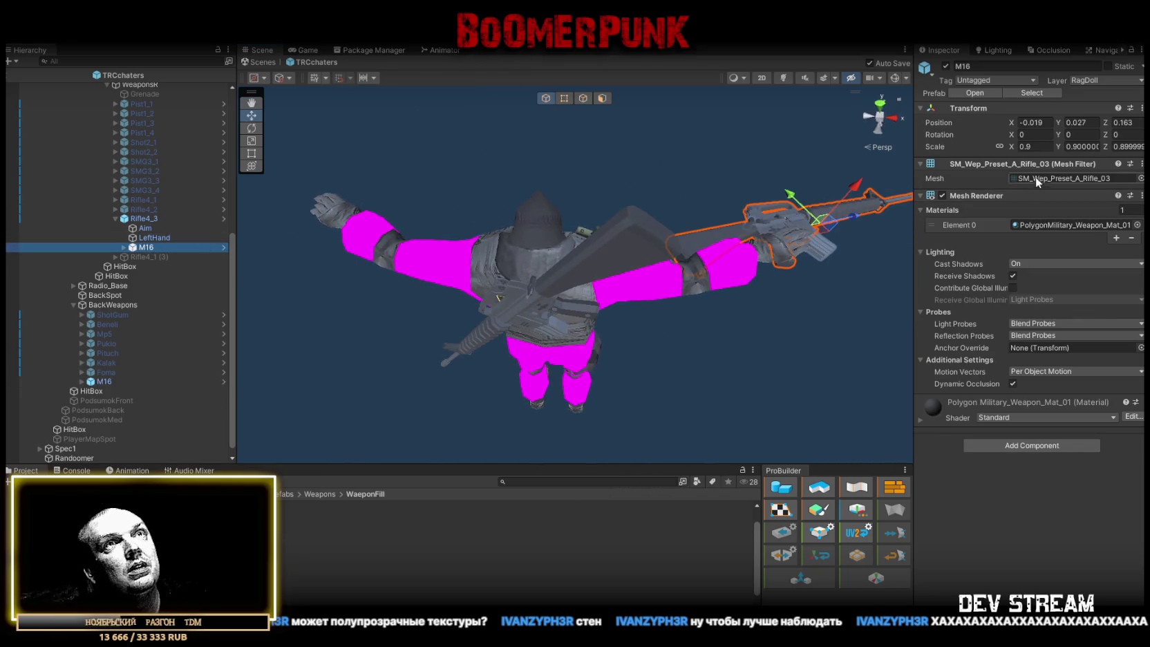
left_click(128, 382)
left_click(1035, 147)
type("0.9")
Orbit to the character's back and shrink the back M16 to 0.8 scale
left_click_drag(602, 290, 602, 147)
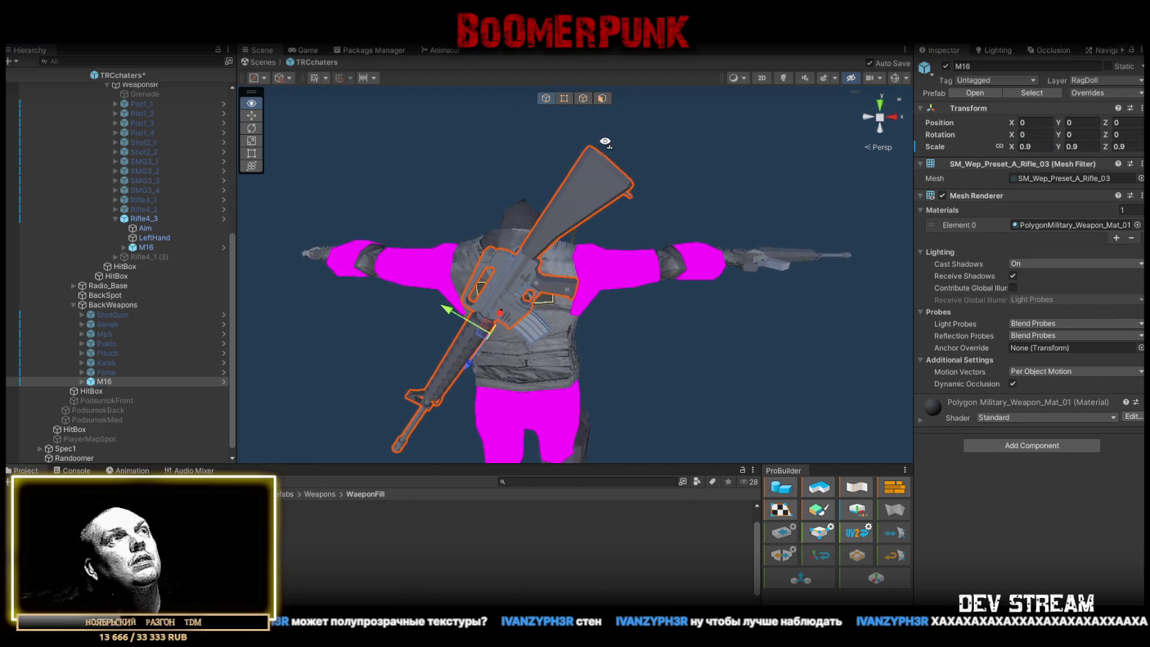
mouse_move(611, 228)
left_mouse_down()
mouse_move(643, 176)
mouse_move(657, 228)
mouse_move(745, 274)
mouse_move(677, 418)
mouse_move(642, 439)
mouse_move(682, 474)
mouse_move(662, 437)
mouse_move(654, 445)
mouse_move(731, 277)
left_mouse_up()
left_click_drag(535, 264, 551, 261)
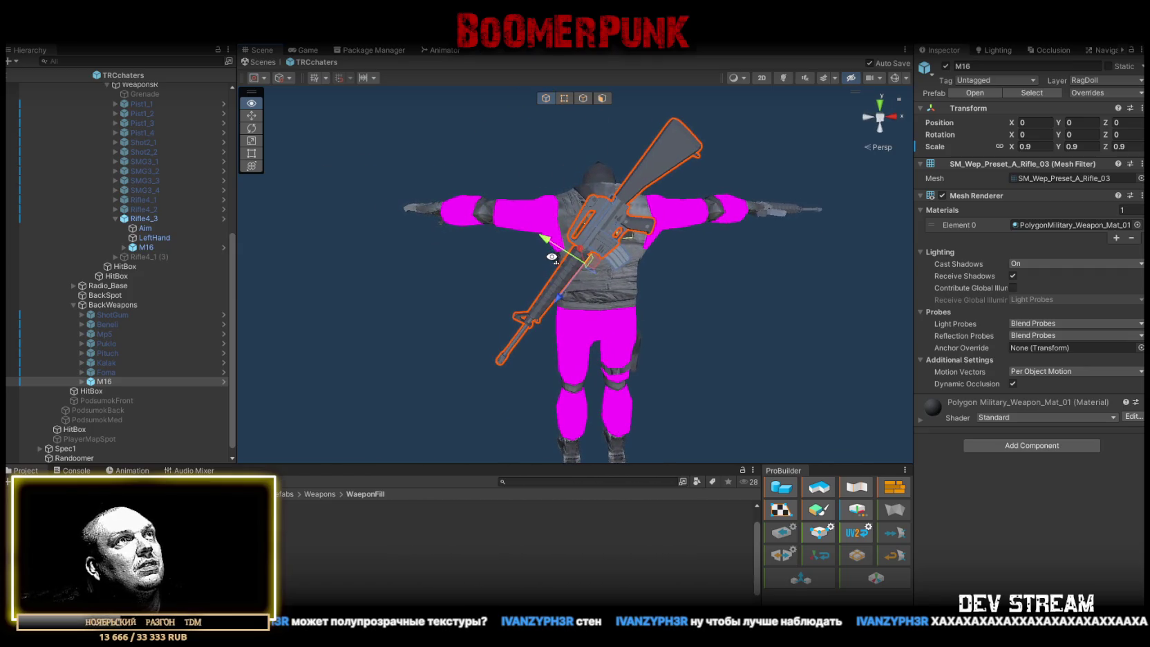
left_click(1028, 147)
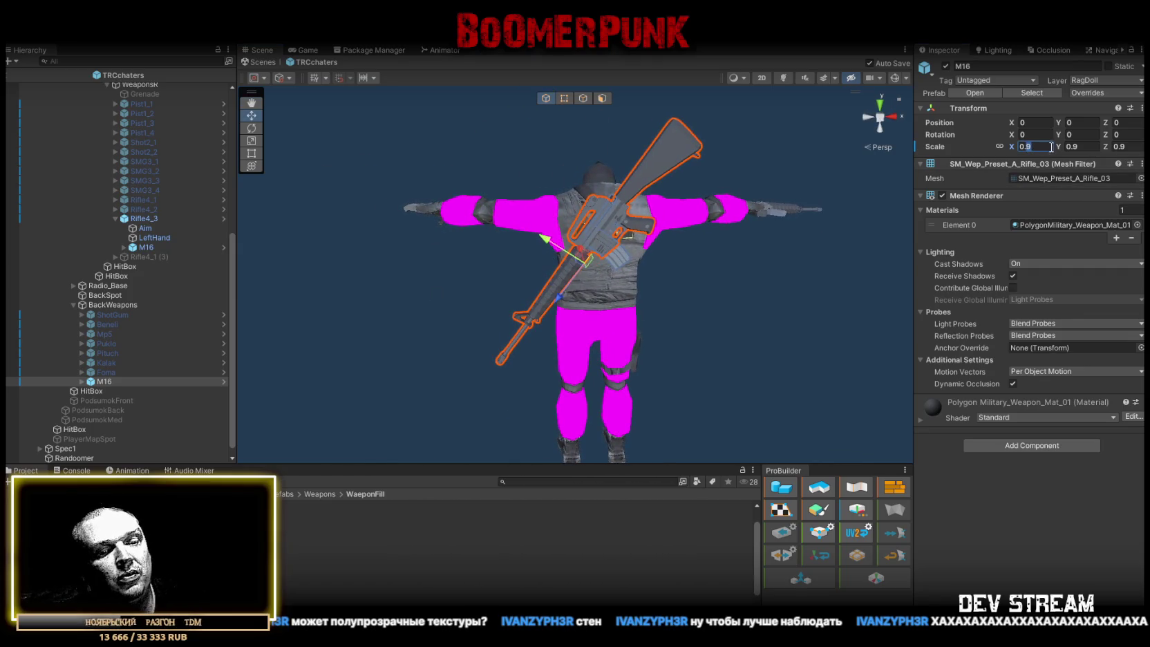
type("0.8")
key("Return")
Set the M16 held in Rifle4_3 to 0.8 scale as well
mouse_move(612, 186)
left_mouse_down()
mouse_move(591, 125)
mouse_move(680, 227)
mouse_move(684, 249)
mouse_move(580, 367)
mouse_move(560, 295)
left_mouse_up()
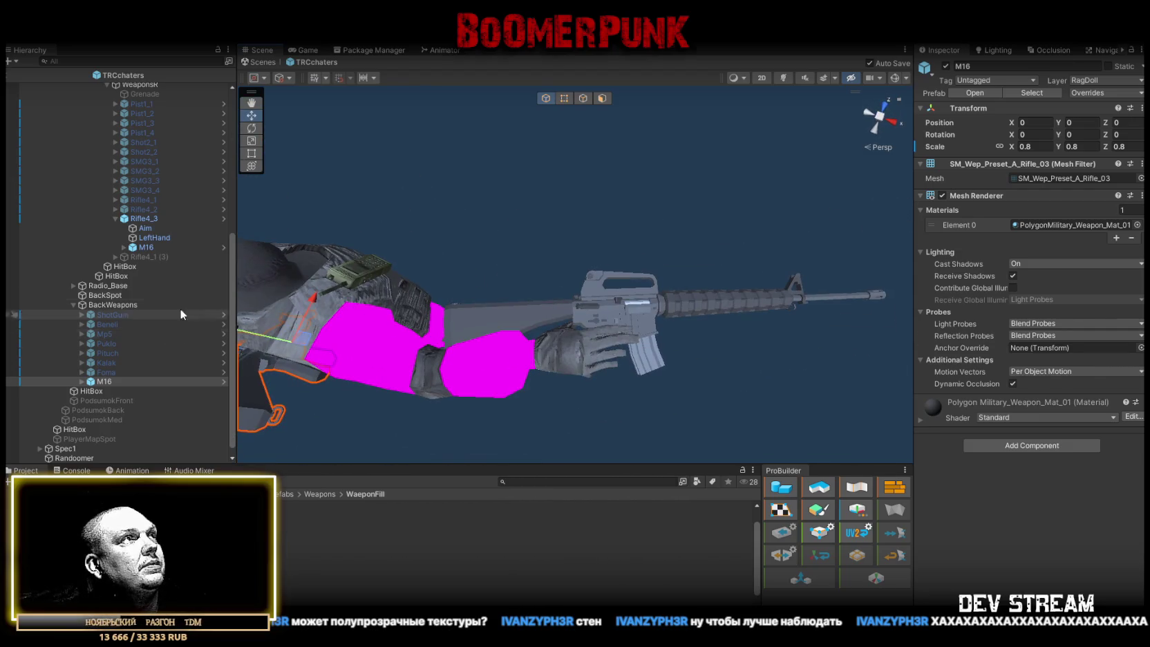
left_click(160, 247)
left_click(1077, 147)
type("0.8")
key("Return")
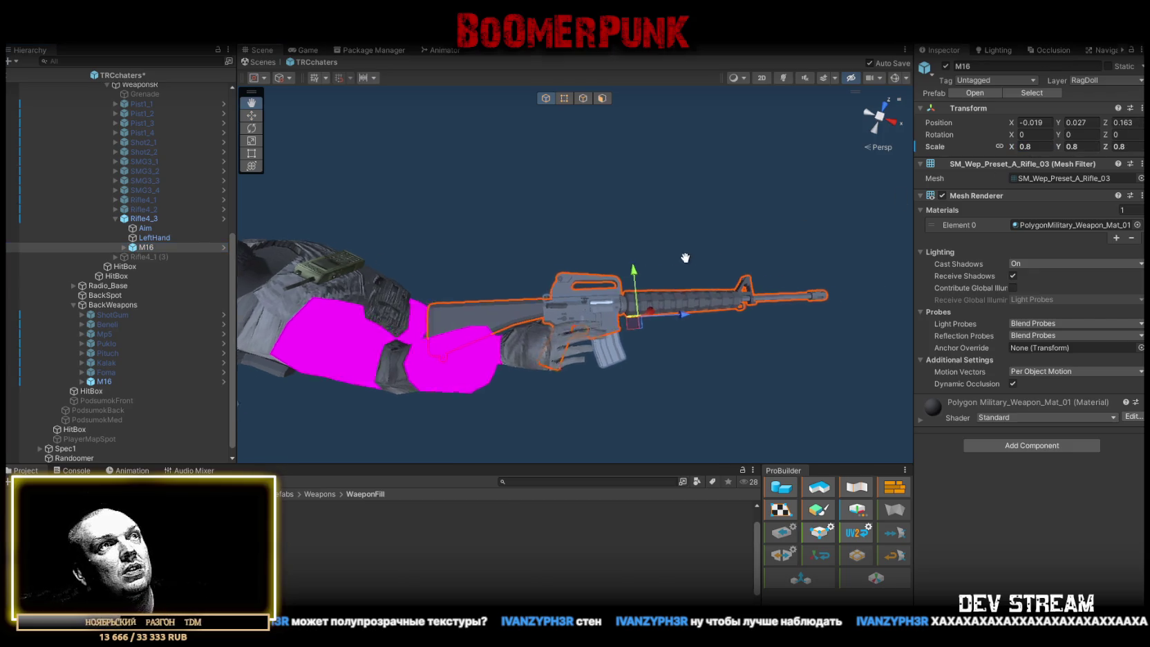
Deactivate the rifle objects and apply all of Rifle4_3's prefab overrides
left_click(146, 228)
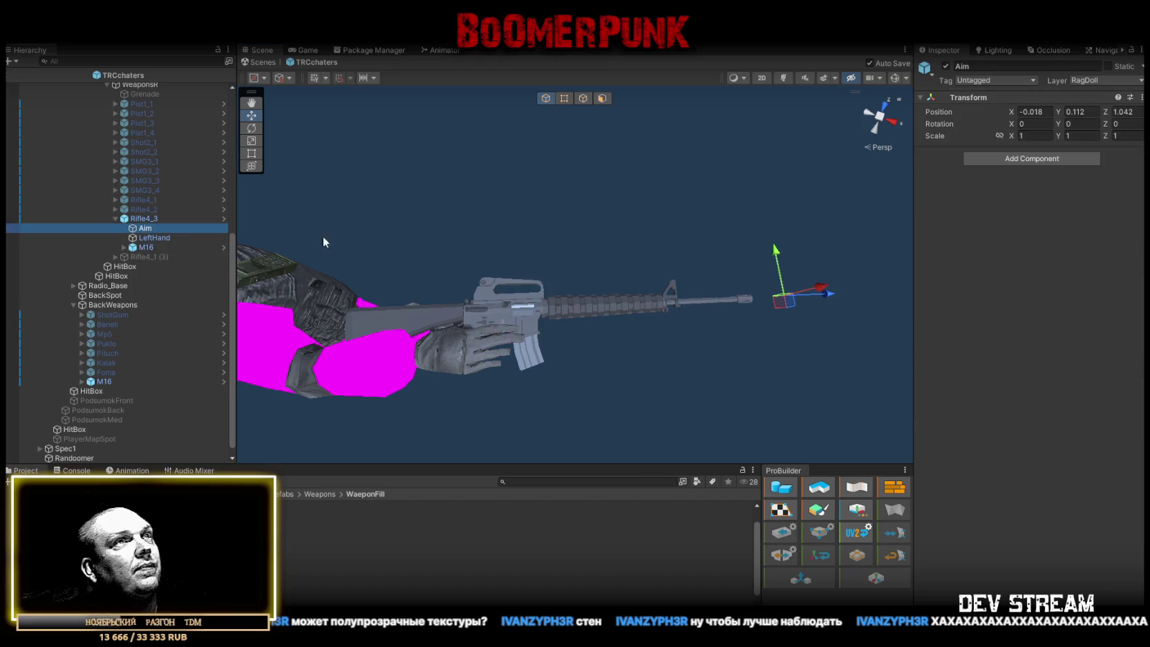
key("ctrl+z")
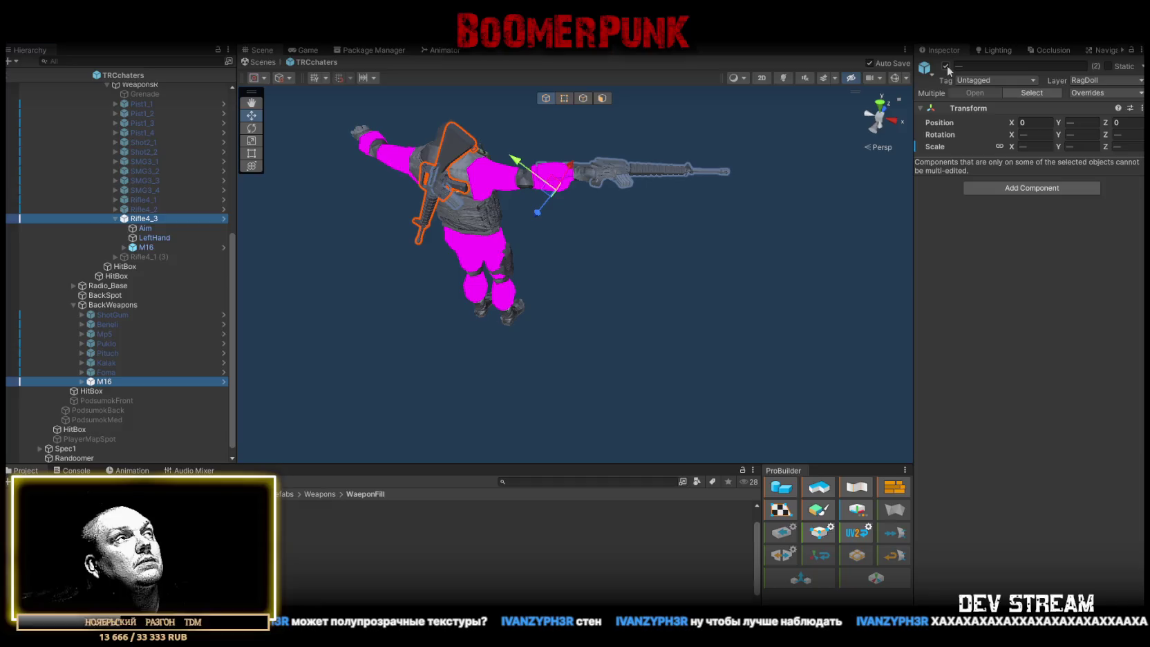
left_click(946, 65)
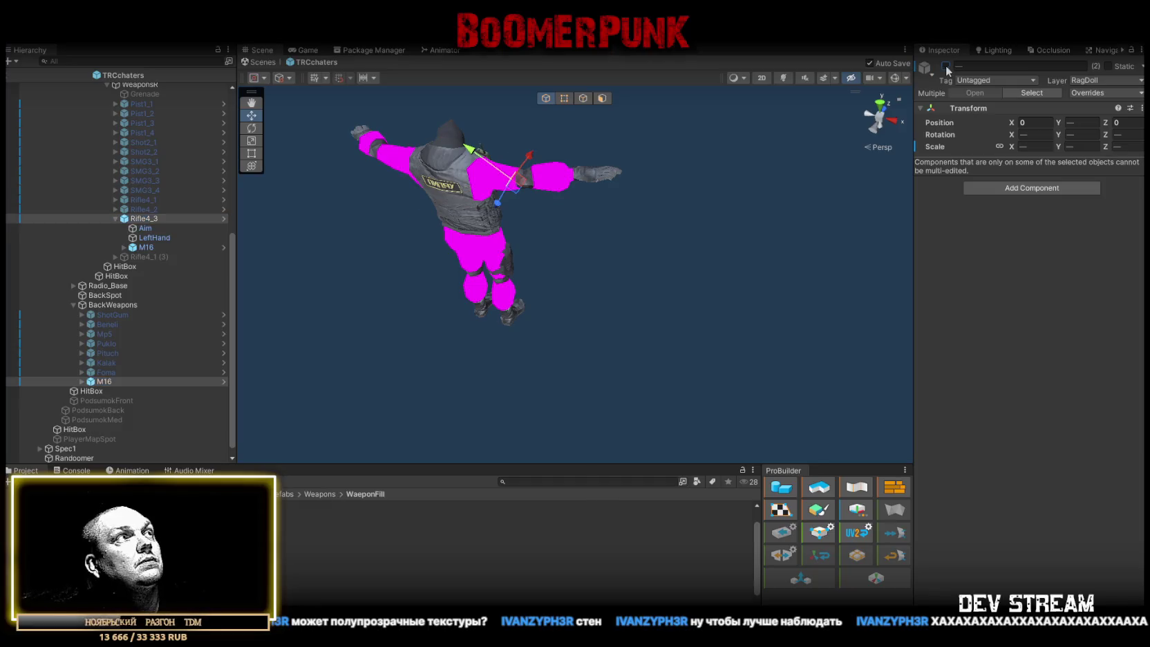
left_click(148, 218)
left_click(1084, 93)
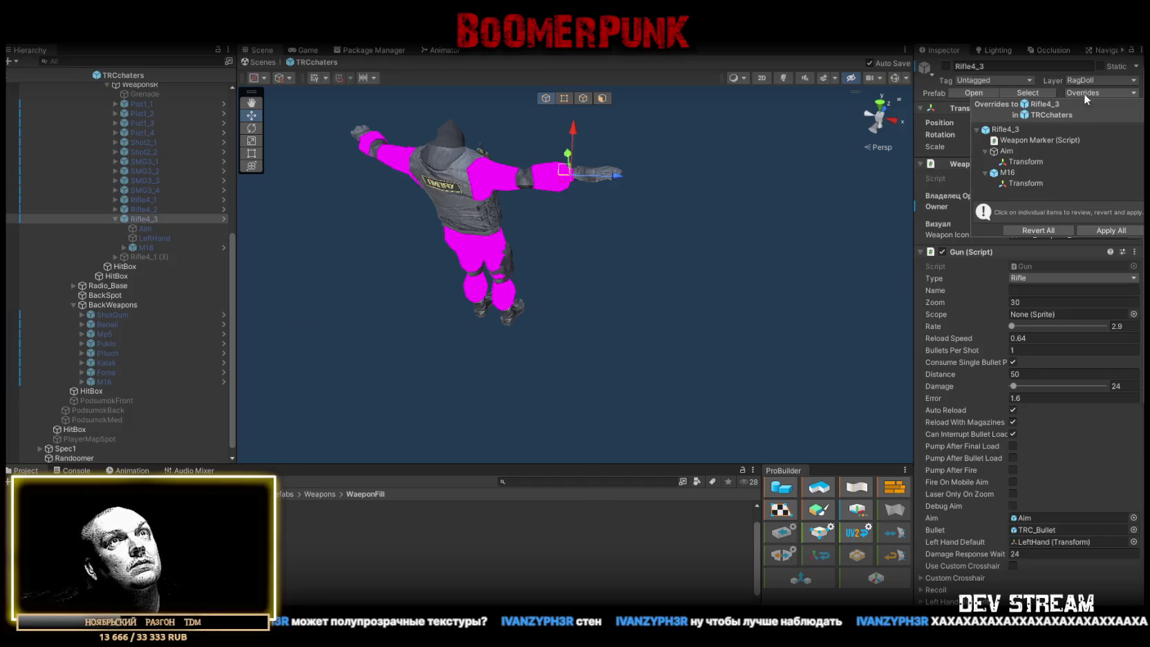
left_click(1109, 232)
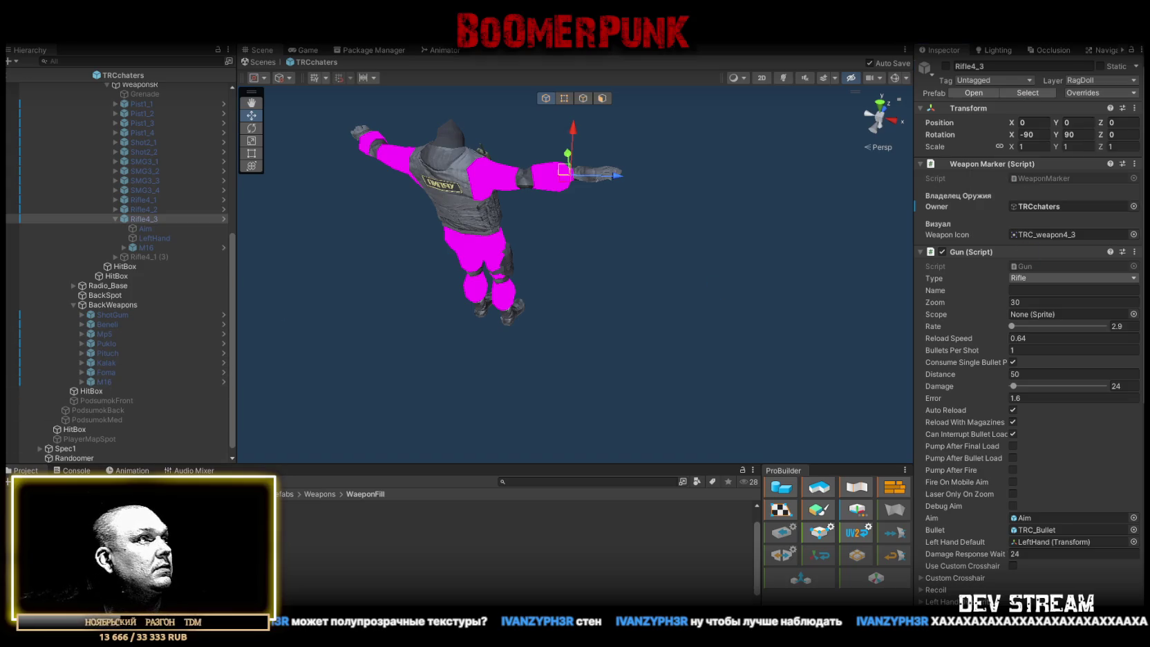
scroll(77, 418, "down", 1)
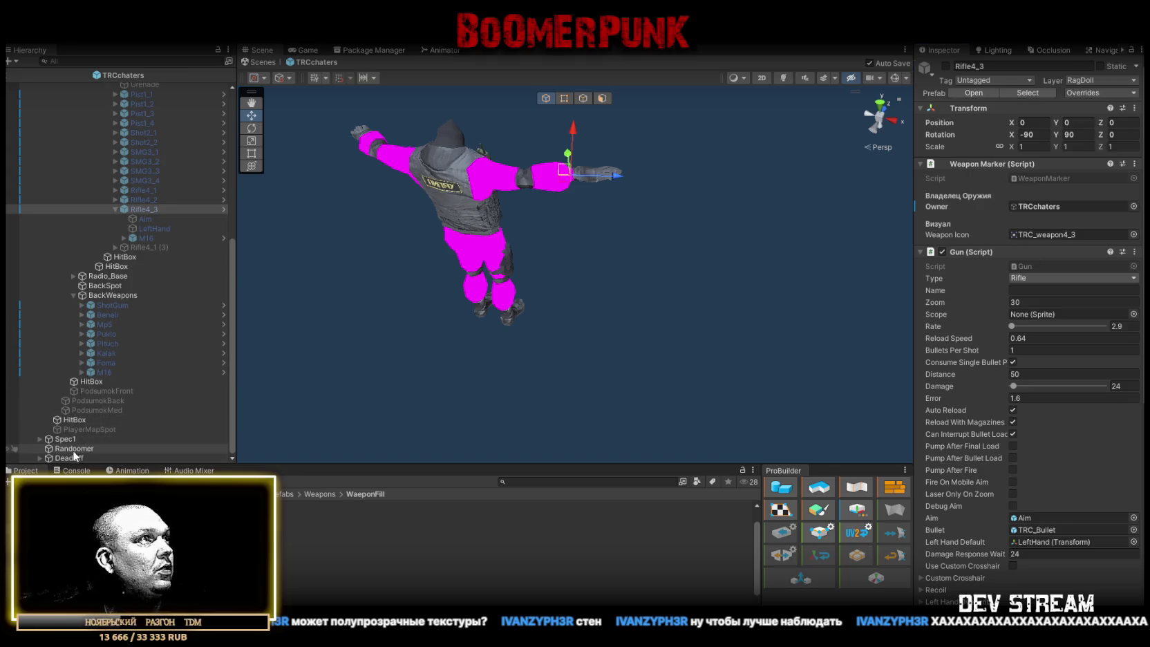
Add Element 13 to Randoomer's weapon list with Rifle4_3 as right item and M16 as right holster
left_click(74, 449)
scroll(1030, 447, "down", 5)
scroll(1028, 443, "down", 5)
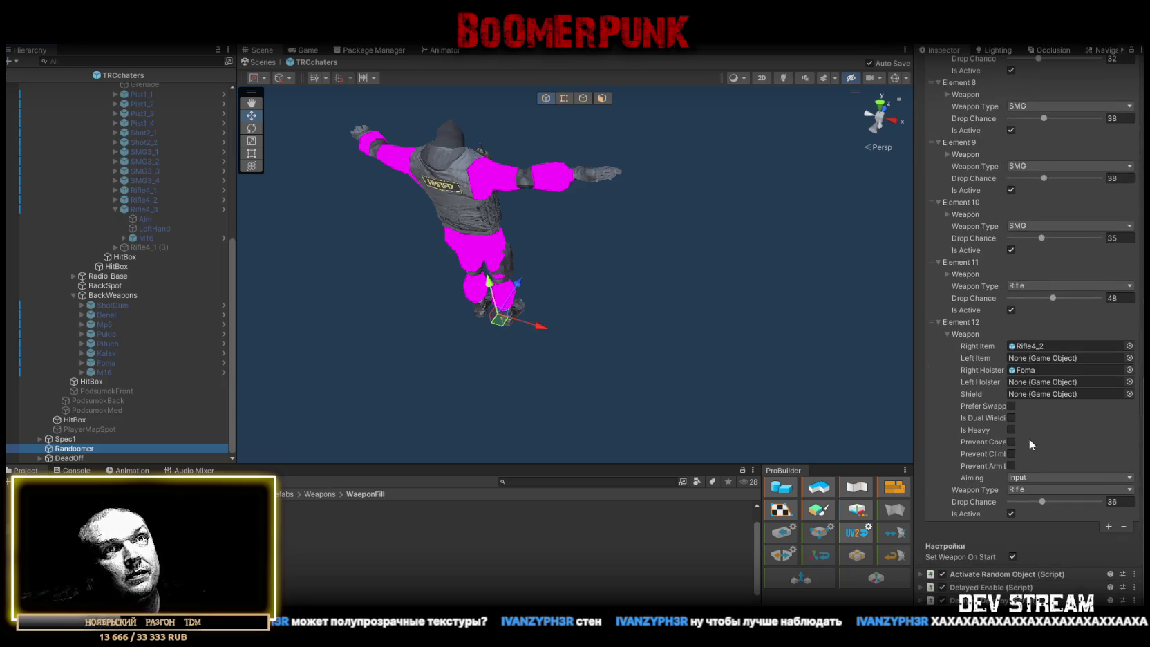
left_click(1108, 526)
left_click(940, 526)
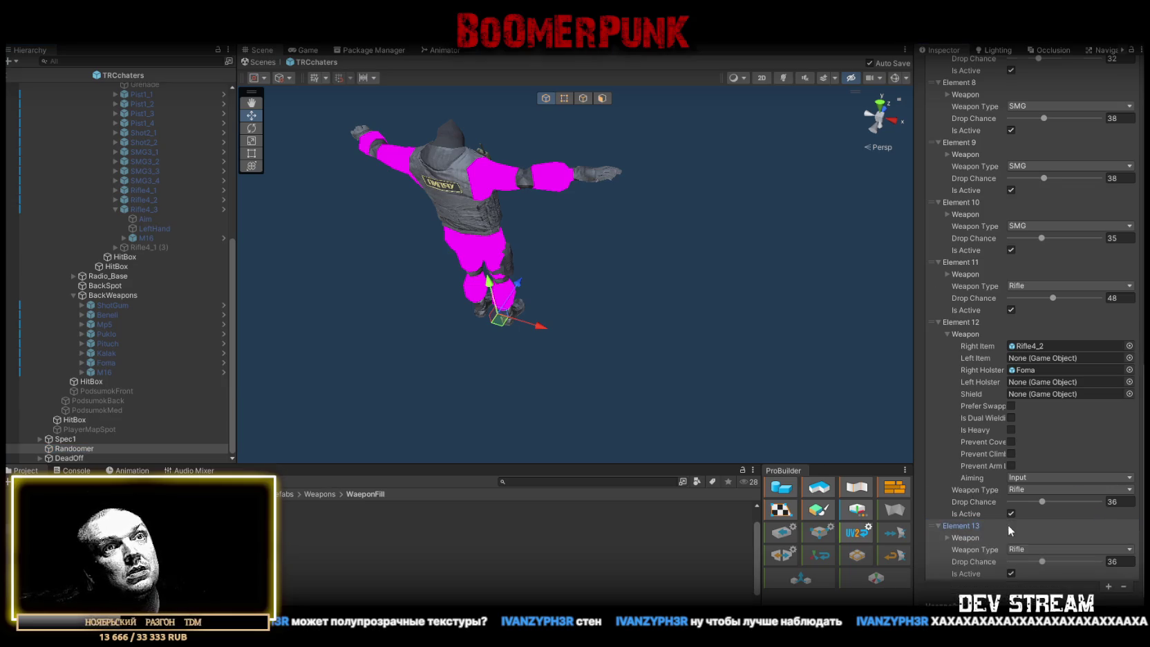
scroll(1008, 525, "down", 2)
scroll(1056, 506, "down", 2)
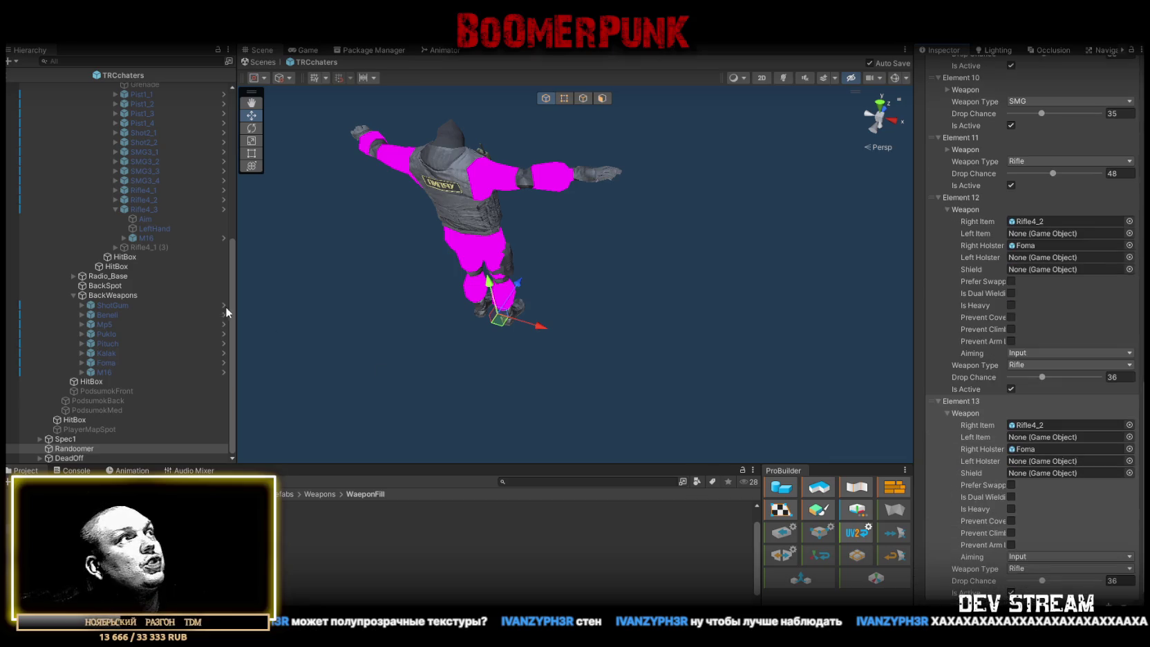
mouse_move(145, 209)
left_mouse_down()
mouse_move(173, 449)
mouse_move(1039, 425)
left_mouse_up()
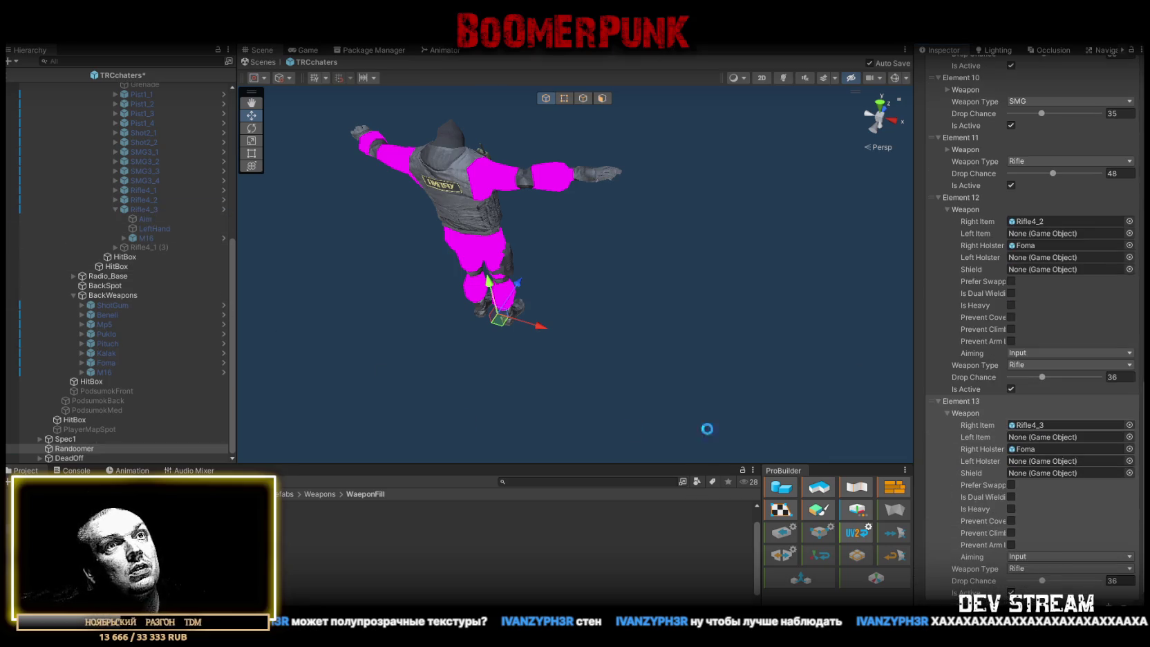
left_click_drag(100, 373, 1134, 451)
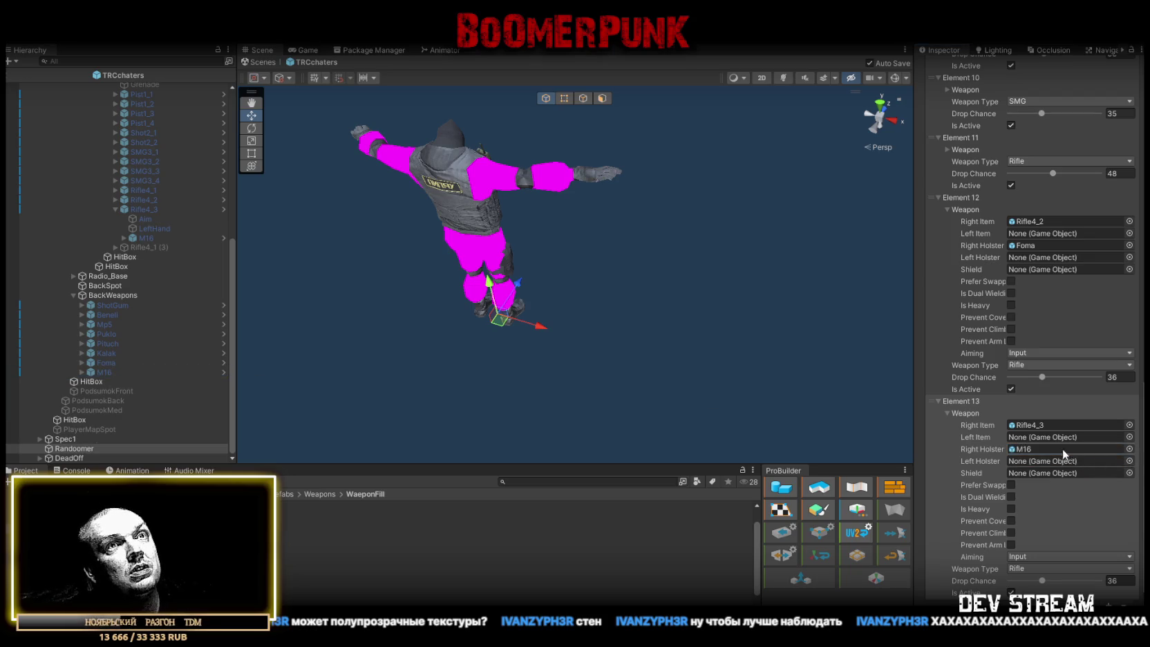
Reselect Rifle4_3 and review its settings
left_click(147, 210)
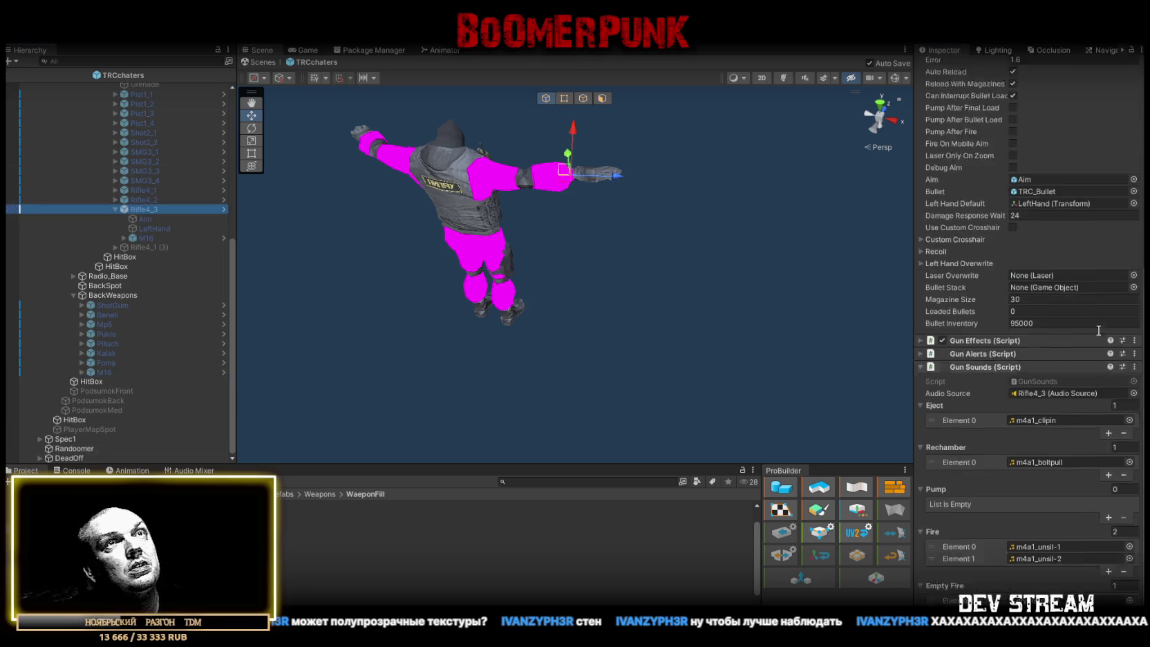
scroll(1033, 384, "down", 10)
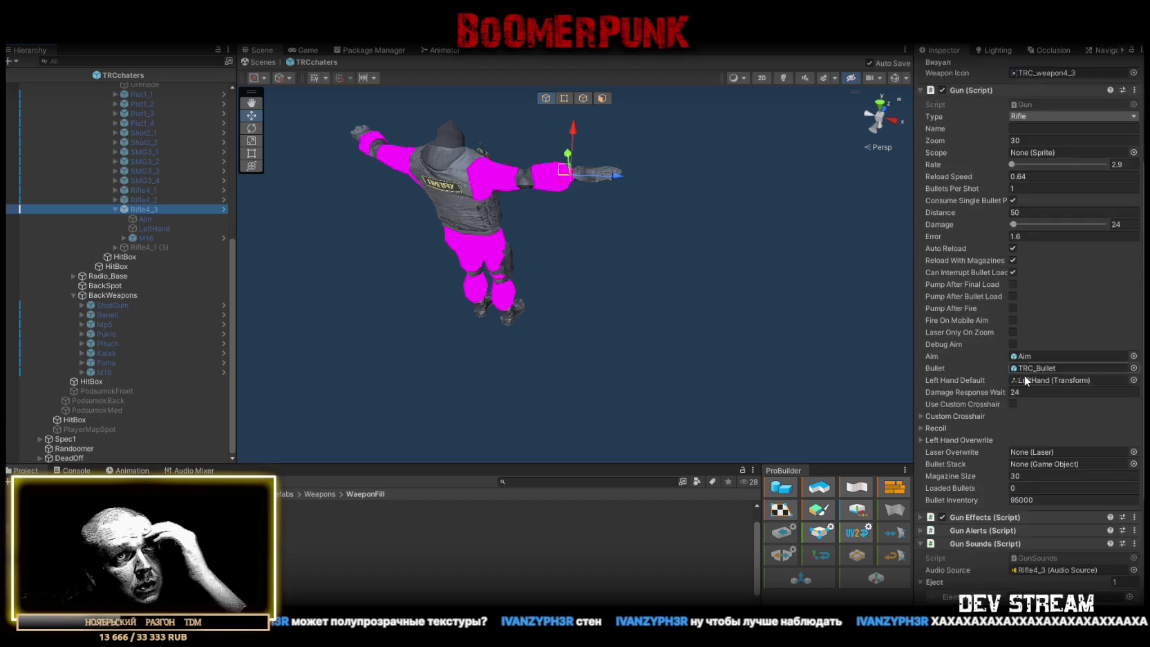
scroll(1048, 494, "up", 10)
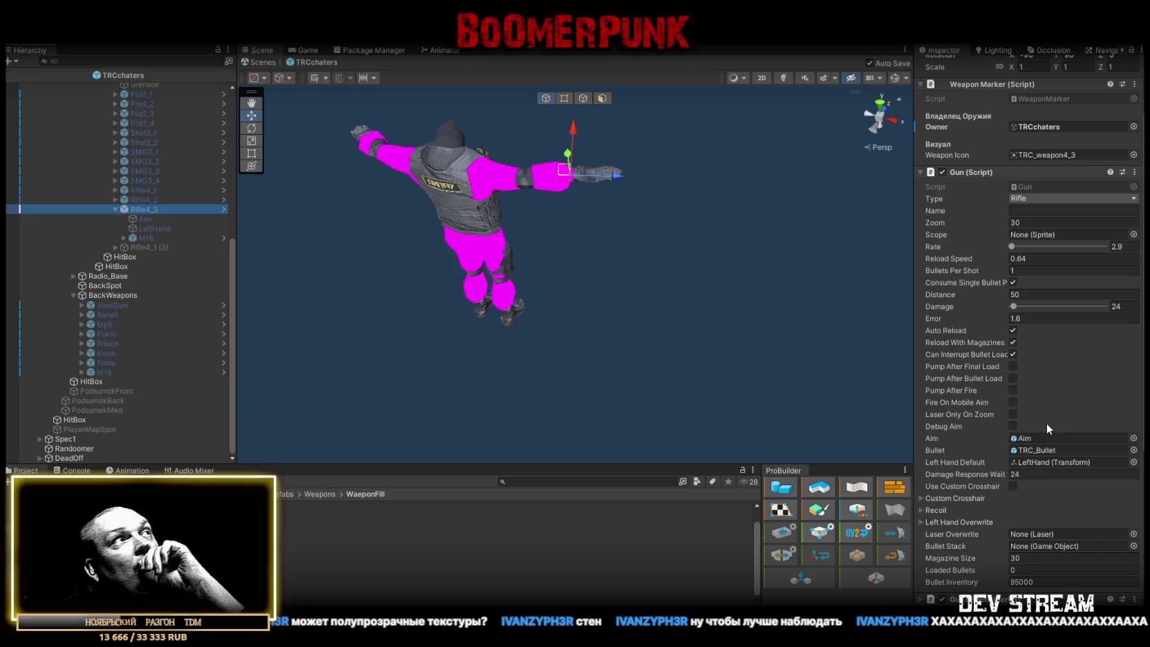
scroll(160, 273, "up", 2)
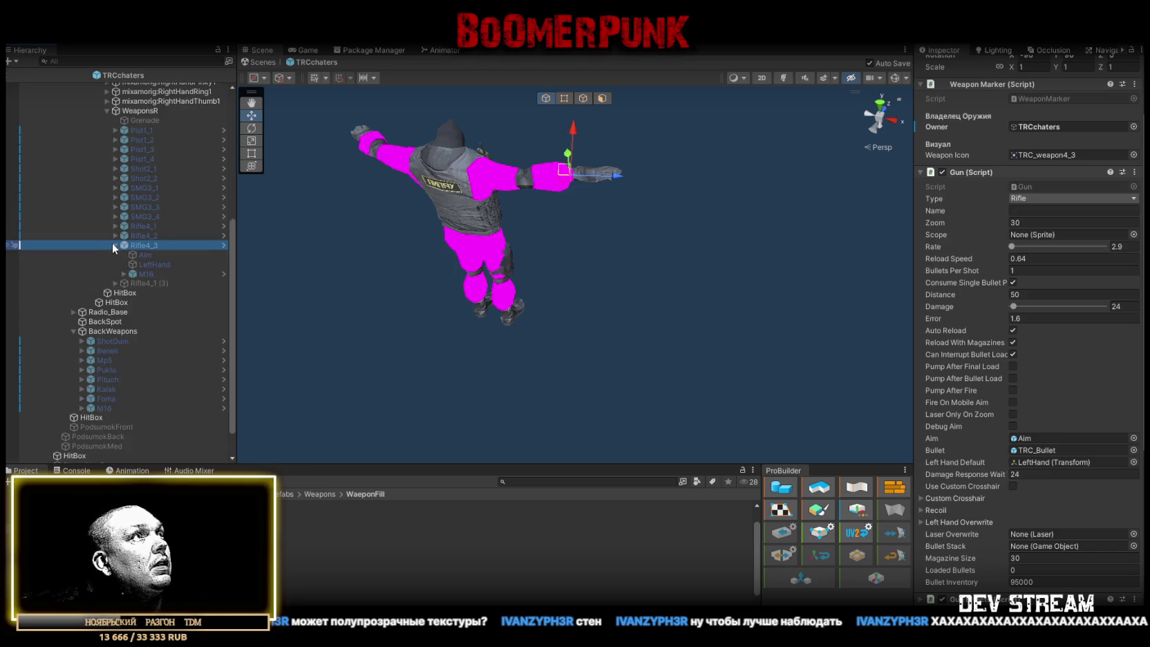
Activate the Rifle4_1 (3) copy and rename it Rifle4_4
left_click(114, 245)
left_click(141, 254)
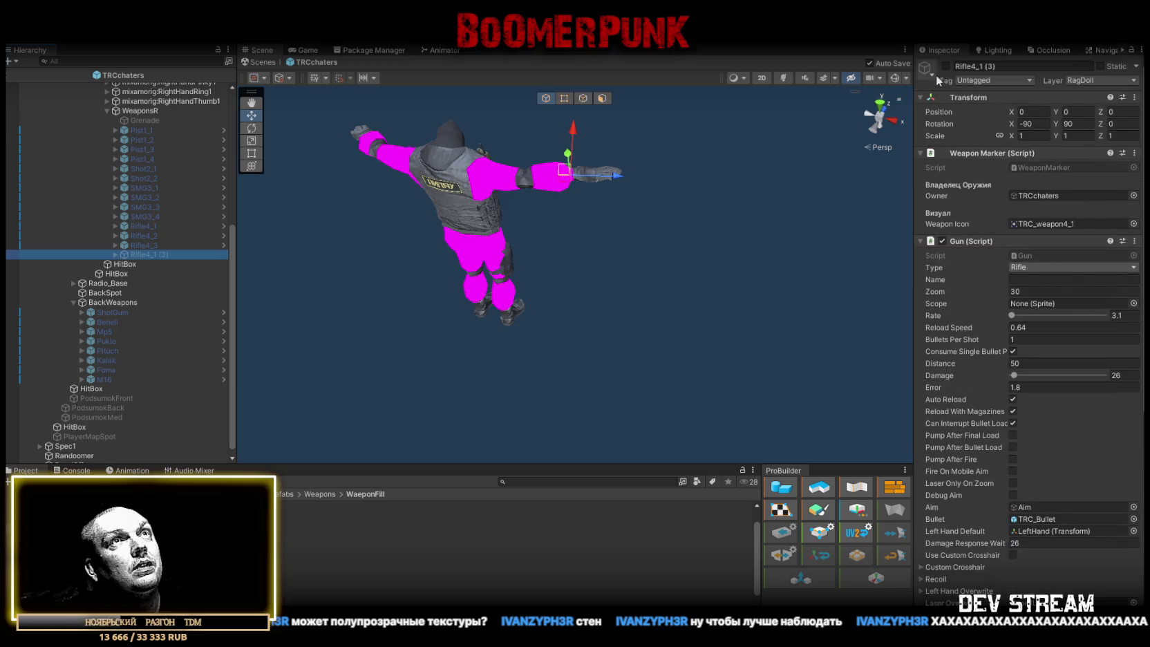
left_click(946, 67)
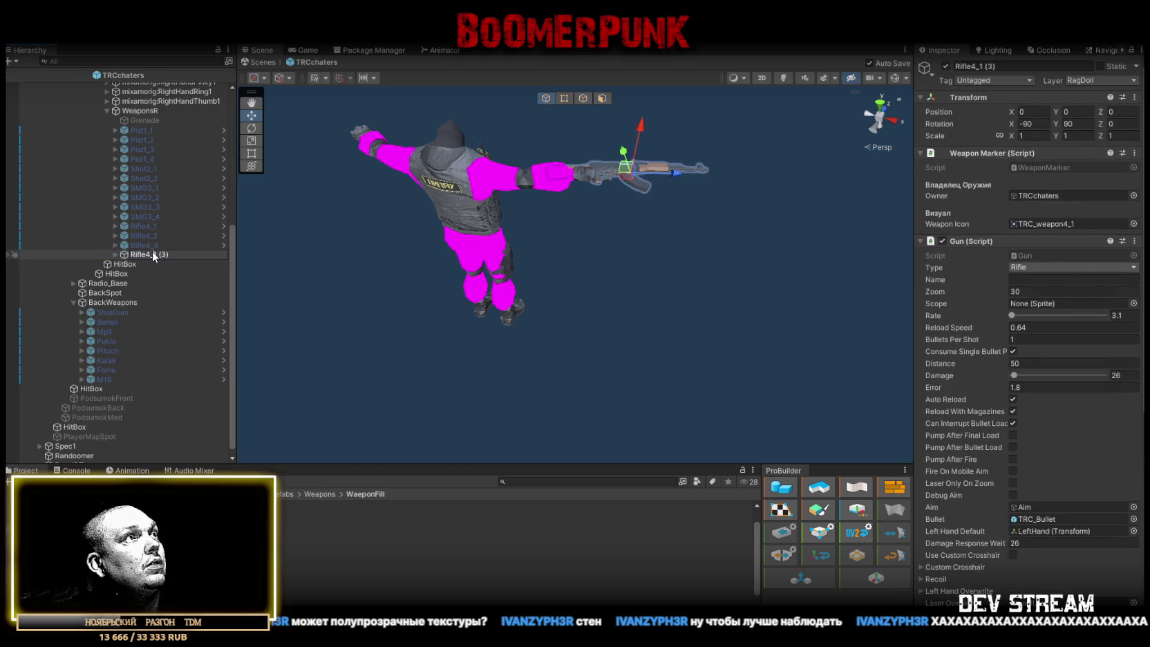
type("4")
key("Return")
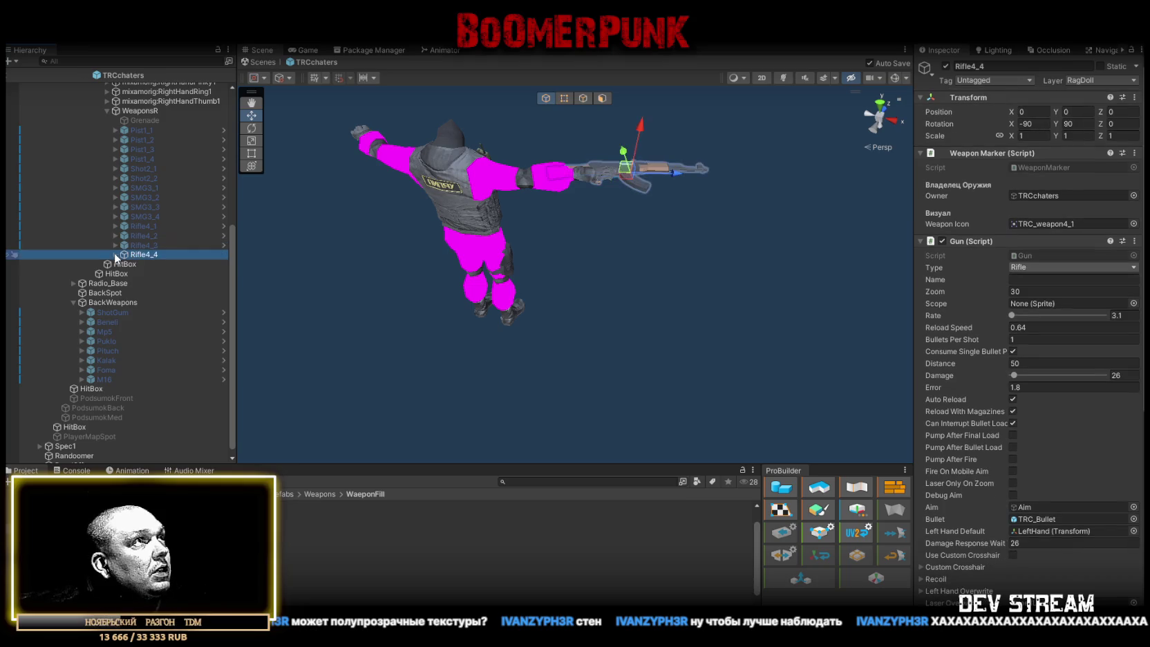
left_click(115, 255)
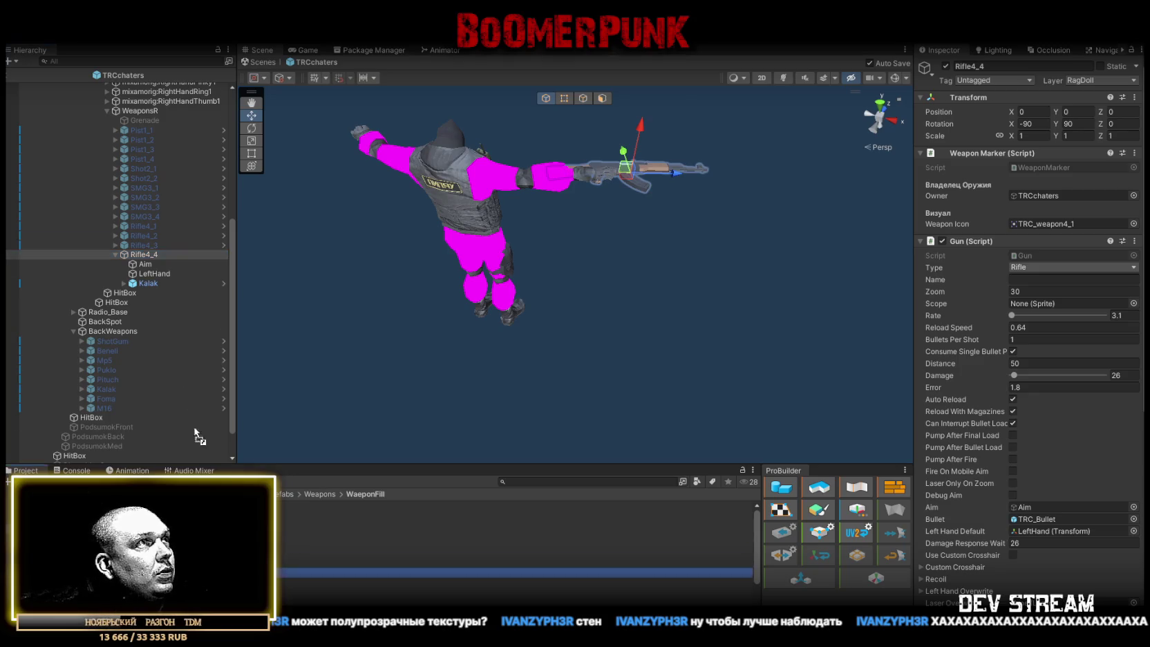
Replace Rifle4_4's Kalak model with the M4A1 and scale it to 0.8
scroll(146, 270, "down", 1)
left_click_drag(144, 267, 147, 265)
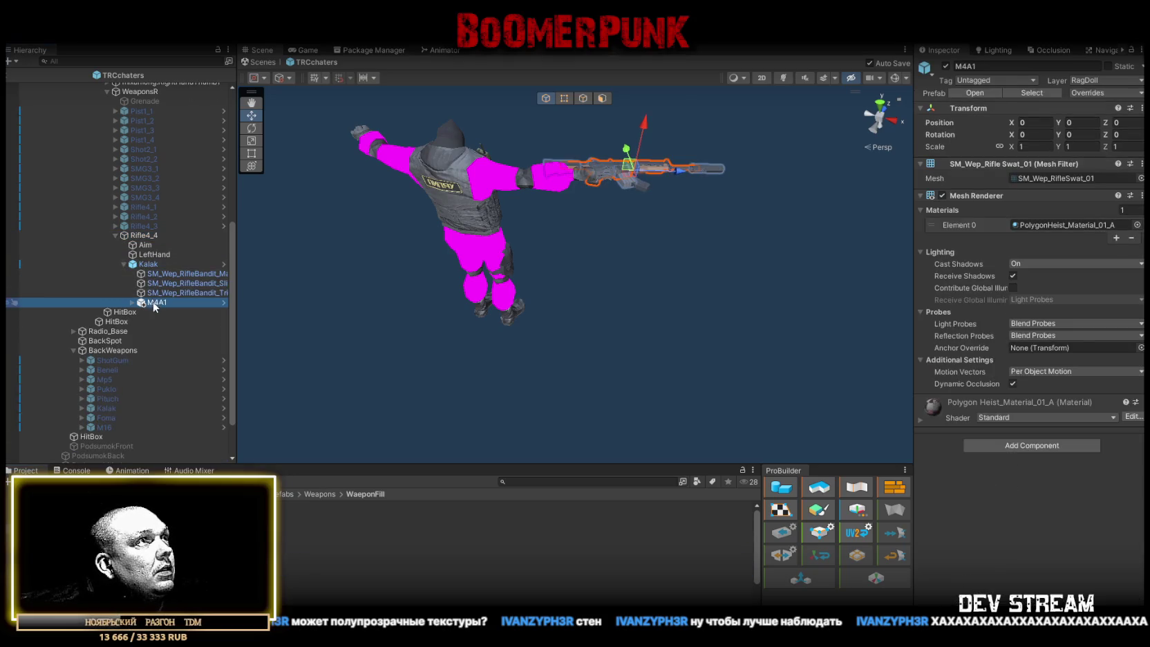
key("ctrl+z")
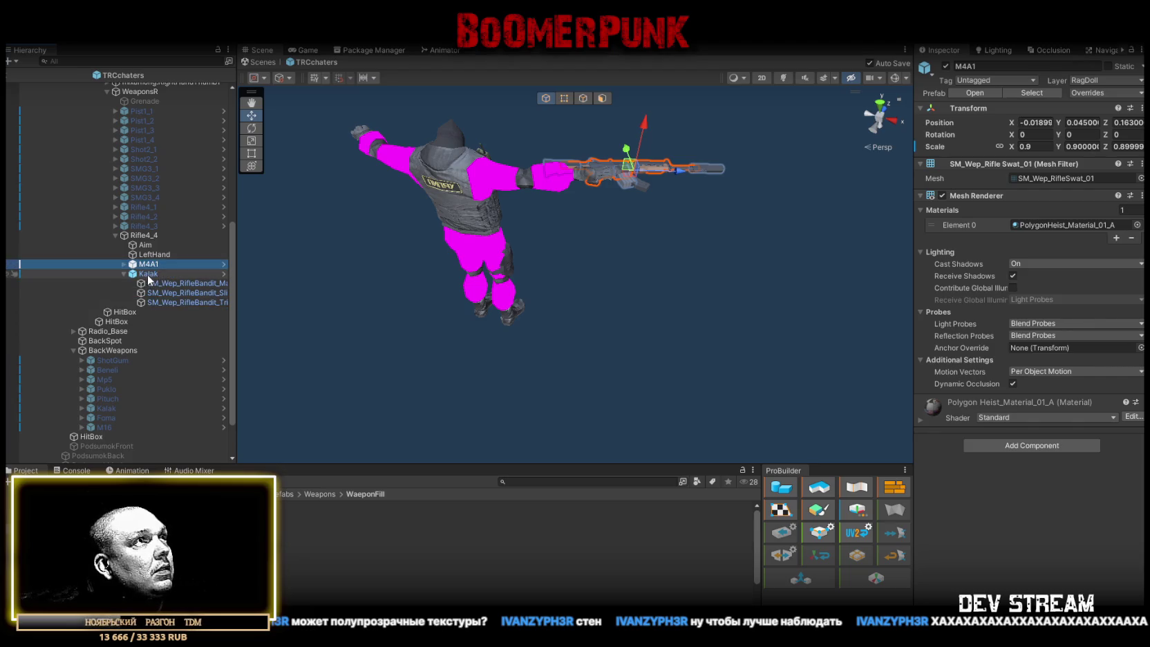
left_click(148, 274)
key("Delete")
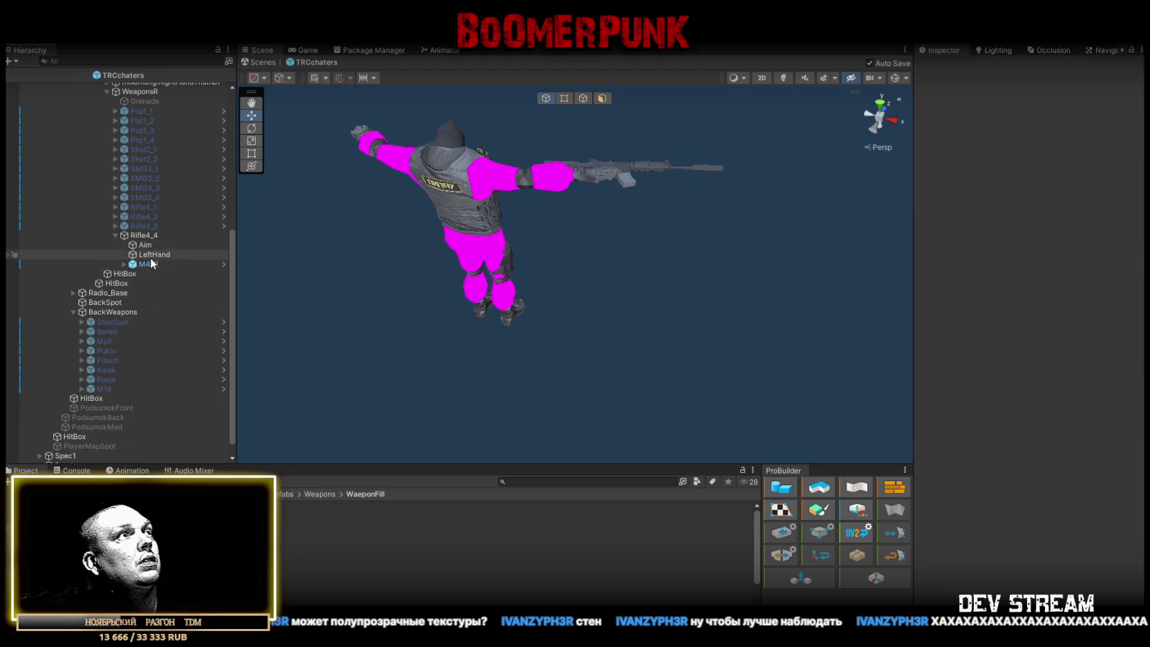
left_click(148, 264)
key("f")
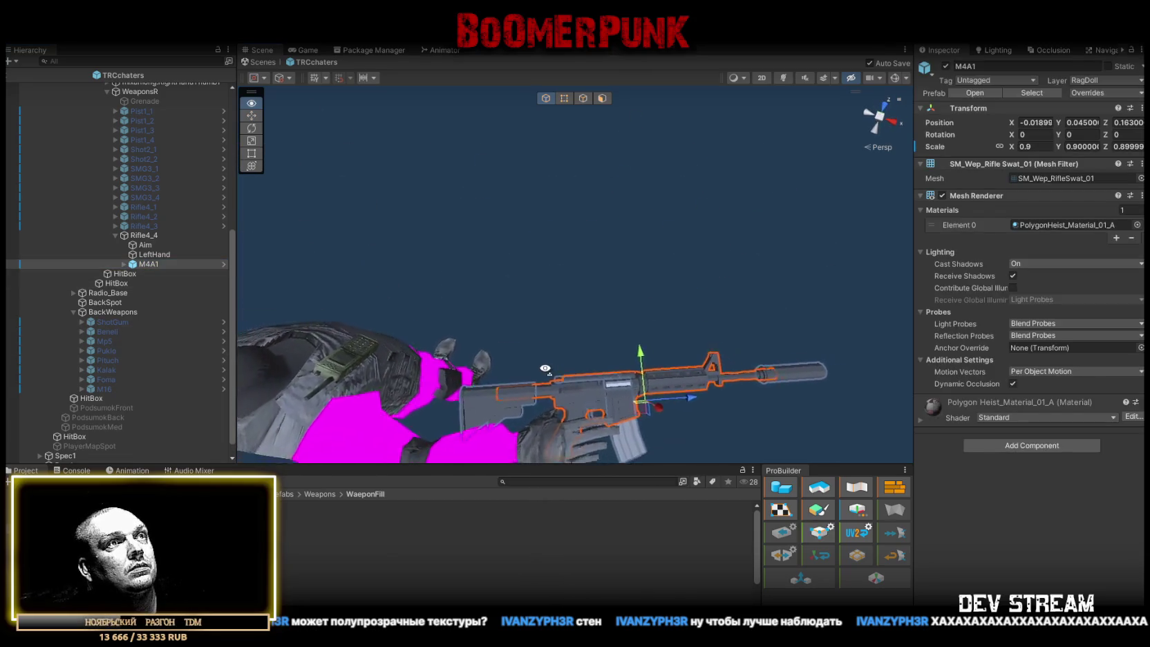
left_click(1028, 147)
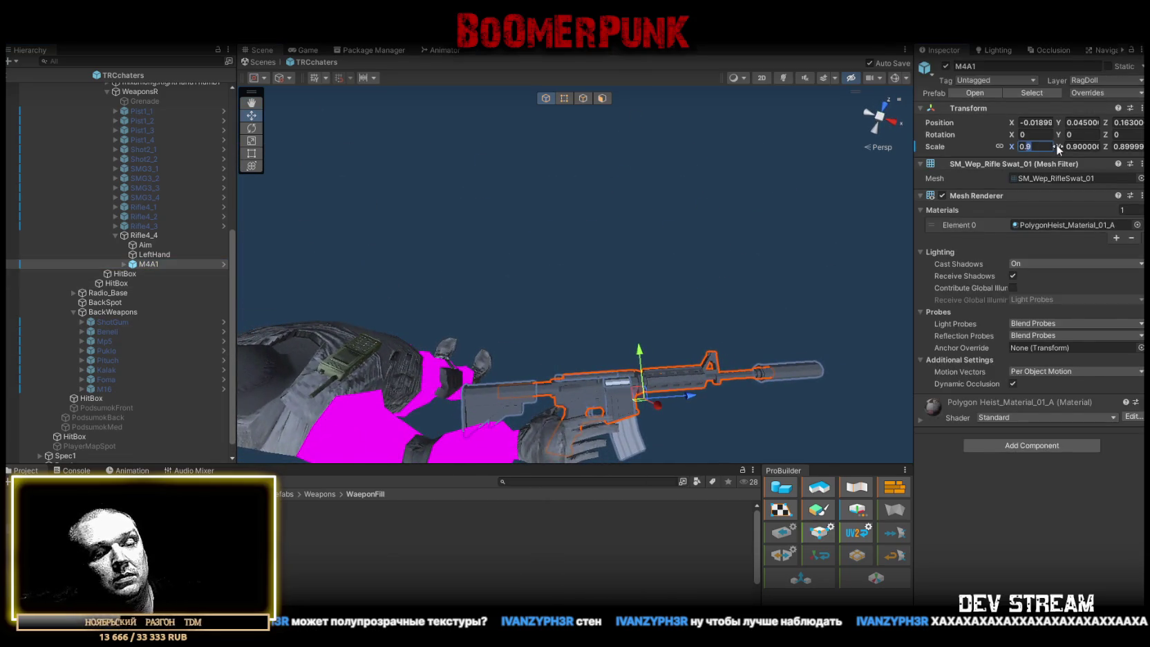
type("0.8")
key("Return")
Fit the M4A1 into the hands and slide the LeftHand grip back along it
mouse_move(591, 394)
left_mouse_down()
mouse_move(590, 219)
mouse_move(591, 233)
left_mouse_up()
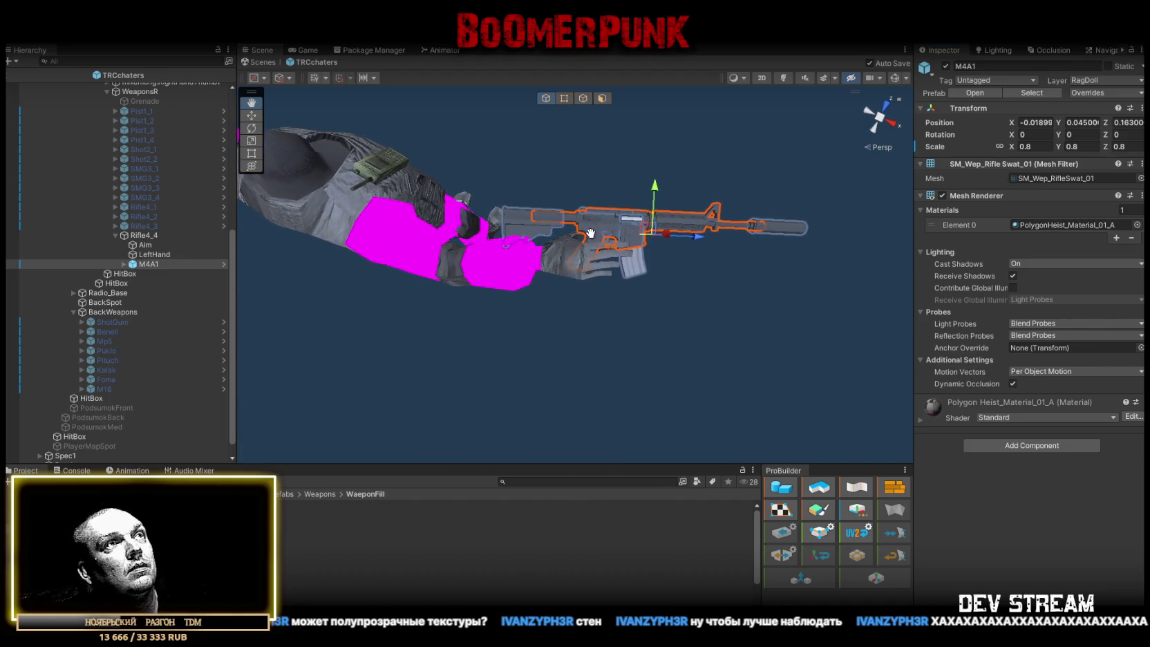
left_click_drag(652, 242, 648, 245)
left_click(144, 245)
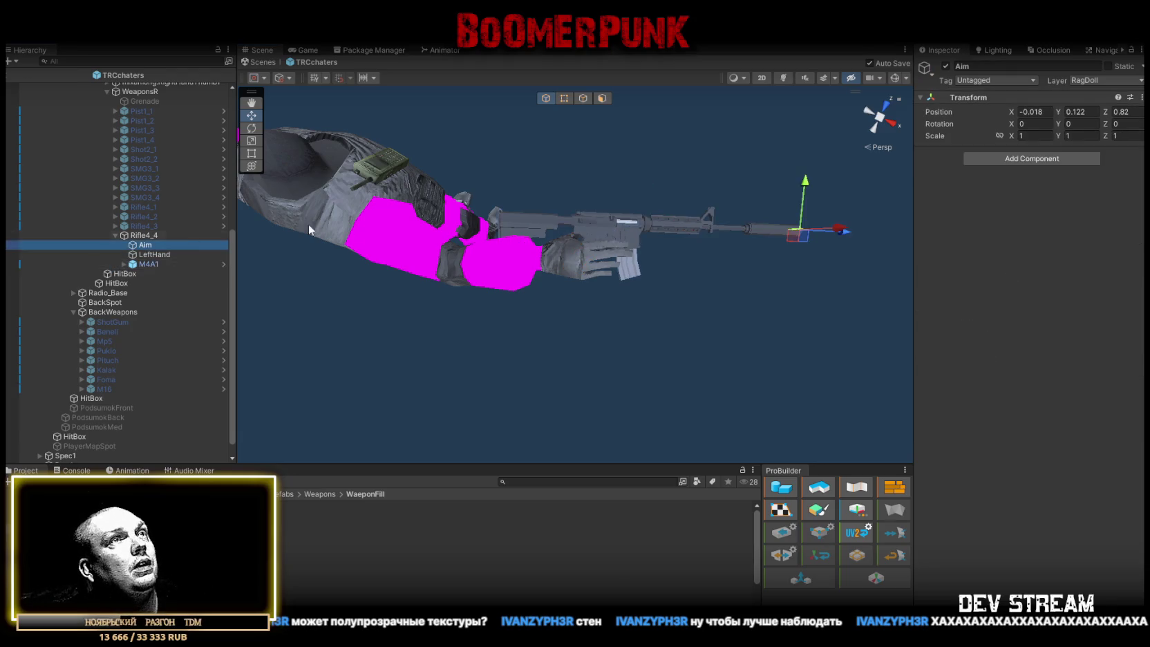
key("f")
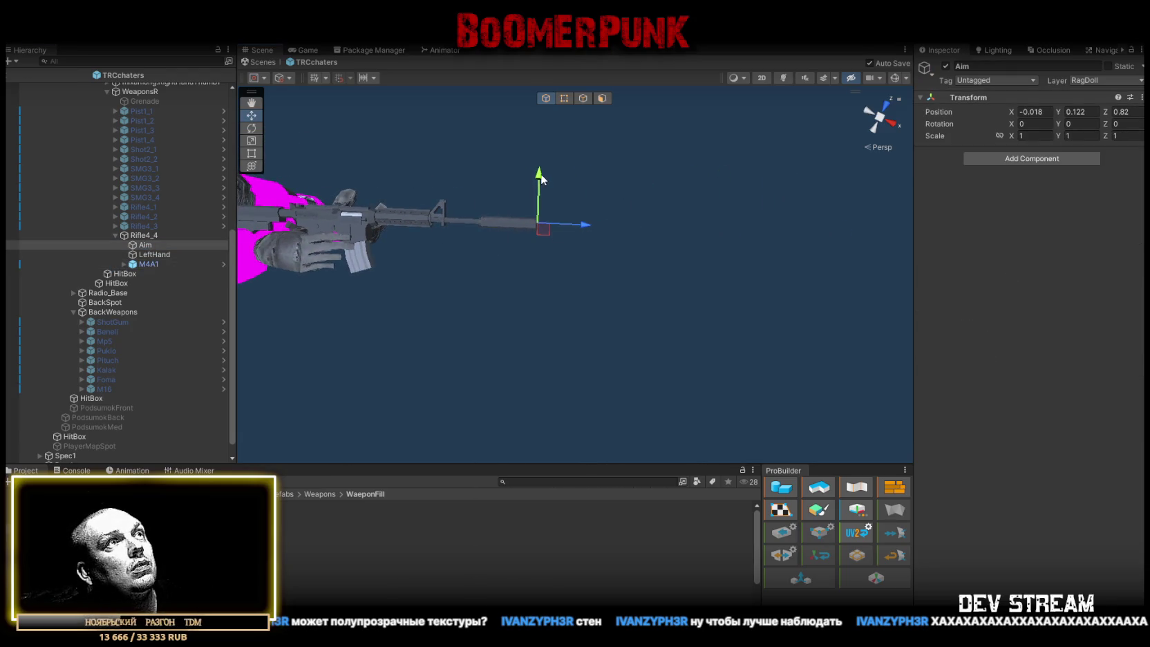
scroll(425, 270, "up", 2)
left_click(196, 254)
key("f")
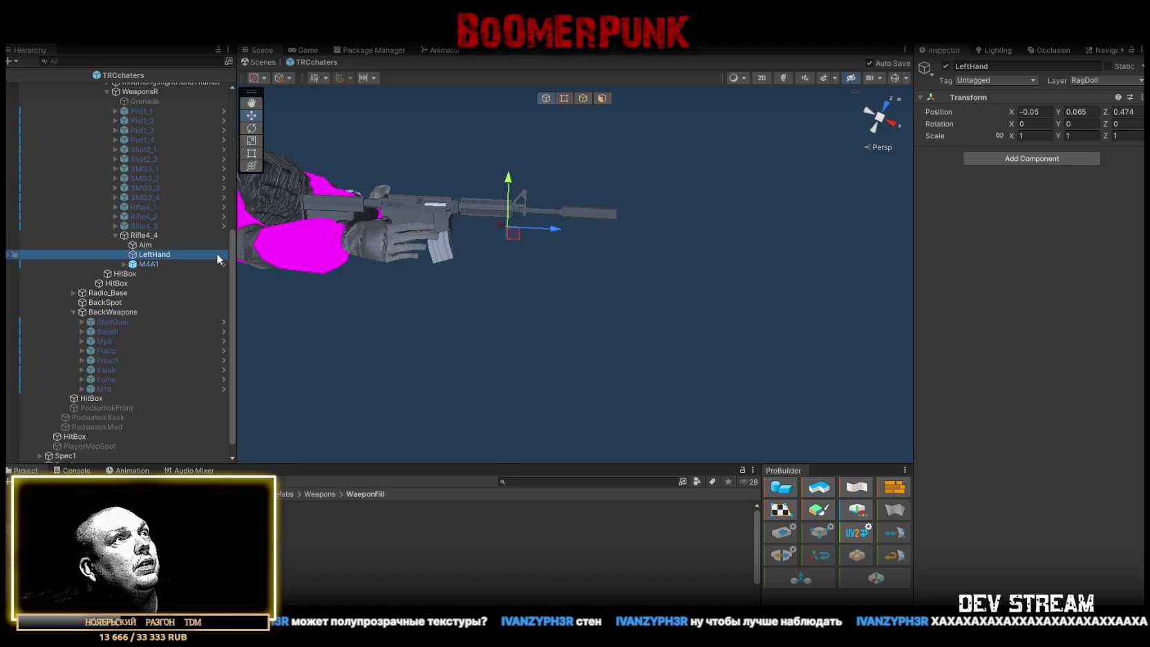
left_click_drag(512, 234, 472, 234)
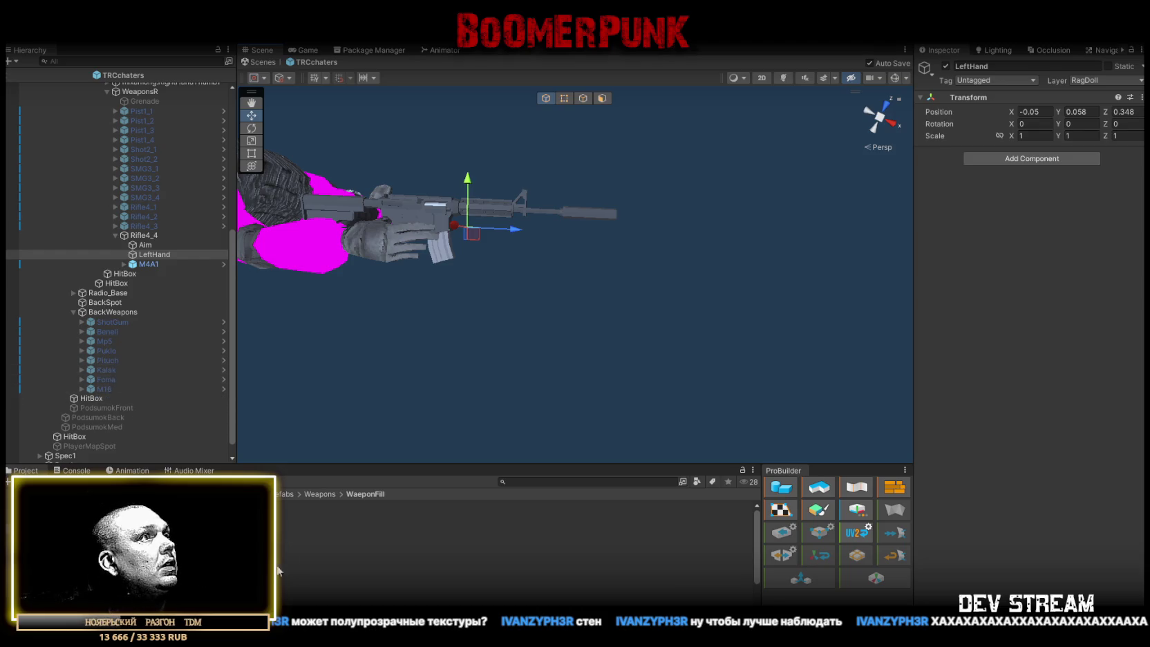
Add an M4A1 copy under BackWeapons at 0.8 scale
mouse_move(208, 525)
left_mouse_down()
mouse_move(202, 470)
mouse_move(107, 311)
left_mouse_up()
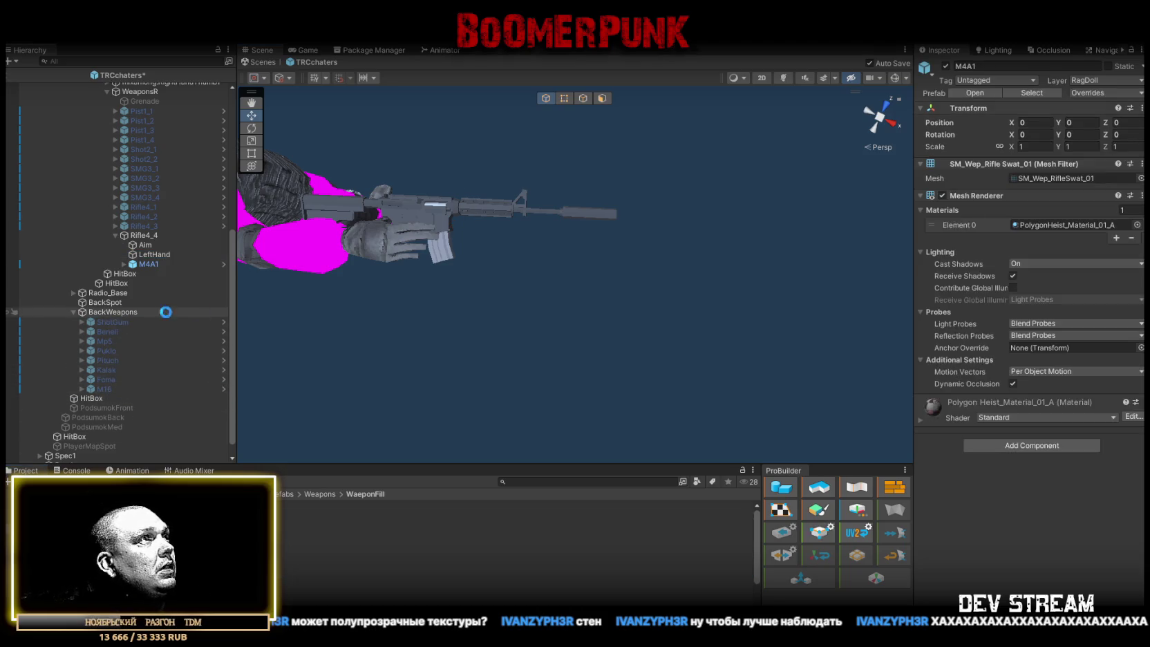
left_click(1027, 146)
type(".8")
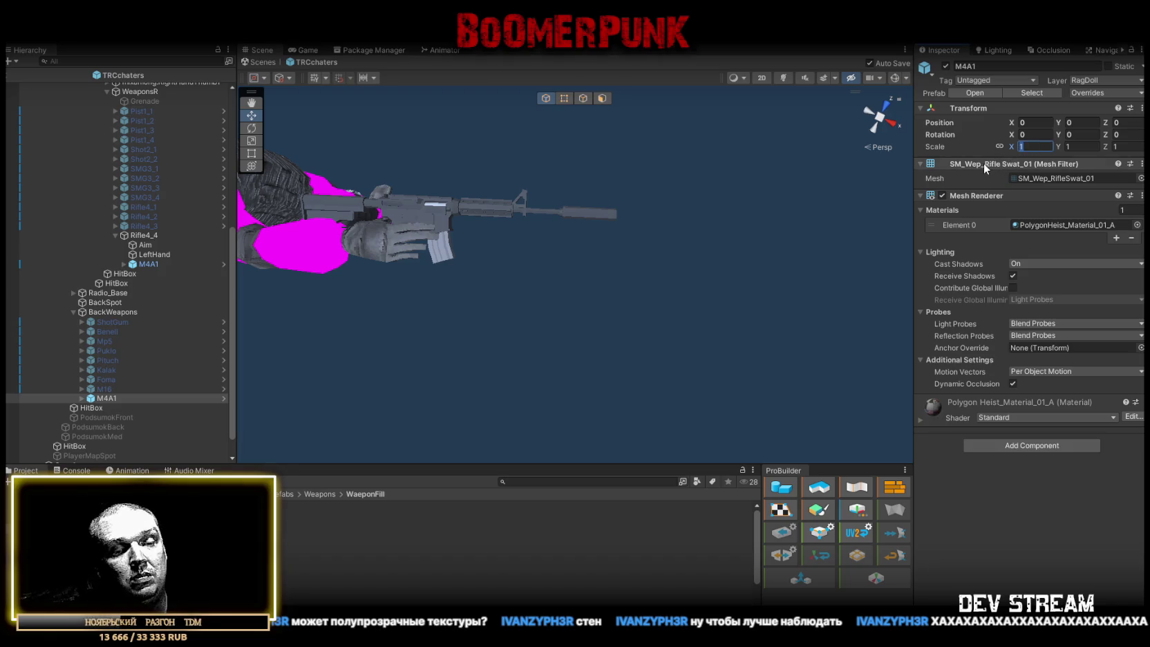
scroll(124, 243, "up", 4)
left_click(133, 199)
scroll(106, 447, "down", 4)
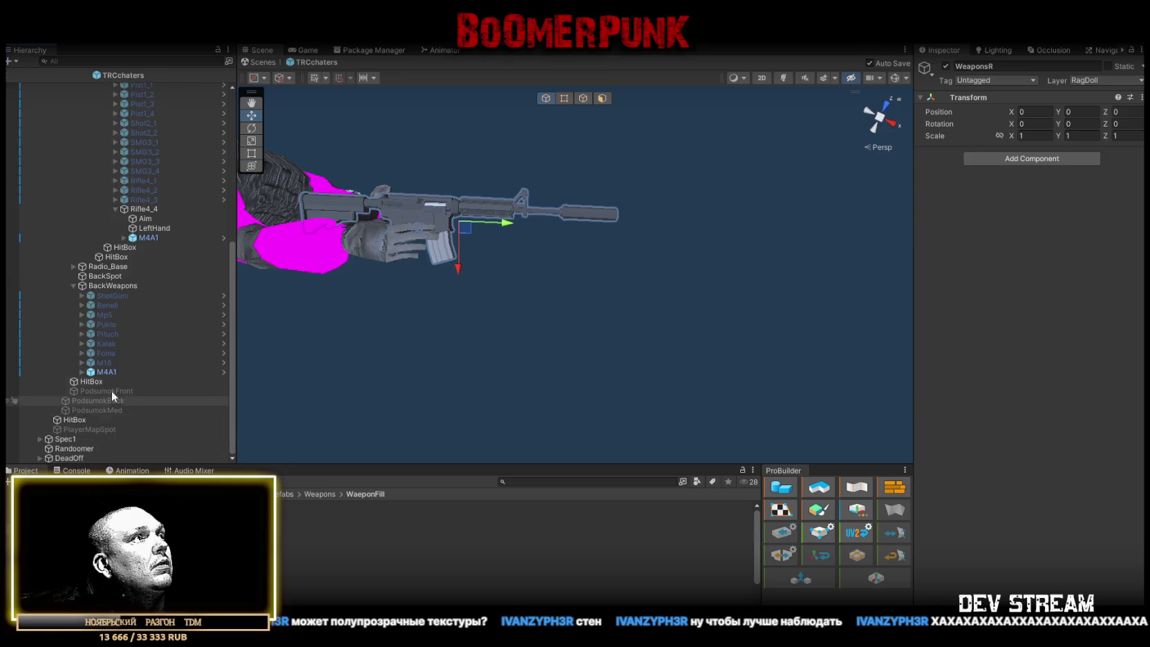
Frame the back-mounted M4A1, then open Rifle4_4's Weapon Icon sprite choices
left_click(101, 374)
double_click(102, 373)
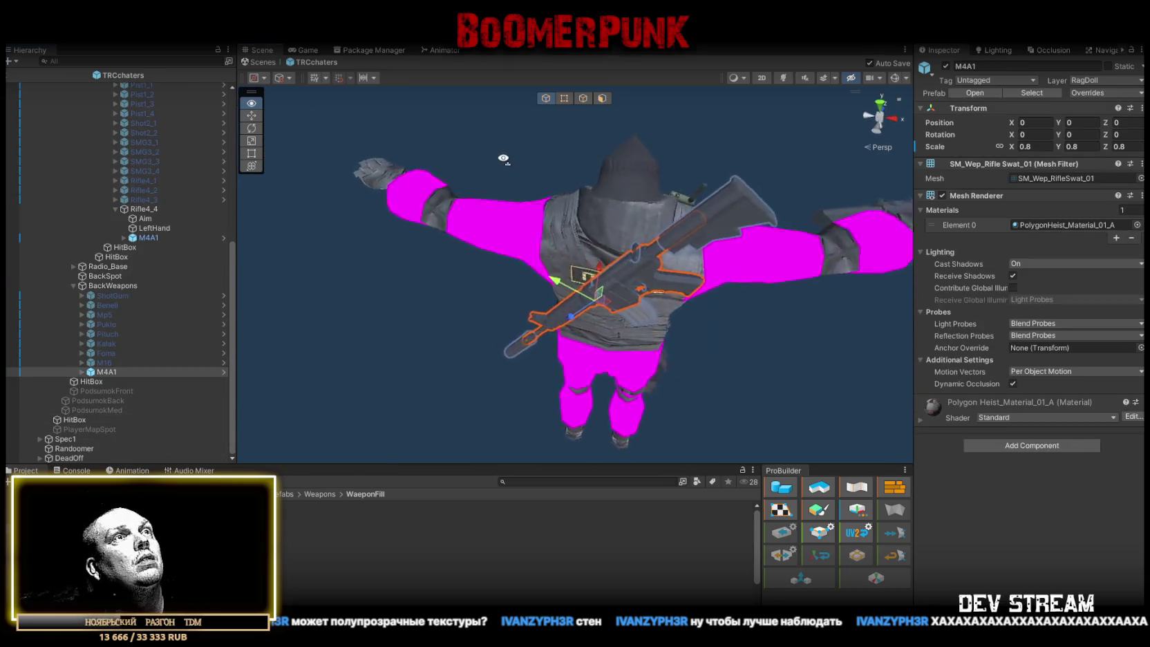
mouse_move(595, 207)
left_mouse_down()
mouse_move(664, 256)
mouse_move(701, 242)
mouse_move(623, 369)
mouse_move(602, 360)
left_mouse_up()
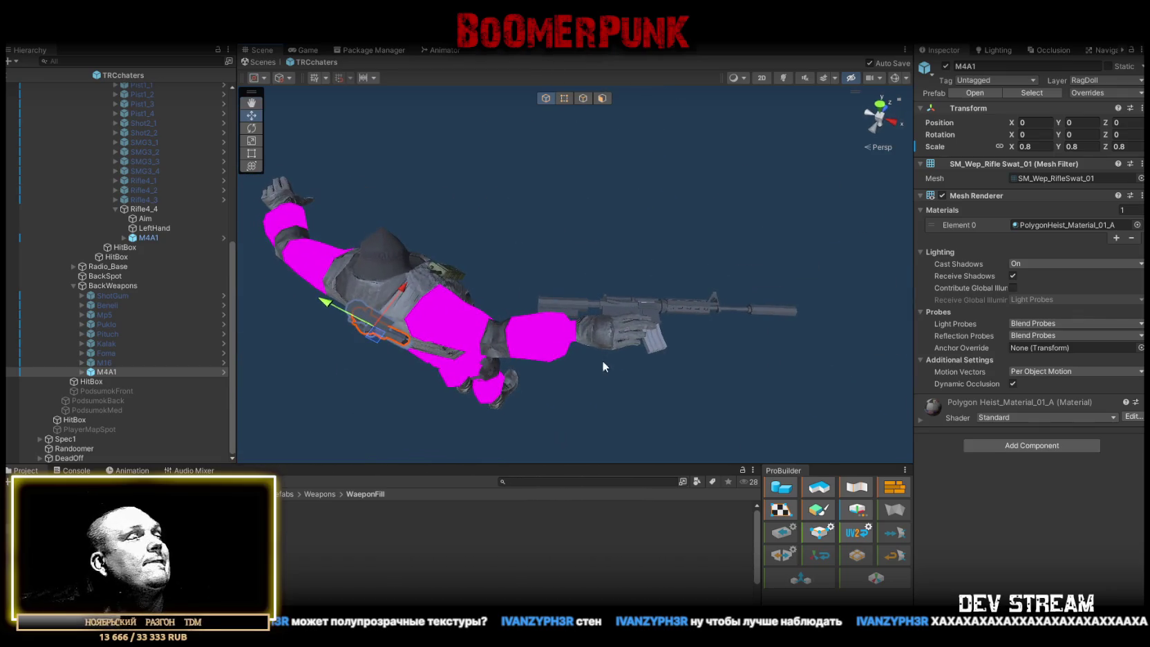
left_click(137, 209)
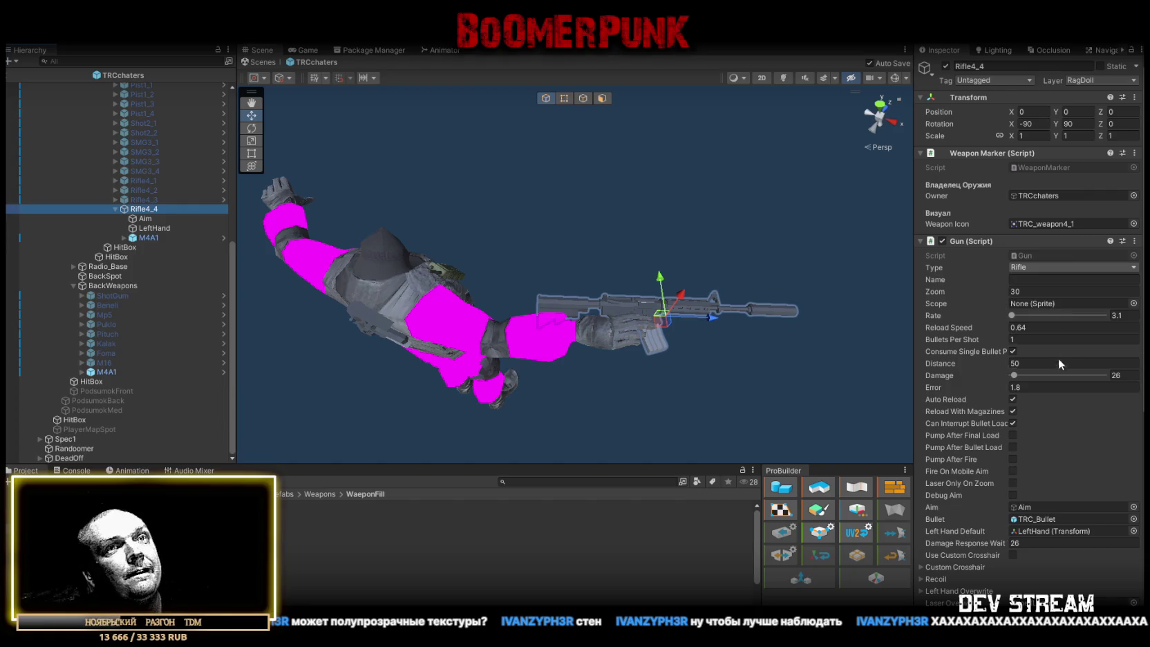
left_click(1134, 223)
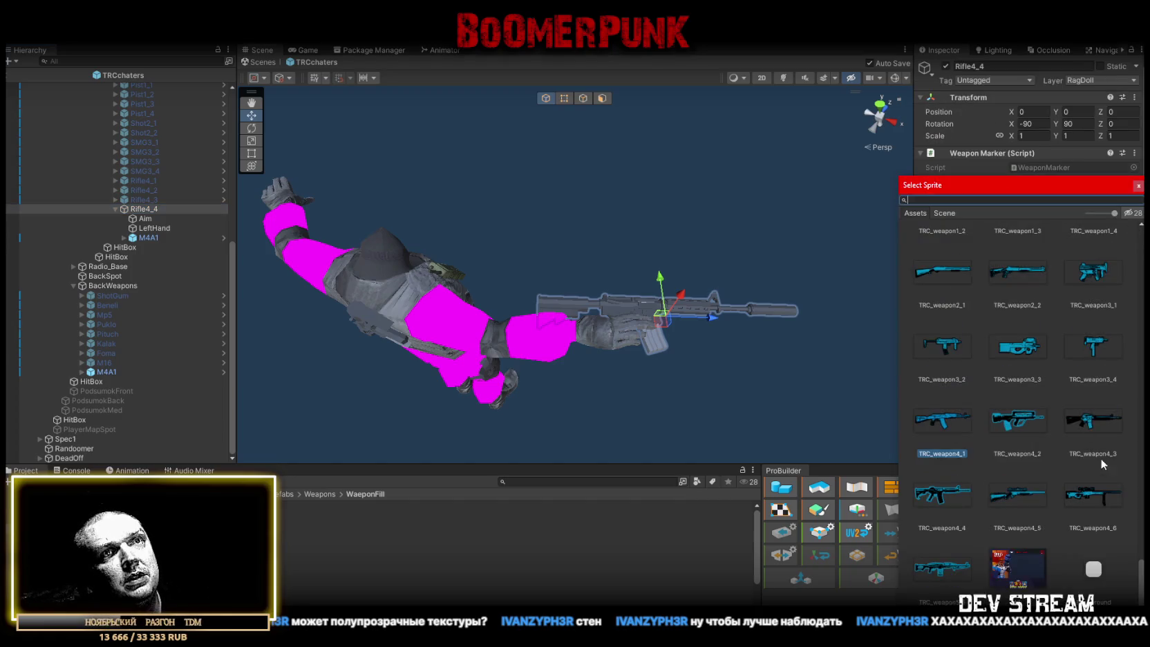
Set Rifle4_4's icon to TRC_weapon4_4, reload speed 0.7 and magazine size 20
double_click(944, 494)
mouse_move(826, 338)
left_mouse_down()
mouse_move(587, 175)
mouse_move(590, 325)
left_mouse_up()
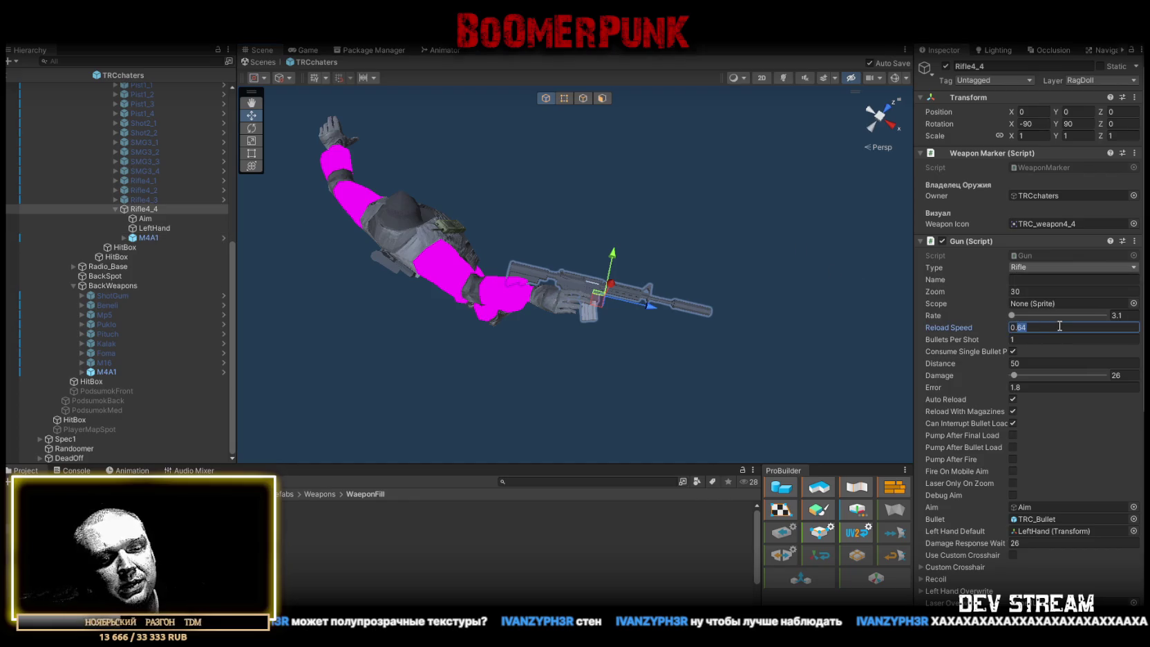
key("Return")
scroll(1074, 374, "down", 2)
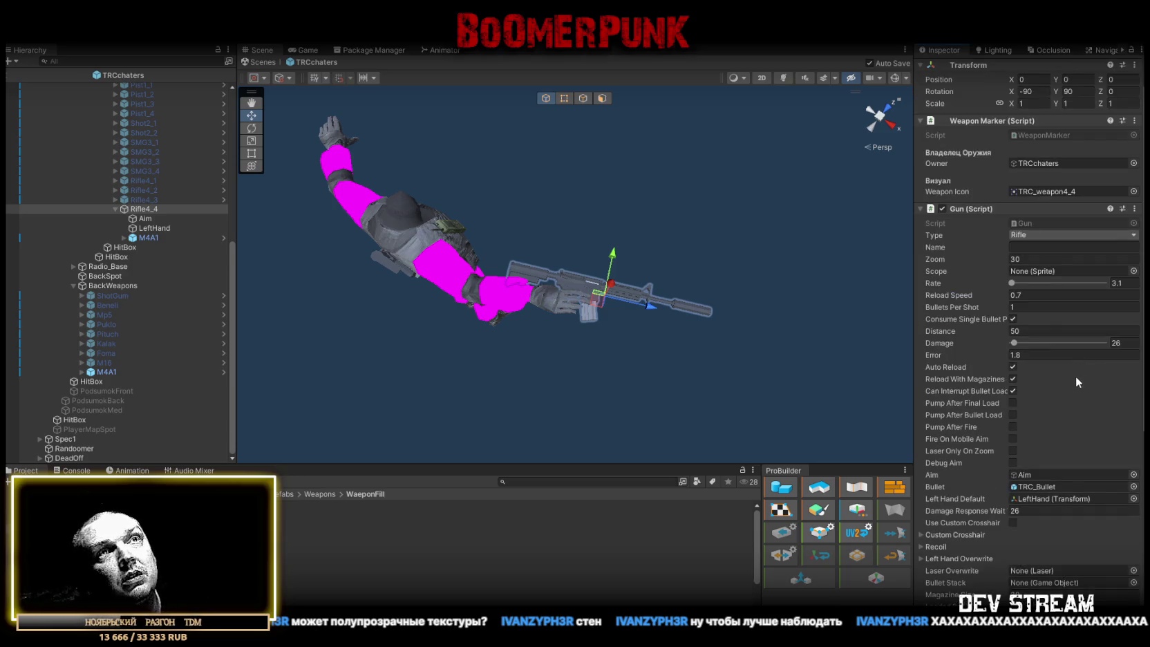
scroll(1033, 507, "down", 2)
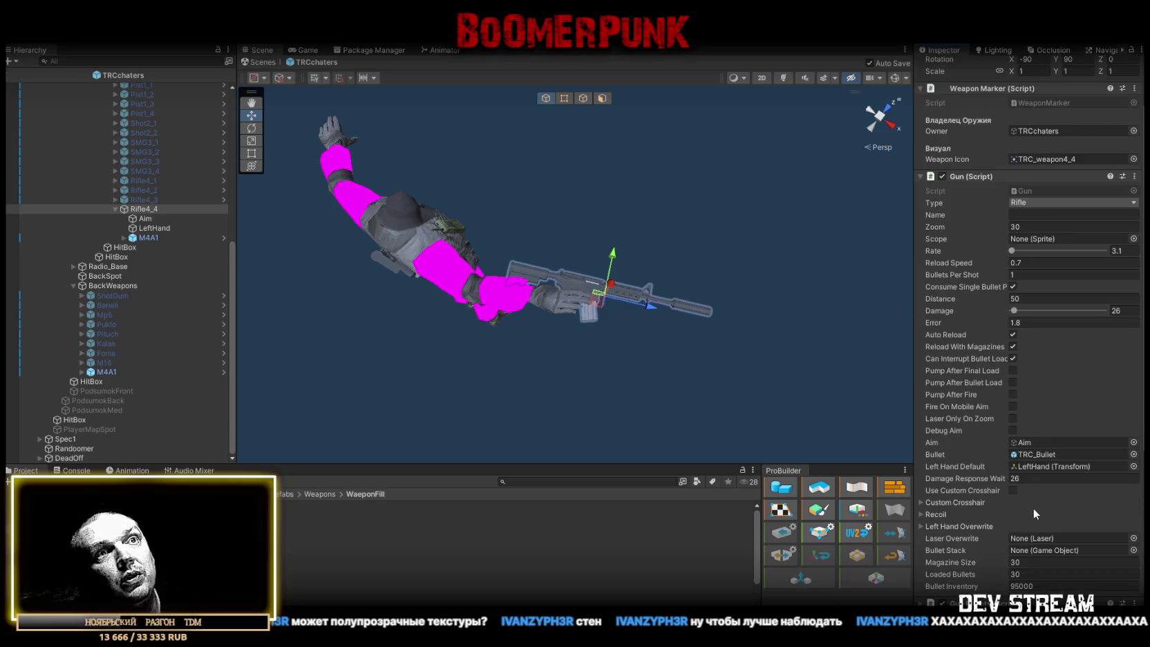
scroll(1034, 490, "down", 6)
type("20")
key("Tab")
type("0")
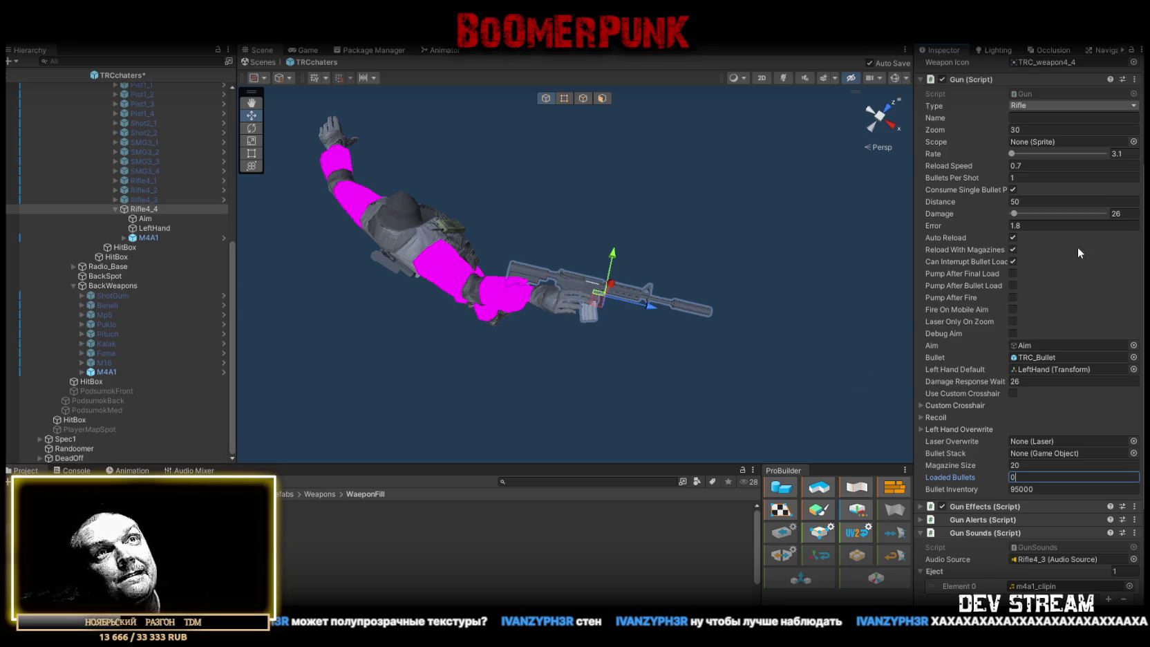
Edit the Damage value to 24 and adjust Damage Response Wait
left_click(1125, 214)
type("2")
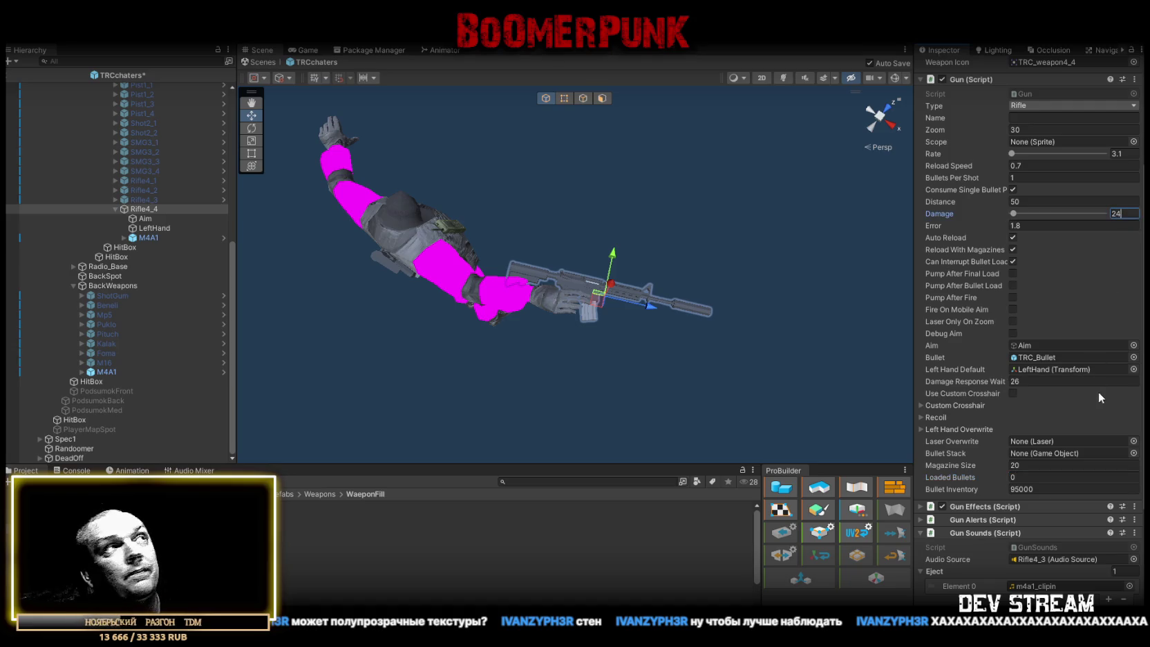
left_click(152, 207)
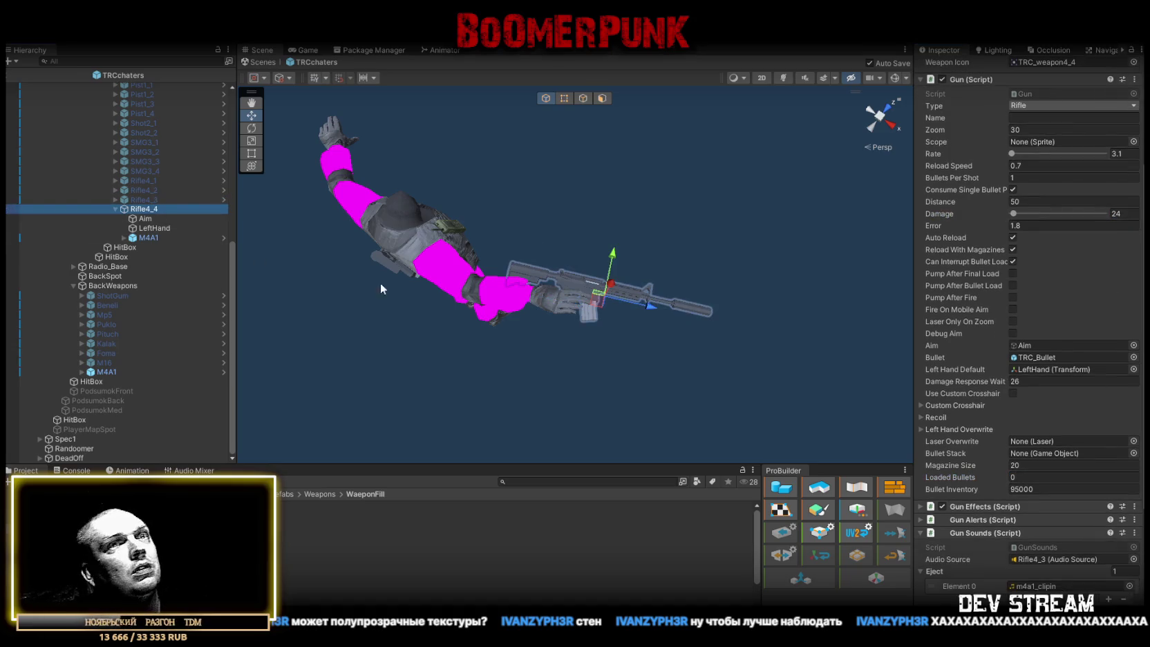
left_click(1068, 380)
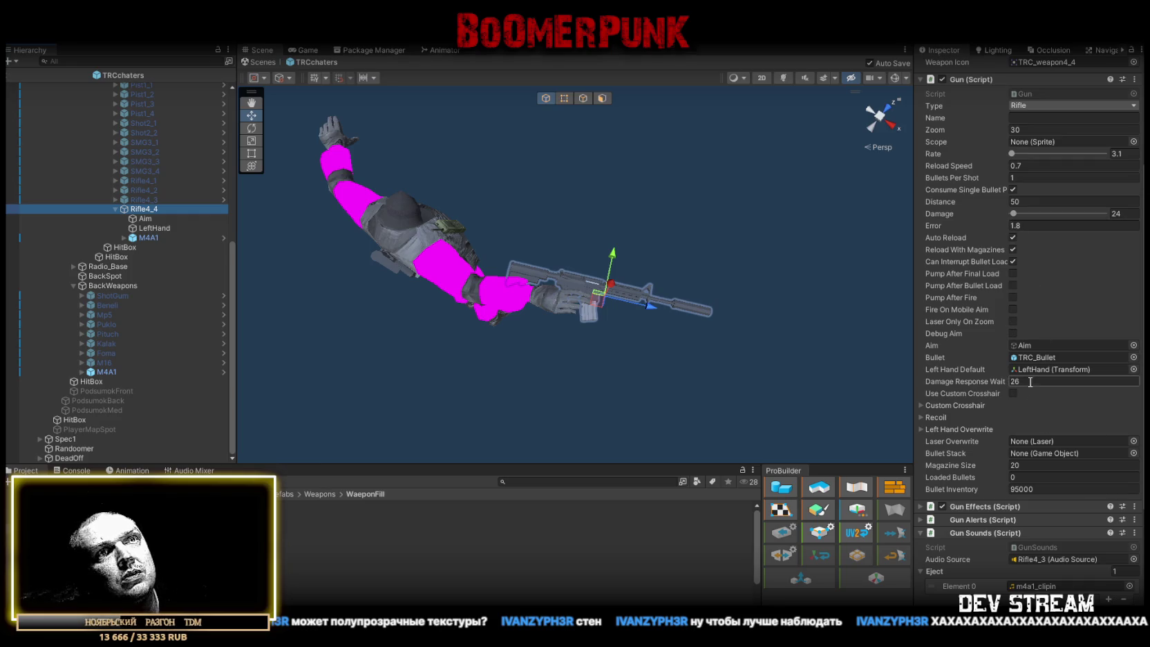
type("24")
scroll(1057, 488, "down", 3)
scroll(1058, 486, "down", 2)
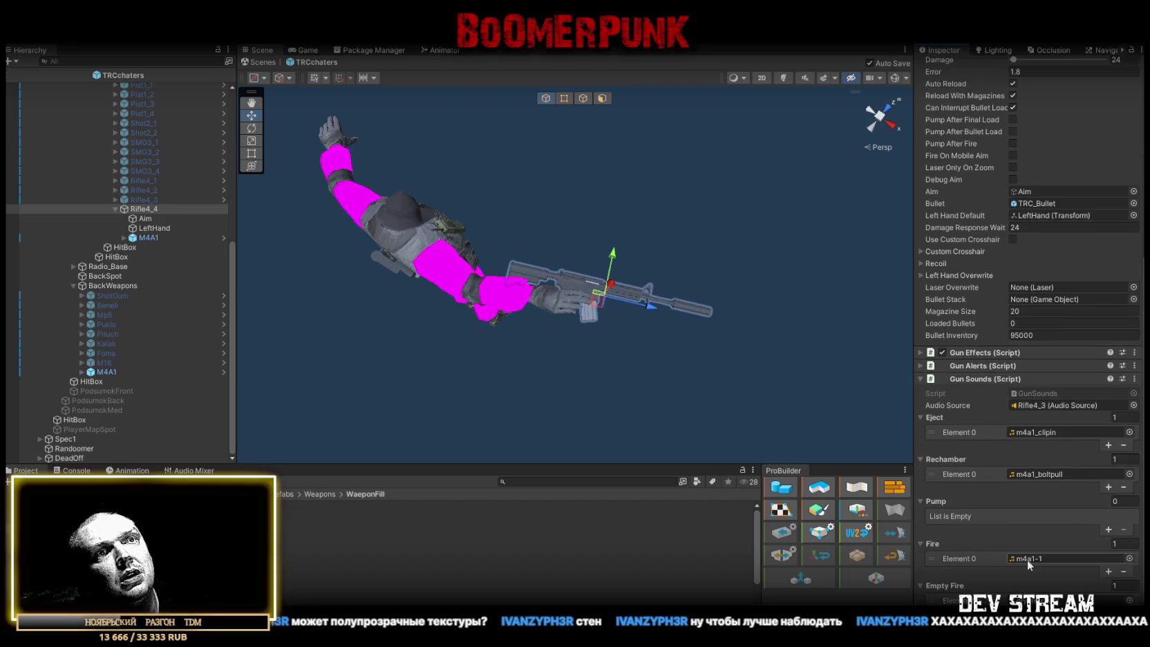
scroll(1027, 559, "up", 6)
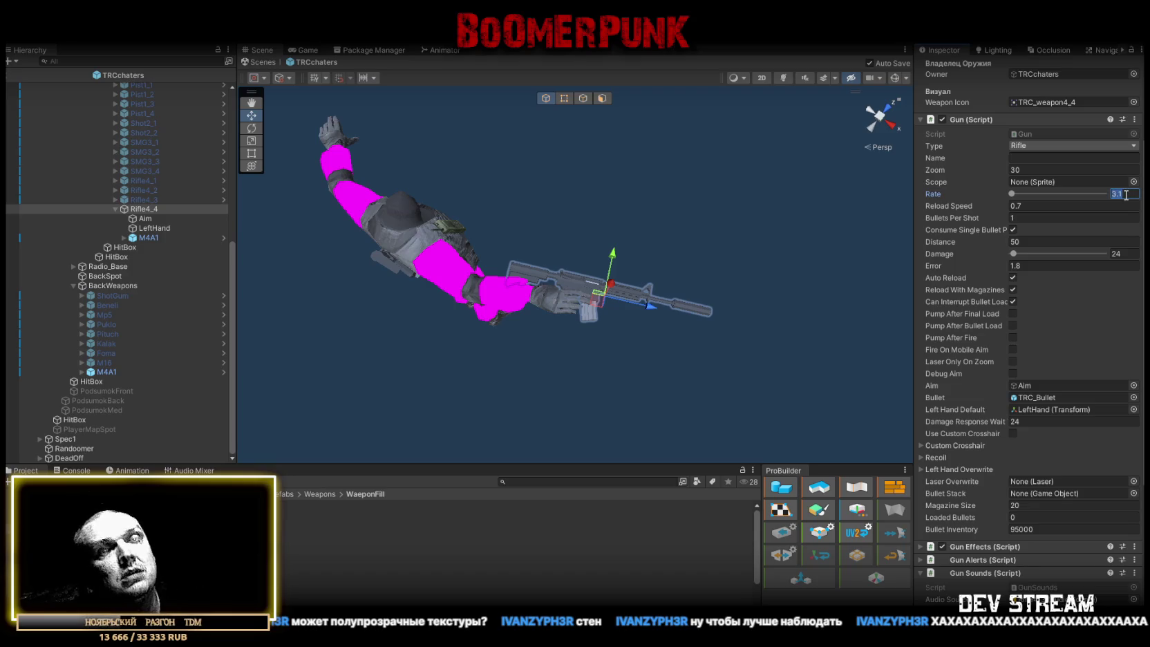
Set Error to 1.5 and fire rate to 3
type("2.9")
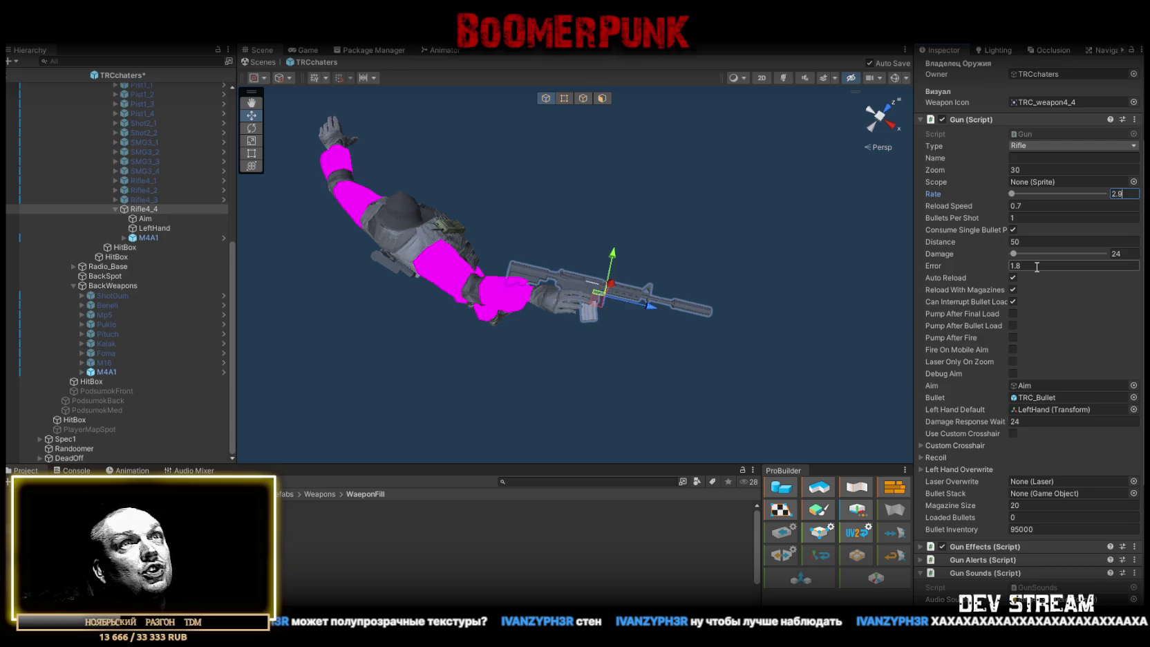
type("1.7")
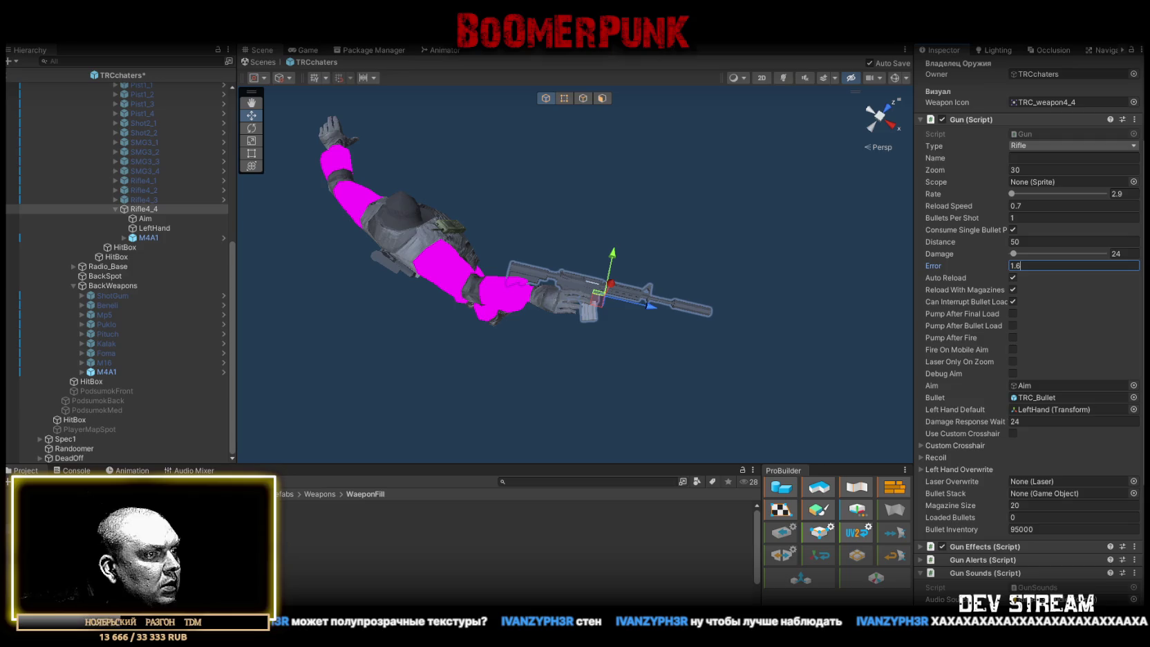
key("BackSpace")
type("5")
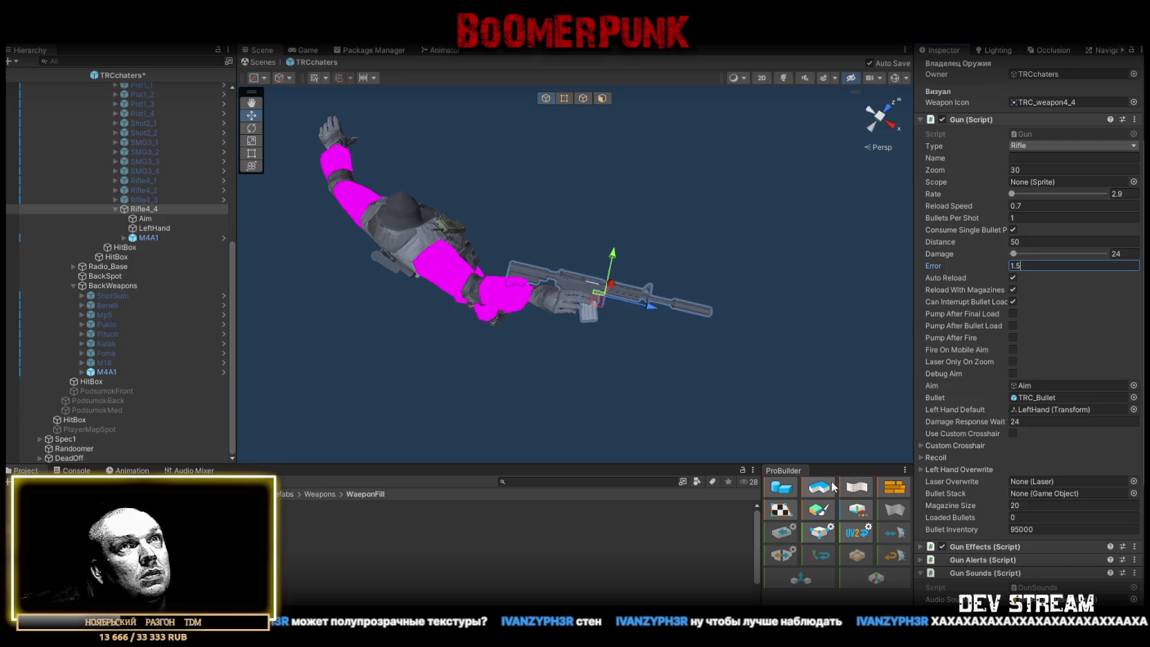
left_click(147, 209)
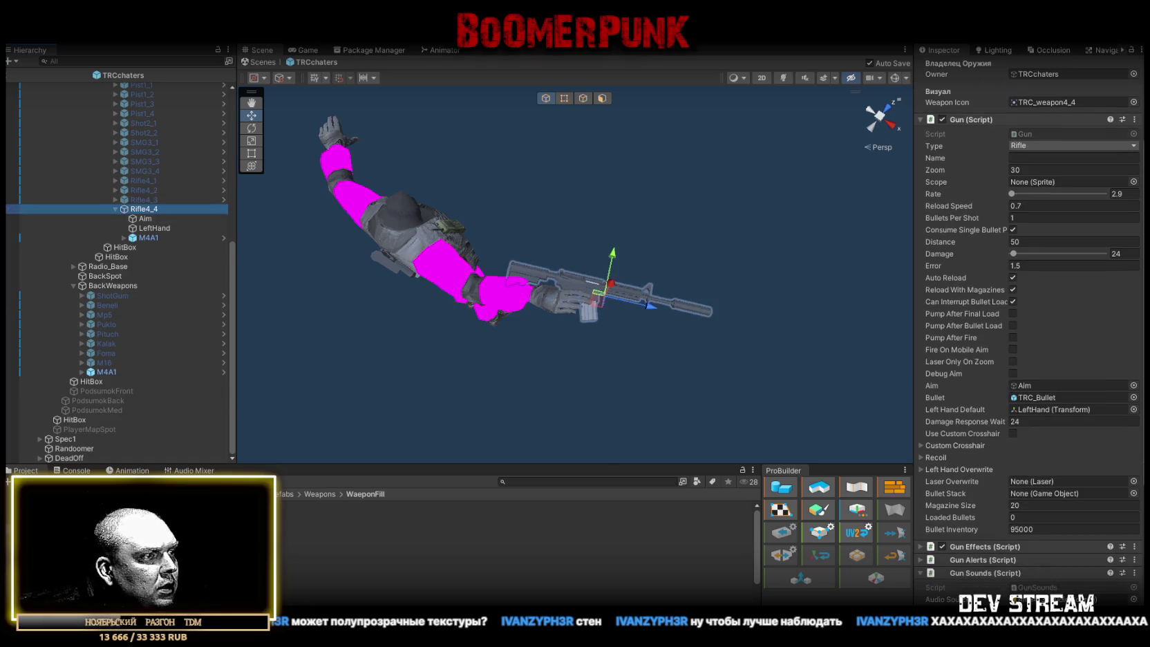
left_click(1114, 193)
type("3")
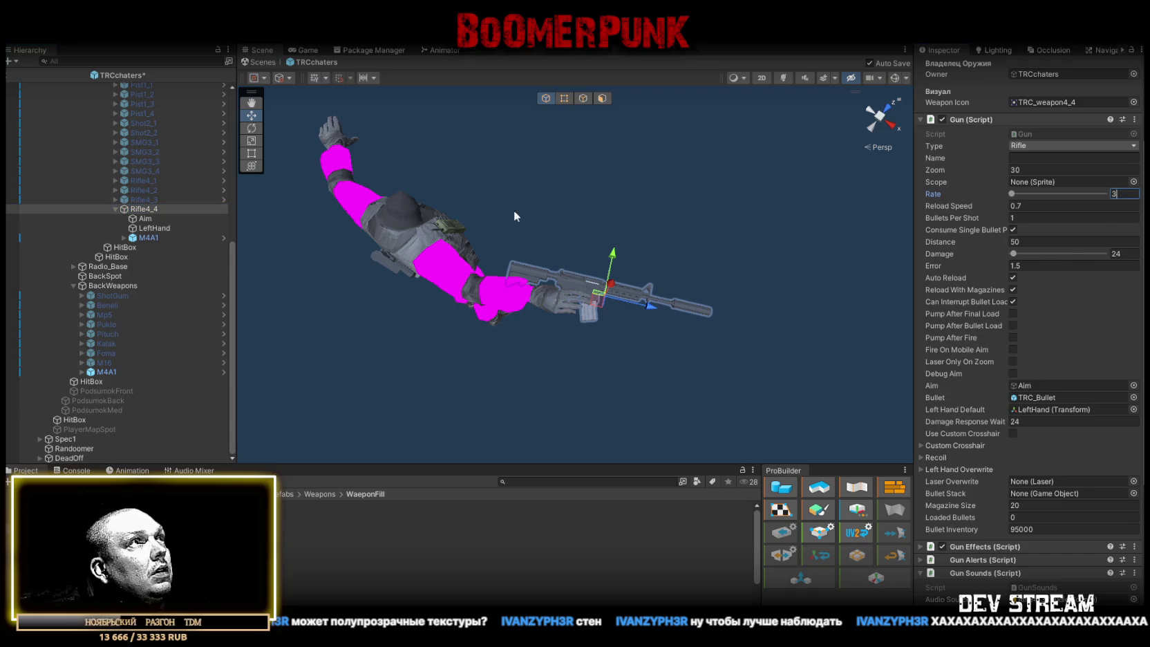
left_click(163, 199)
Compare the Aim point and Rifle4_4's gun settings, then select Randoomer
left_click(150, 219)
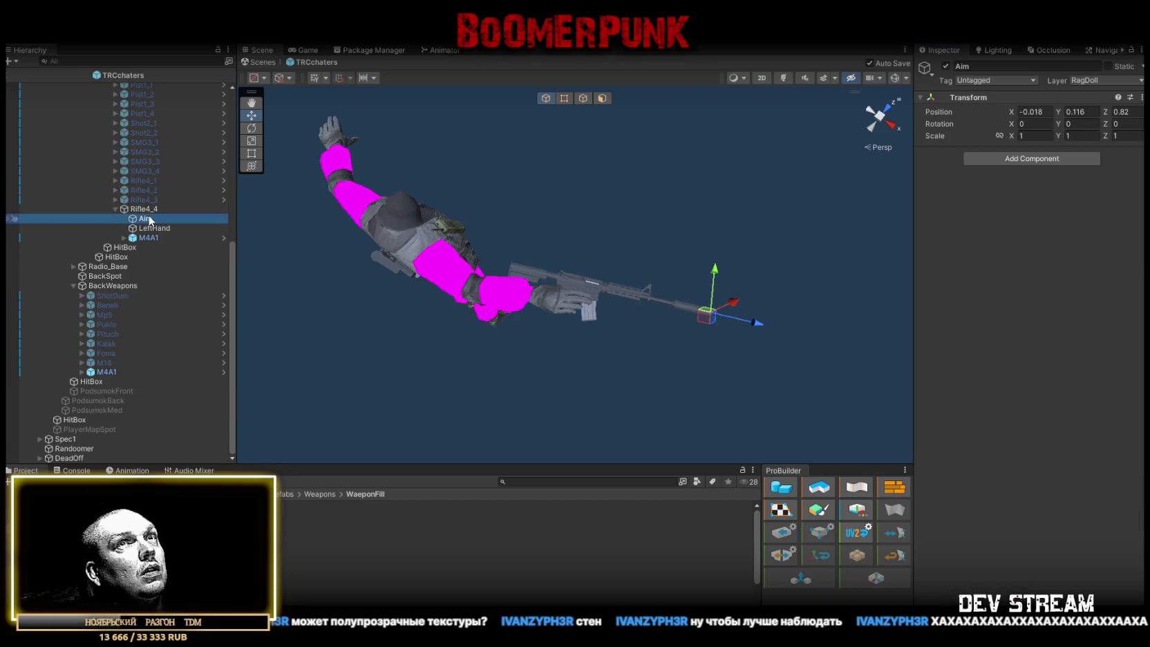
left_click(147, 201)
left_click(146, 210)
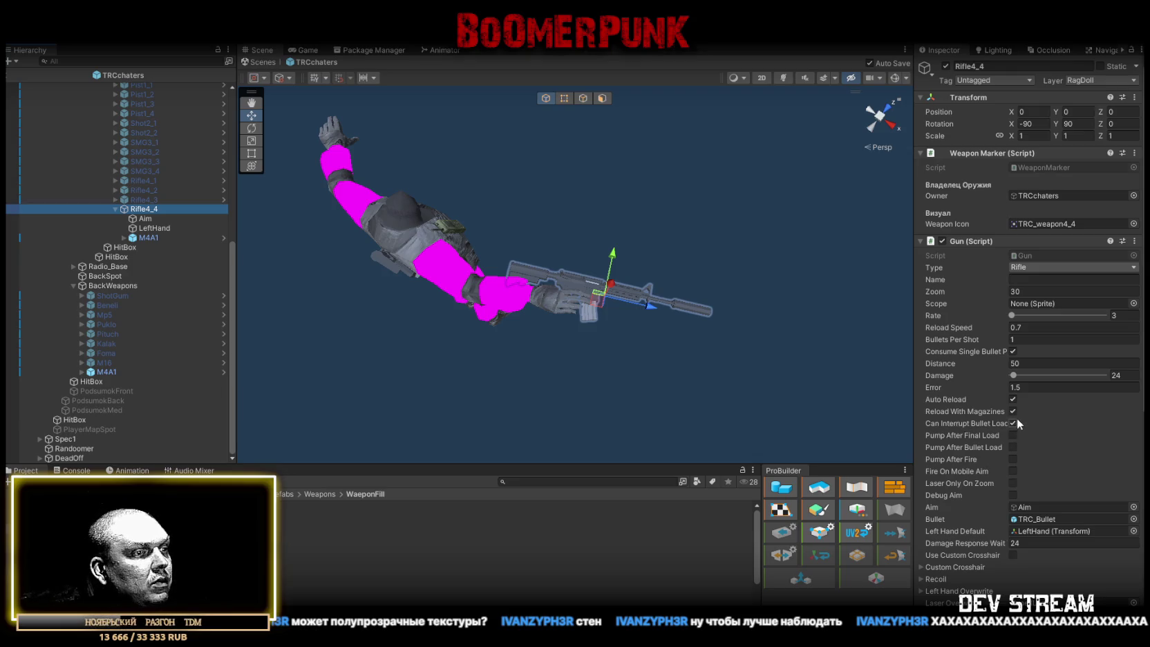
scroll(1016, 419, "down", 3)
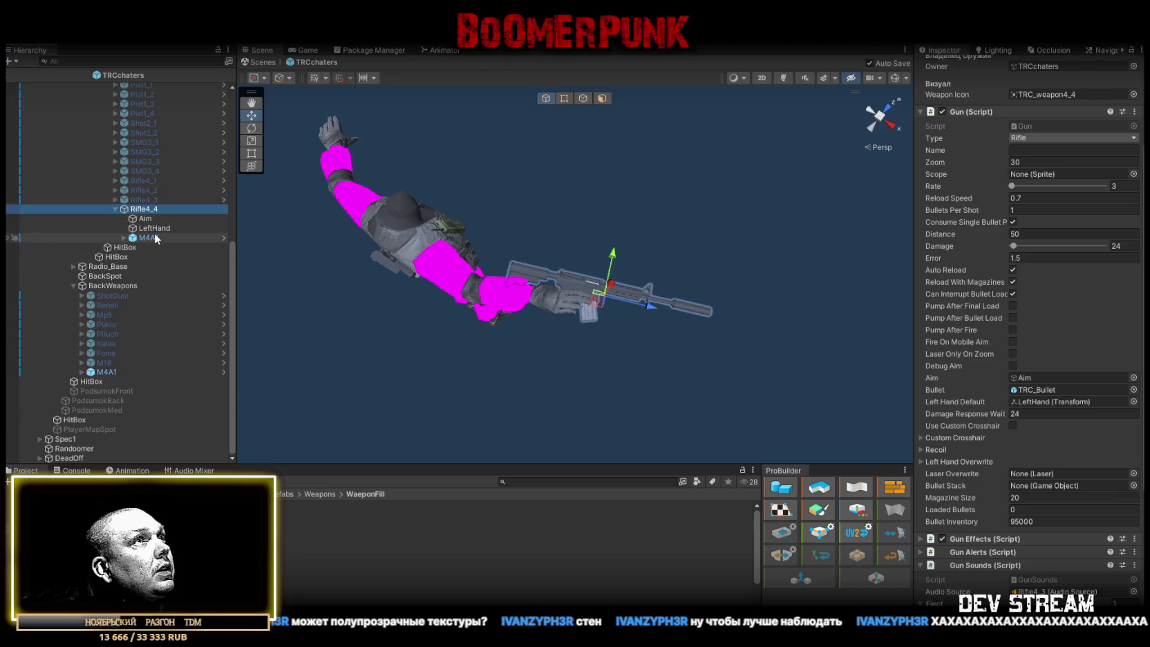
scroll(1067, 240, "up", 2)
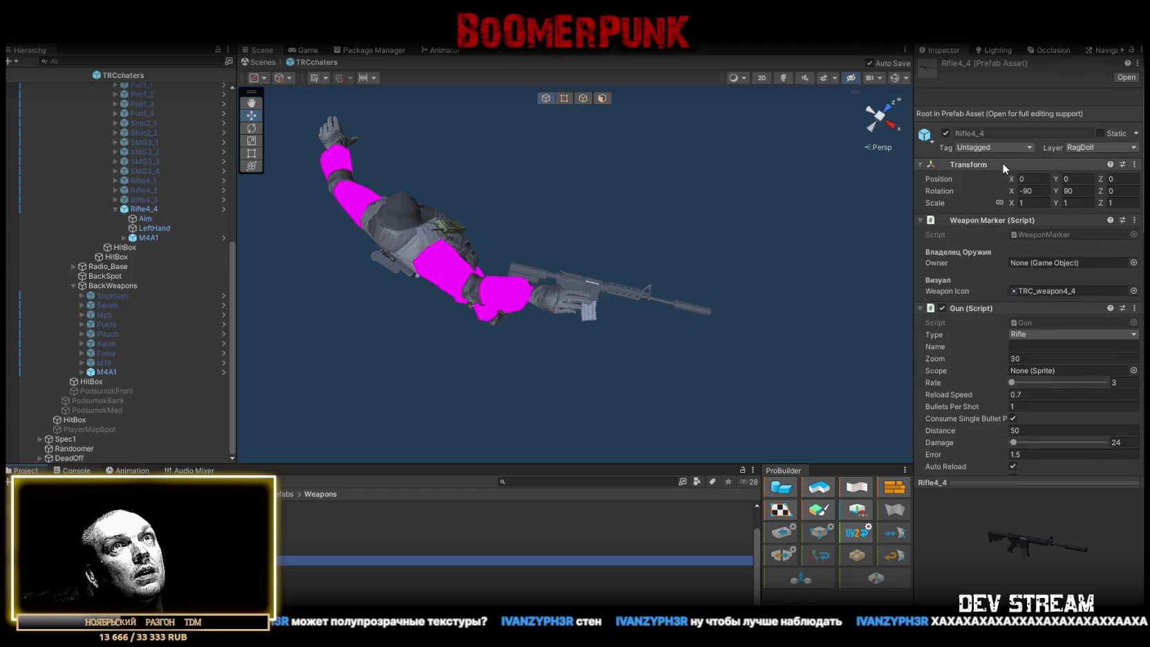
left_click(74, 449)
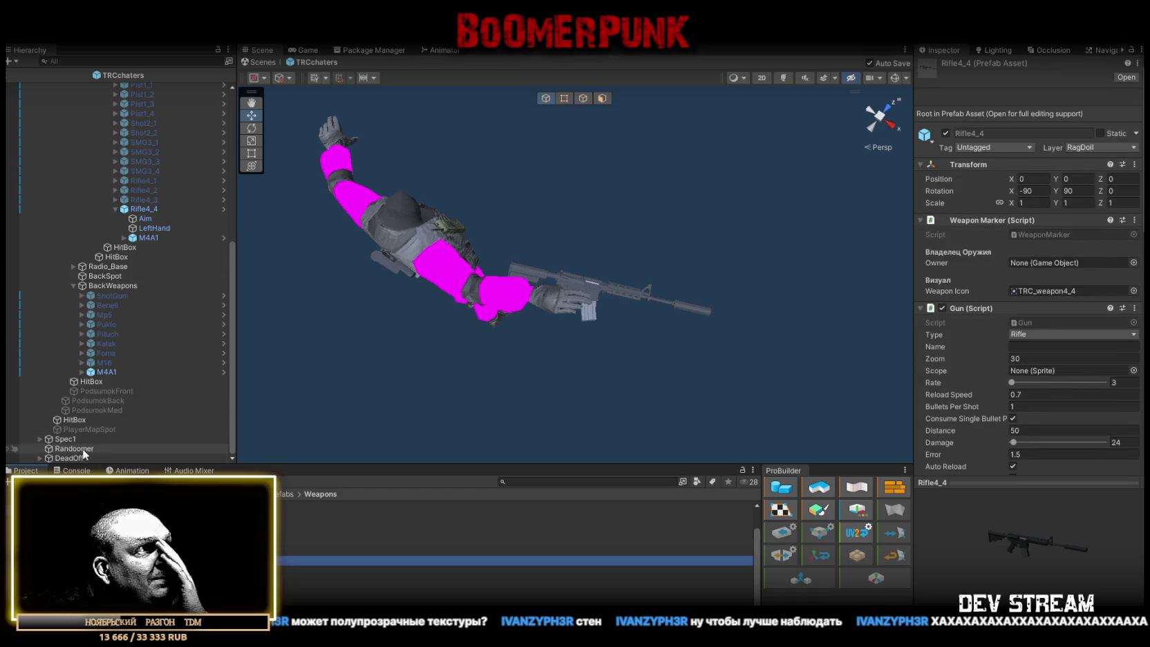
Collapse Elements 12 and 13 and add a new Element 14 to Randoomer's weapon list
scroll(1037, 411, "down", 10)
scroll(1043, 427, "down", 3)
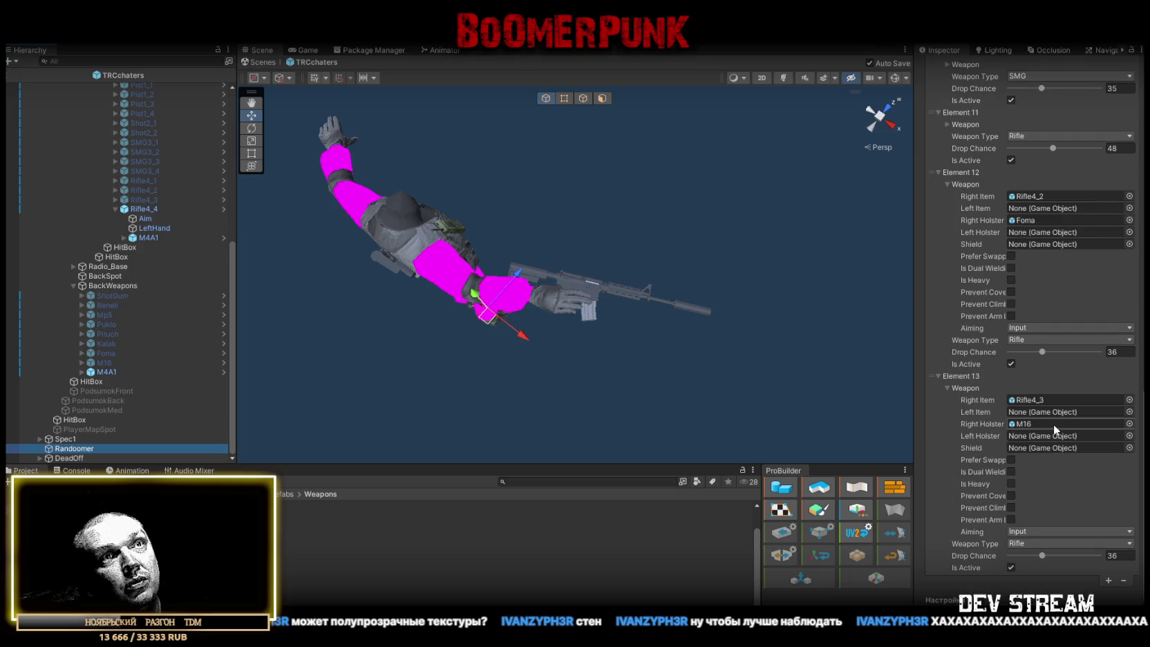
left_click(946, 184)
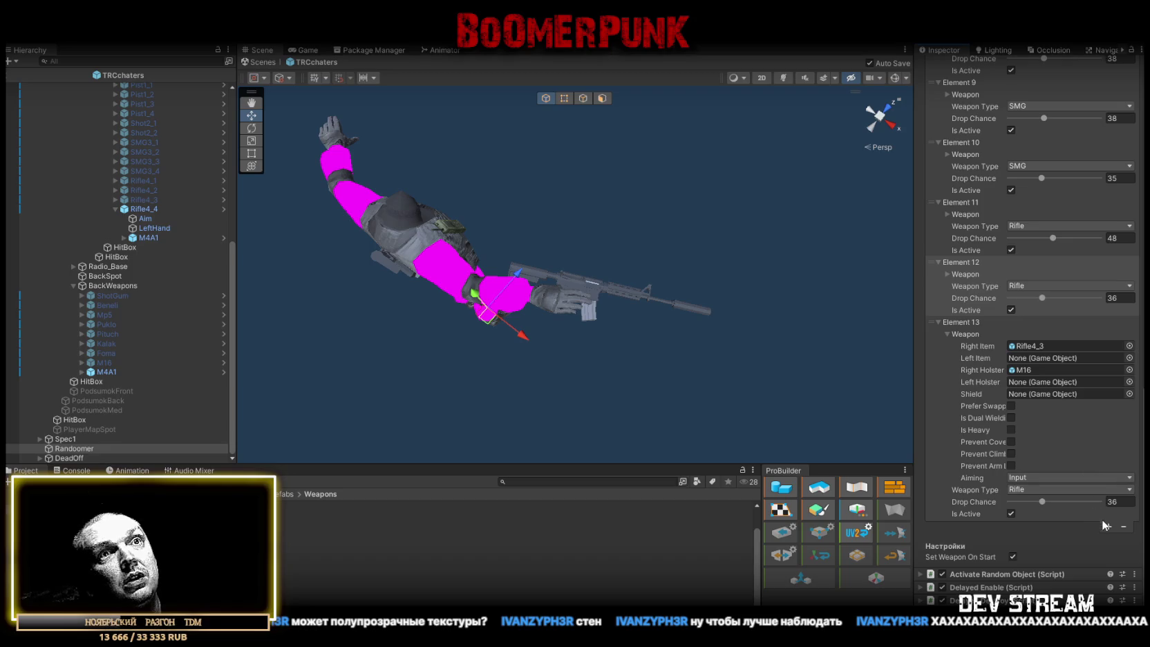
left_click(1110, 527)
left_click(961, 336)
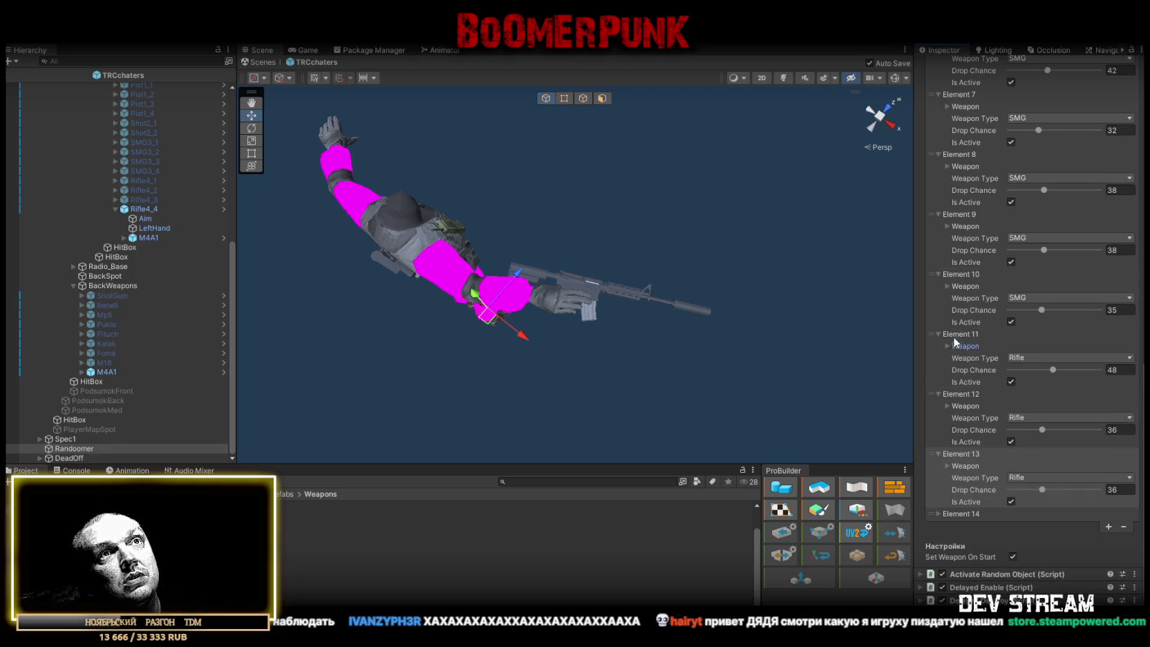
Assign Rifle4_4 as Element 14's right item and M4A1 as its right holster
left_click(938, 514)
scroll(1010, 497, "down", 2)
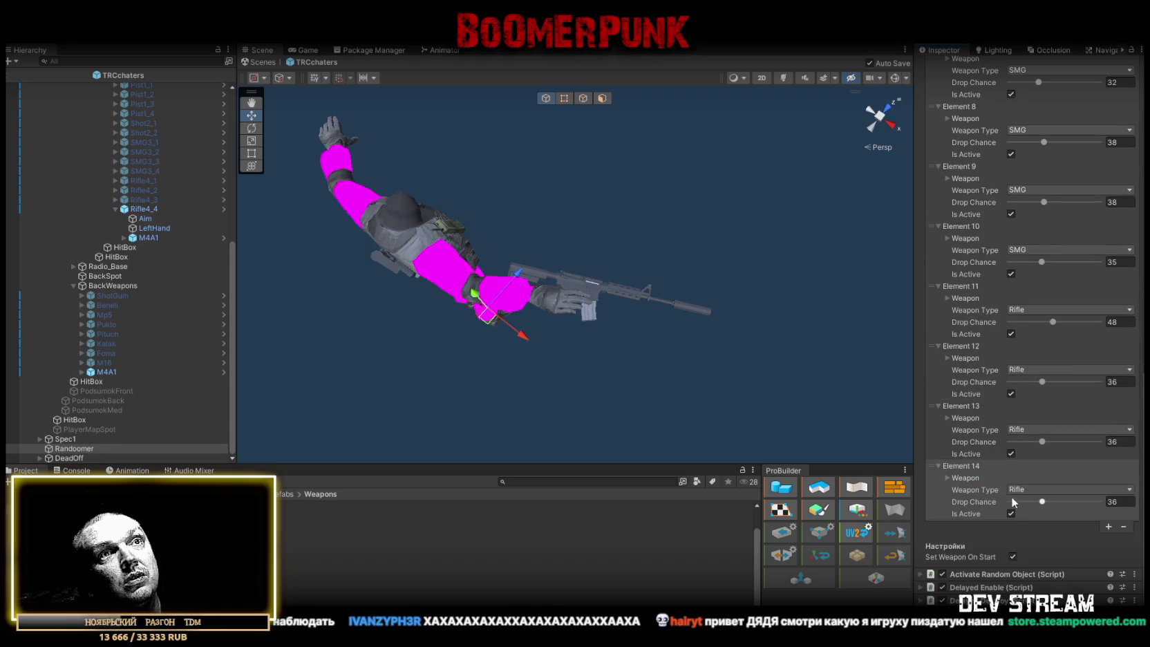
left_click(946, 475)
scroll(1064, 477, "down", 1)
scroll(1066, 482, "down", 3)
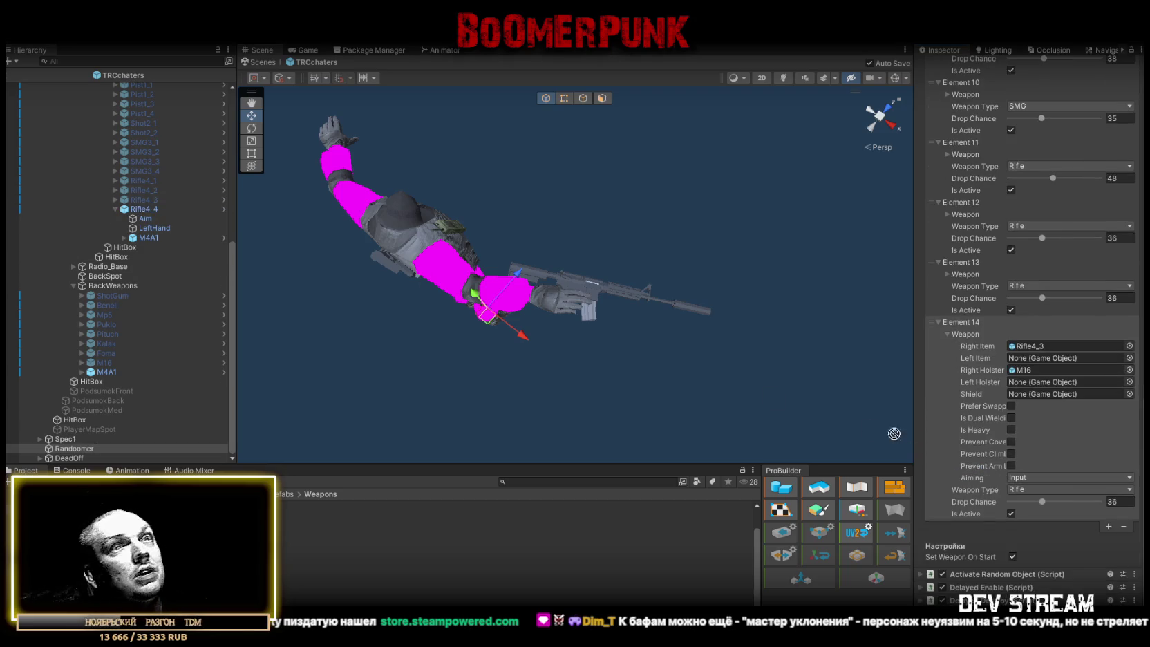
left_click_drag(1046, 336, 1047, 346)
mouse_move(103, 372)
left_mouse_down()
mouse_move(290, 385)
mouse_move(1052, 369)
left_mouse_up()
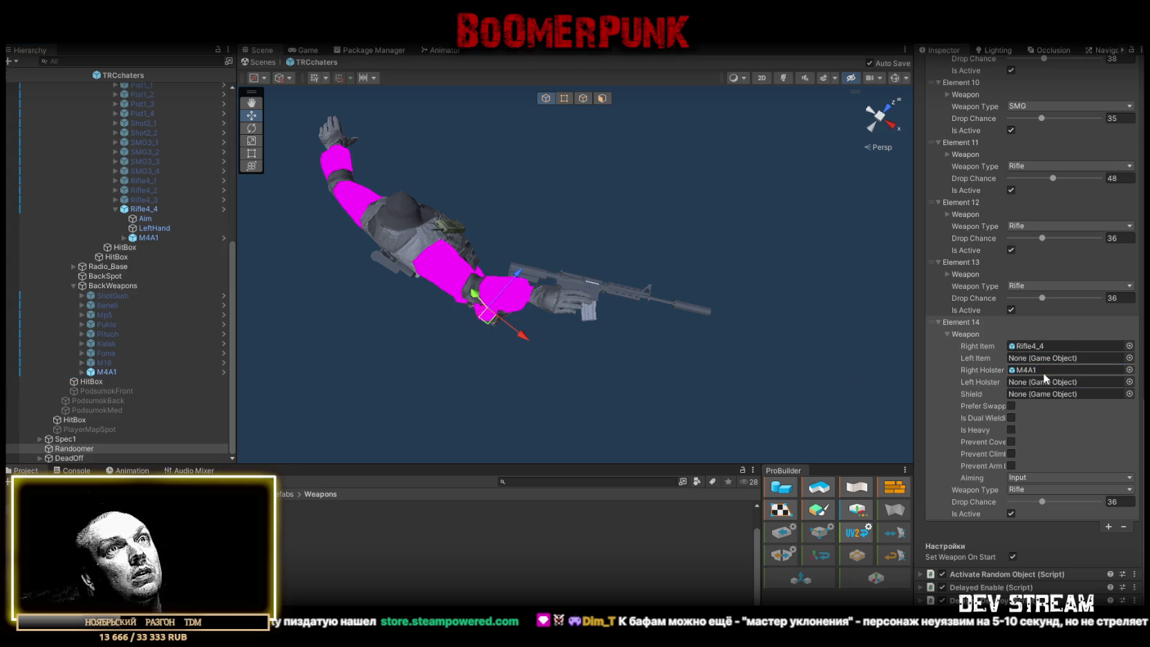
left_click(138, 209)
left_click(107, 372, "ctrl")
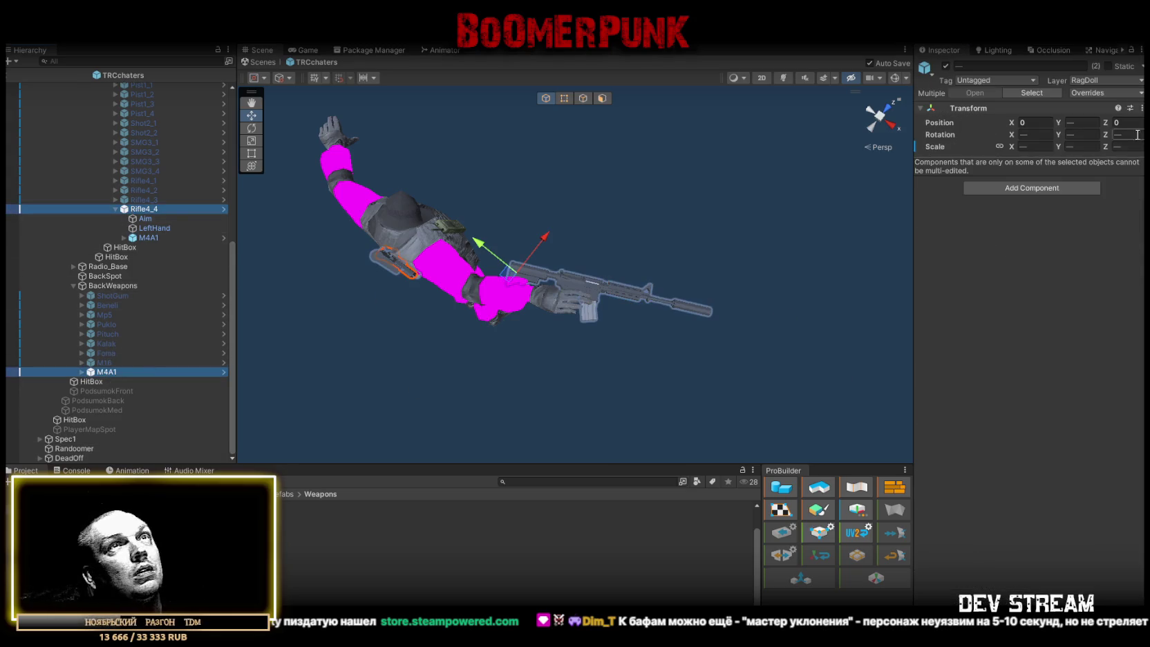
Deactivate both Rifle4_4 and the M4A1 back weapon, then reselect Rifle4_4
left_click(946, 65)
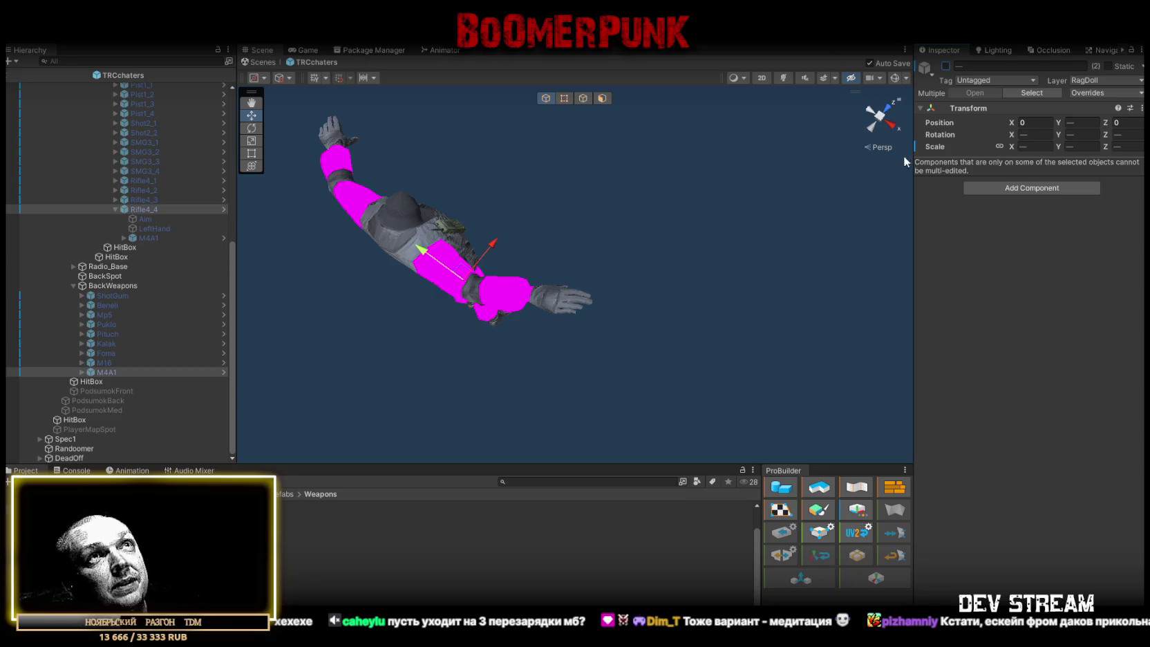
left_click(144, 210)
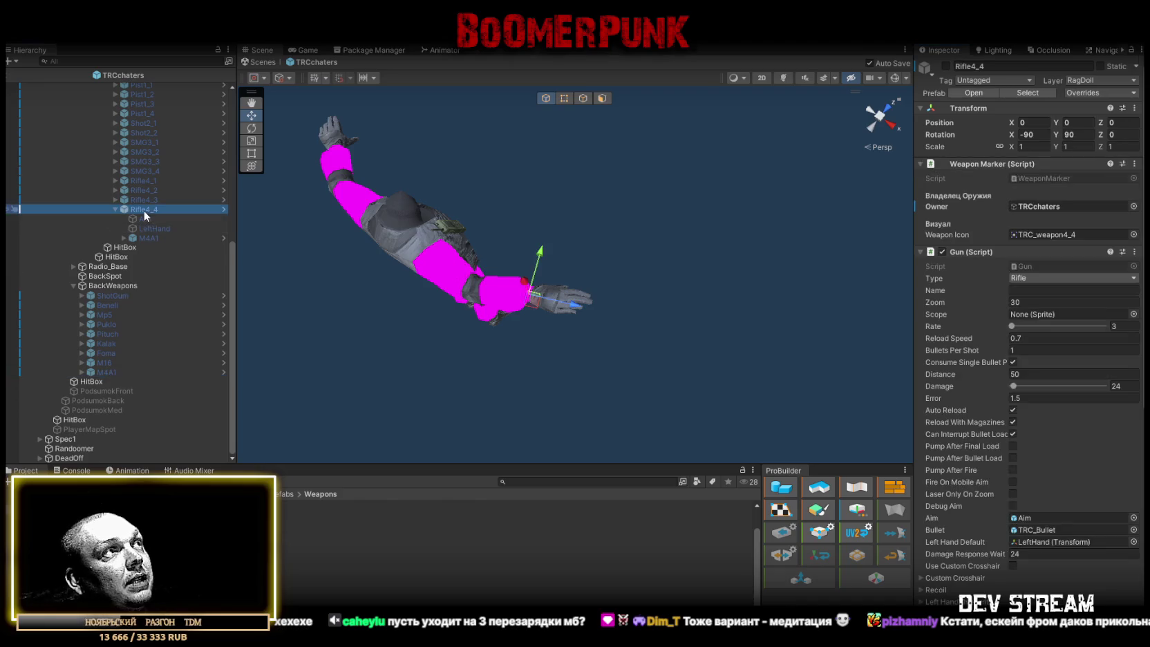
Duplicate Rifle4_4 and unpack the copy from its prefab
scroll(1069, 384, "down", 5)
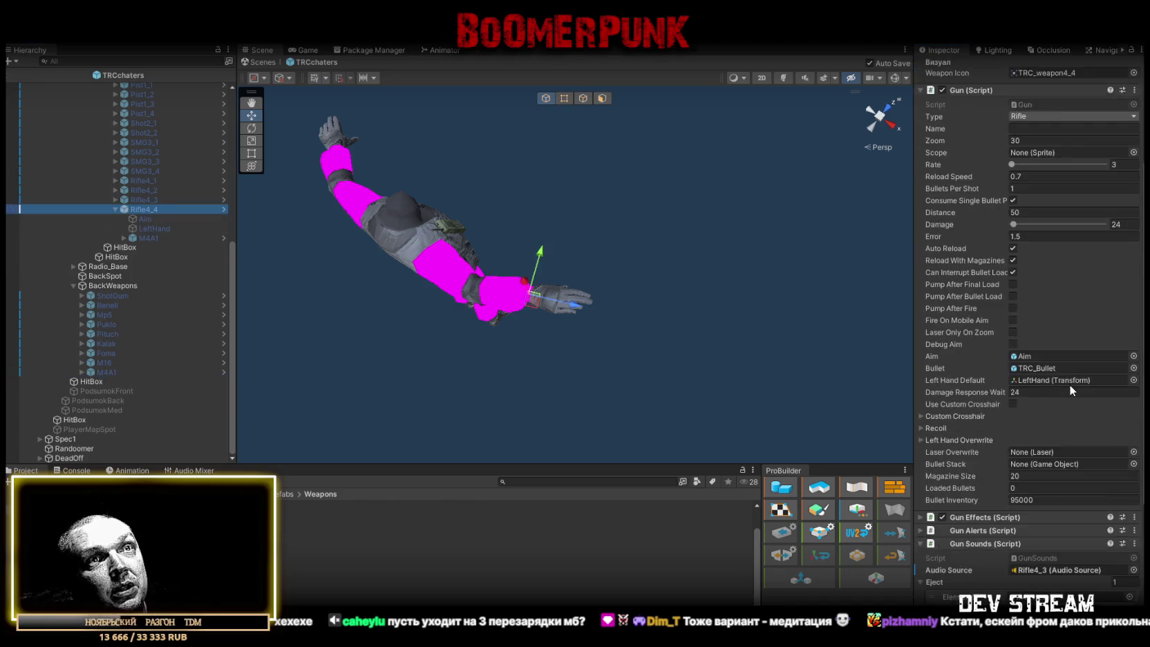
scroll(1037, 276, "up", 2)
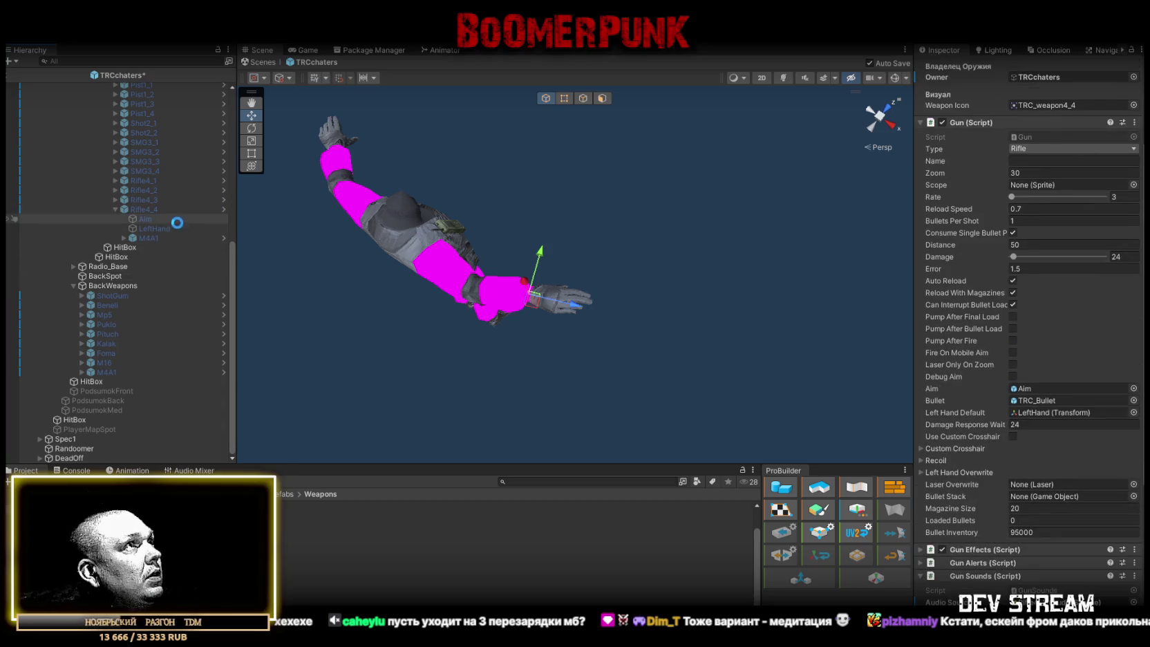
key("ctrl+d")
left_click(116, 209)
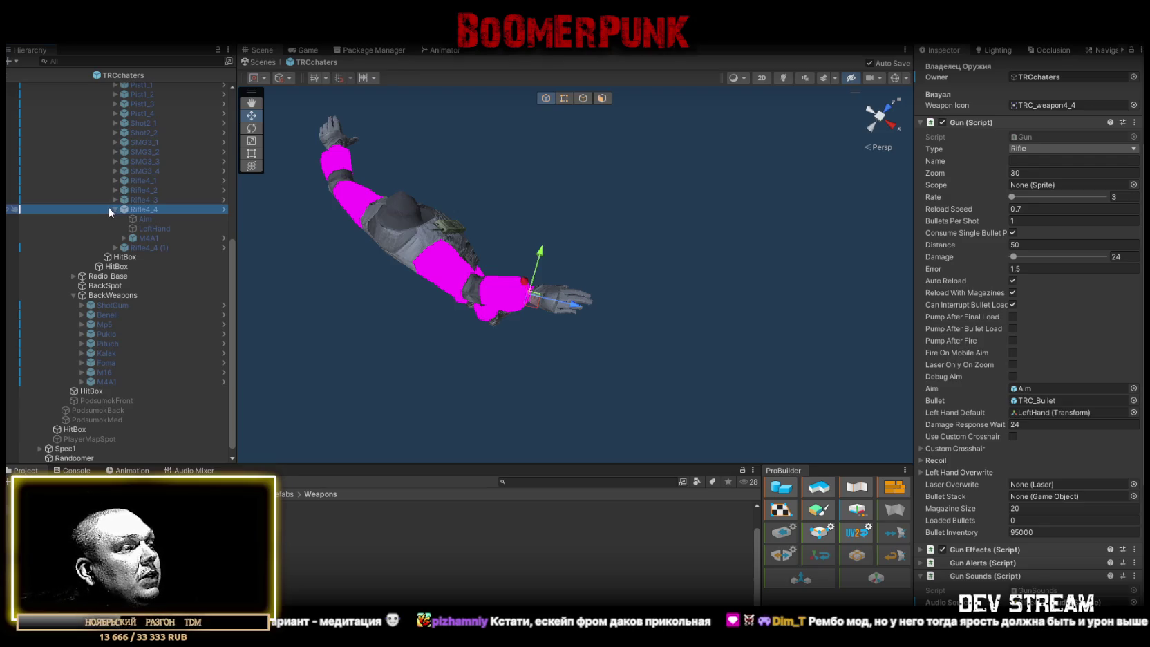
left_click(114, 207)
left_click(146, 238)
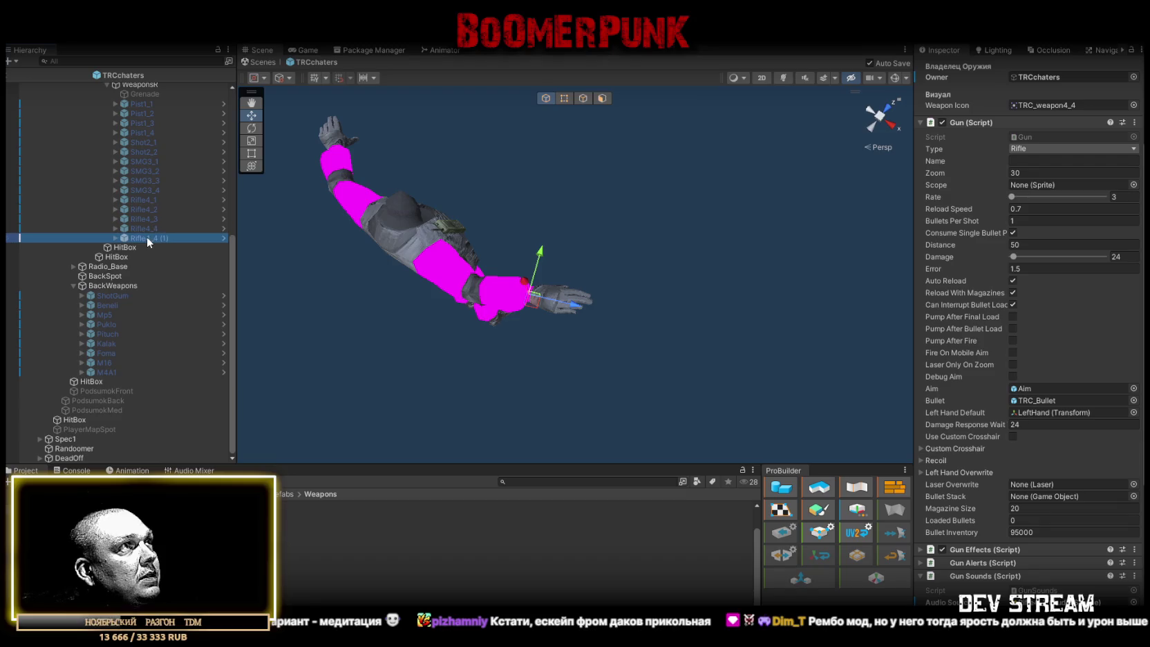
right_click(146, 236)
mouse_move(233, 301)
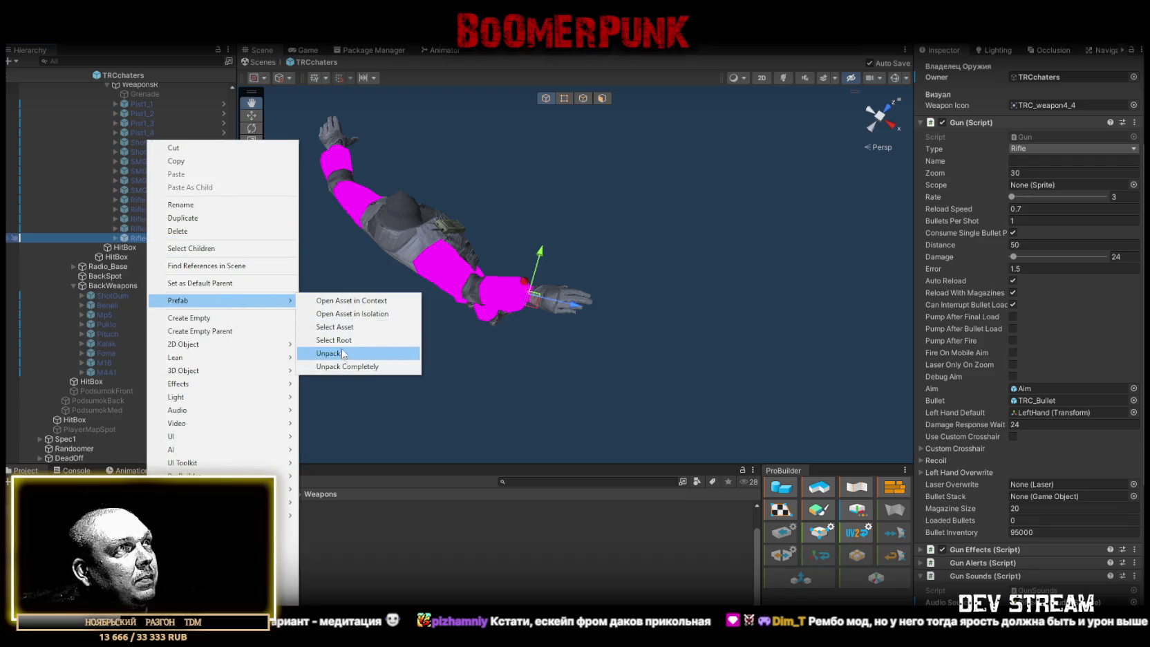
left_click(329, 353)
Rename the copy to Rifle4_5 and set its weapon type to Sniper
left_click(155, 239)
type("Rifle4_5")
left_click(1030, 137)
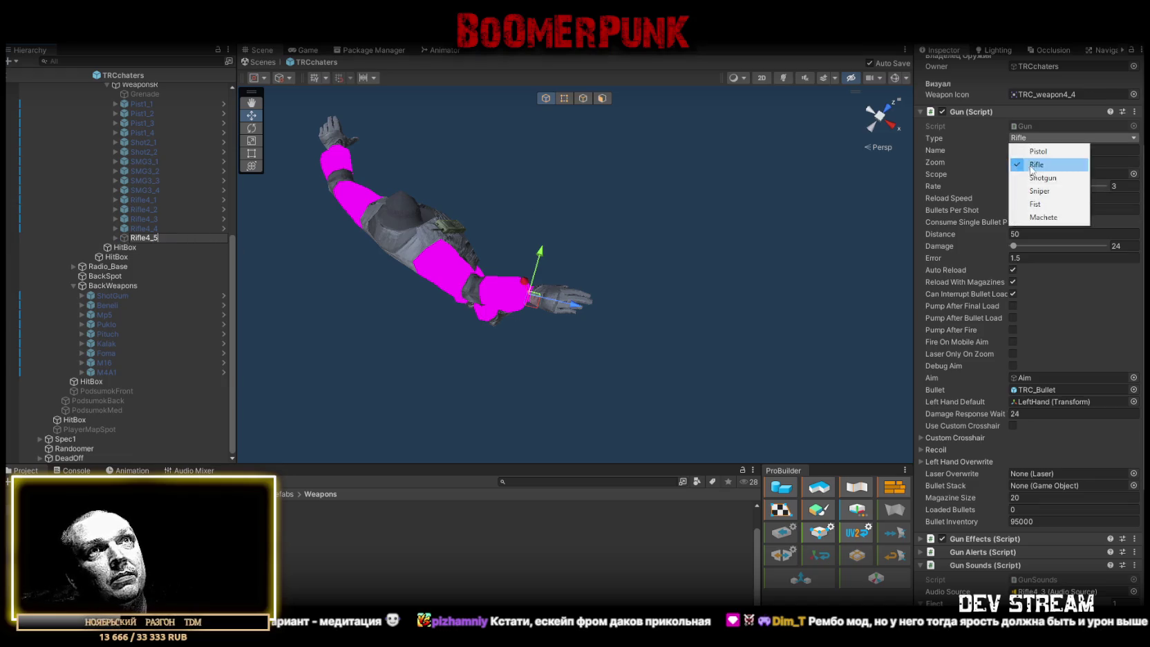
left_click(1038, 191)
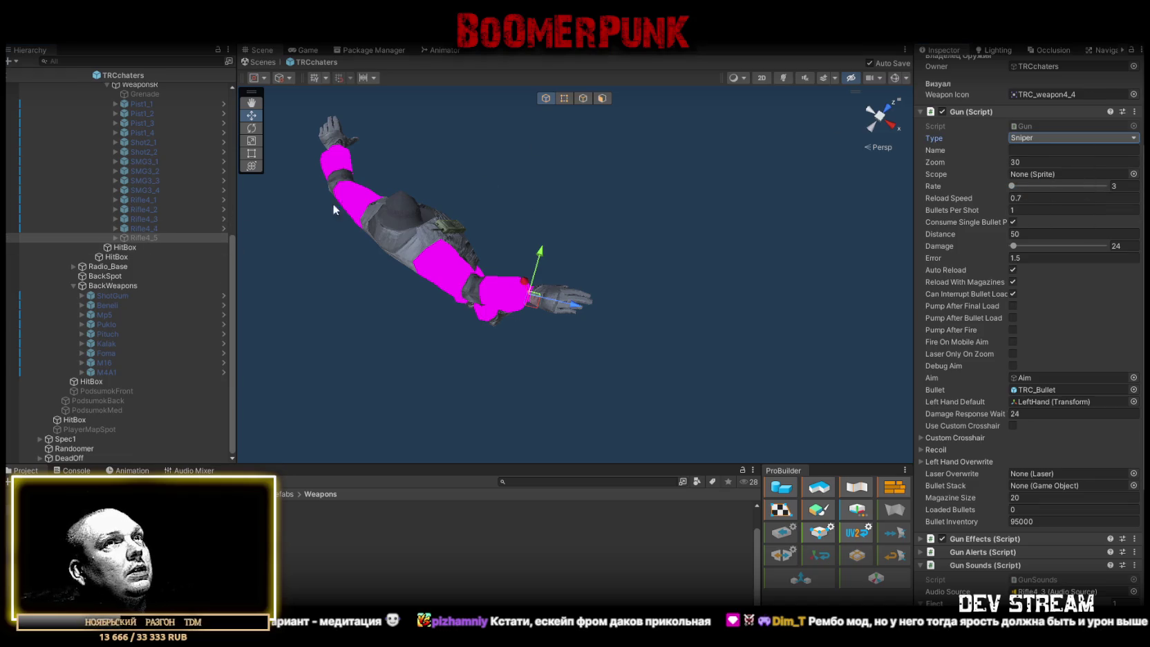
Activate Rifle4_5 and set its weapon icon to TRC_weapon4_5
scroll(1010, 157, "up", 4)
left_click(946, 66)
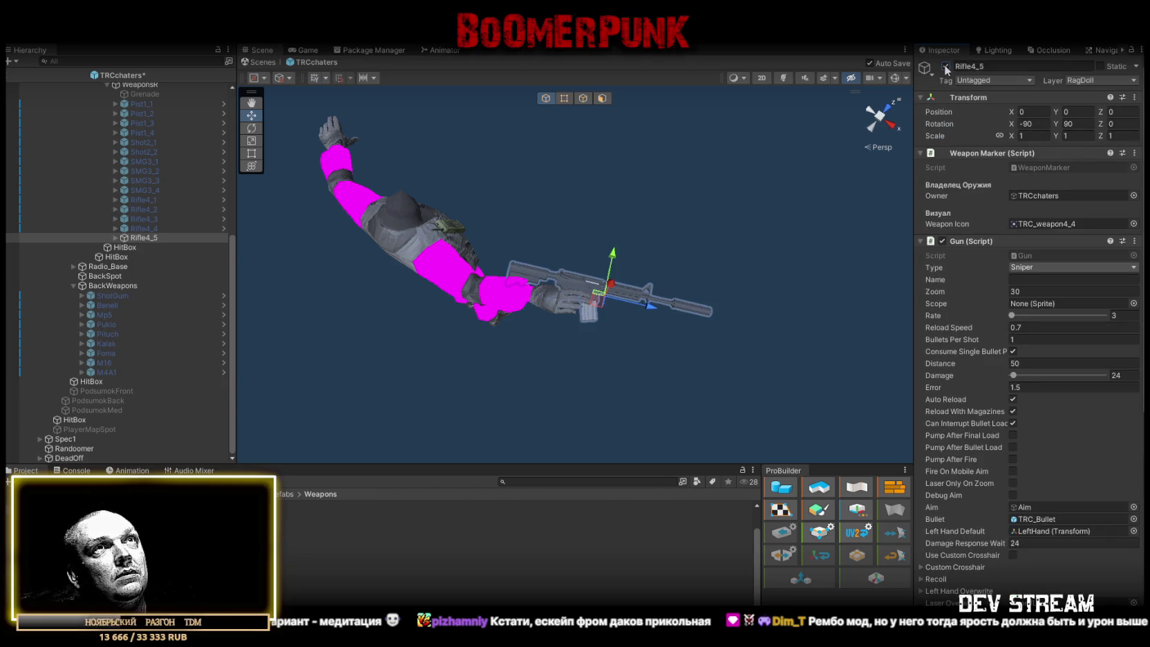
left_click(1133, 224)
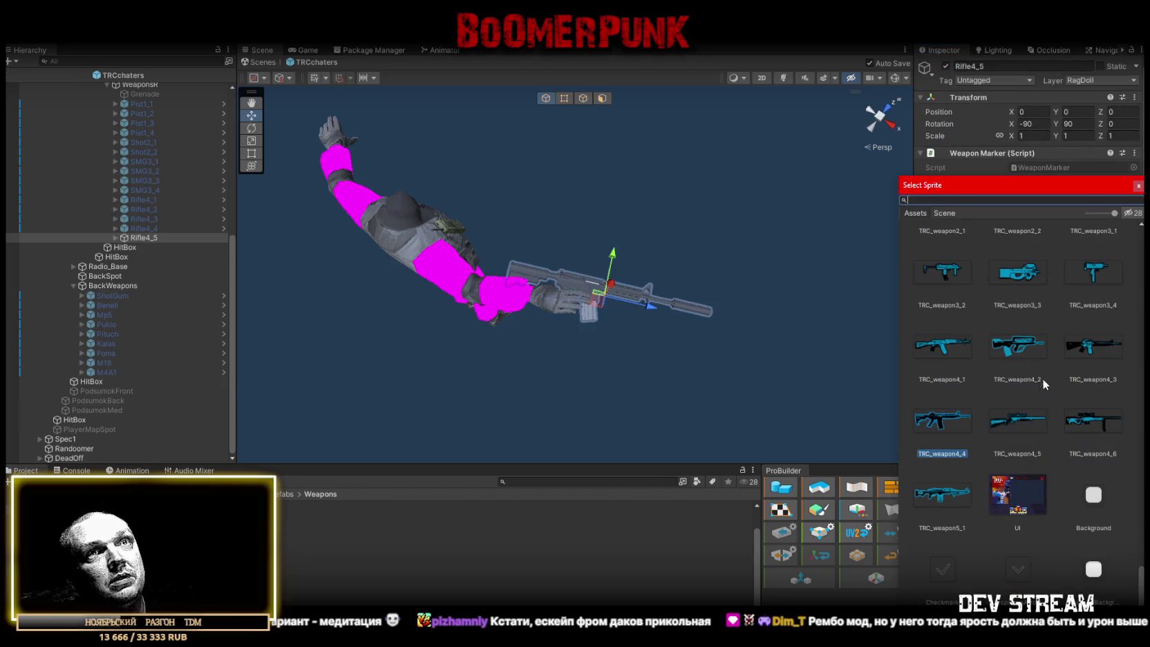
double_click(1018, 418)
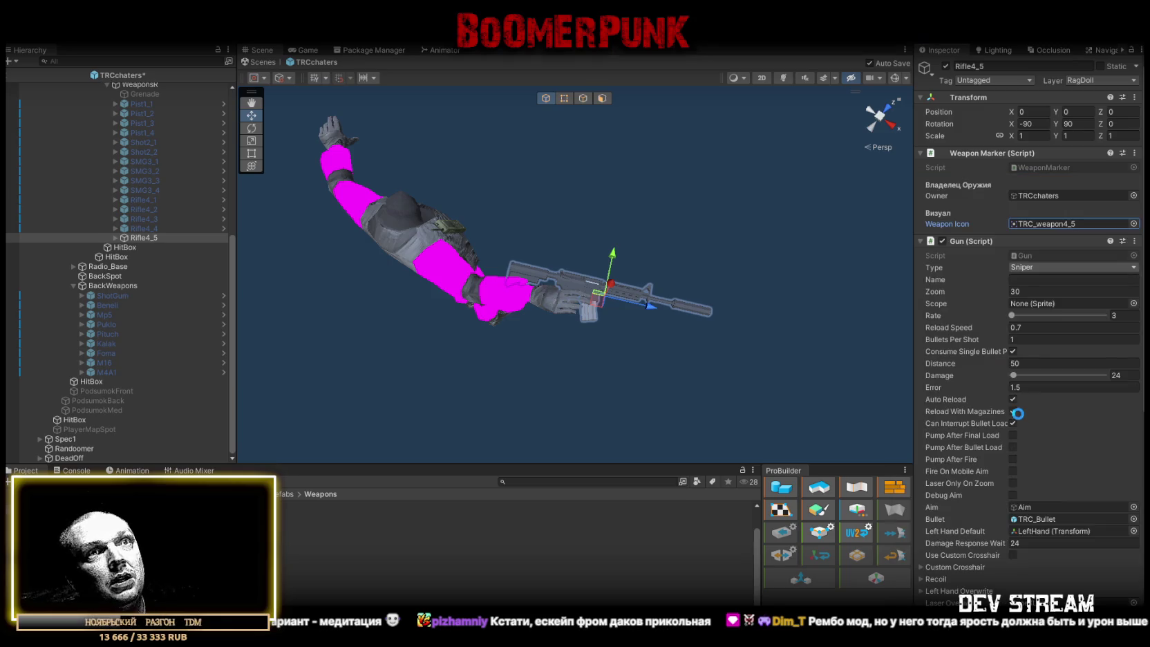
mouse_move(585, 257)
left_mouse_down()
mouse_move(621, 213)
mouse_move(431, 361)
left_mouse_up()
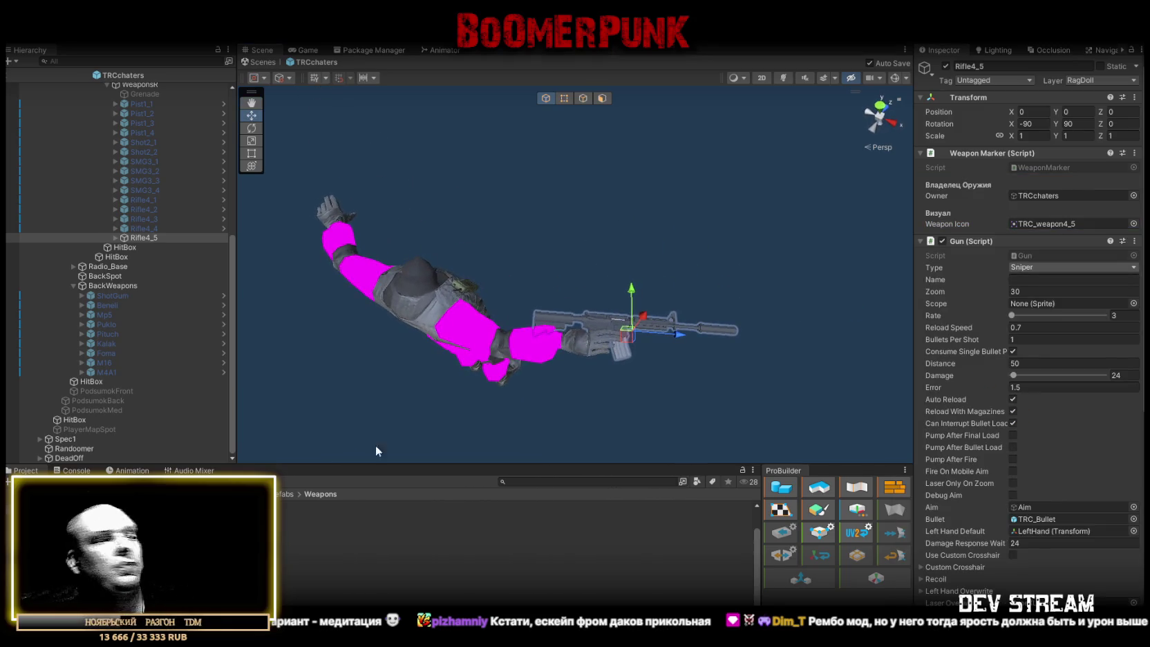
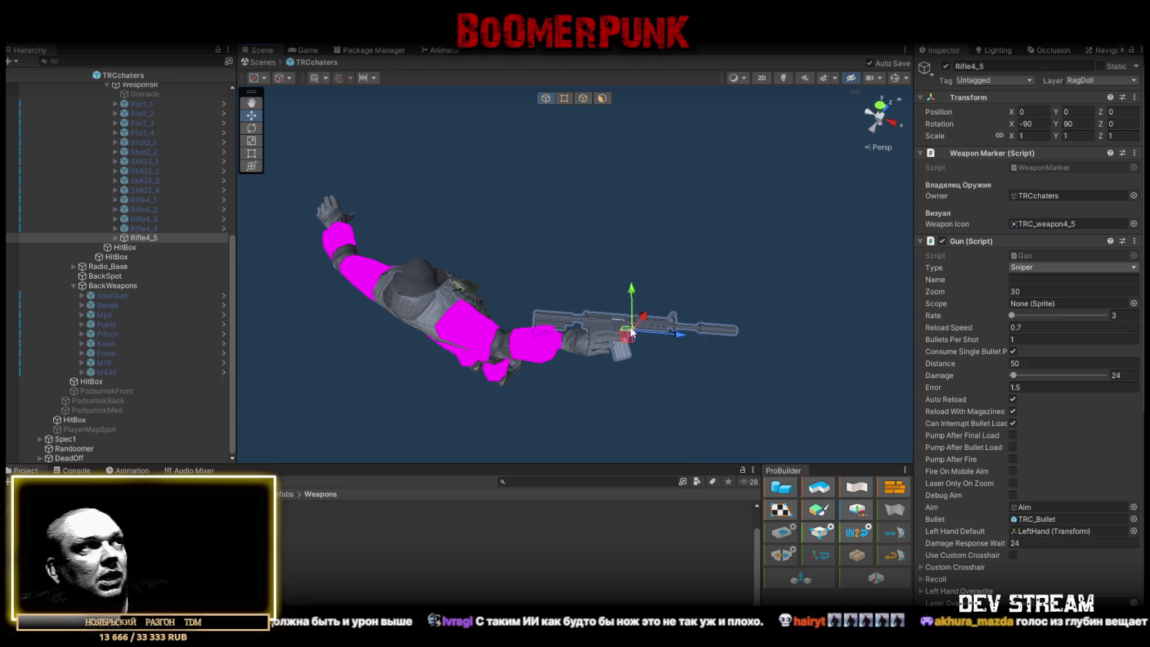
Select Rifle4_5, open the WaeponFill prefab folder and drag the Muha sniper model under Rifle4_5
mouse_move(724, 277)
left_mouse_down()
mouse_move(555, 311)
mouse_move(602, 315)
mouse_move(586, 329)
mouse_move(619, 320)
mouse_move(592, 257)
mouse_move(547, 310)
mouse_move(574, 332)
mouse_move(588, 370)
mouse_move(594, 349)
mouse_move(630, 334)
left_mouse_up()
scroll(604, 349, "up", 3)
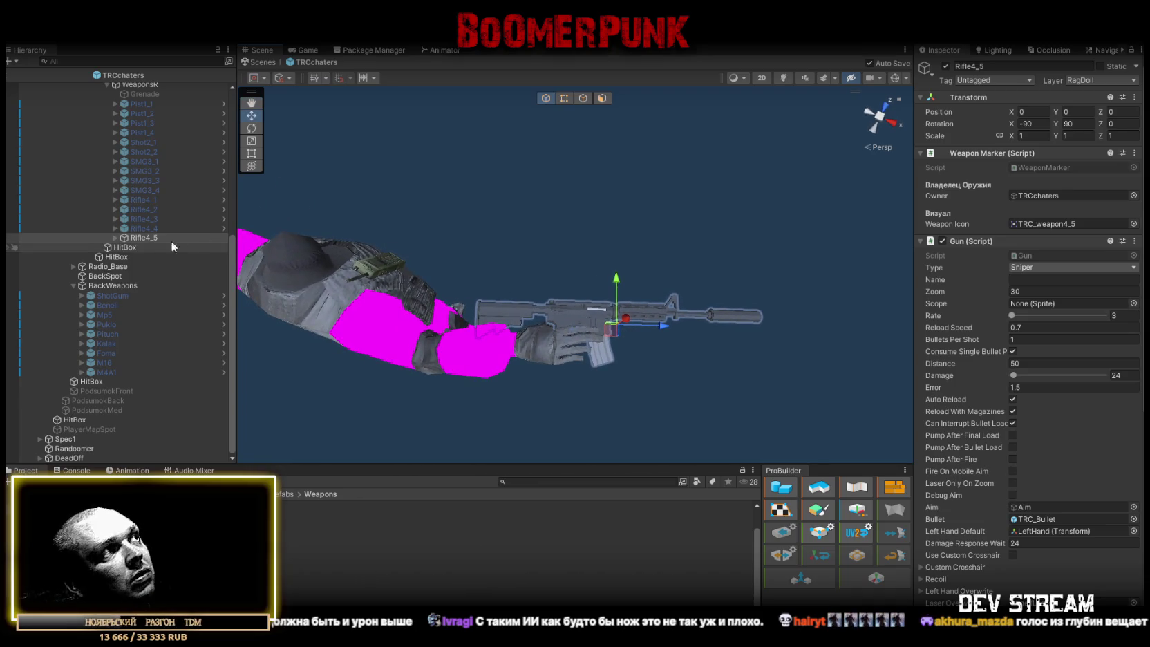
left_click(143, 236)
scroll(996, 449, "down", 8)
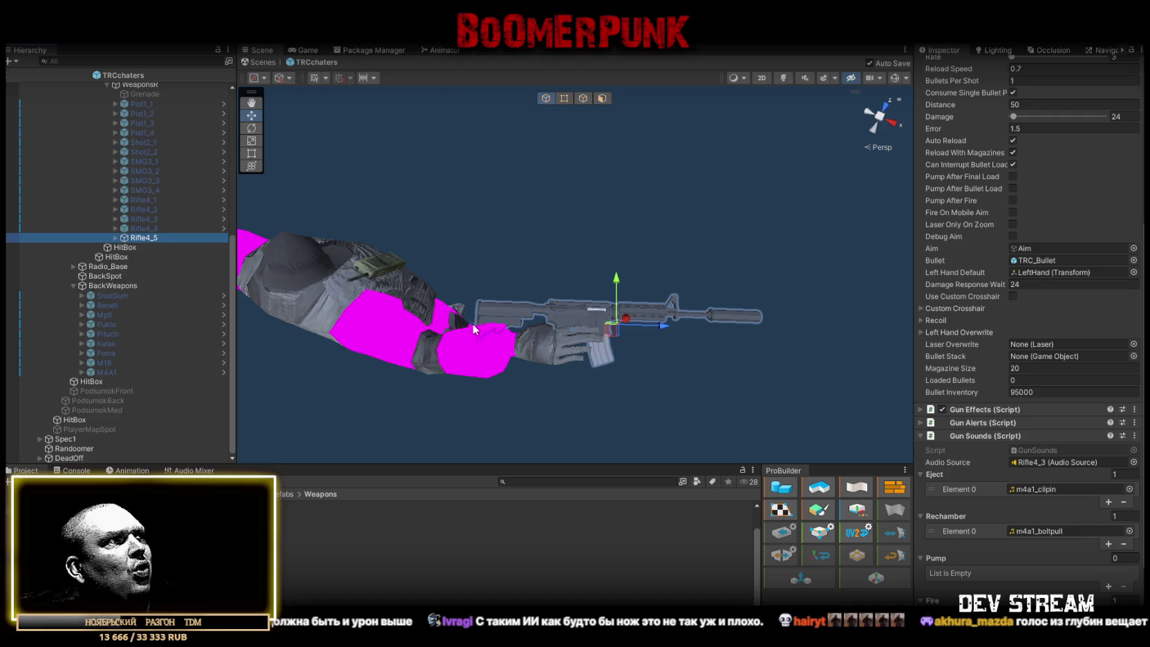
double_click(41, 511)
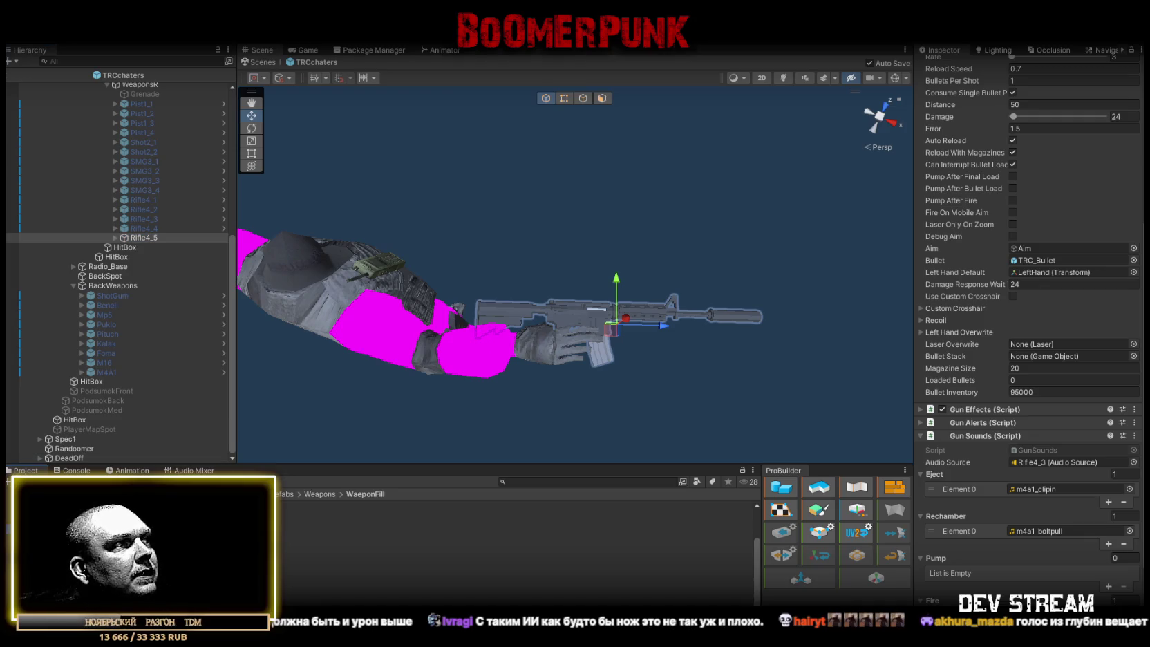
mouse_move(207, 568)
left_mouse_down()
mouse_move(104, 401)
mouse_move(141, 248)
mouse_move(129, 236)
mouse_move(150, 275)
left_mouse_up()
Replace Rifle4_5's old M4A1 model with the Muha sniper
left_click_drag(166, 334, 151, 267)
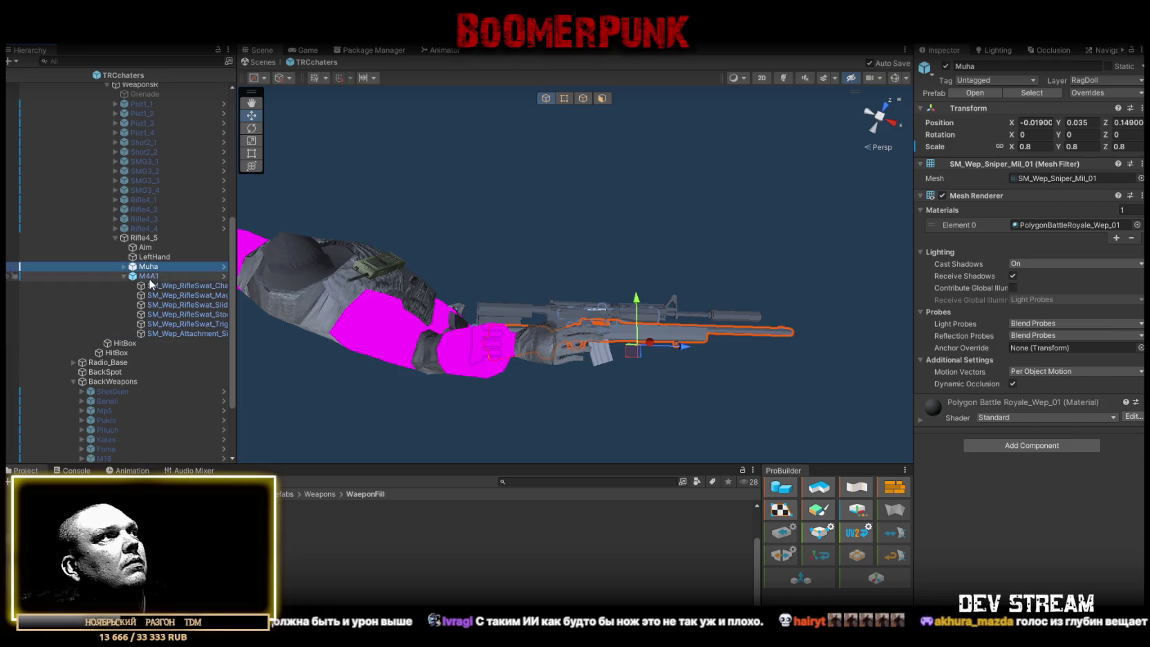
left_click(152, 275)
key("Delete")
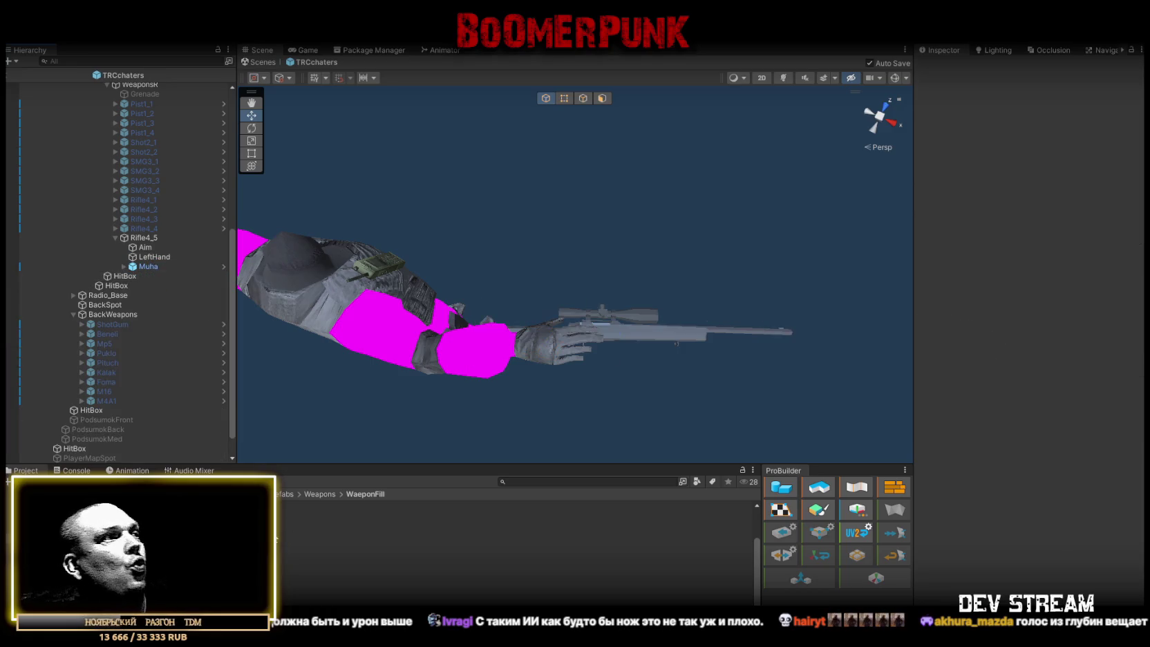
Add a Muha sniper copy under BackWeapons scaled to 0.8
mouse_move(138, 539)
left_mouse_down()
mouse_move(183, 434)
mouse_move(118, 296)
left_mouse_up()
mouse_move(481, 313)
left_mouse_down()
mouse_move(553, 263)
mouse_move(720, 184)
left_mouse_up()
left_click(1042, 148)
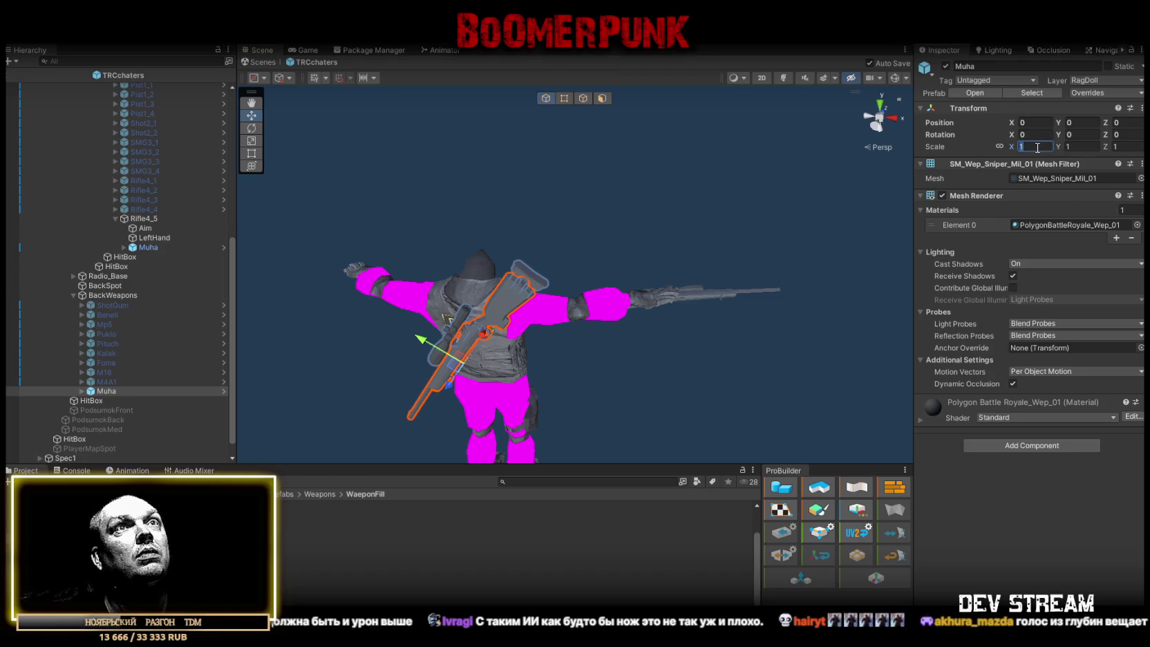
type("0.8")
key("Return")
Seat the hand-held Muha in the character's hands at roughly -0.019, 0.055, 0.14
mouse_move(574, 297)
left_mouse_down()
mouse_move(604, 287)
mouse_move(333, 351)
mouse_move(640, 350)
left_mouse_up()
double_click(148, 247)
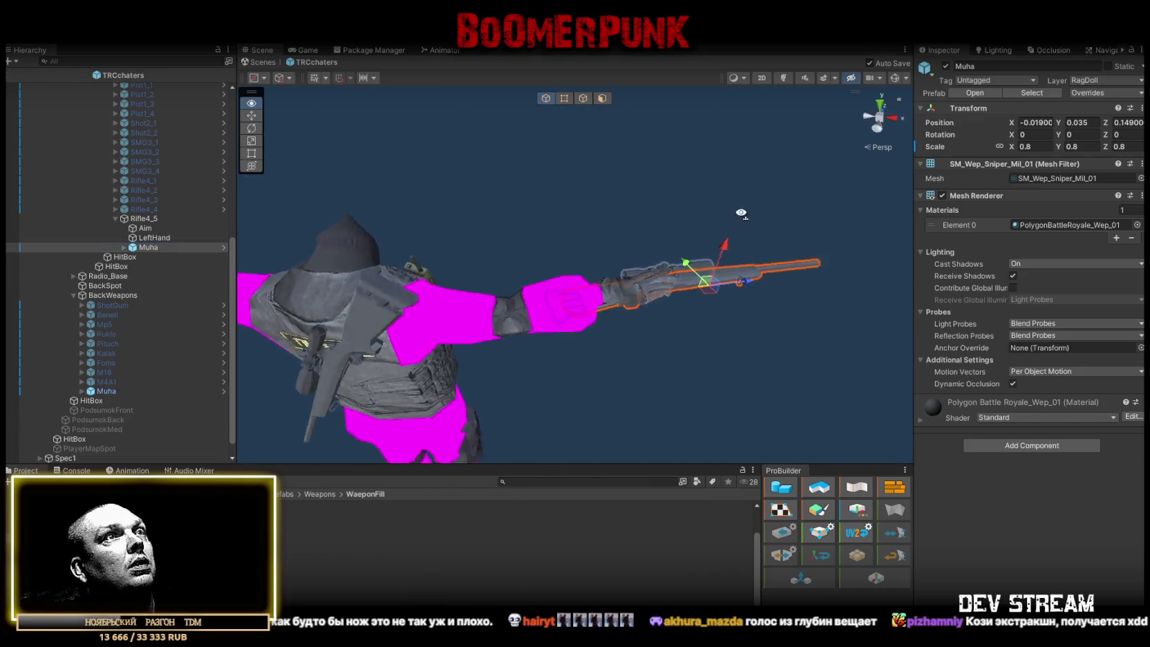
left_click_drag(678, 390, 772, 332)
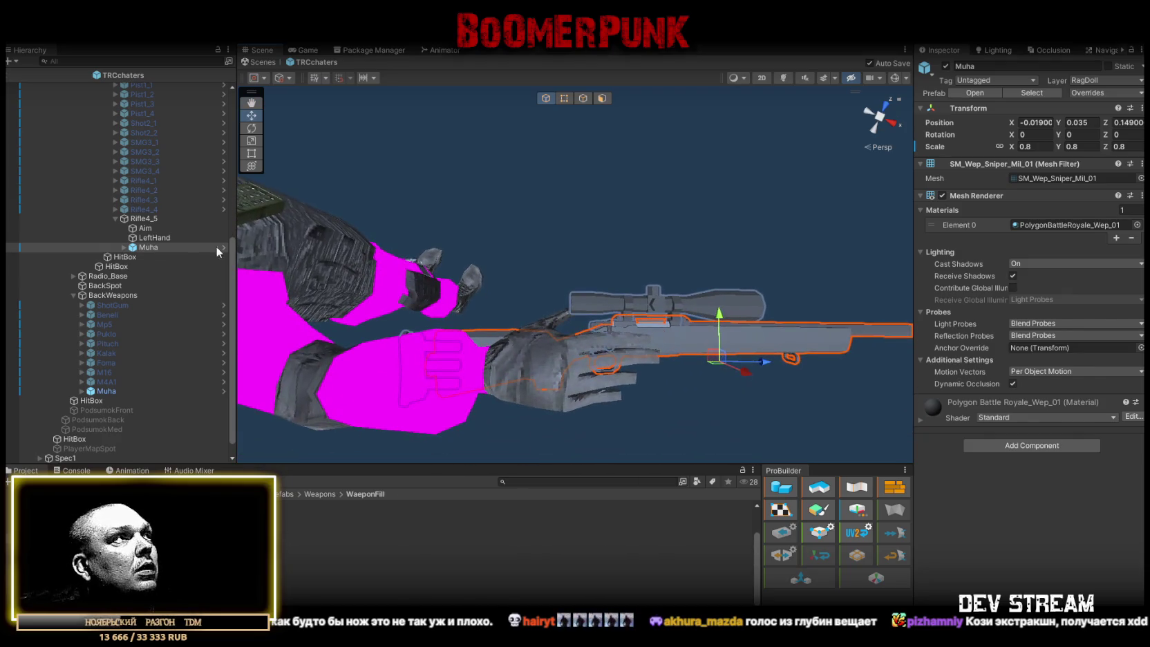
left_click_drag(717, 358, 710, 343)
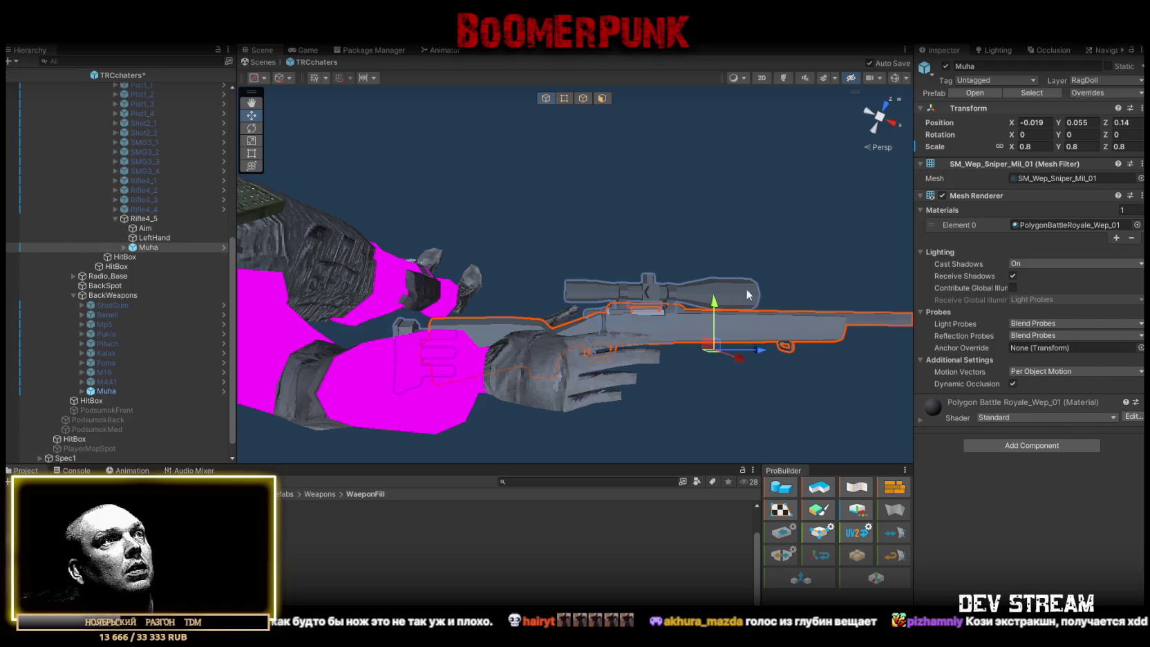
left_click_drag(749, 295, 751, 282)
left_click(145, 229)
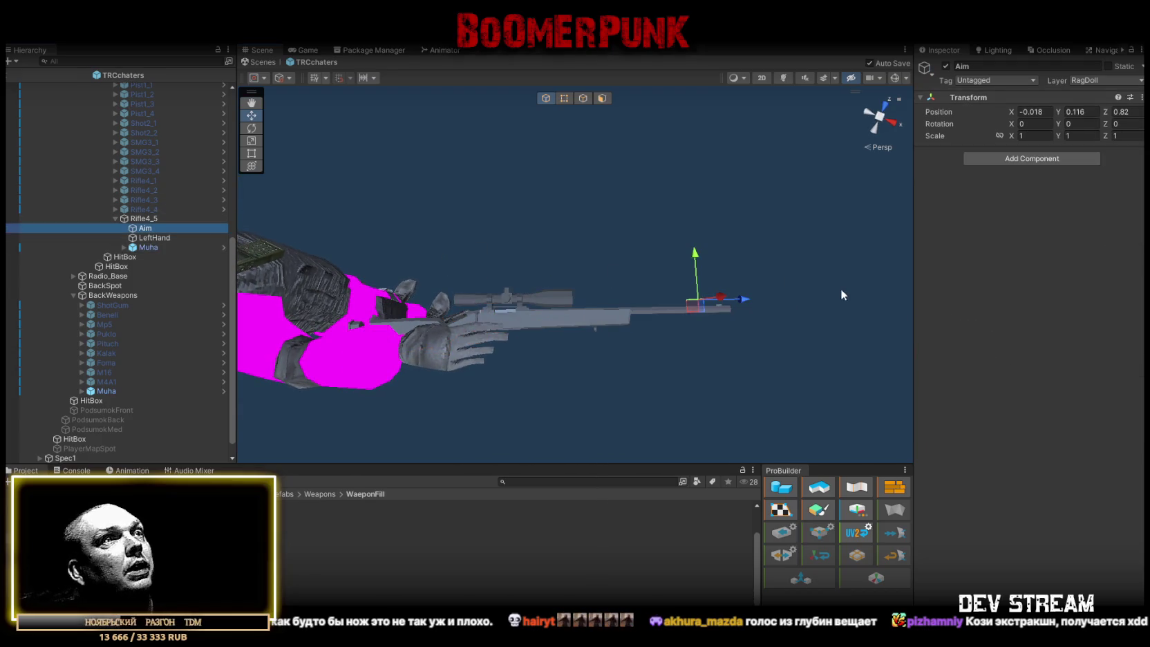
Move the Aim point forward to the muzzle and the LeftHand grip under the fore-end
left_click_drag(702, 311, 736, 318)
left_click(154, 238)
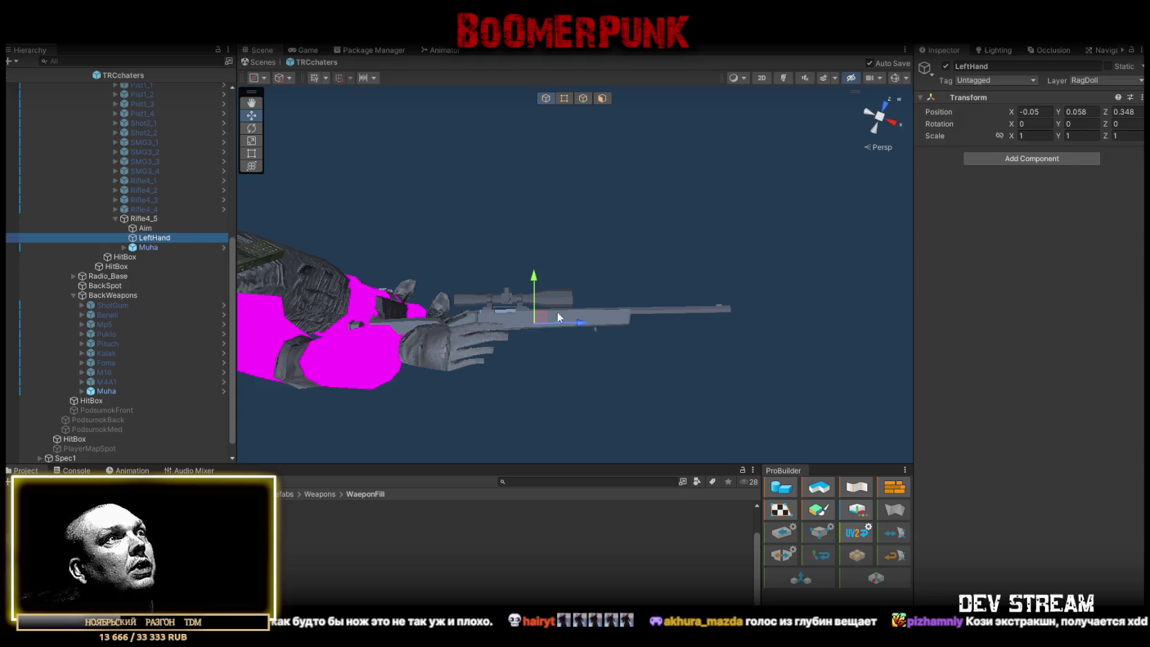
mouse_move(540, 319)
left_mouse_down()
mouse_move(618, 325)
mouse_move(608, 295)
mouse_move(616, 321)
left_mouse_up()
mouse_move(562, 347)
left_mouse_down()
mouse_move(596, 358)
mouse_move(624, 351)
left_mouse_up()
mouse_move(647, 273)
left_mouse_down("alt")
mouse_move(647, 300)
mouse_move(647, 276)
left_mouse_up("alt")
left_click_drag(604, 399, 605, 408)
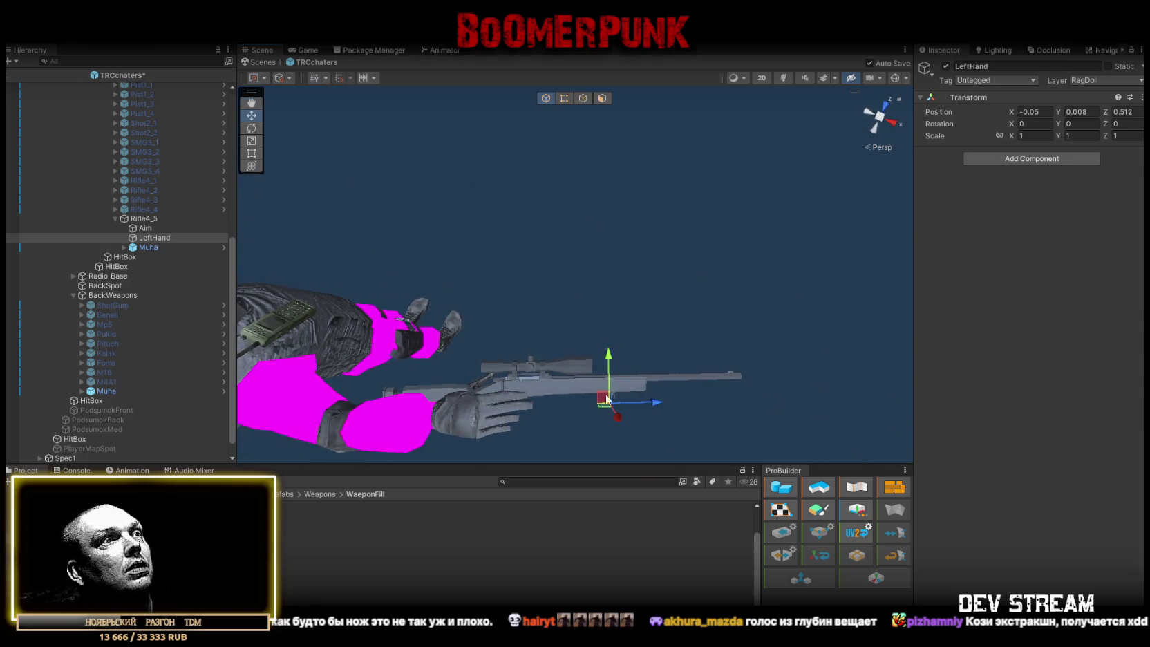
left_click(141, 219)
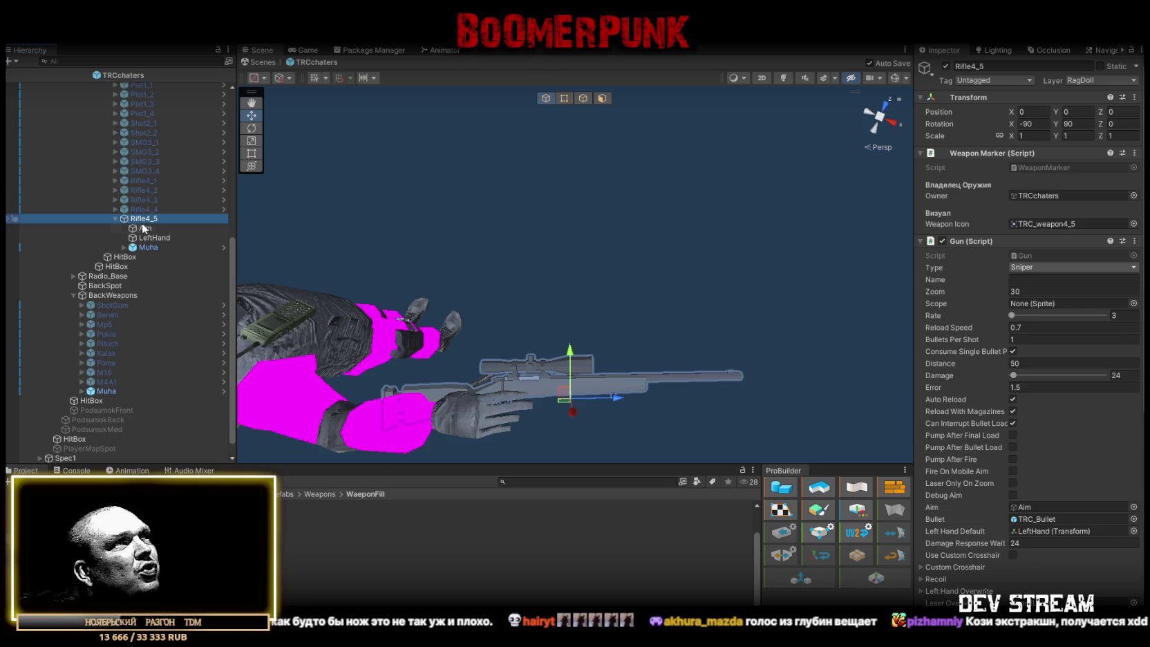
Check the Weapon Icon sprite choices and keep TRC_weapon4_5 as the icon
left_click(1133, 224)
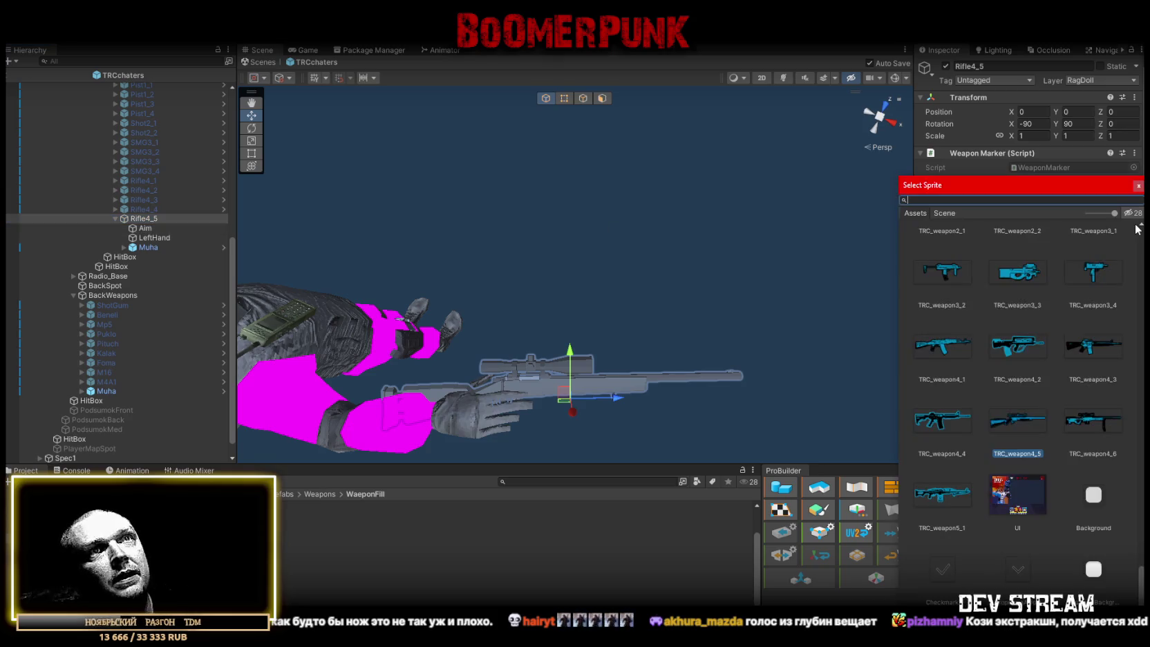
left_click(1138, 186)
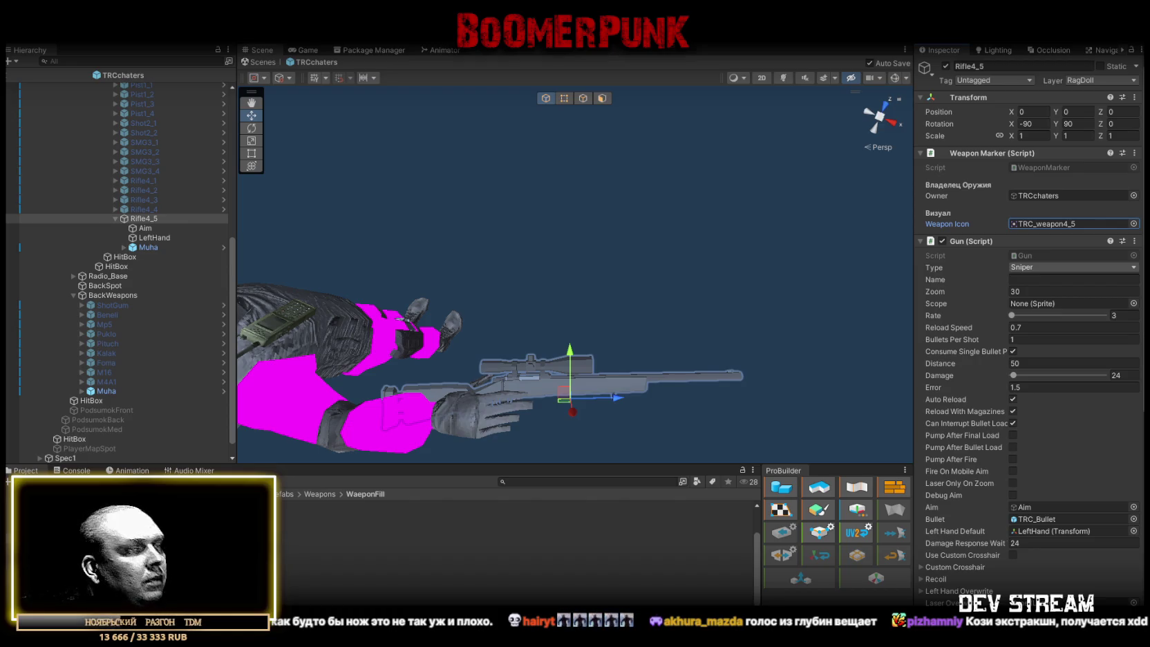
scroll(1013, 462, "down", 4)
Set the Gun's Magazine Size to 10 and Reload Speed to 1
left_click(1011, 498)
type("1")
scroll(1053, 334, "up", 2)
left_click(1027, 262)
left_click(1027, 262)
type("1")
Set the fire Rate to 0.5
left_click(1120, 250)
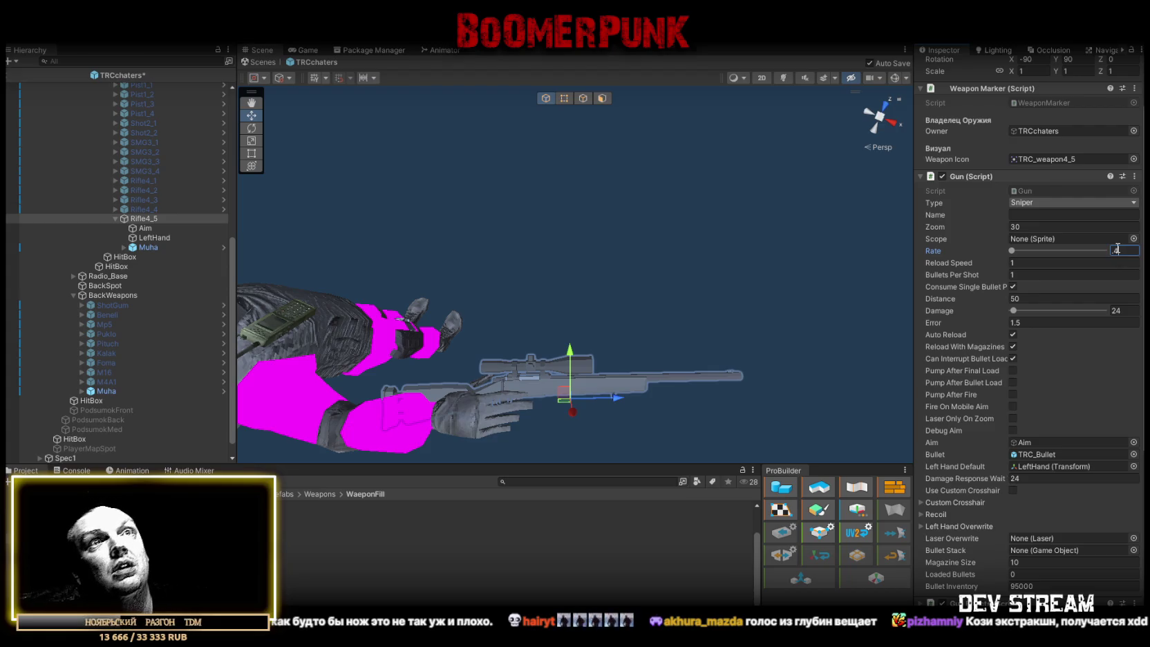
mouse_move(847, 201)
left_mouse_down()
mouse_move(654, 244)
mouse_move(671, 198)
left_mouse_up()
type("0.4")
scroll(671, 198, "down", 5)
left_click(1119, 251)
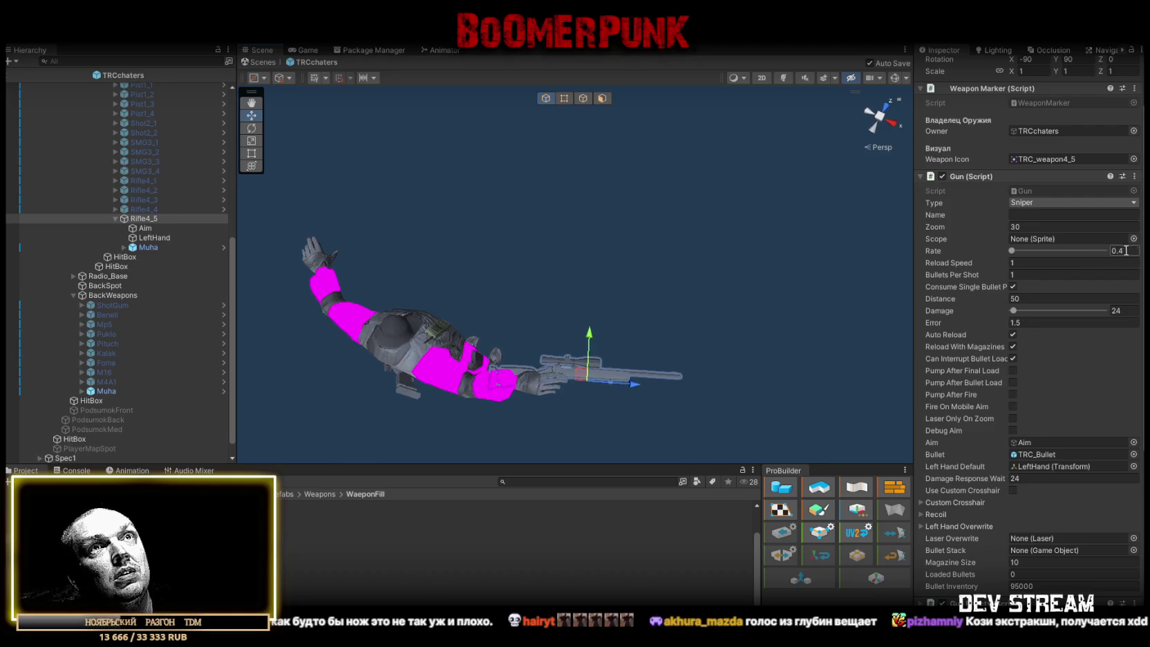
key("BackSpace")
type("5")
key("Return")
mouse_move(601, 297)
left_mouse_down()
mouse_move(571, 302)
mouse_move(578, 249)
mouse_move(579, 277)
left_mouse_up()
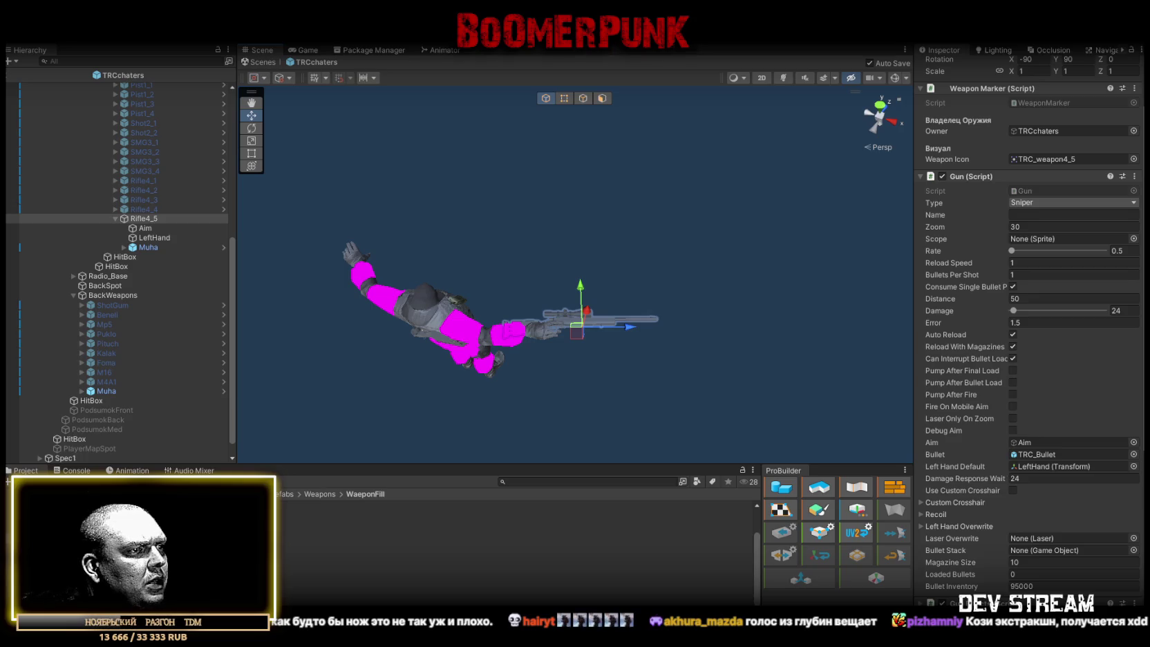
Try a fire Rate of 0.6 instead
left_click(1119, 251)
type("6")
key("Return")
left_click_drag(601, 387, 640, 280)
scroll(627, 298, "up", 5)
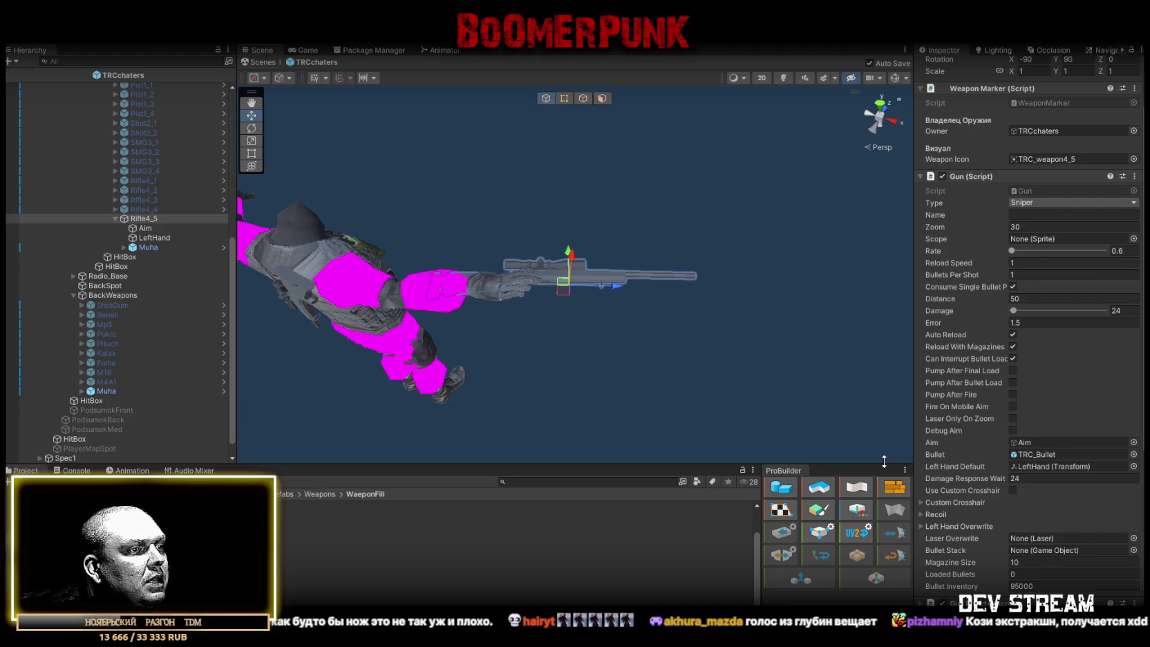
Set Damage to 50 and return the fire Rate to 0.5
left_click(1127, 310)
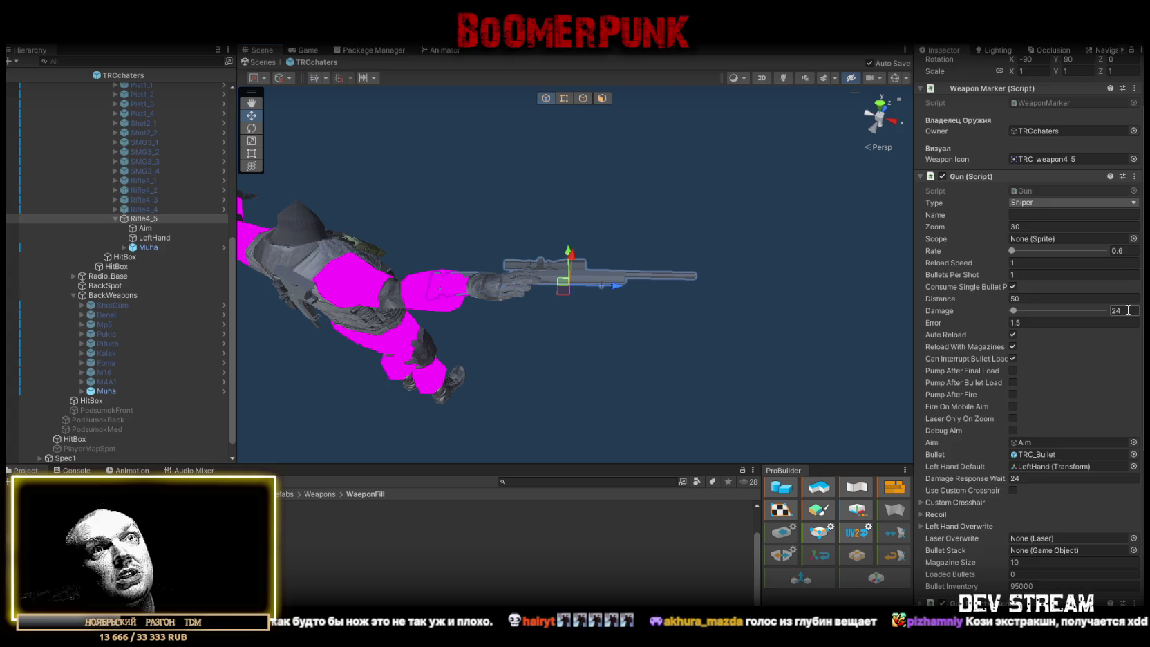
type("50")
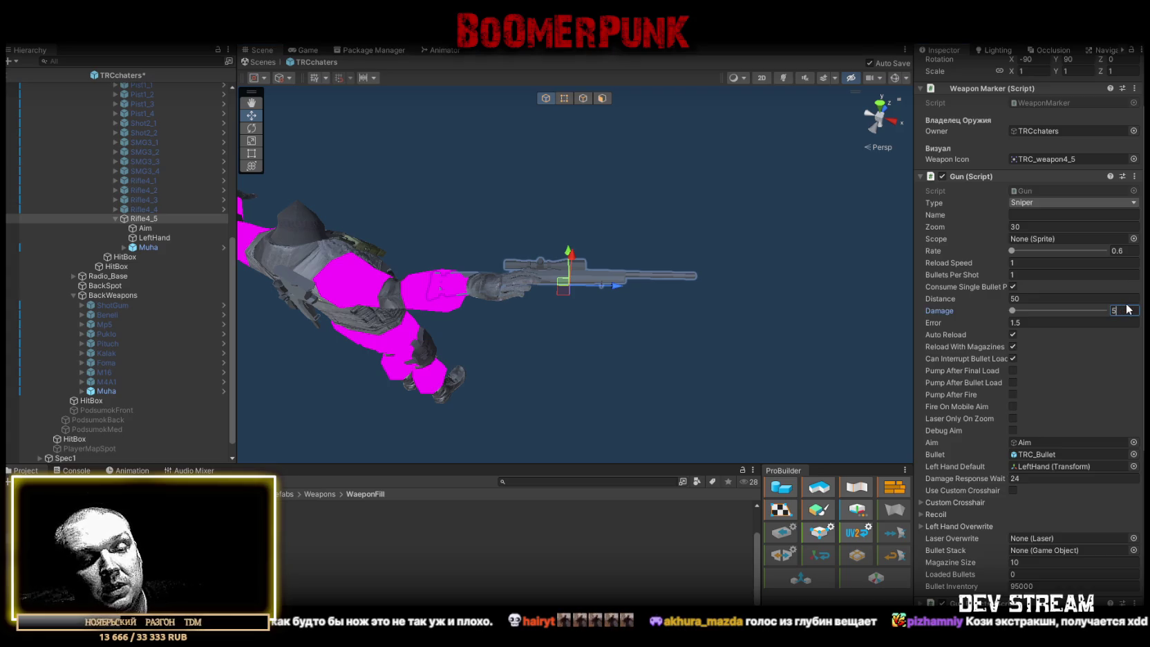
left_click(1137, 251)
type("0.5")
key("Return")
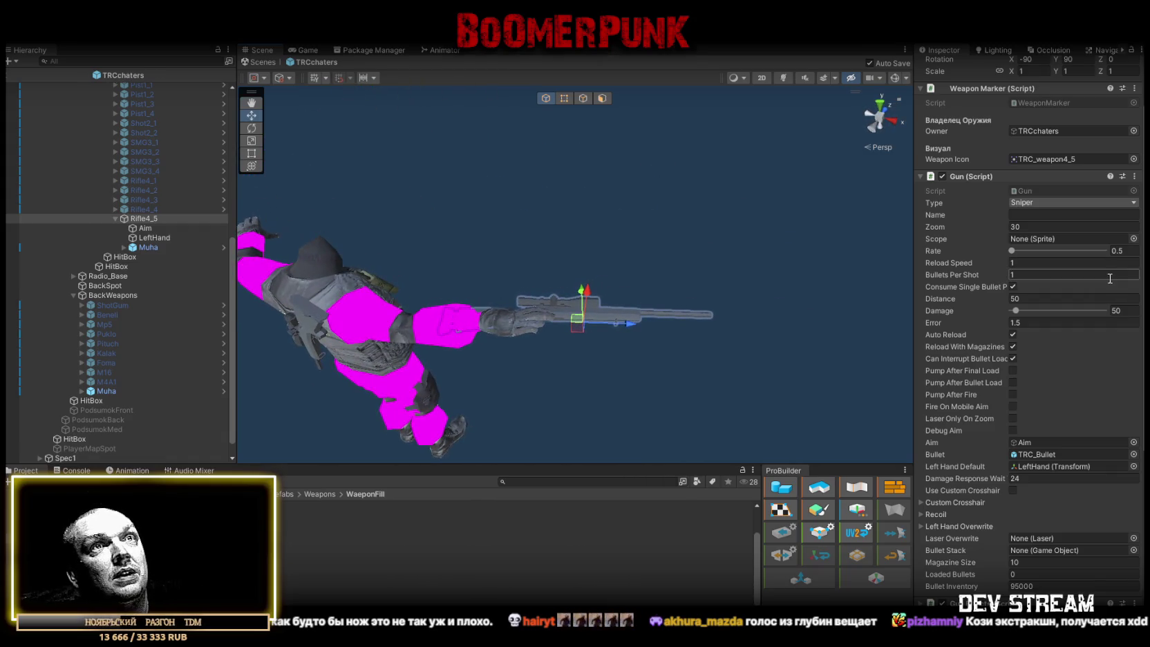
left_click_drag(546, 263, 592, 262)
Enable Pump After Fire and raise Damage to 56
left_click(1012, 394)
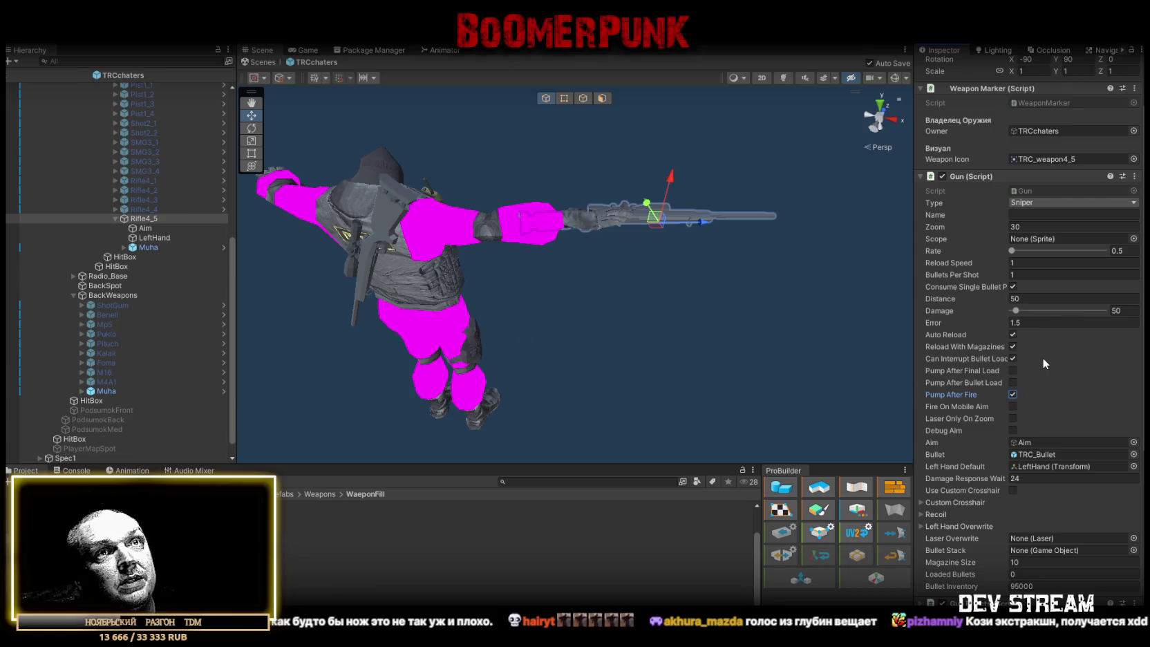
scroll(1042, 357, "down", 3)
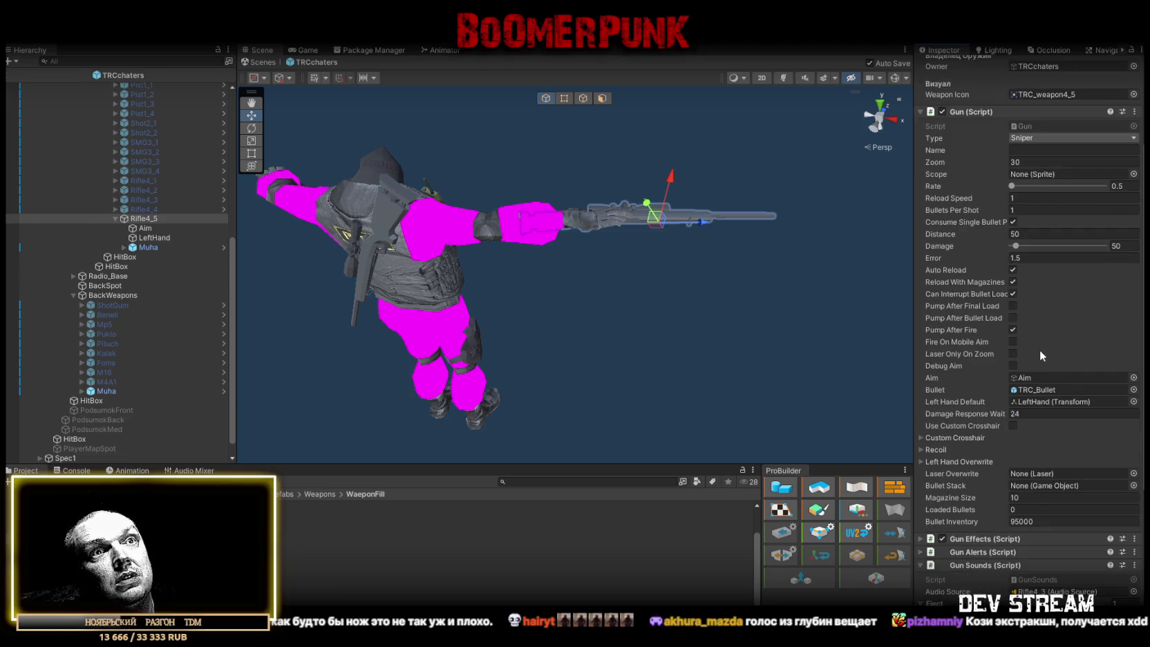
scroll(1067, 307, "down", 4)
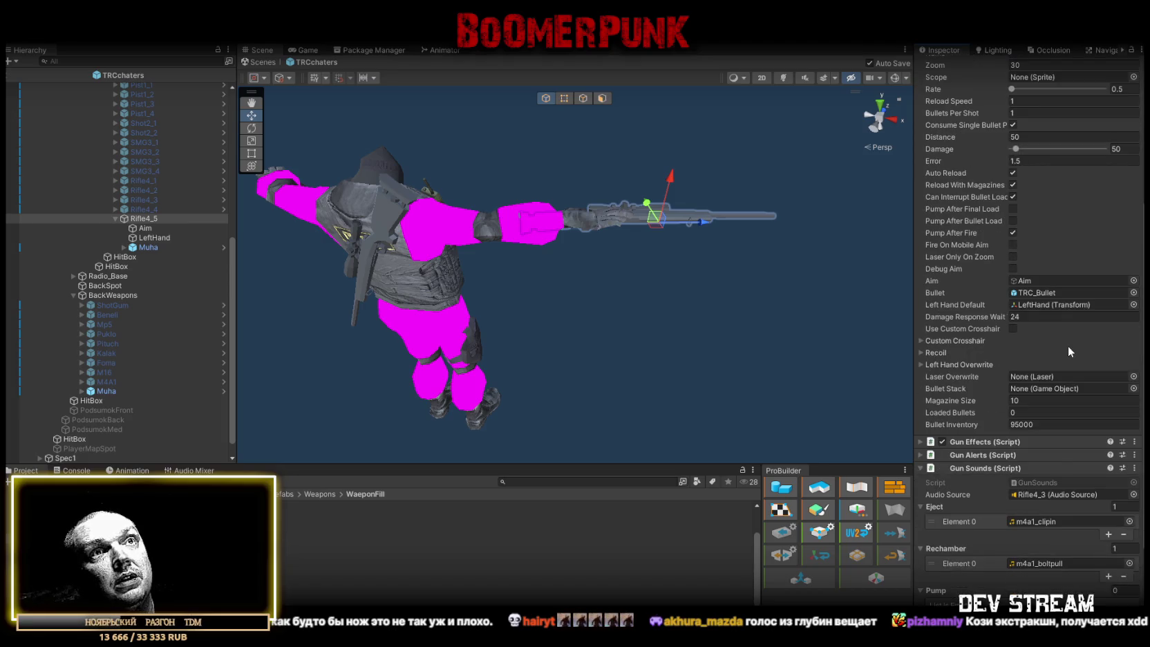
scroll(1033, 220, "up", 3)
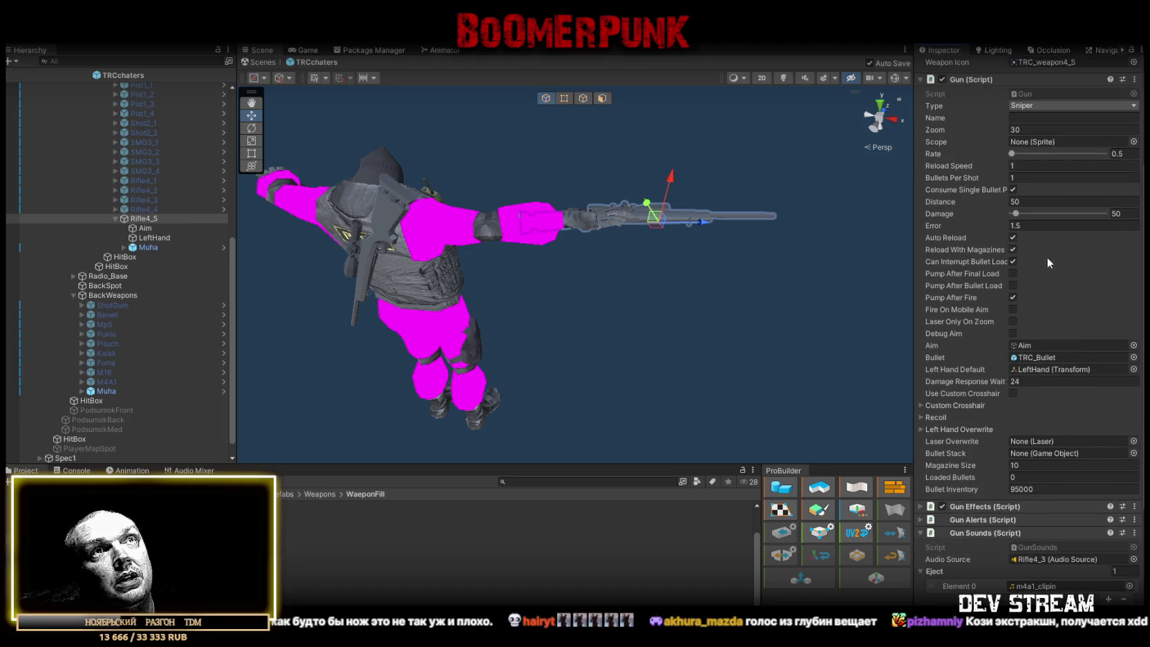
left_click(1129, 213)
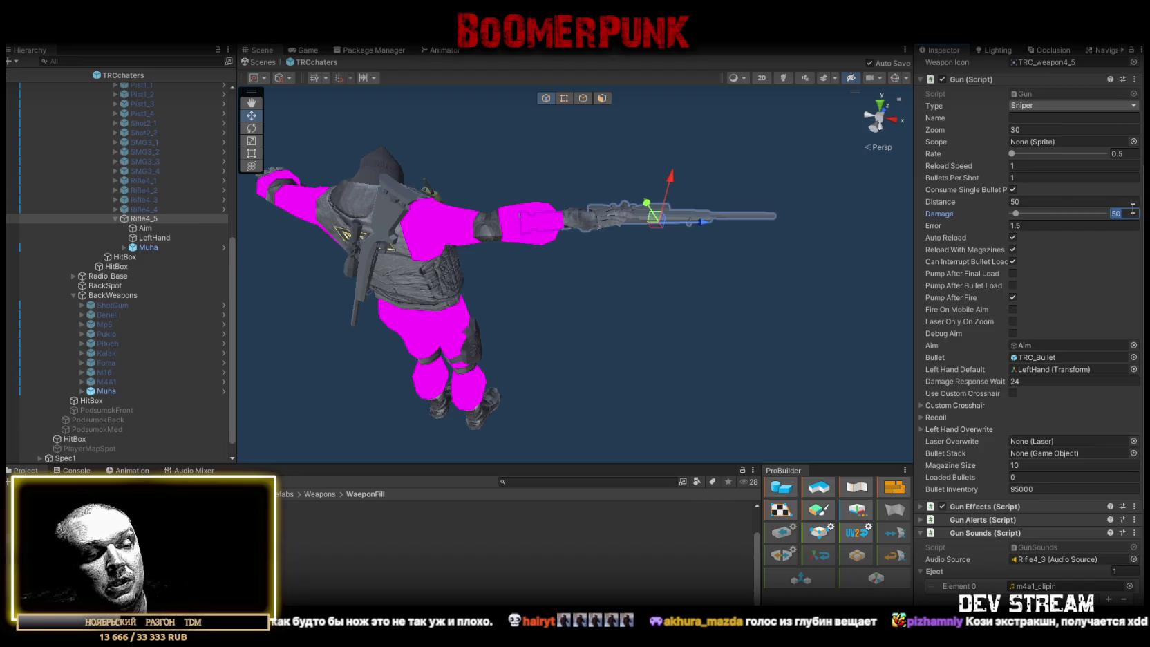
type("56")
key("Return")
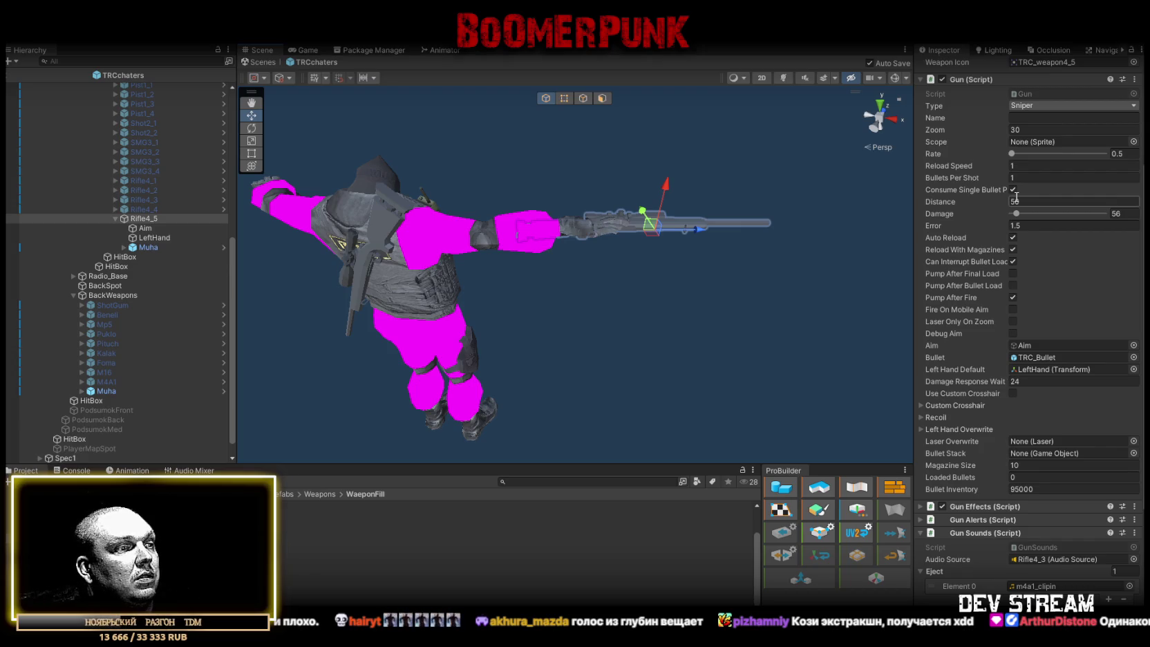
Correct the mistaken Distance value back to 50
key("BackSpace")
type("0")
key("Return")
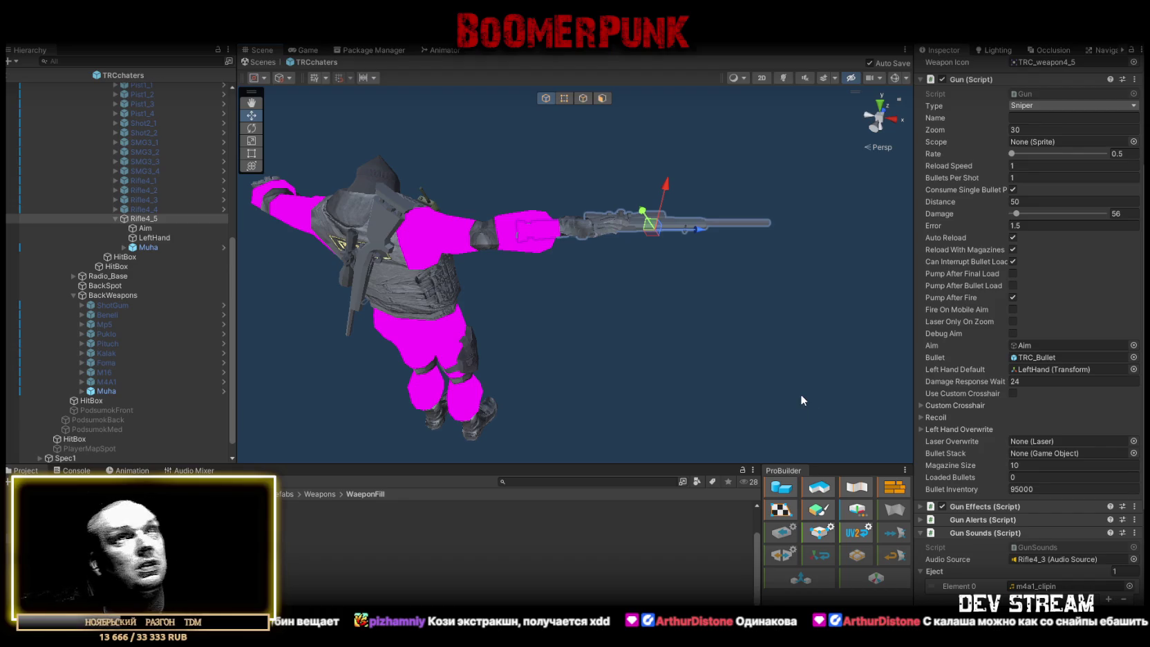
Set the Error spread value to 0.25
left_click(1029, 226)
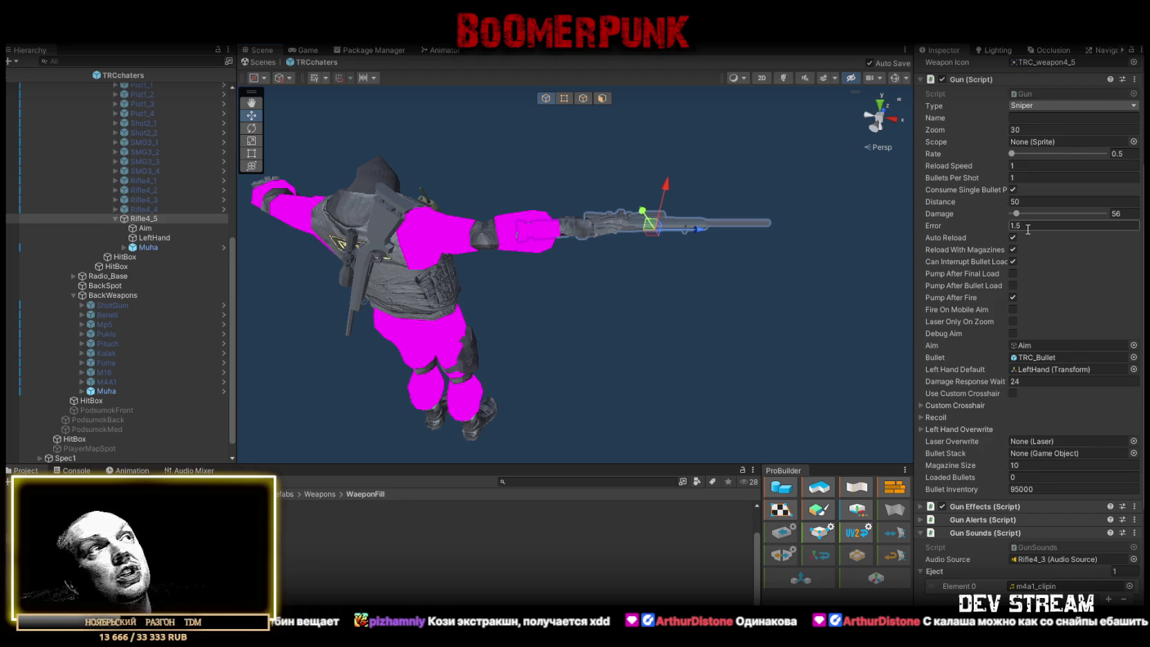
left_click(1026, 225)
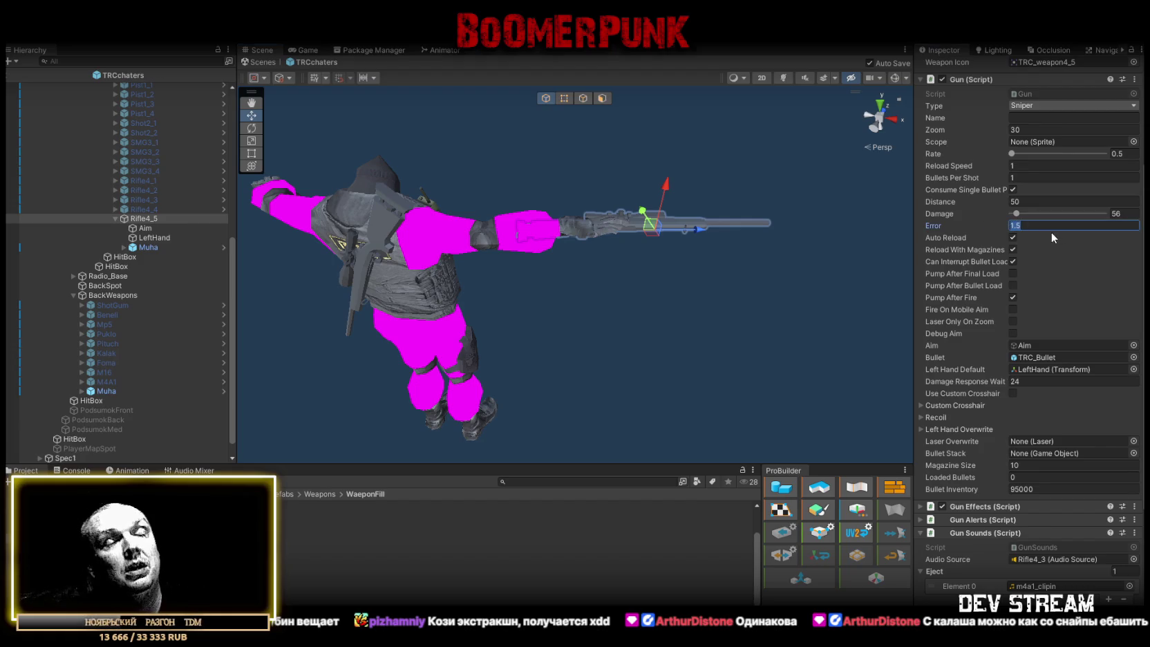
type("1")
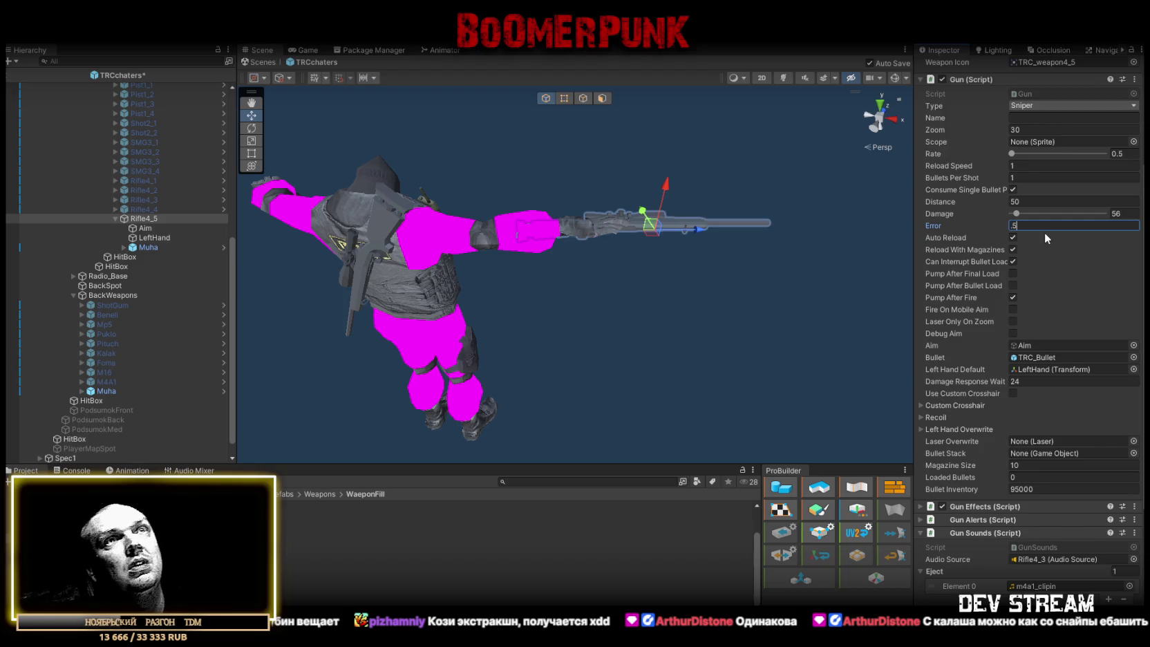
key("BackSpace")
type("25")
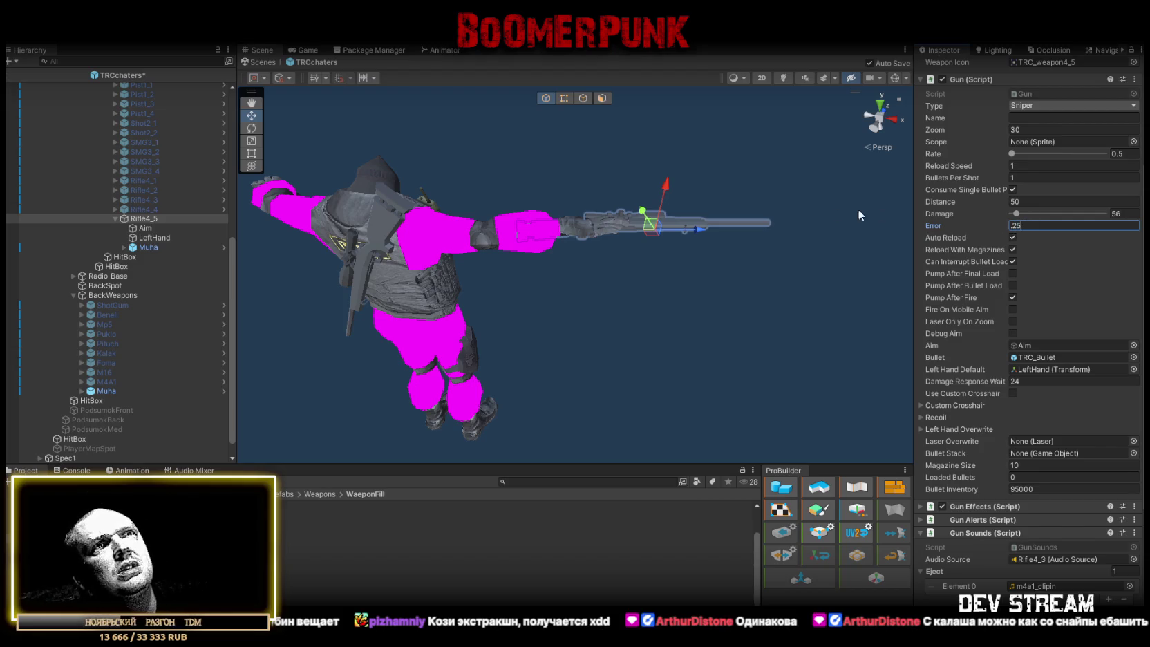
key("Return")
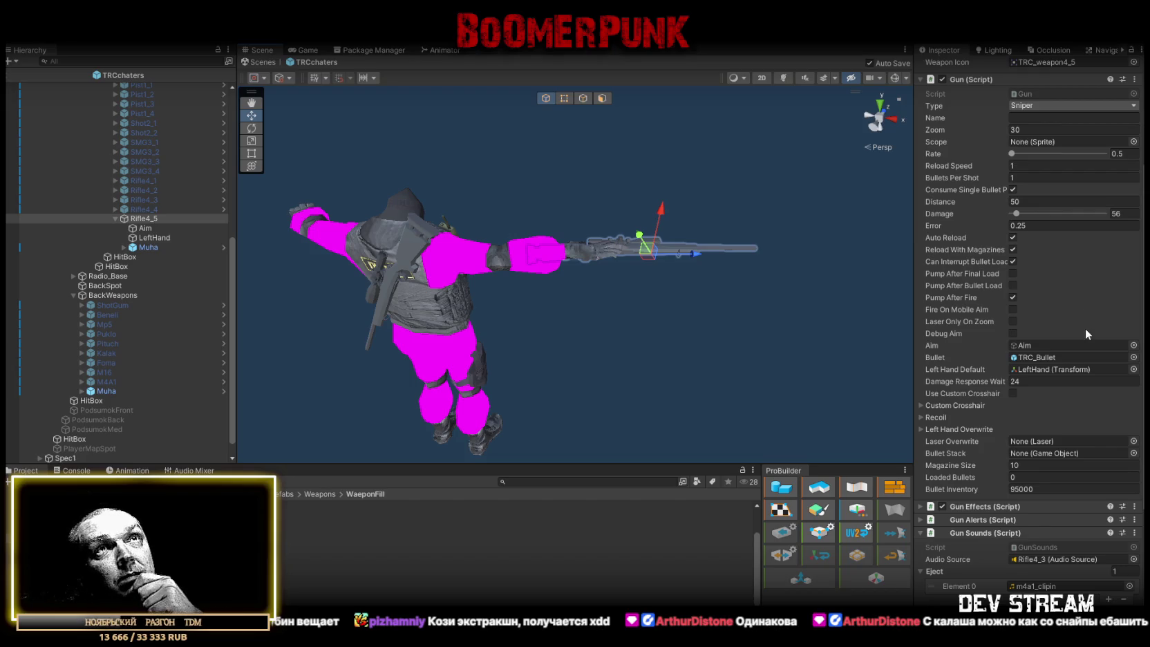
Locate the current Eject Element 0 clip in its weapons audio folder
scroll(1085, 333, "up", 3)
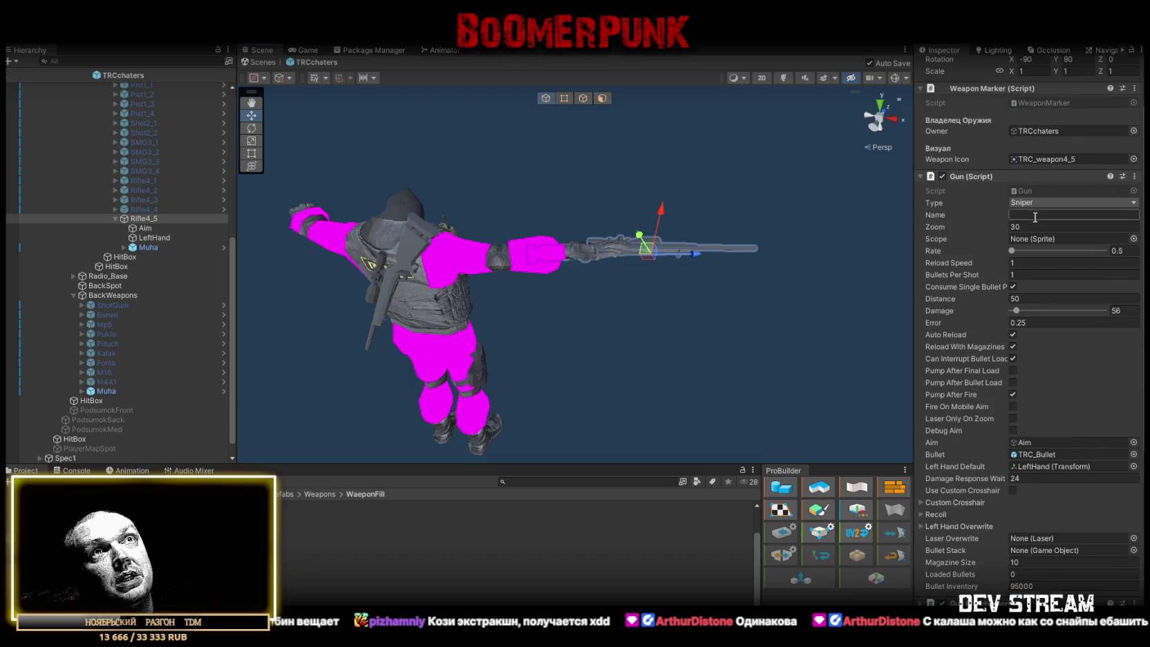
scroll(1043, 305, "down", 4)
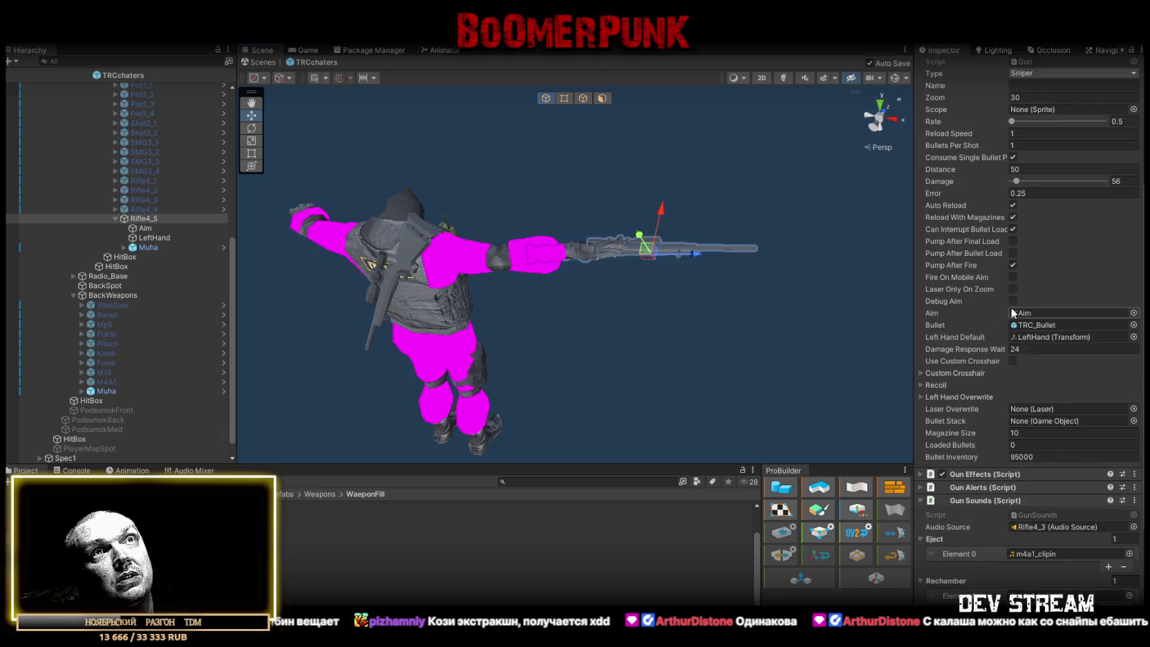
scroll(1020, 314, "down", 5)
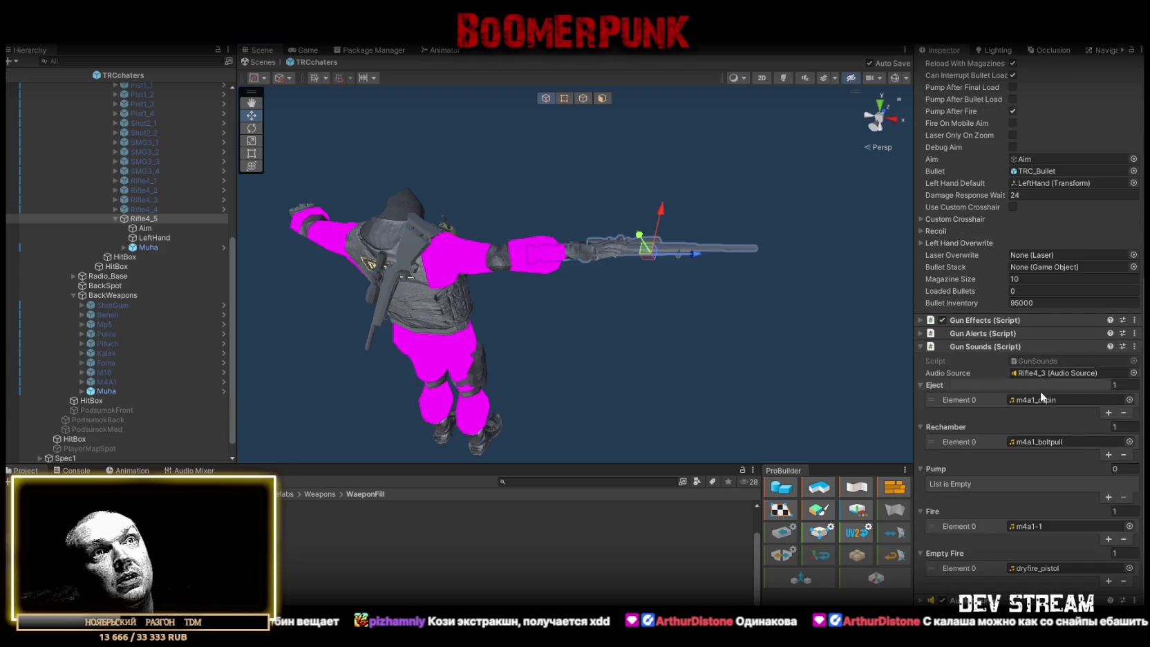
left_click(1036, 399)
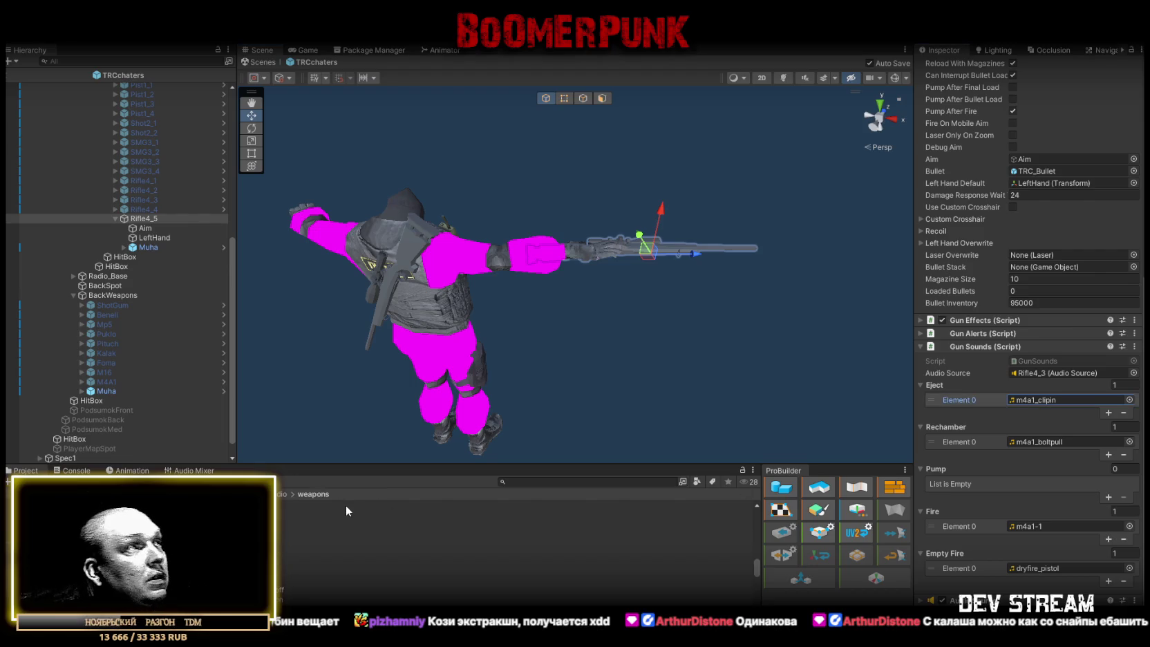
Preview the Scout sound clips, including Scout_clipin and Scout_bolt
scroll(308, 572, "down", 2)
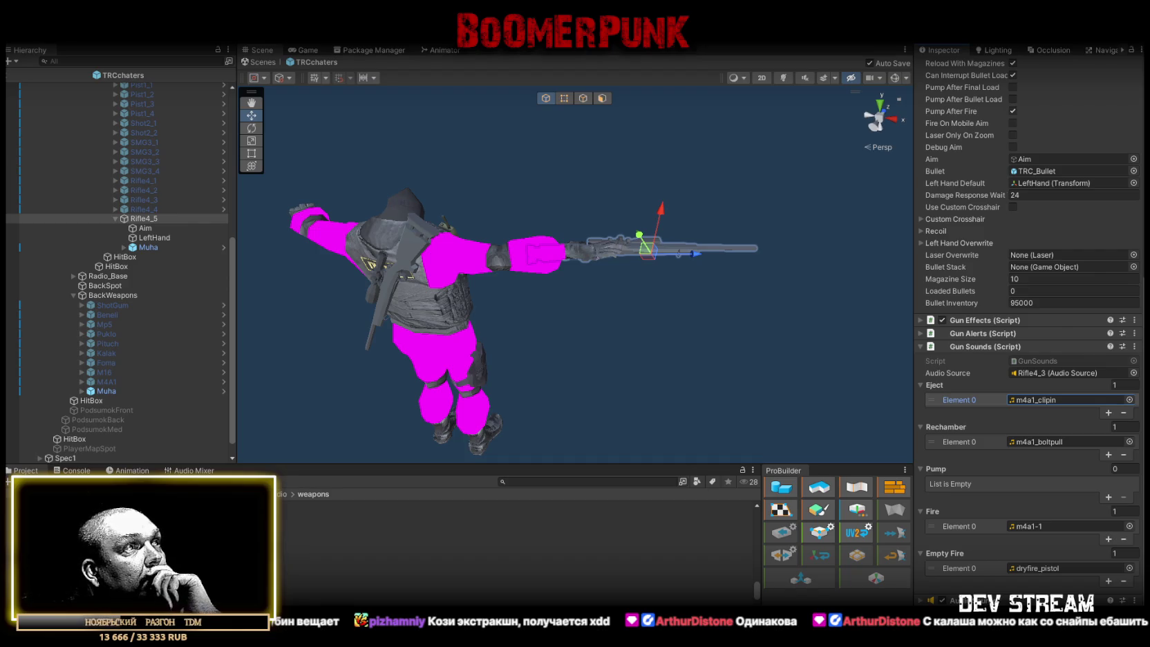
left_click(515, 530)
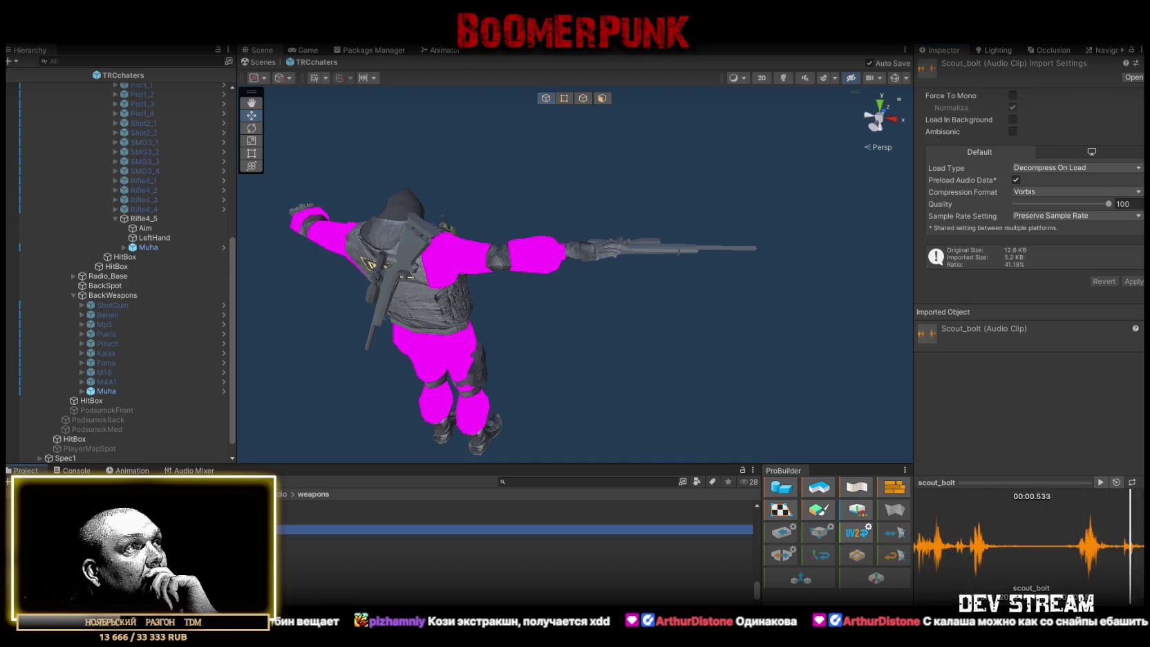
left_click(515, 559)
left_click(515, 548)
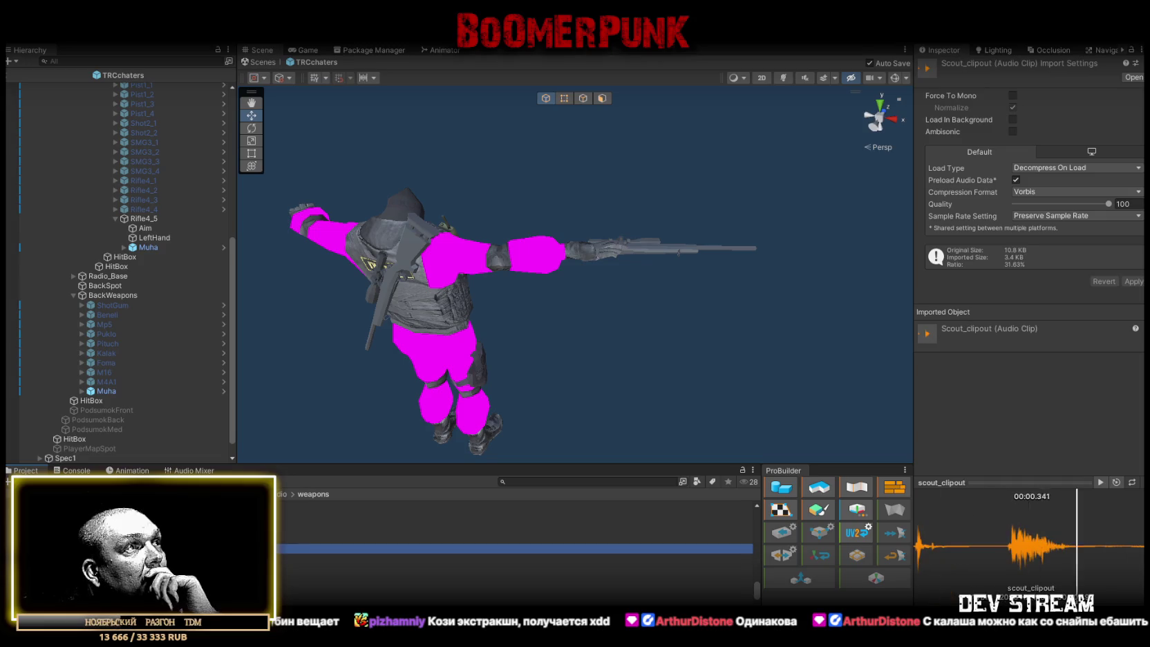
left_click(515, 539)
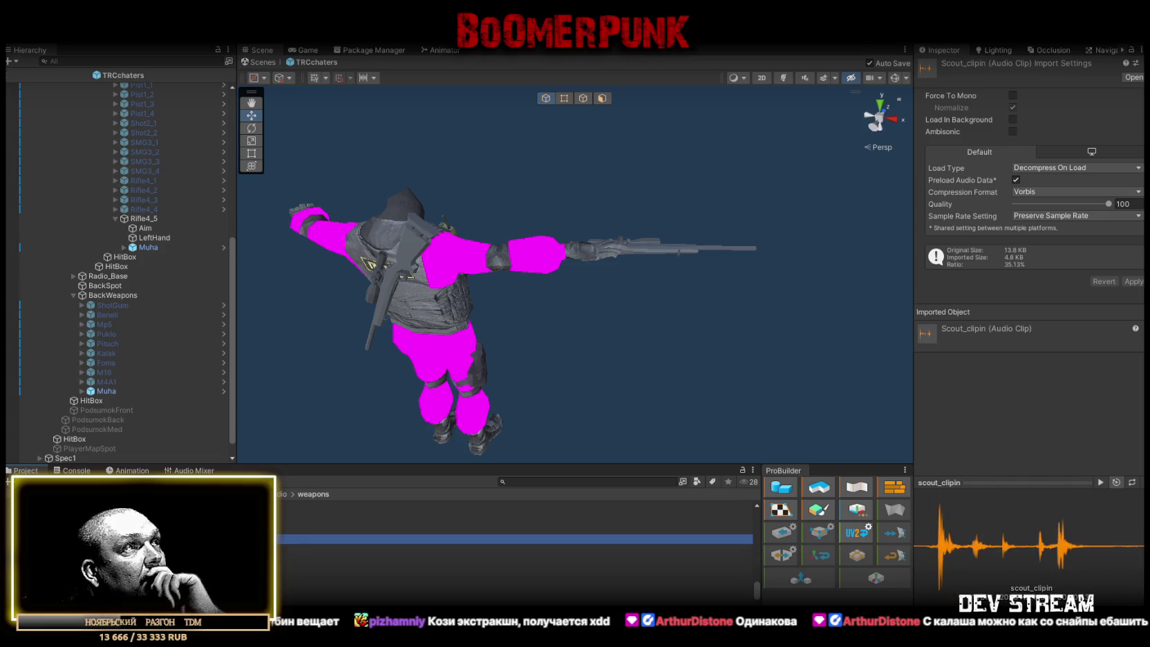
left_click(514, 528)
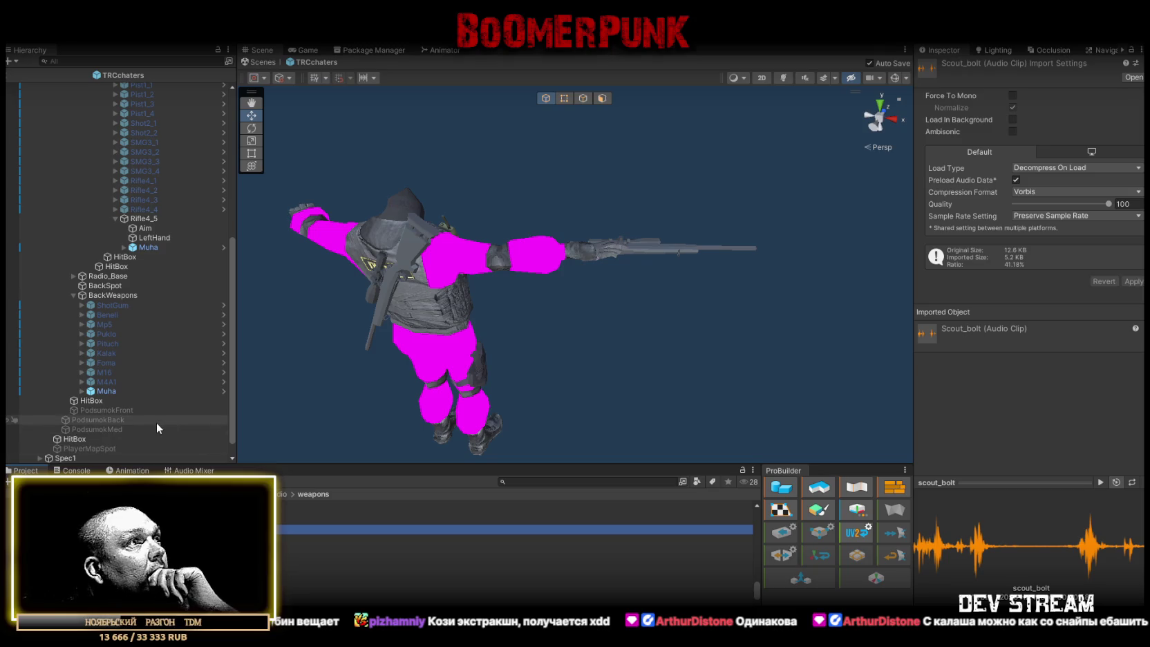
Add an empty Pump slot to Rifle4_5's Gun Sounds and check Scout_bolt and Scout_clipin
left_click(144, 219)
scroll(997, 425, "down", 10)
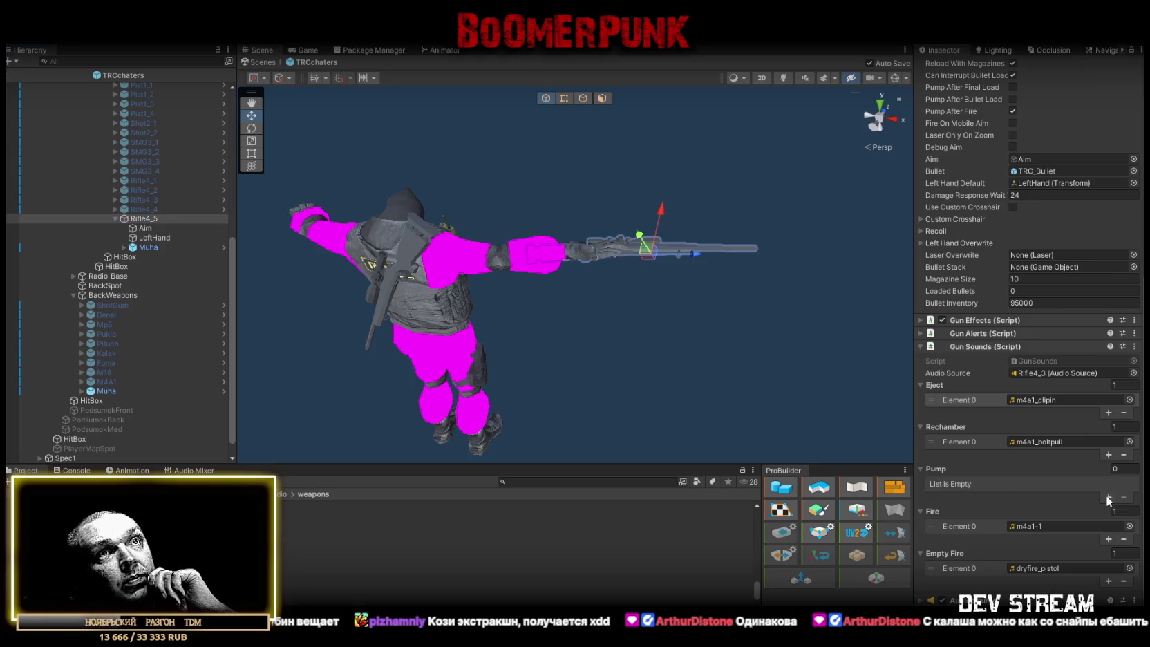
left_click(1107, 497)
left_click(346, 529)
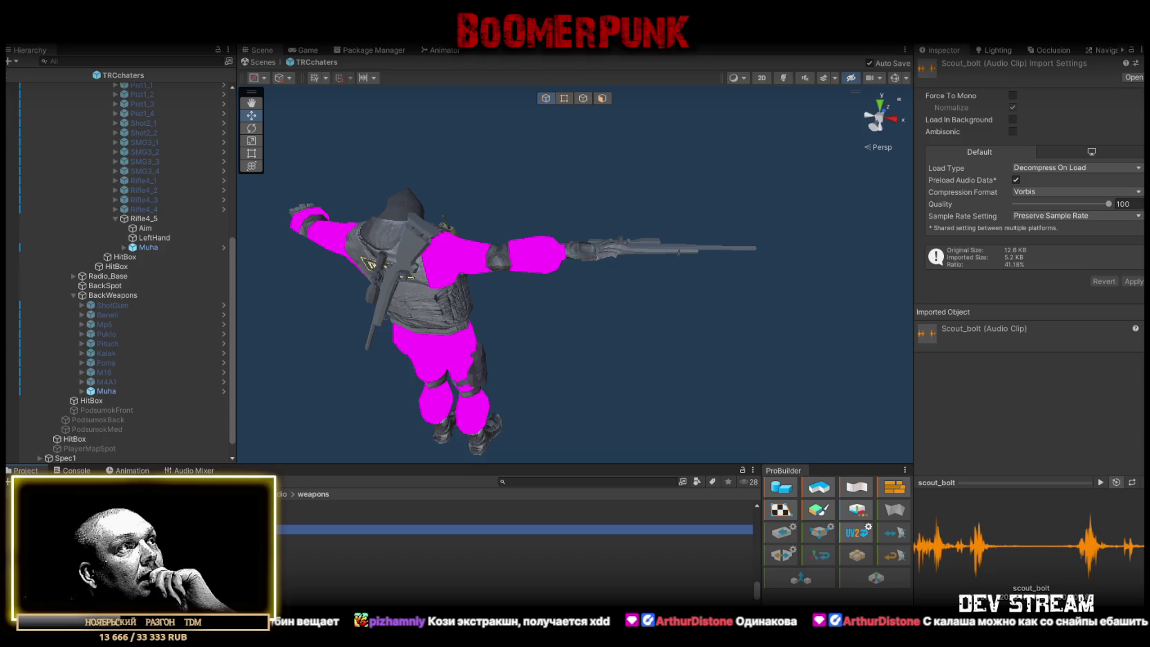
left_click(345, 539)
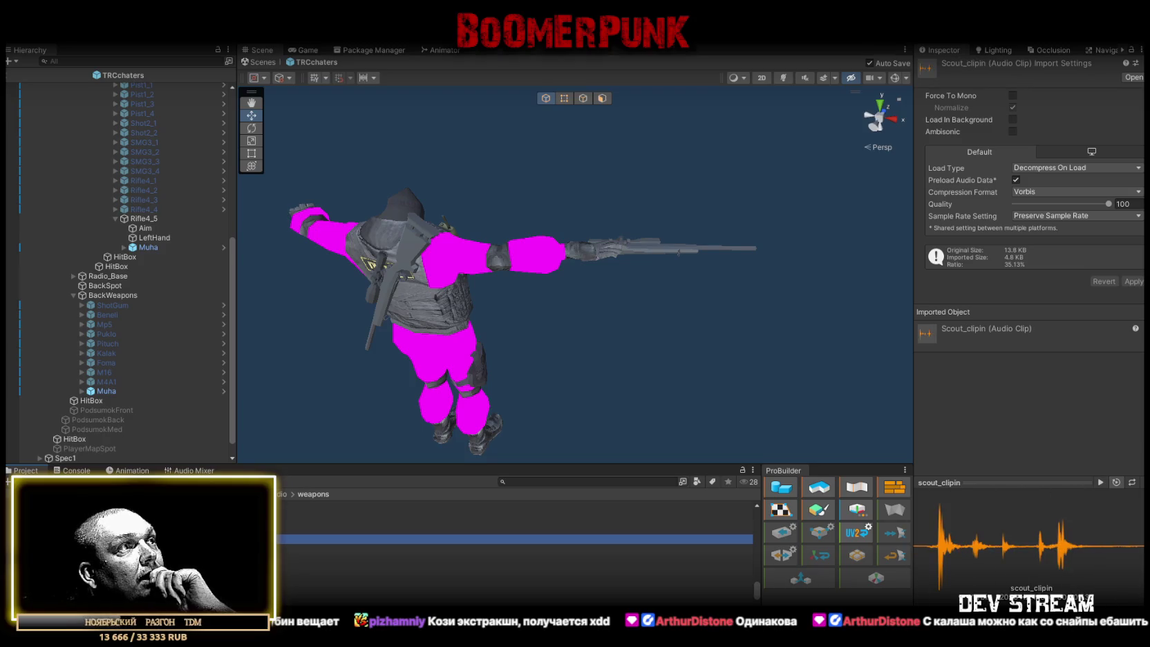
Audition Scout_clipout and Scout_clipin, then assign a Scout clip to the Pump sound
left_click(148, 220)
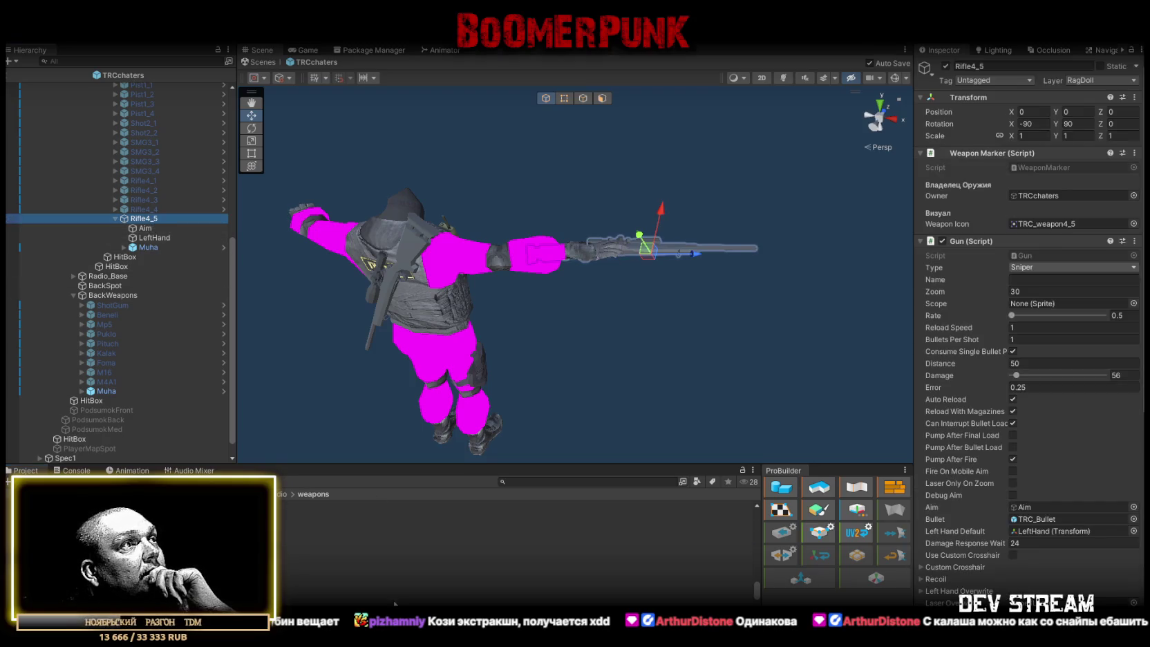
scroll(1037, 536, "down", 3)
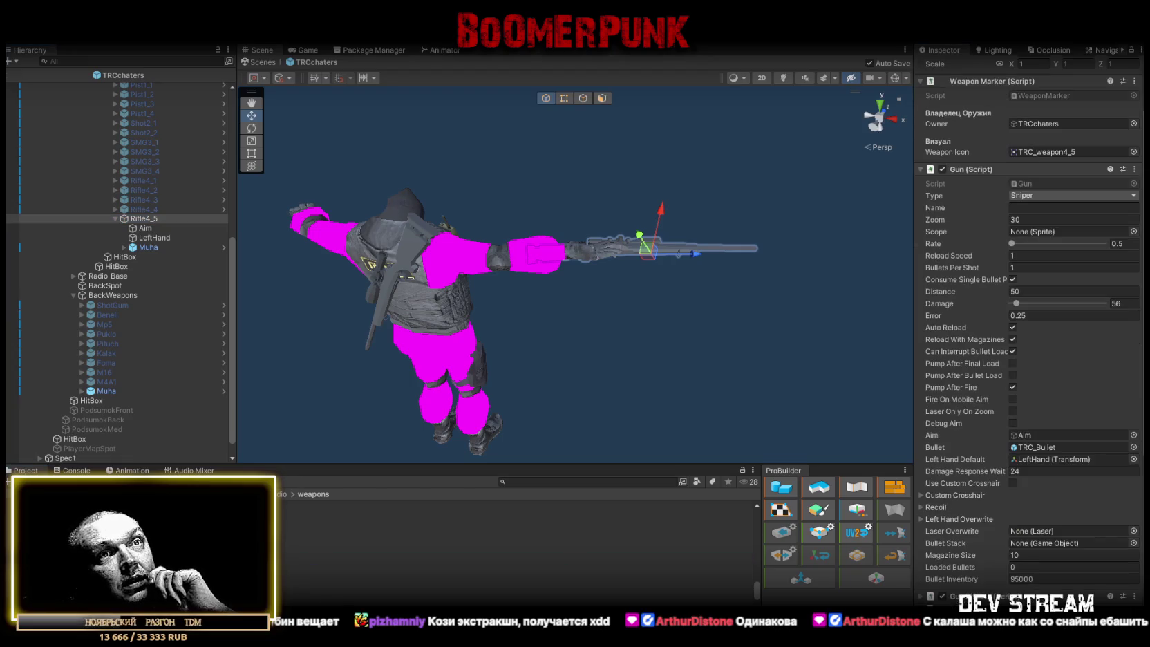
left_click(515, 548)
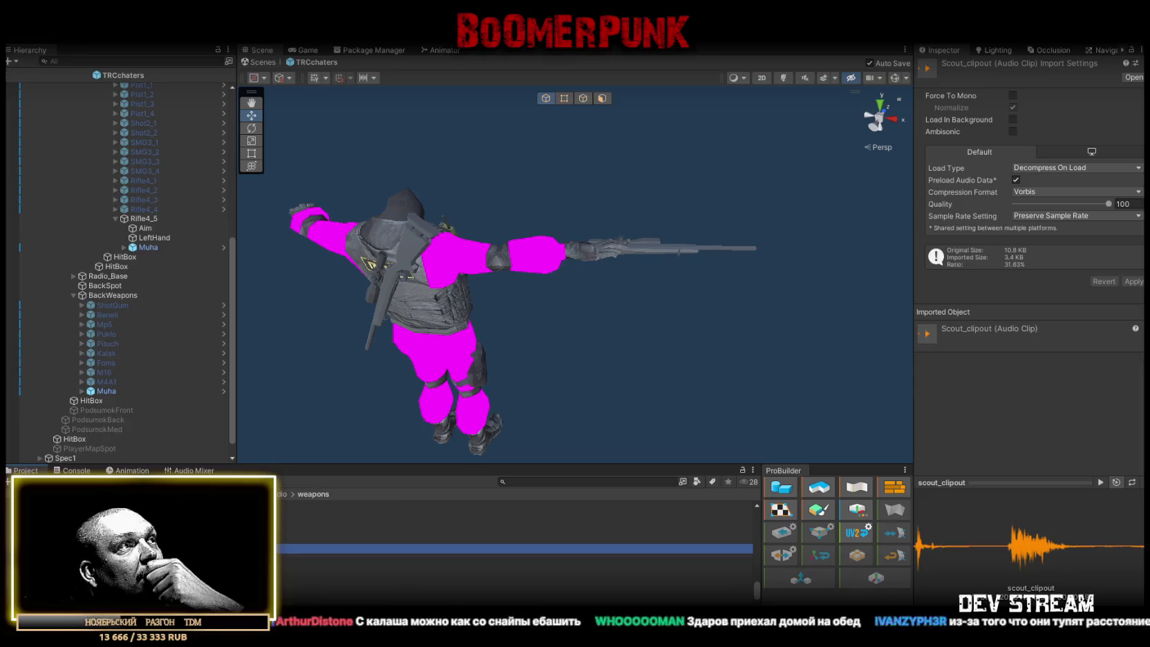
key("Up")
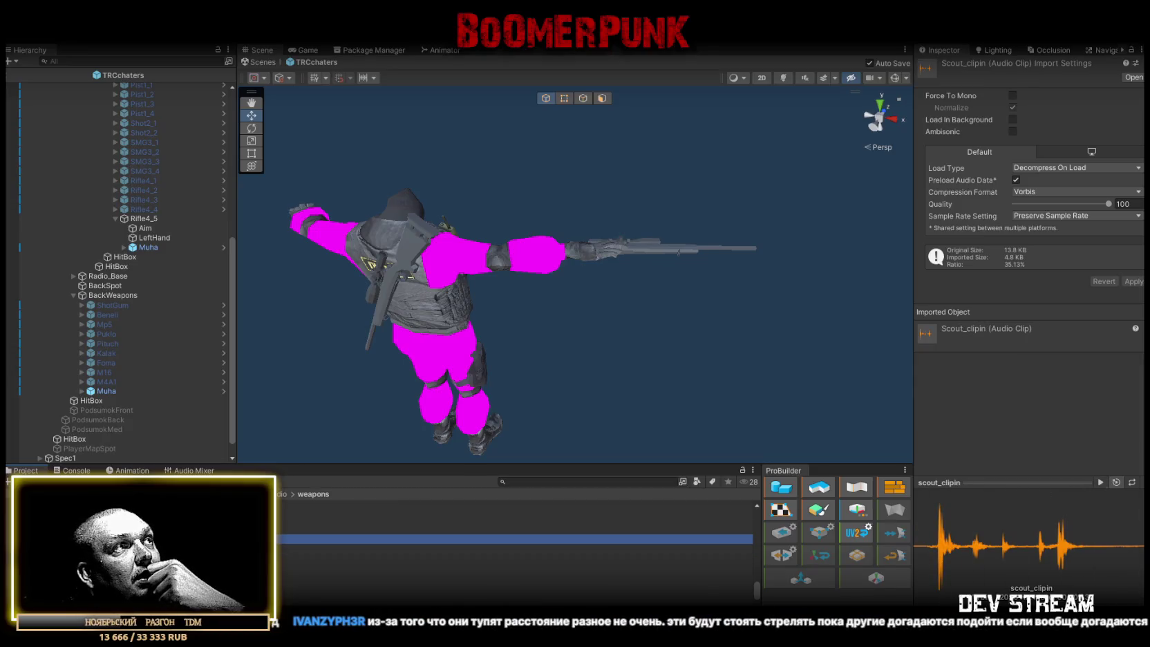
left_click(146, 220)
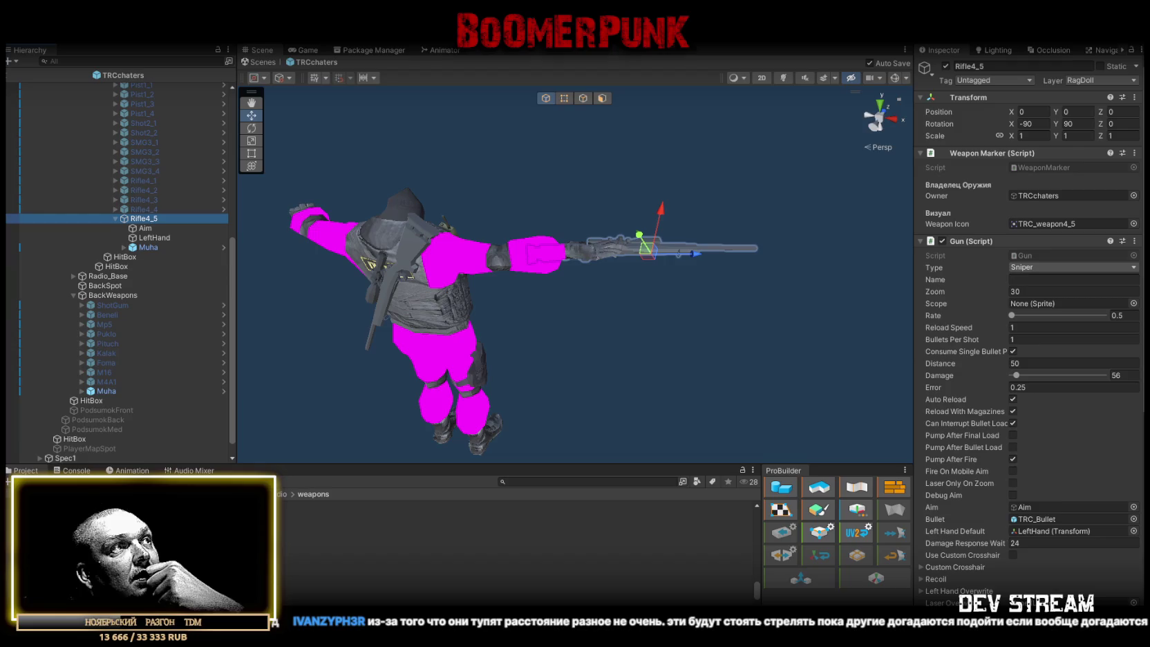
scroll(1030, 332, "down", 5)
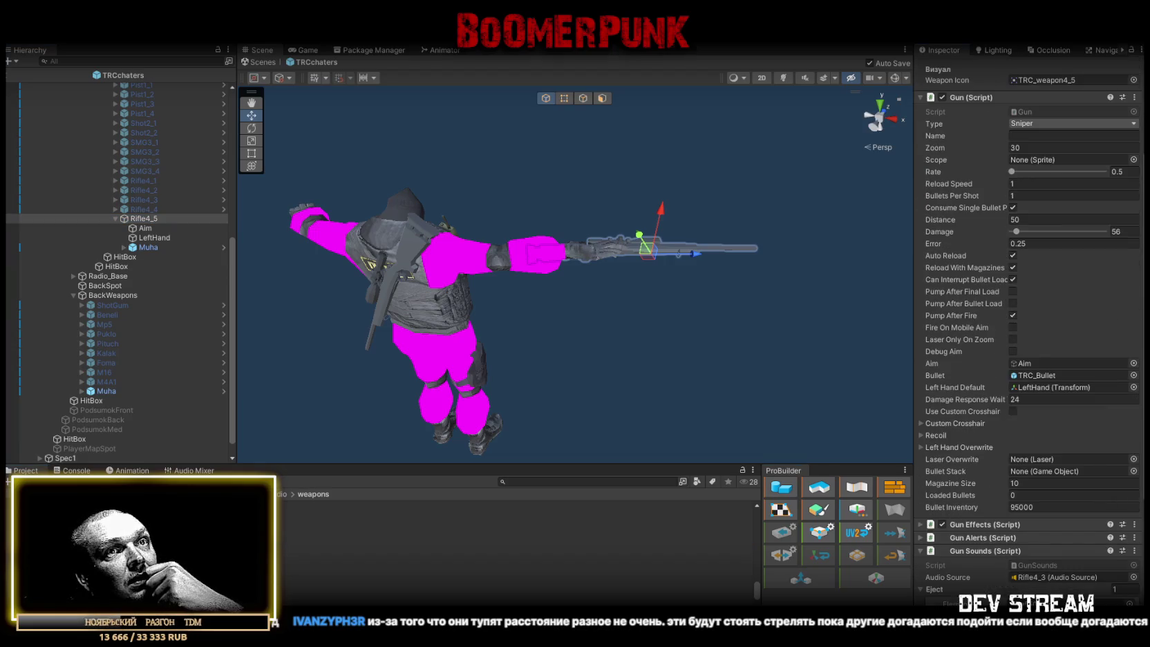
scroll(1056, 533, "down", 3)
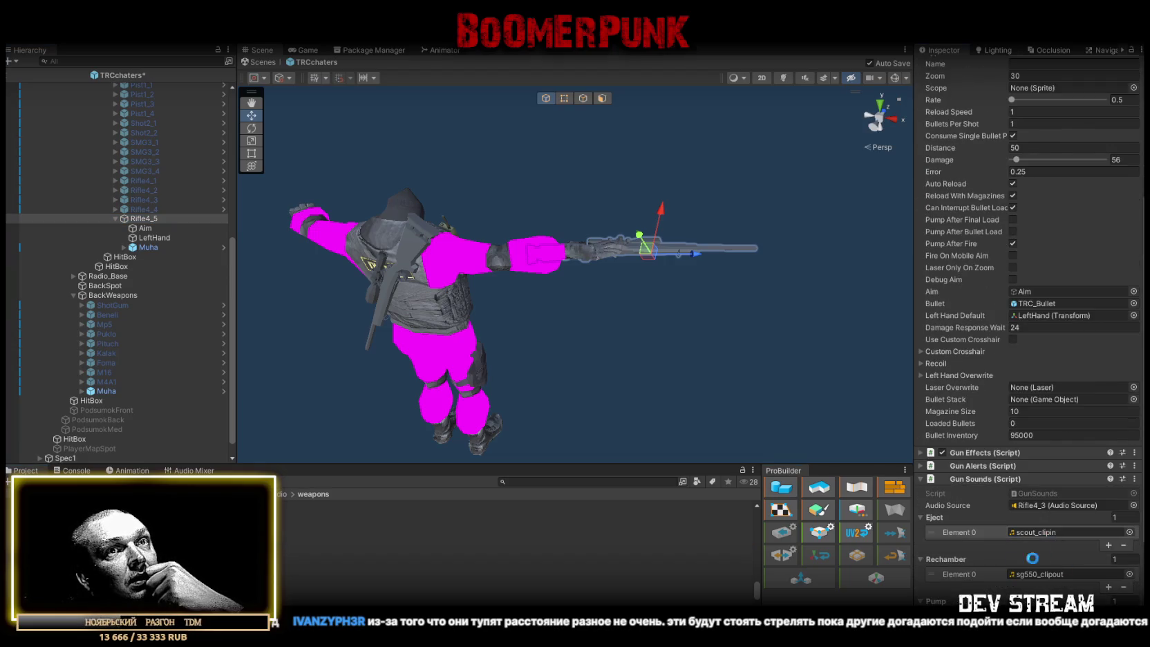
scroll(961, 570, "down", 3)
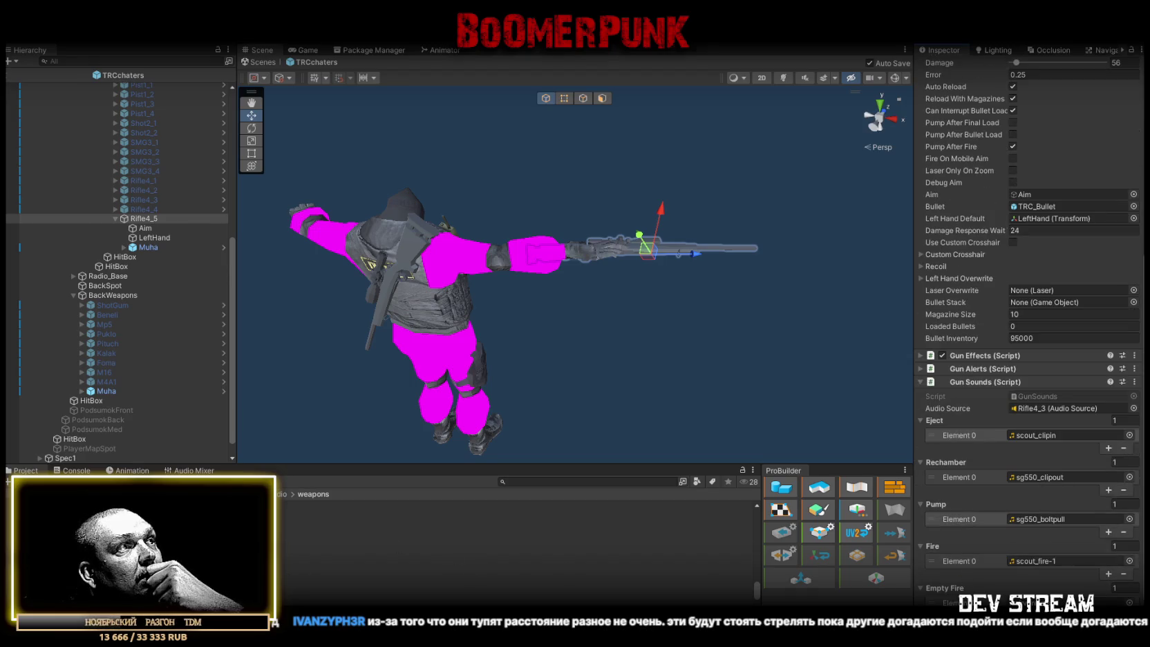
mouse_move(387, 548)
left_mouse_down()
mouse_move(1073, 472)
mouse_move(1065, 510)
mouse_move(1067, 477)
left_mouse_up()
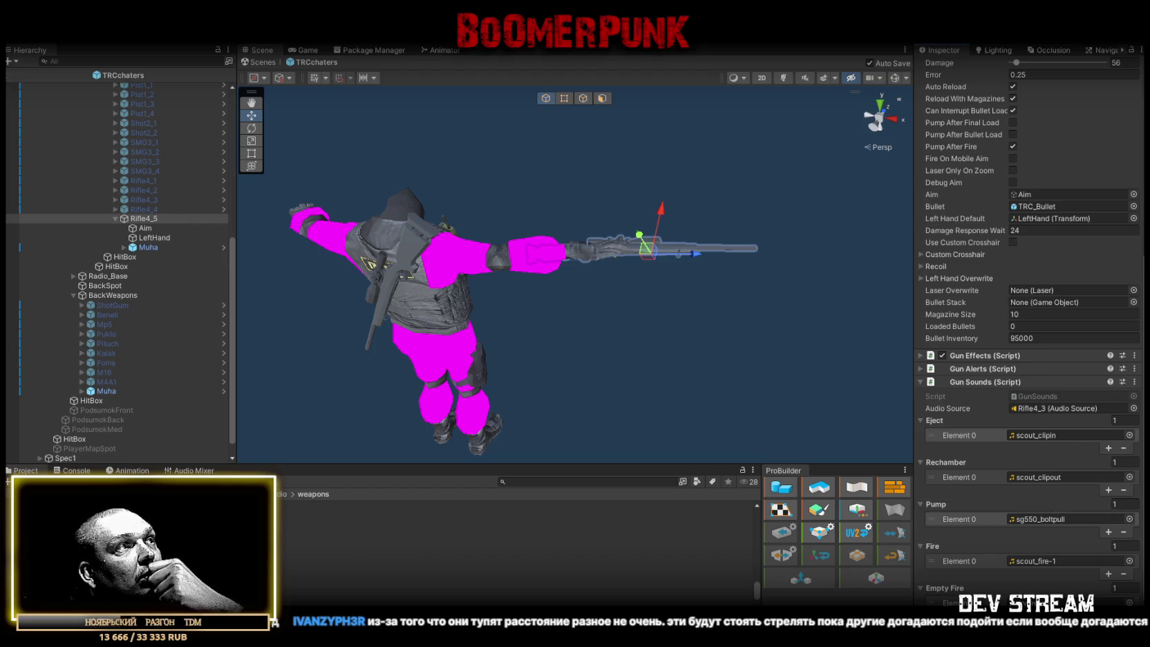
Put the scout_bolt clip into Rifle4_5's Pump sound slot
left_click(124, 529)
left_click(143, 220)
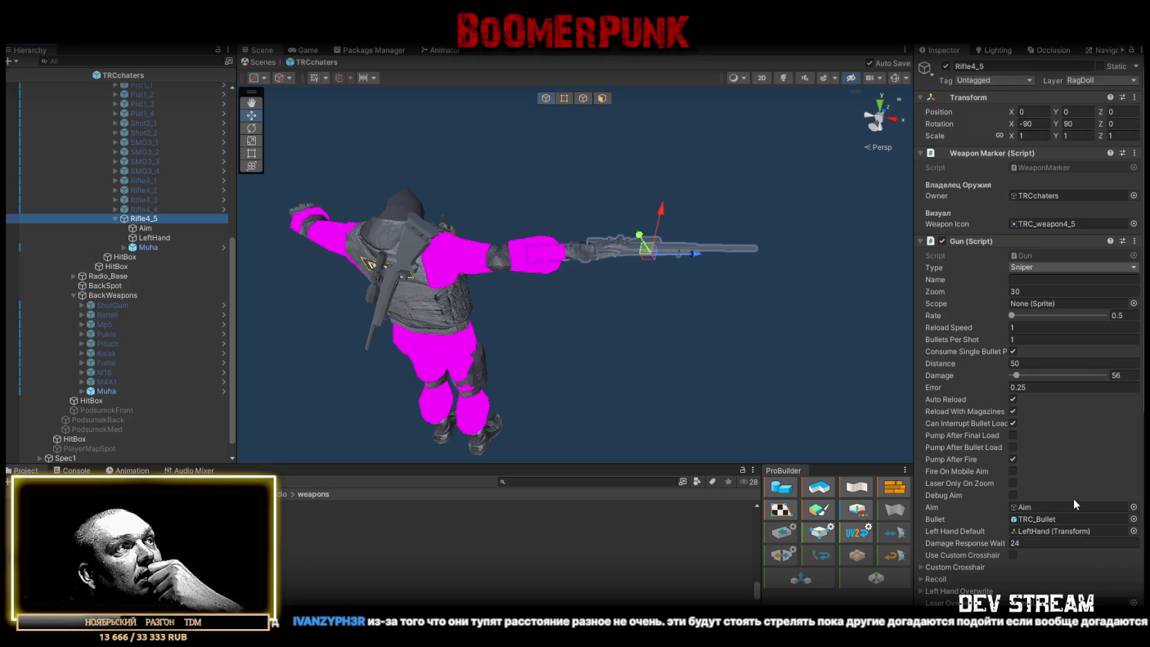
scroll(968, 511, "down", 8)
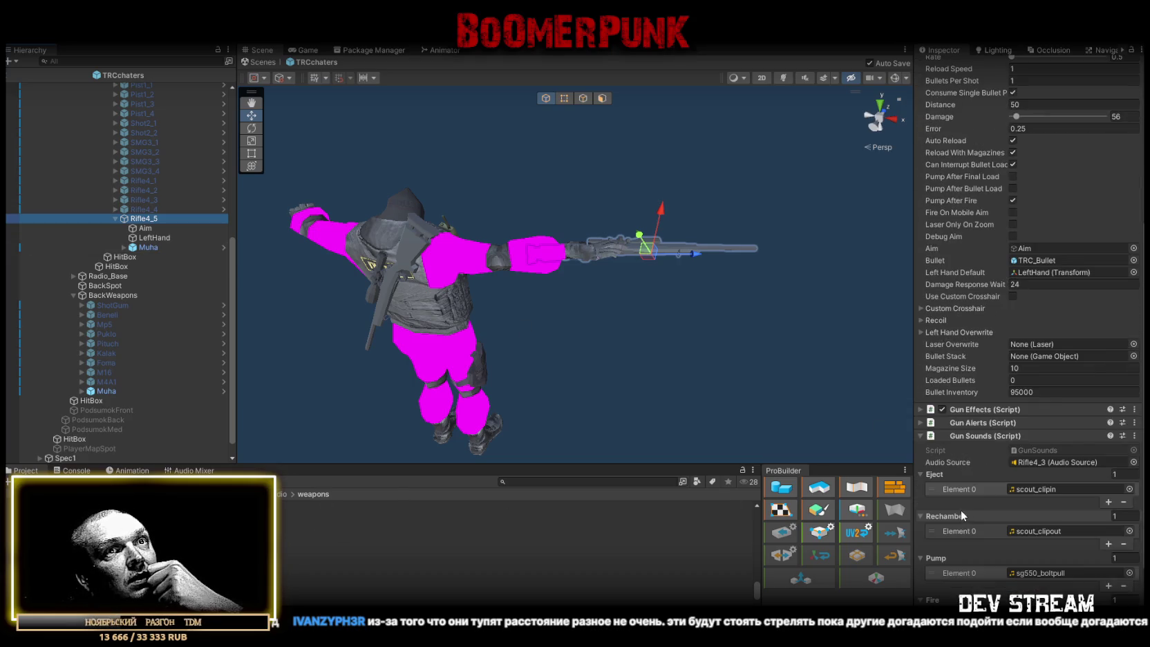
mouse_move(391, 530)
left_mouse_down()
mouse_move(1037, 536)
mouse_move(1070, 546)
mouse_move(1052, 572)
left_mouse_up()
scroll(1063, 371, "up", 3)
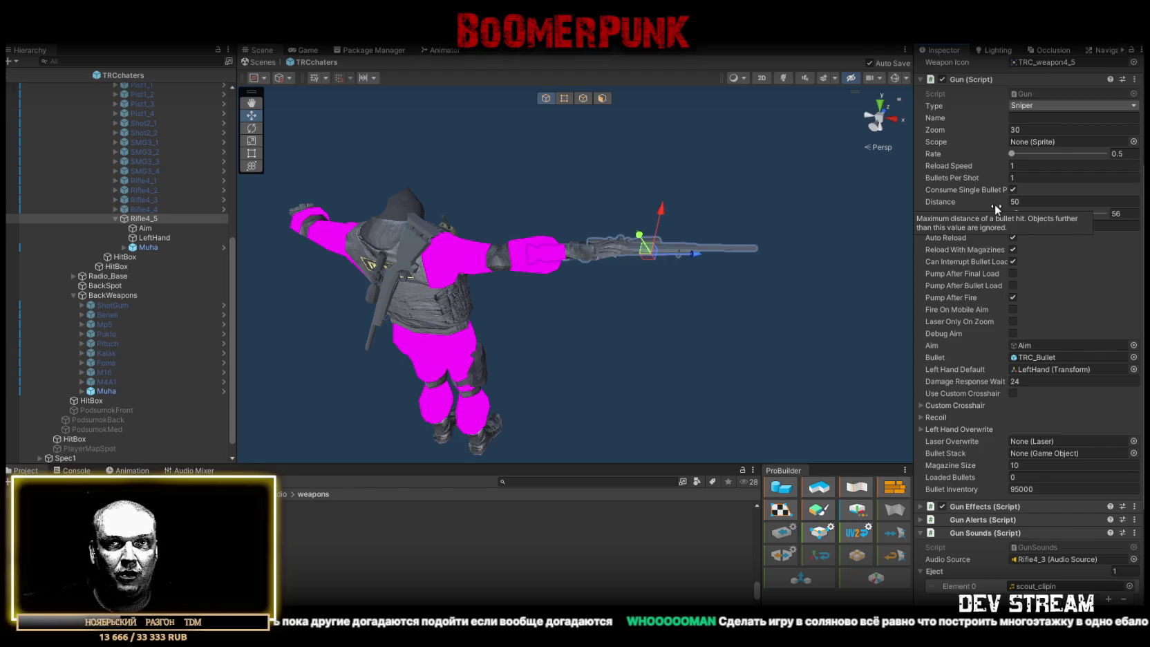
Review the Gun settings and check which object the Audio Source field points to
scroll(1051, 430, "down", 3)
scroll(1051, 430, "down", 5)
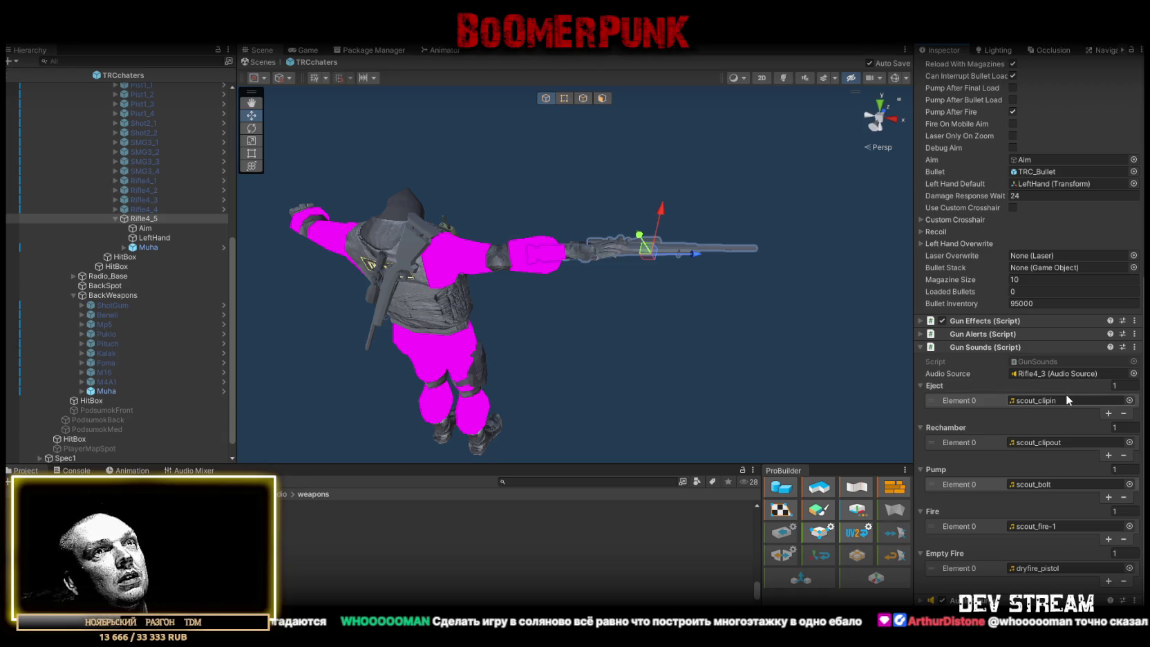
left_click(1052, 374)
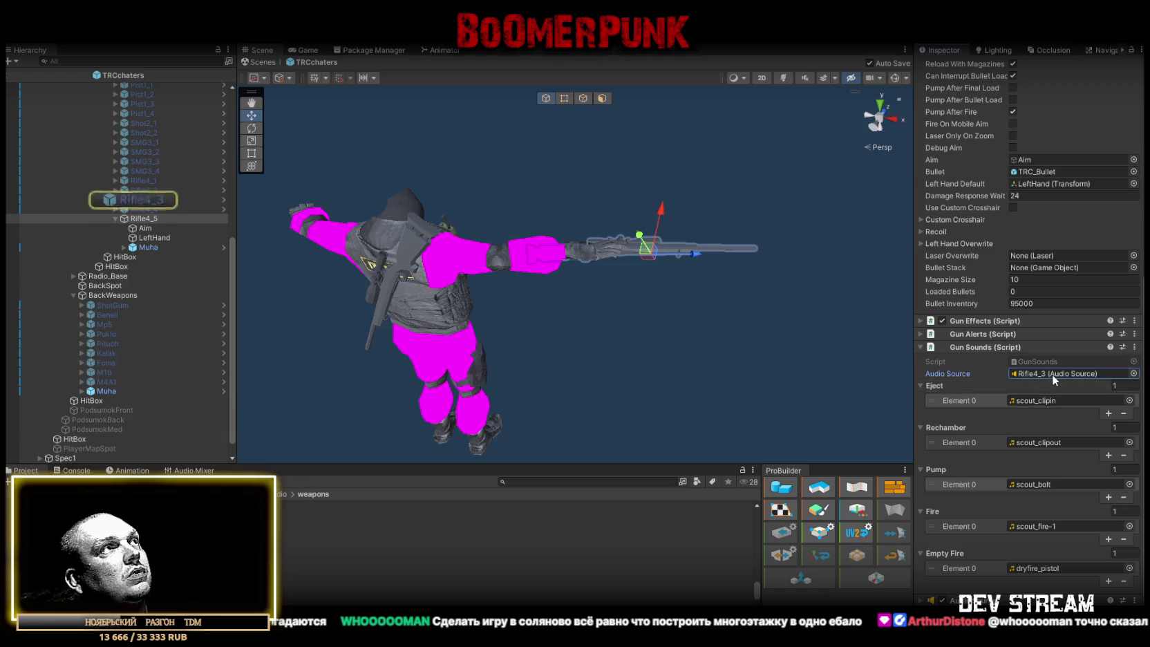
left_click(144, 220)
left_click_drag(145, 222, 1065, 374)
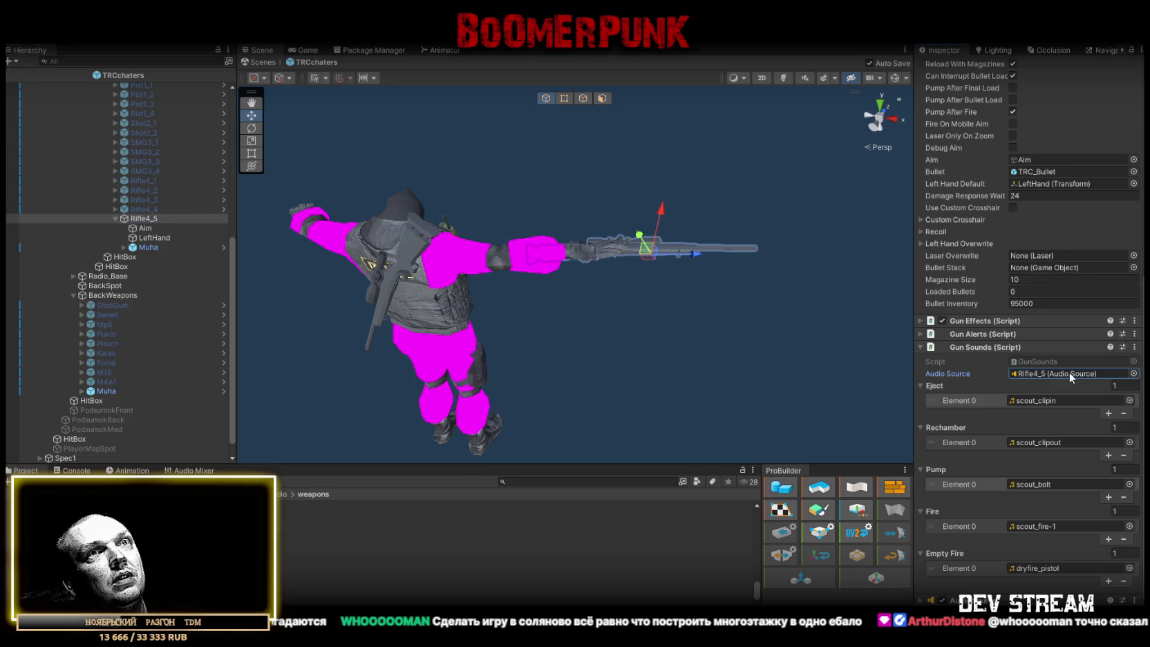
left_click(143, 209)
left_click_drag(144, 209, 1051, 384)
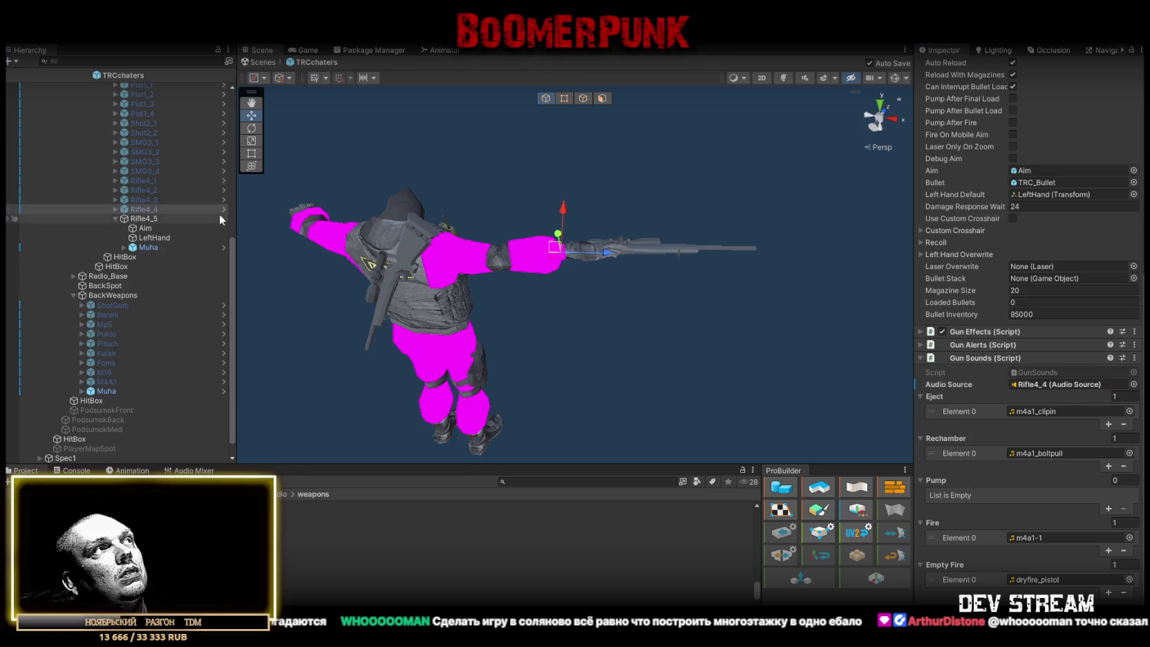
left_click(156, 200)
mouse_move(152, 200)
left_mouse_down()
mouse_move(142, 188)
mouse_move(1043, 359)
mouse_move(1042, 391)
left_mouse_up()
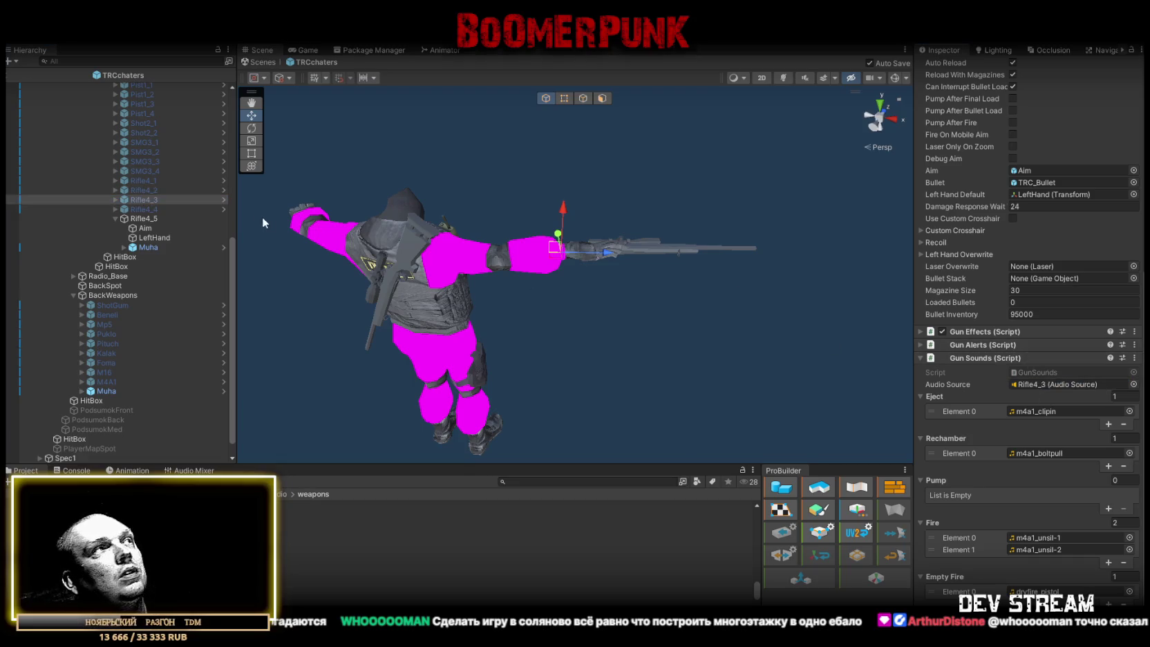
left_click(143, 189)
left_click_drag(143, 189, 1065, 385)
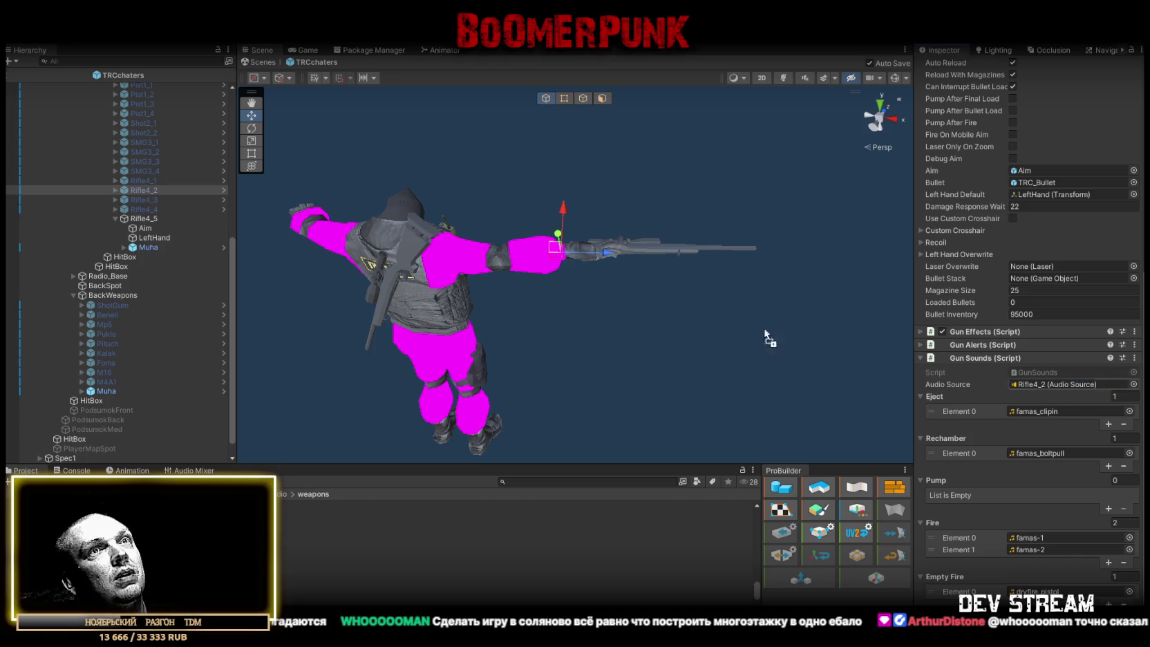
left_click(139, 180)
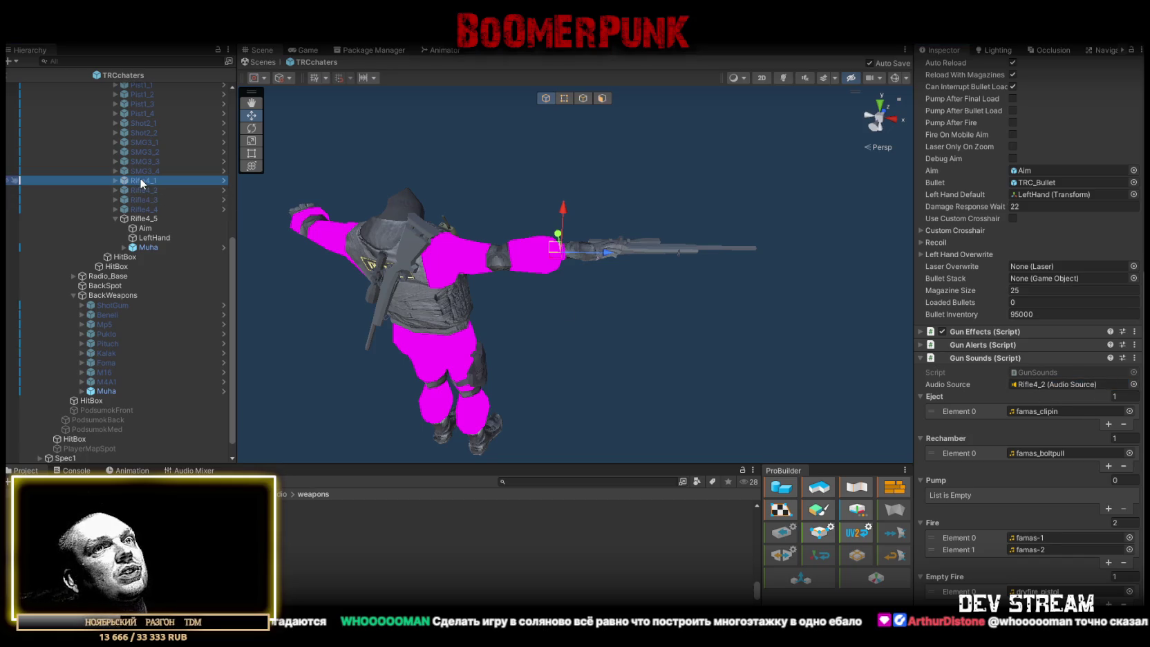
left_click(139, 219)
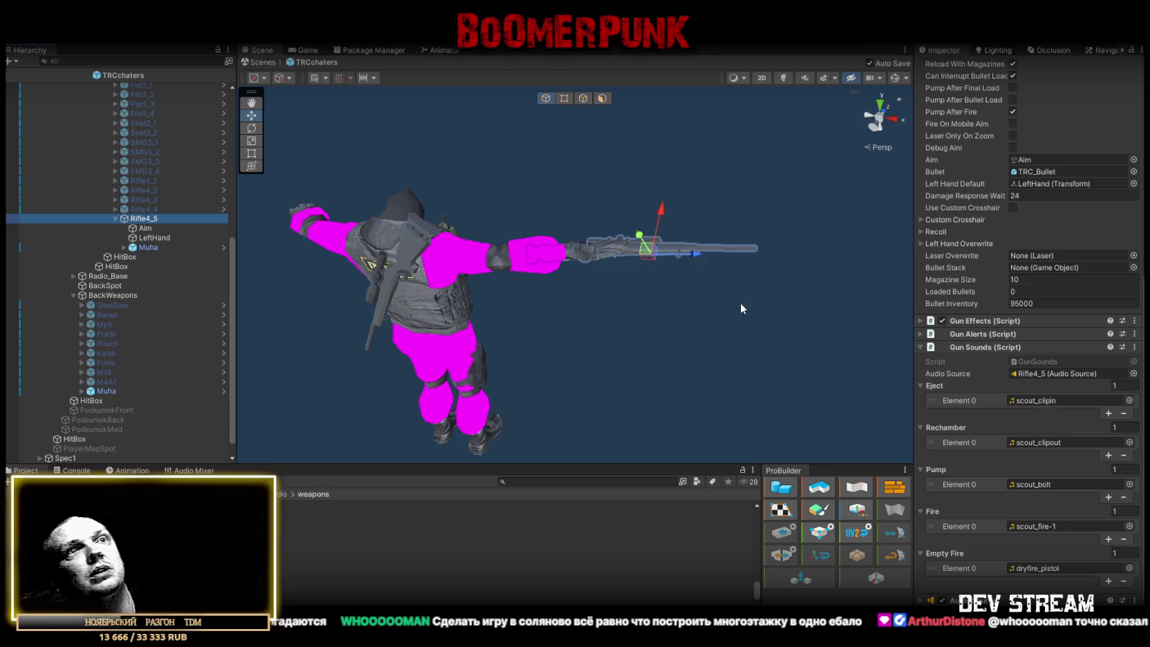
left_click(136, 131)
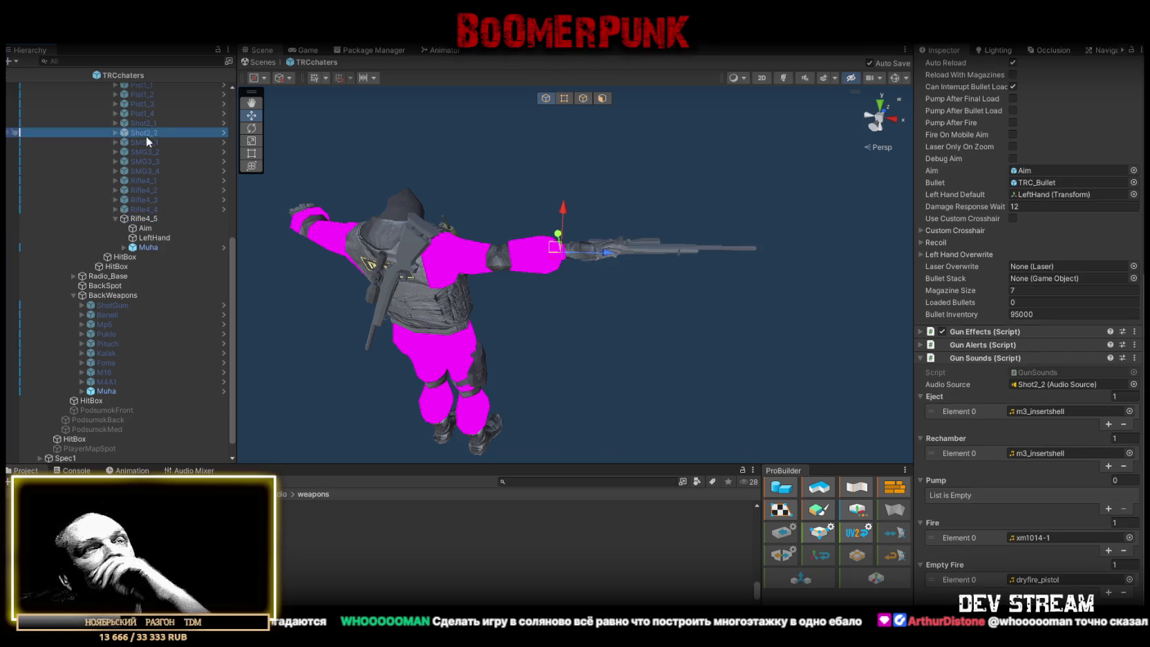
left_click(148, 179)
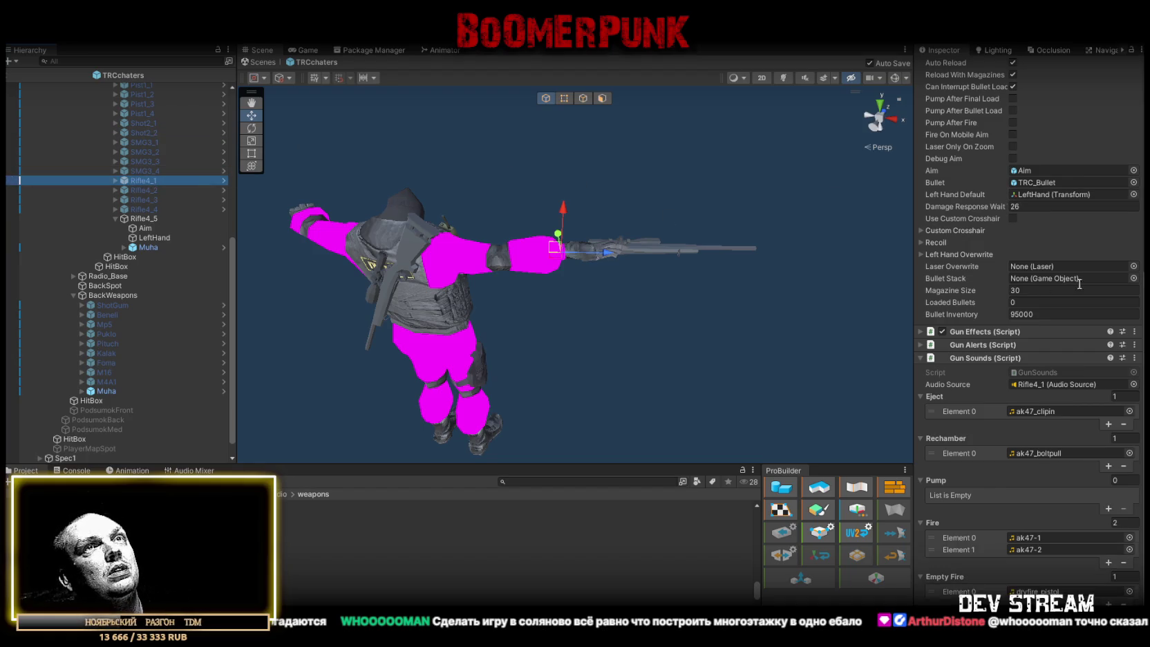
Apply all prefab overrides on Rifle4_1 and Rifle4_2
scroll(1100, 249, "up", 5)
scroll(1100, 248, "up", 2)
left_click(1095, 93)
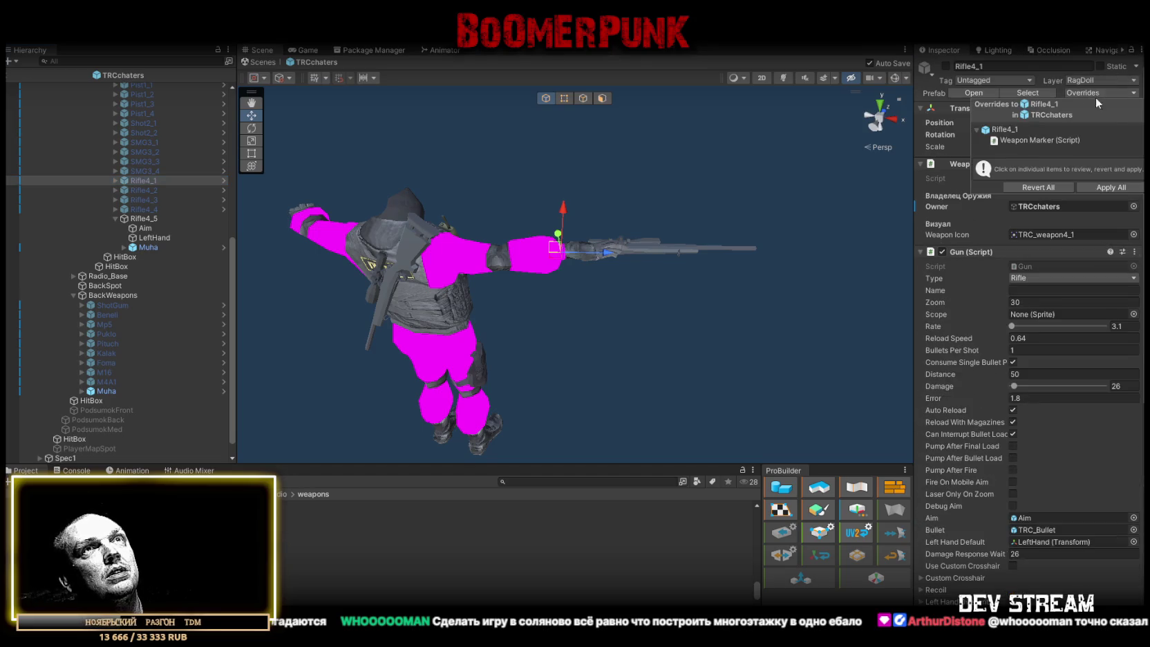
left_click(1106, 186)
left_click(149, 190)
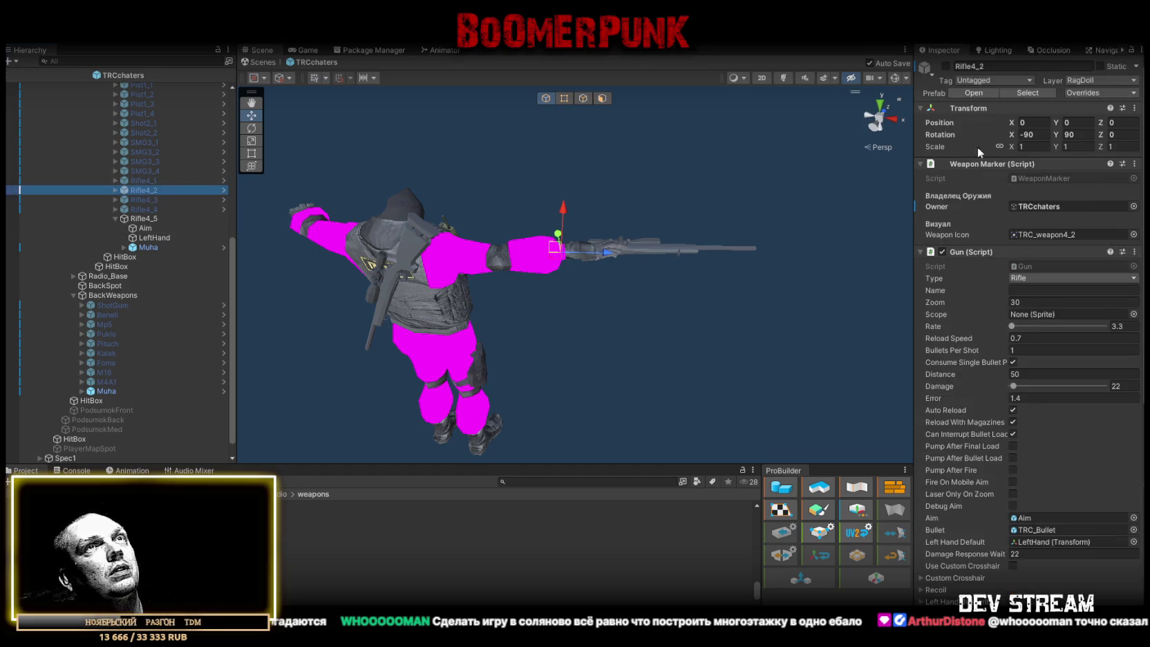
left_click(1100, 93)
left_click(1100, 187)
Apply all prefab overrides on Rifle4_3 and Rifle4_4, then reselect Rifle4_5
left_click(146, 201)
left_click(1100, 93)
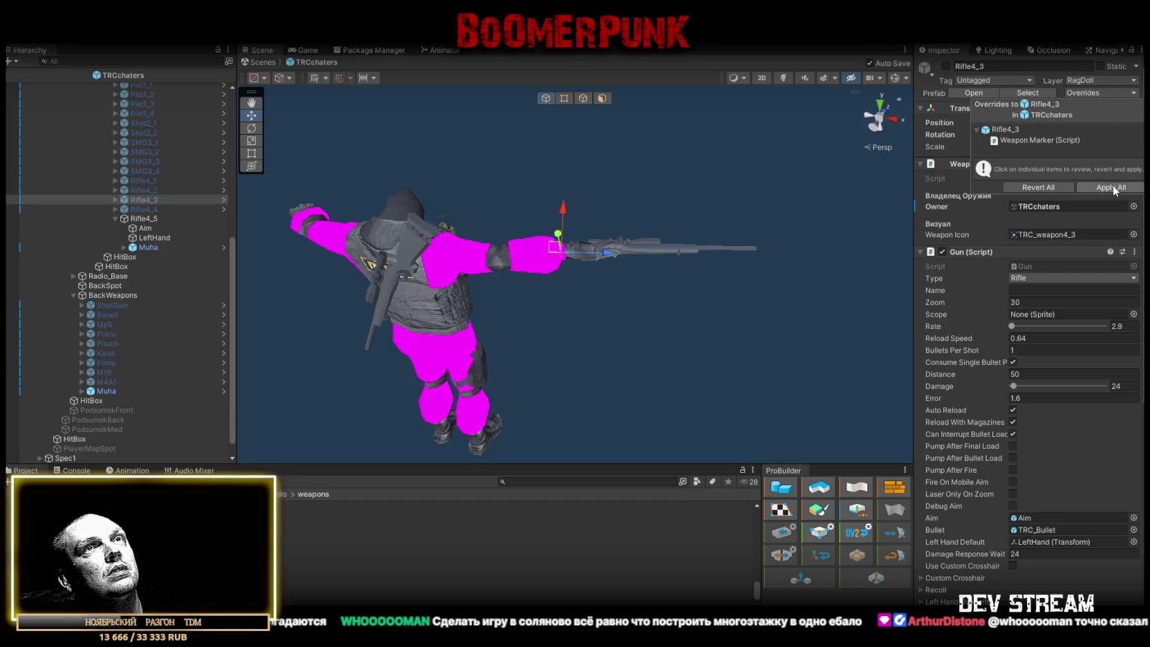
left_click(1106, 187)
left_click(145, 210)
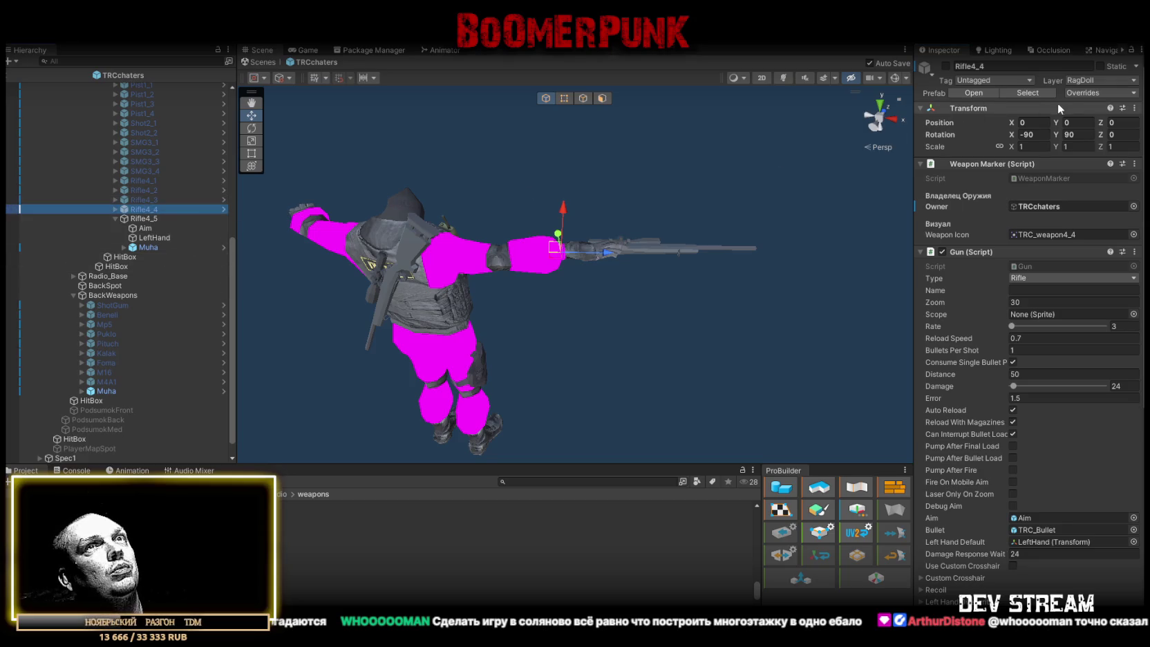
left_click(1081, 92)
left_click(1111, 196)
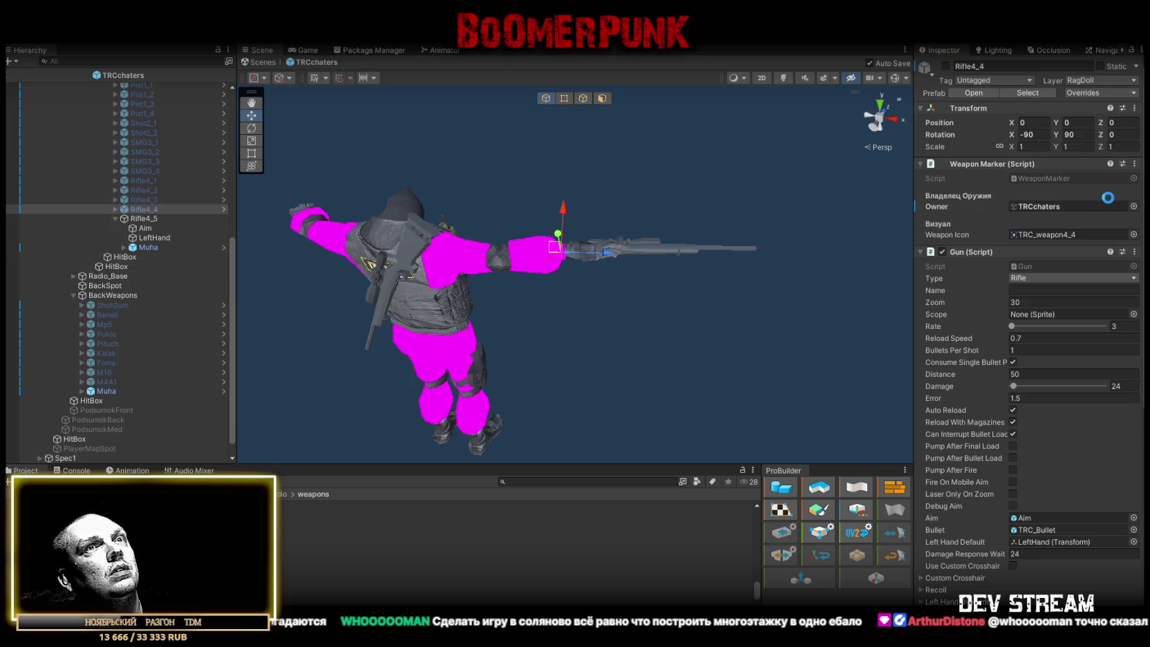
left_click(140, 219)
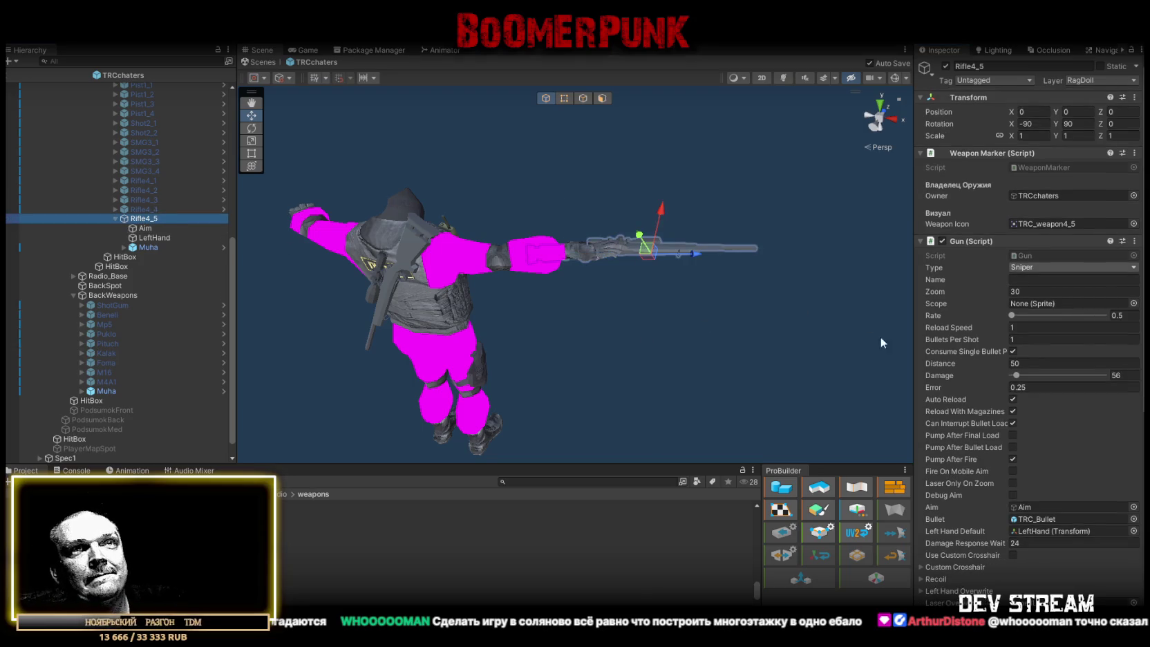
scroll(1041, 427, "down", 3)
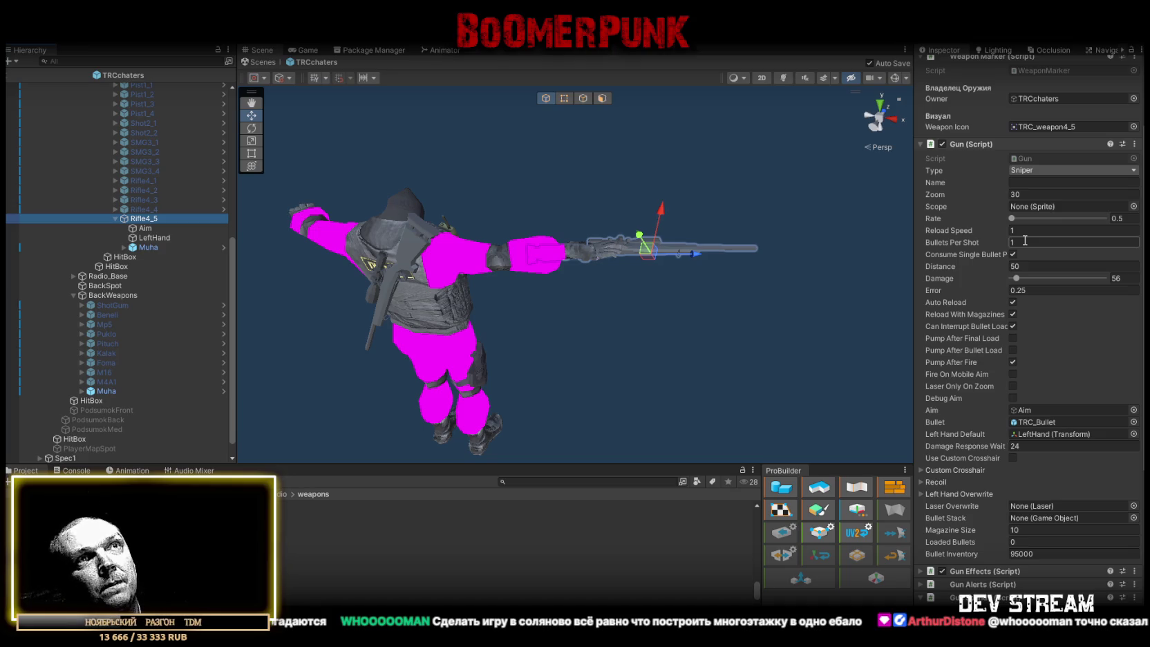
Keep Bullets Per Shot at 1 and enable Pump After Final Load on Rifle4_5's Gun
left_click(1012, 254)
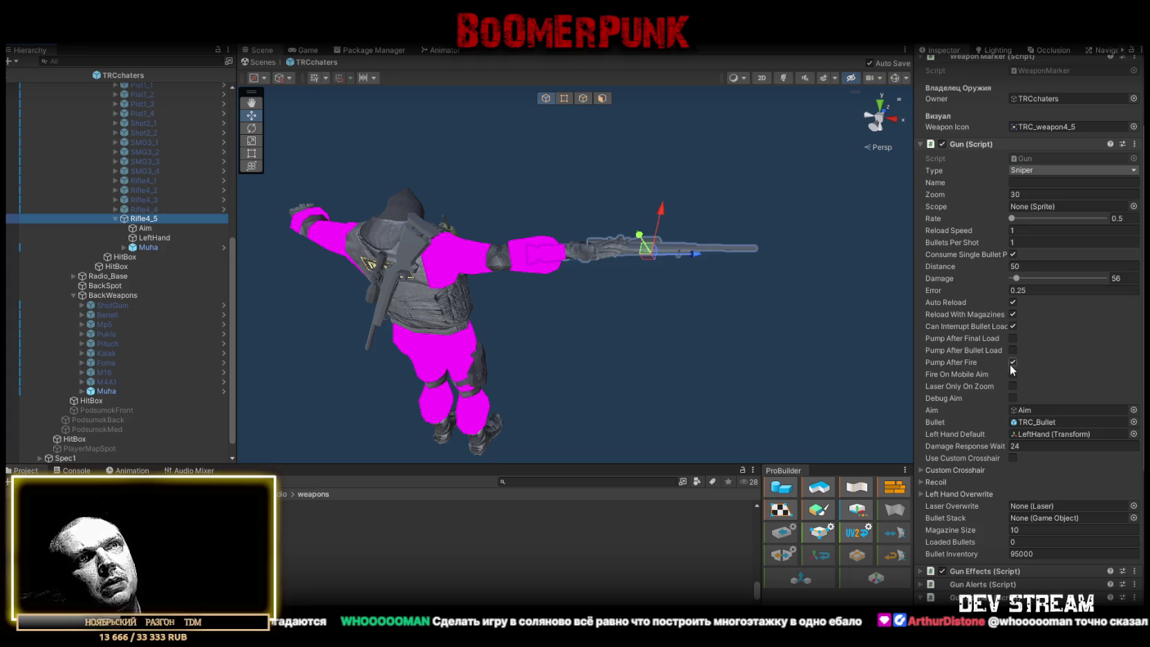
left_click(1013, 326)
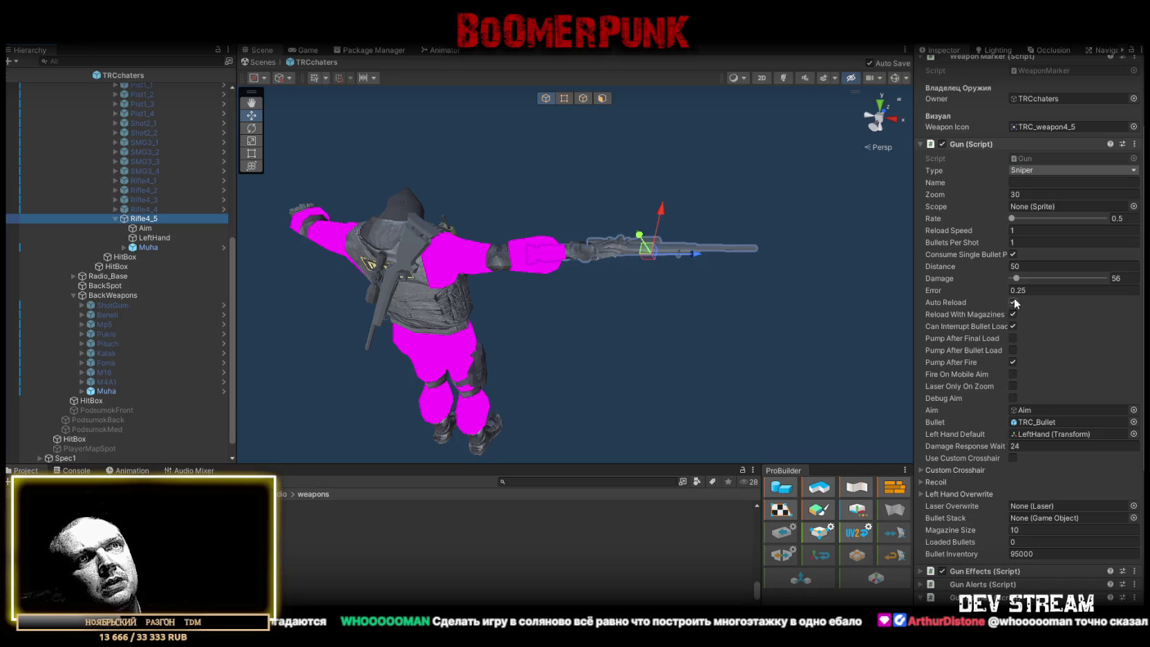
left_click(1013, 339)
scroll(1079, 323, "down", 3)
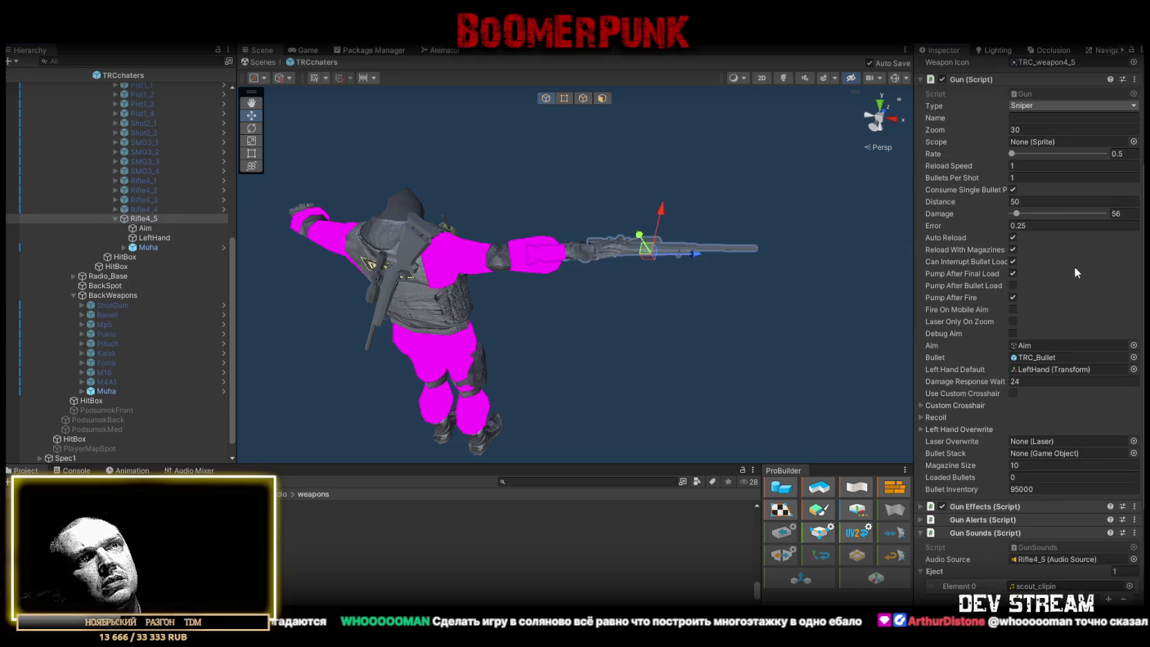
scroll(1047, 319, "down", 5)
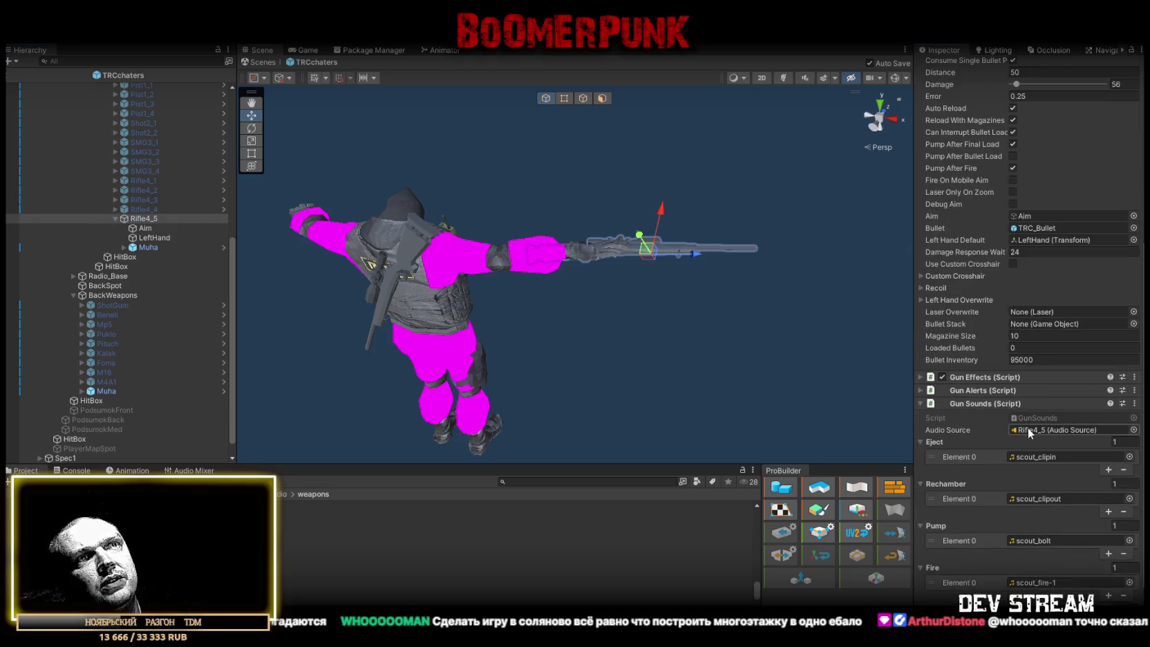
scroll(1028, 428, "up", 2)
scroll(1042, 398, "up", 7)
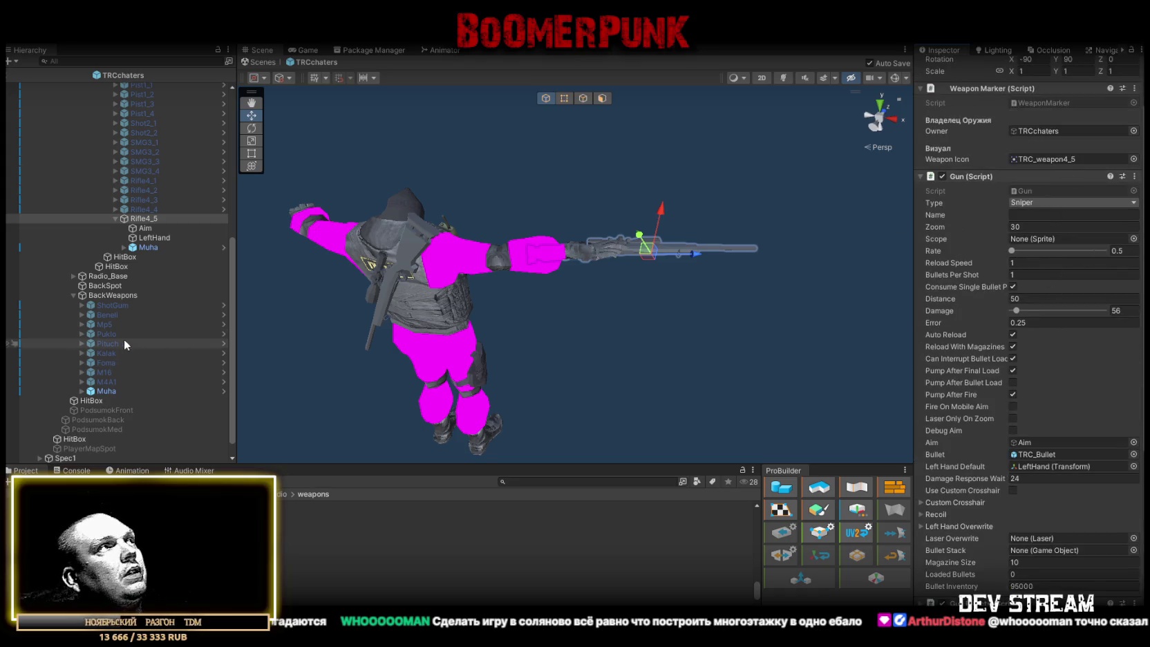
Duplicate the Rifle4_5 sniper rifle with Ctrl+D and deactivate the original
left_click(114, 219)
left_click(141, 229)
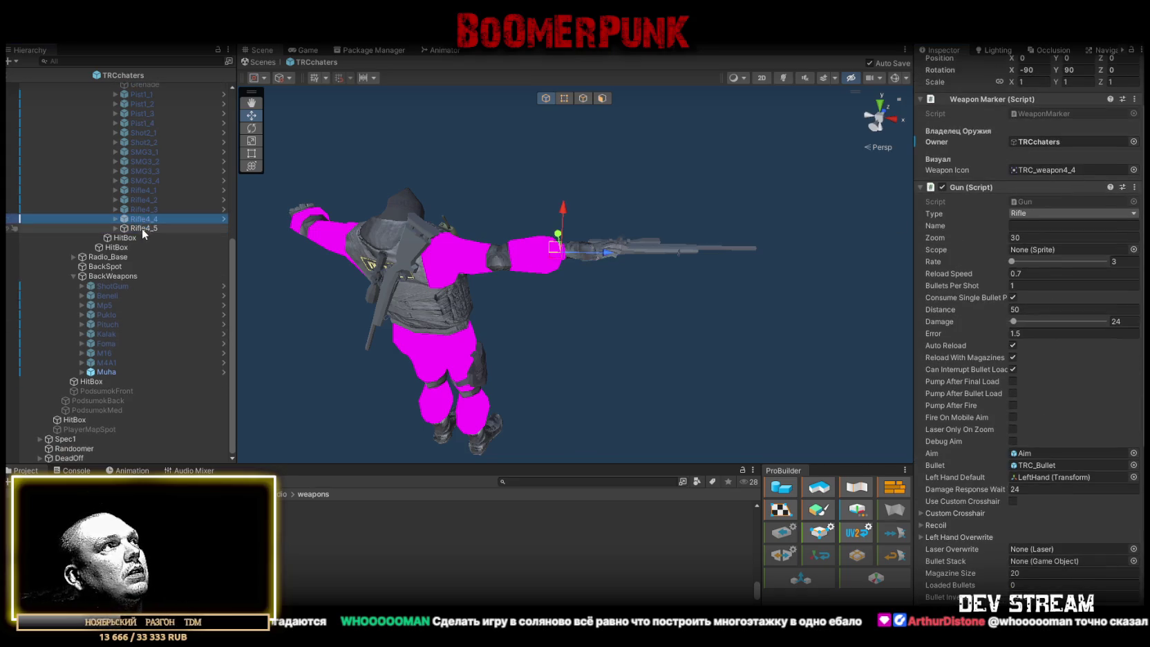
key("ctrl+d")
left_click(147, 228)
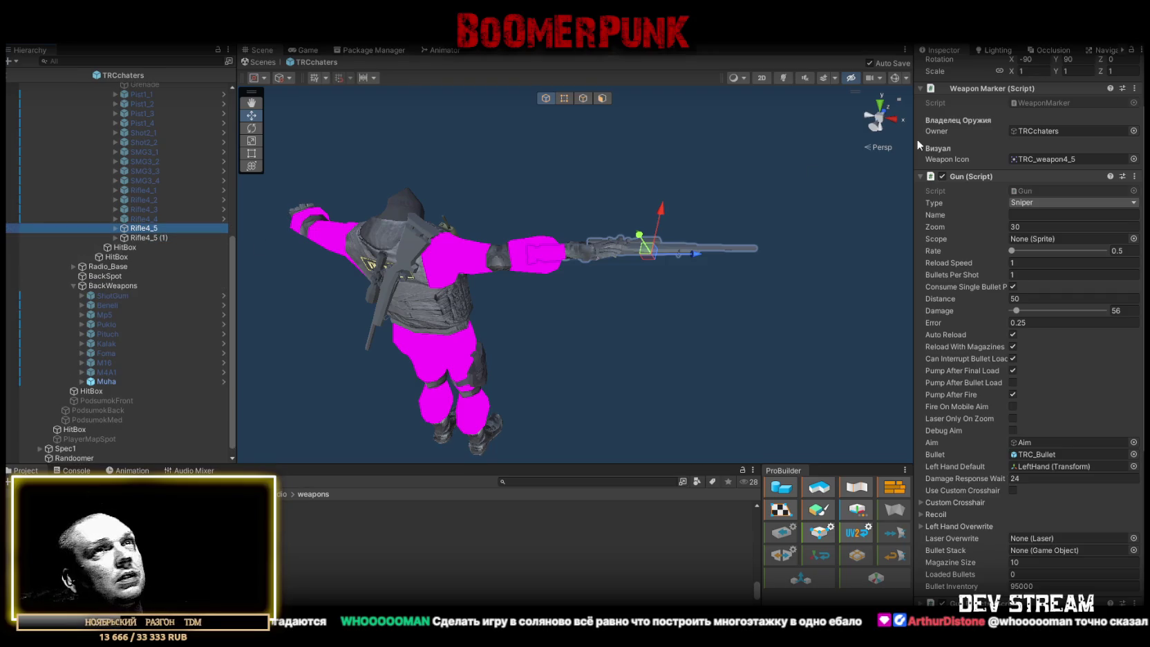
left_click(946, 66)
Rename the duplicate to Rifle4_6 and save the TRCchaters scene
left_click(153, 239)
left_click(154, 238)
type("6")
left_click(195, 220)
left_click(160, 224)
key("ctrl+s")
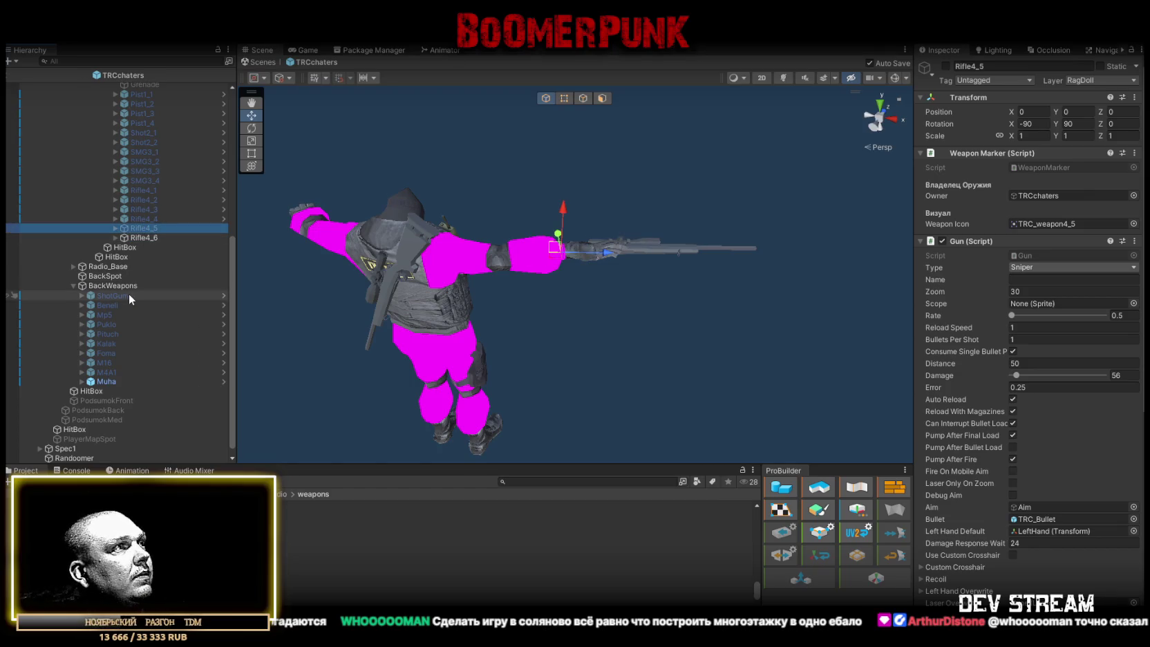
Deactivate the Rifle4_5 prefab and the Muha back-holster object
key("F2")
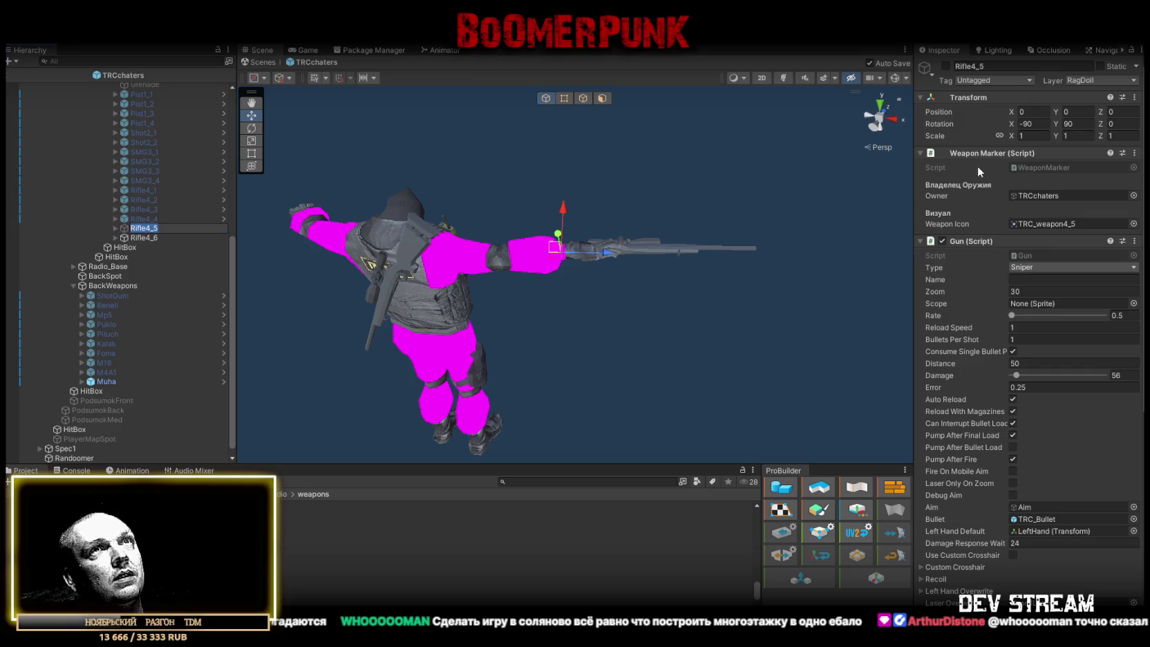
left_click(948, 59)
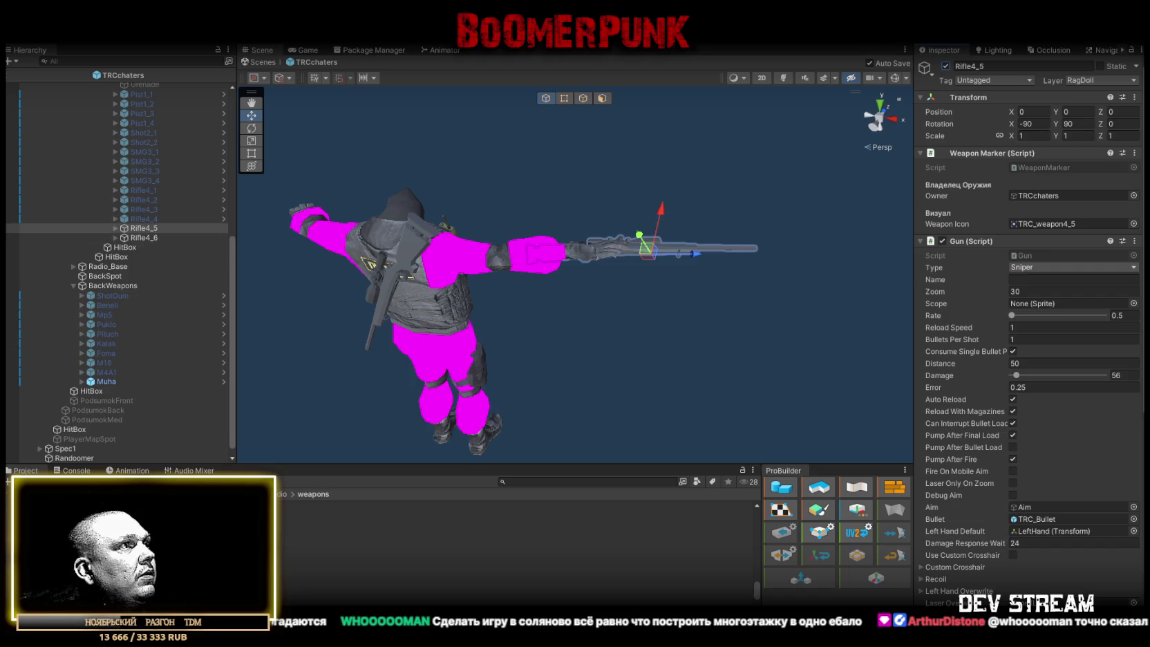
left_click(137, 231)
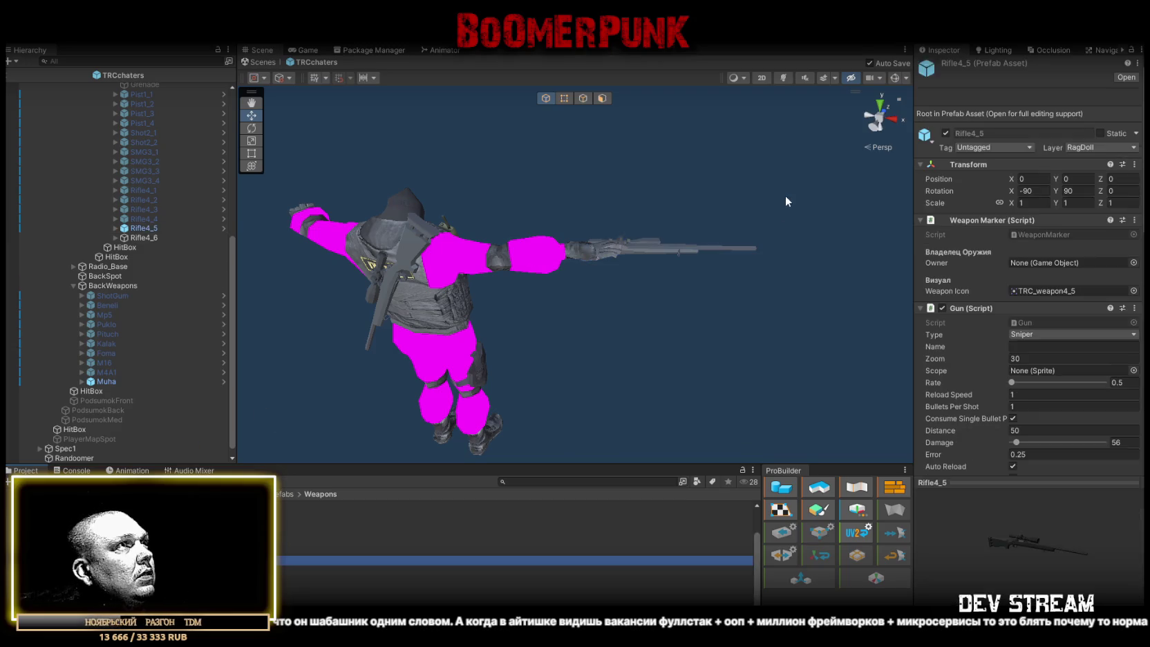
left_click(945, 133)
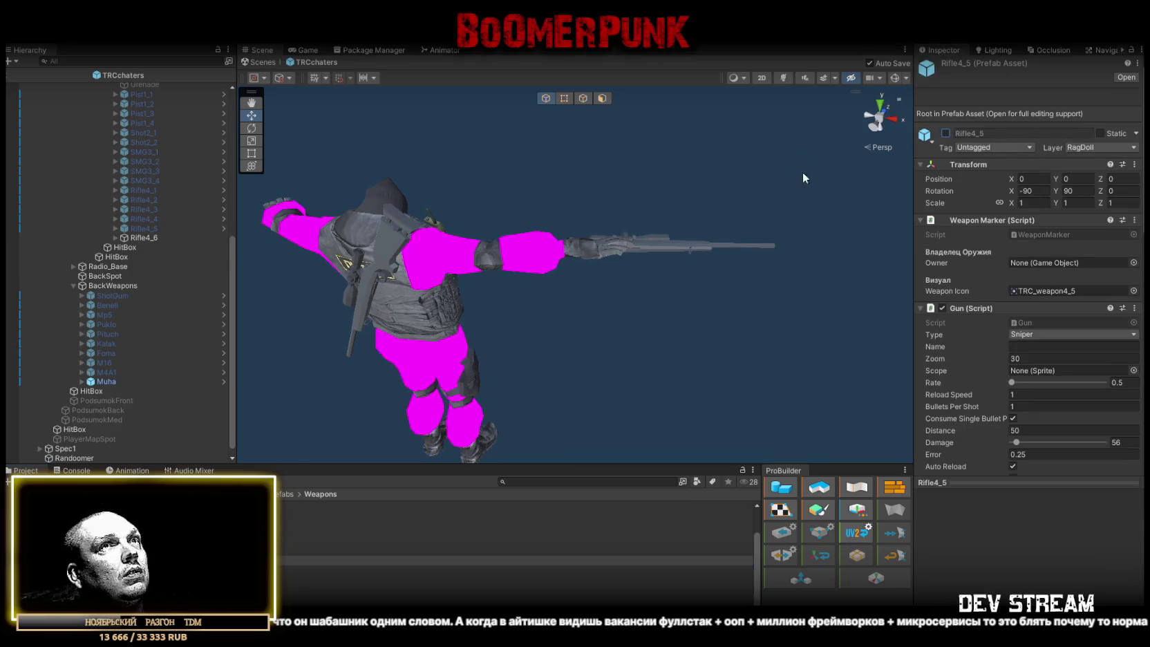
scroll(104, 316, "down", 1)
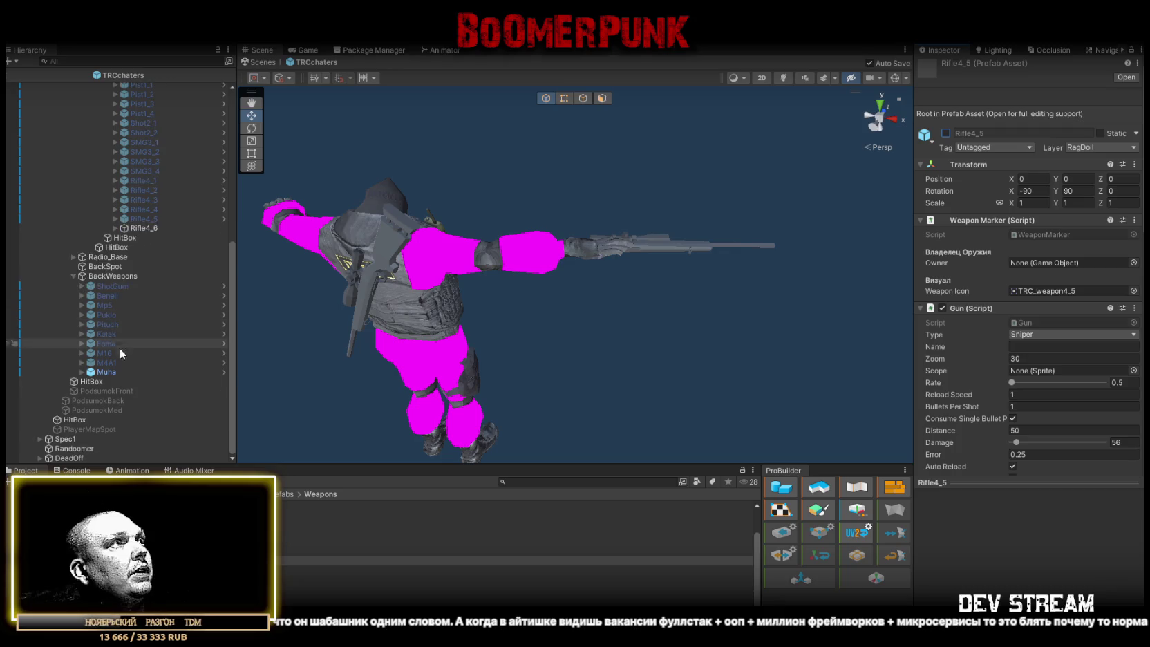
left_click(106, 372)
left_click(945, 65)
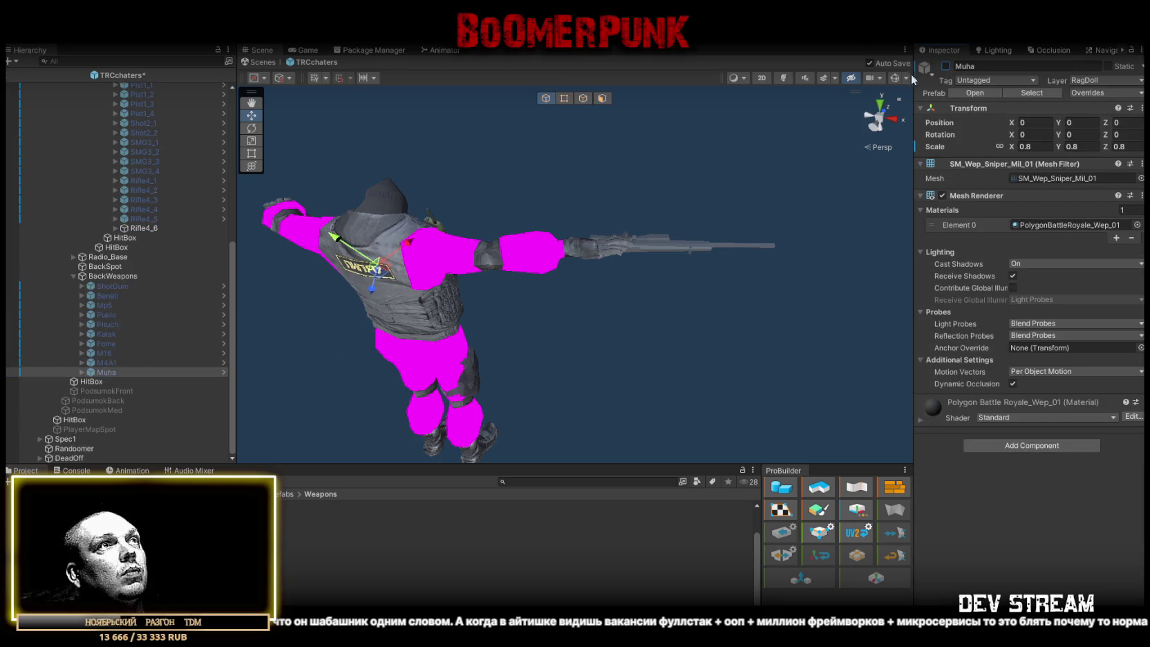
Select Randoomer and scroll down through its weapon list
left_click(74, 449)
scroll(1056, 470, "down", 10)
scroll(1051, 466, "down", 5)
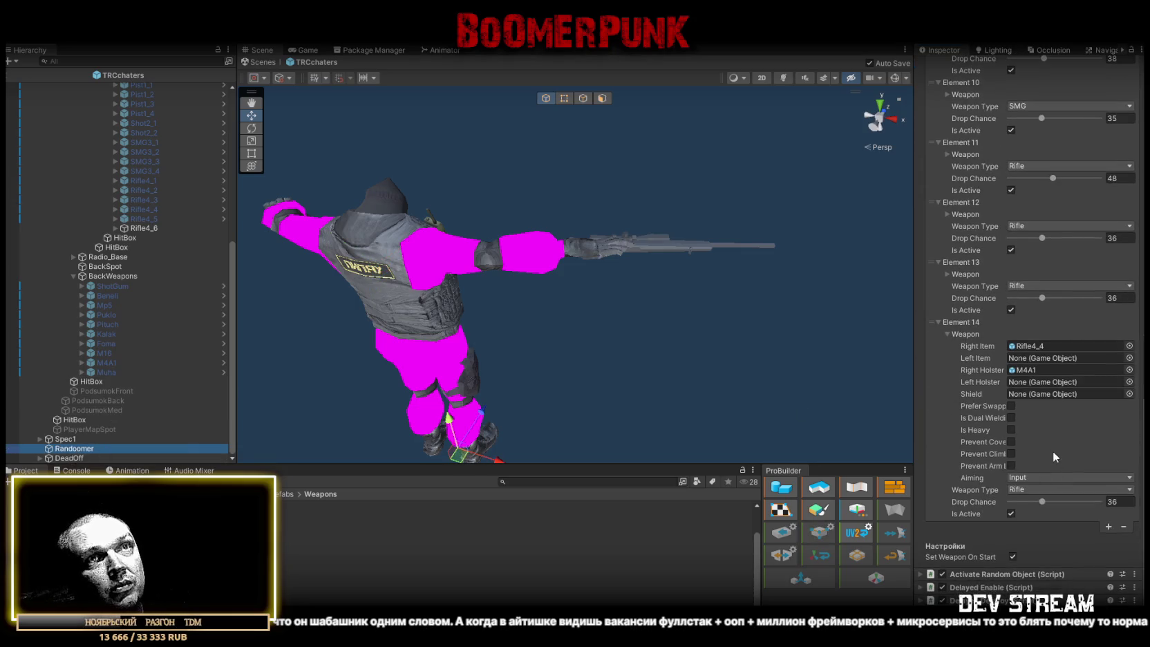
Add Element 15 to the weapon list and check the weapons in Elements 12 and 13
left_click(1108, 527)
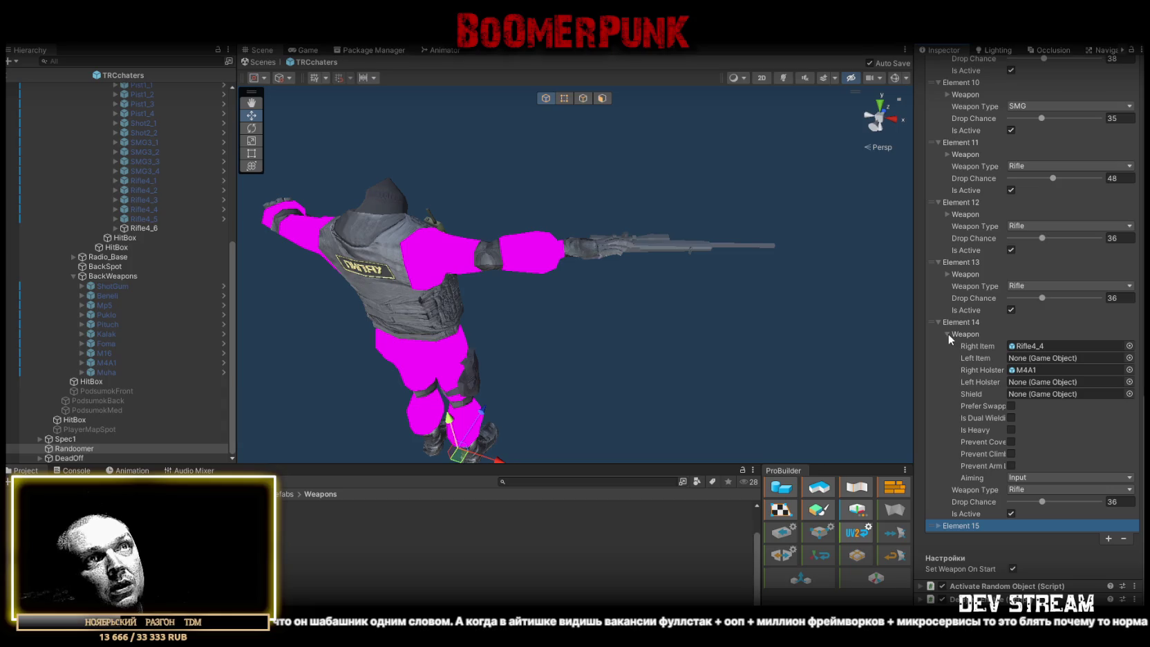
scroll(1097, 194, "up", 1)
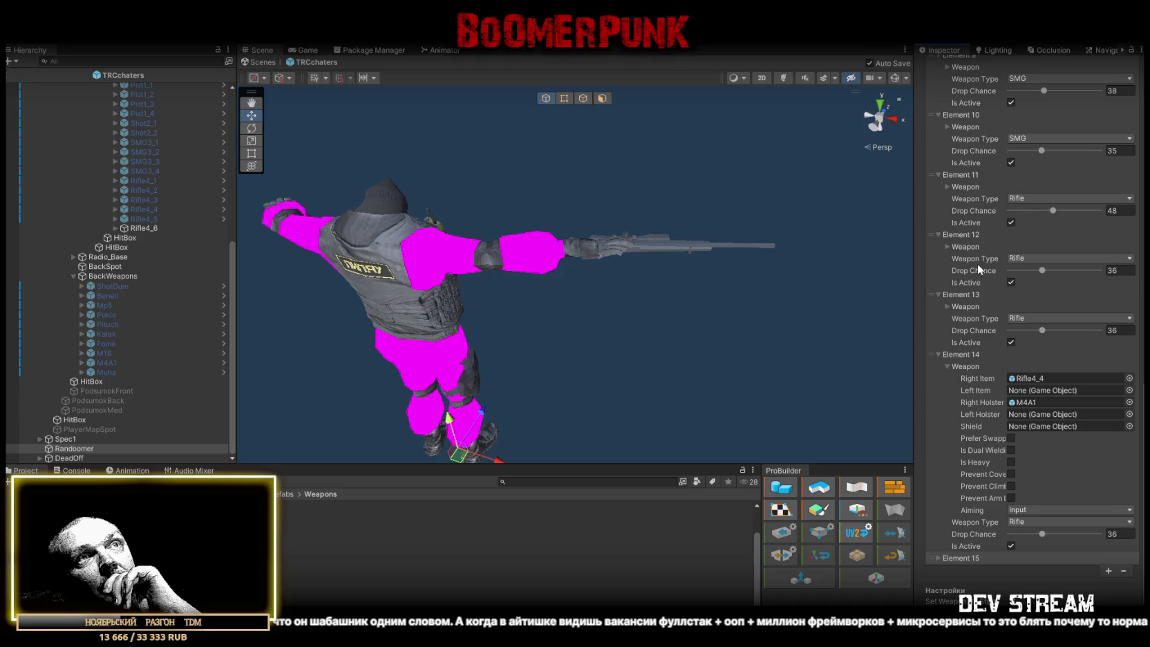
left_click(949, 246)
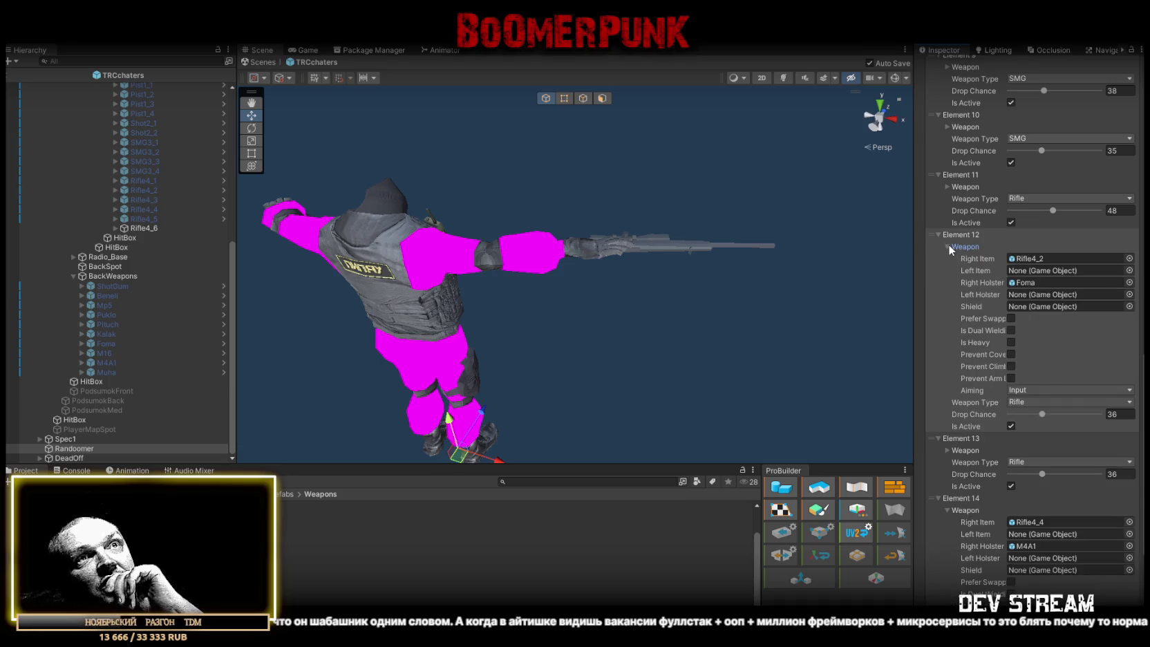
left_click(949, 246)
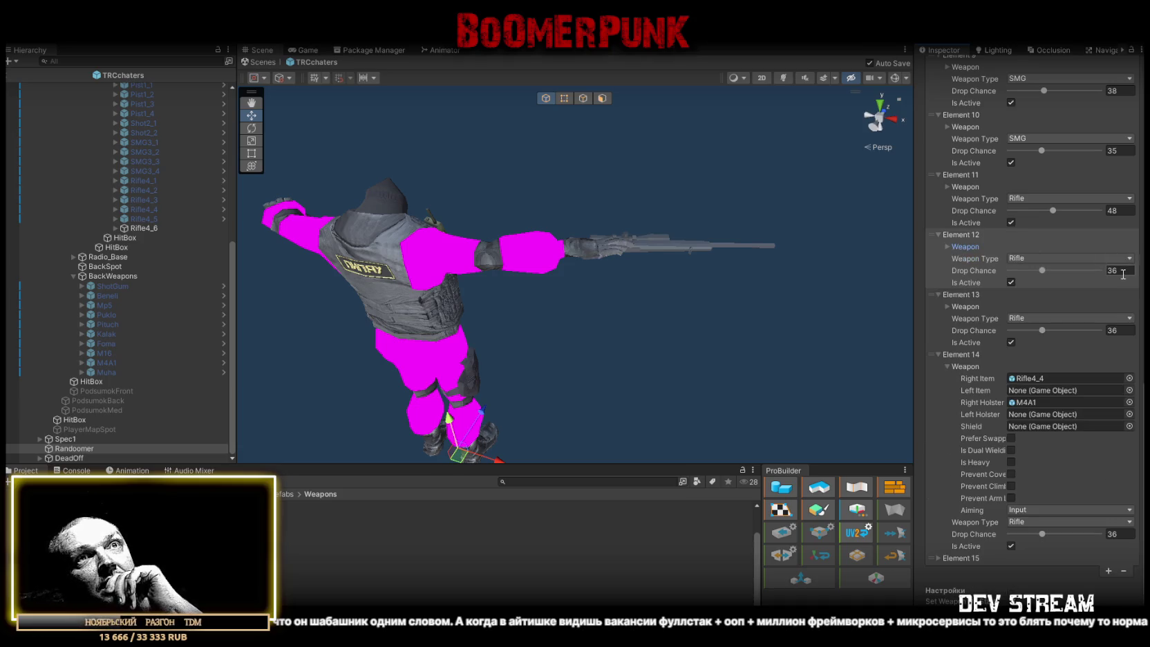
left_click(947, 305)
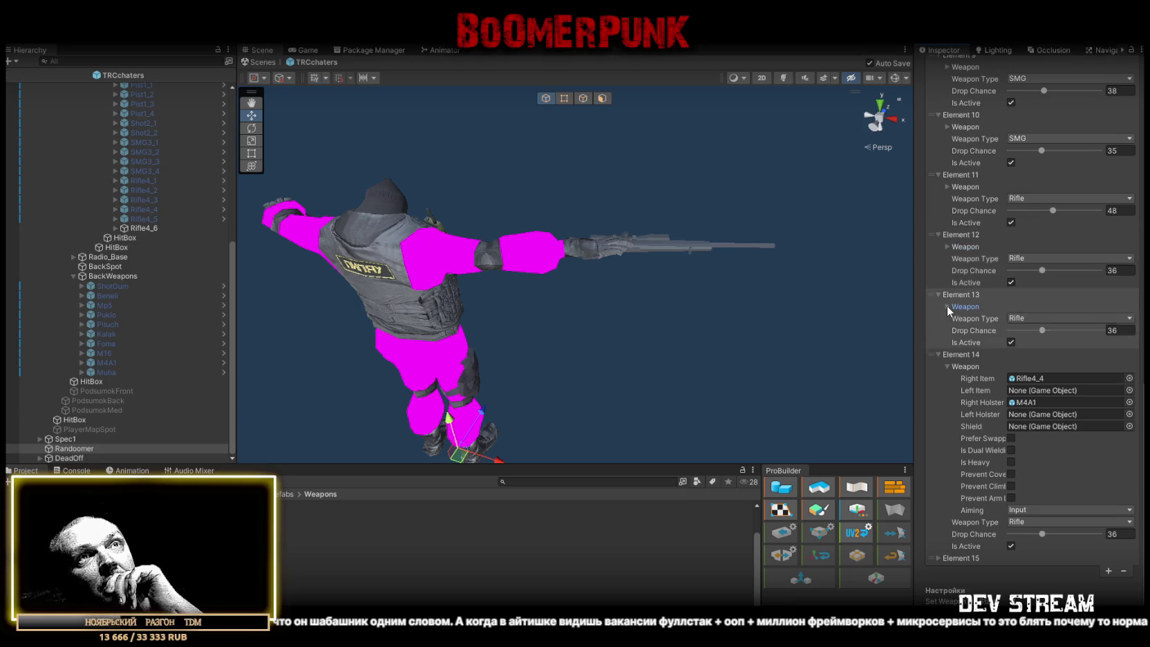
left_click(947, 306)
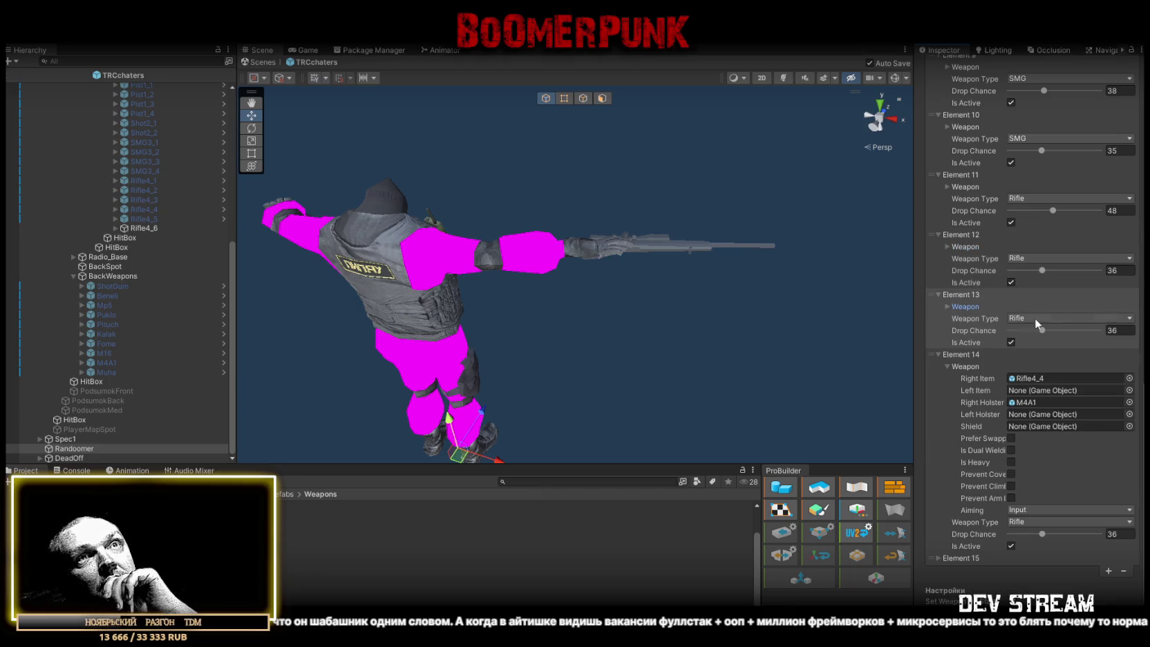
Set Element 13's drop chance to 41 and Element 14's to 45
left_click(1126, 330)
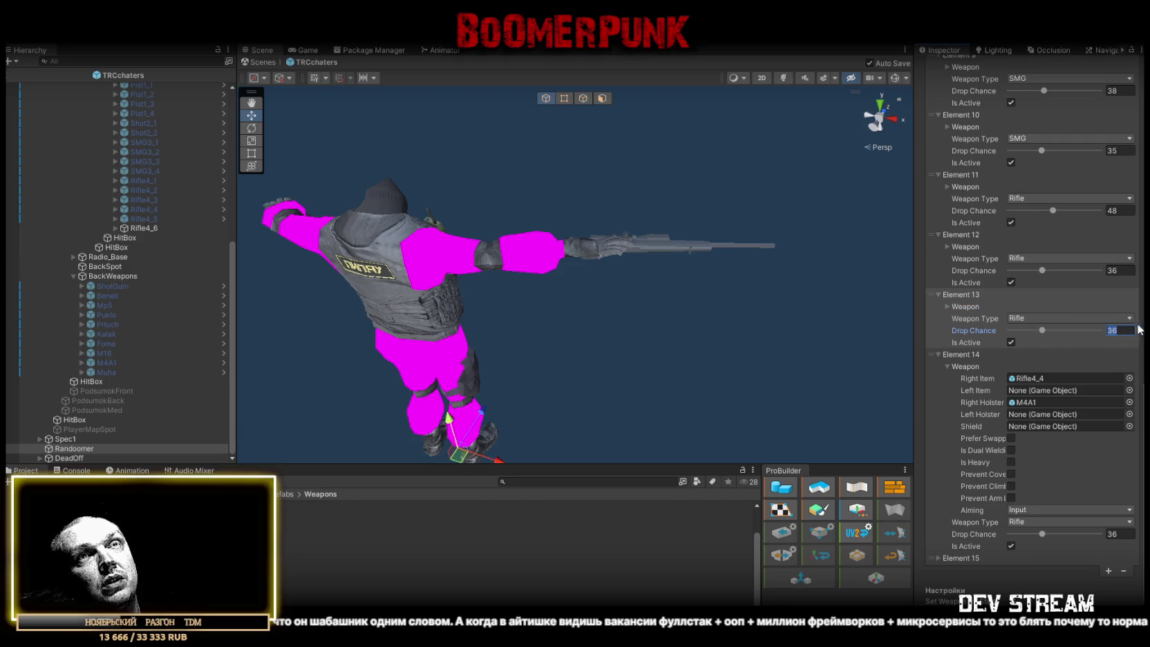
type("41")
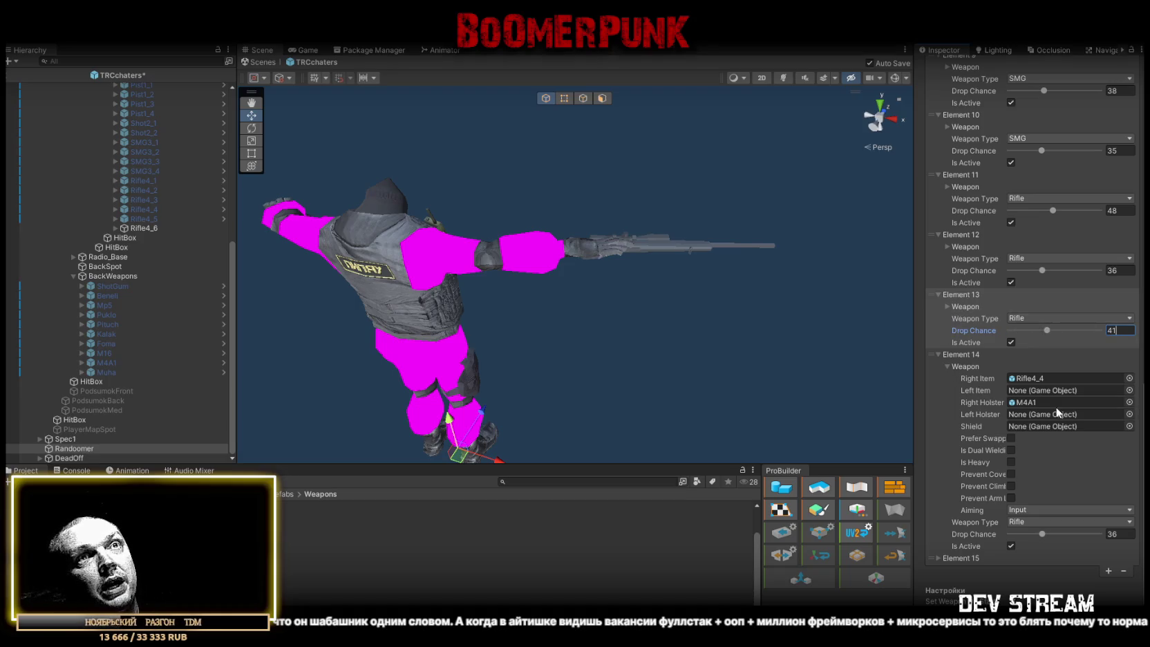
left_click(1123, 533)
type("45")
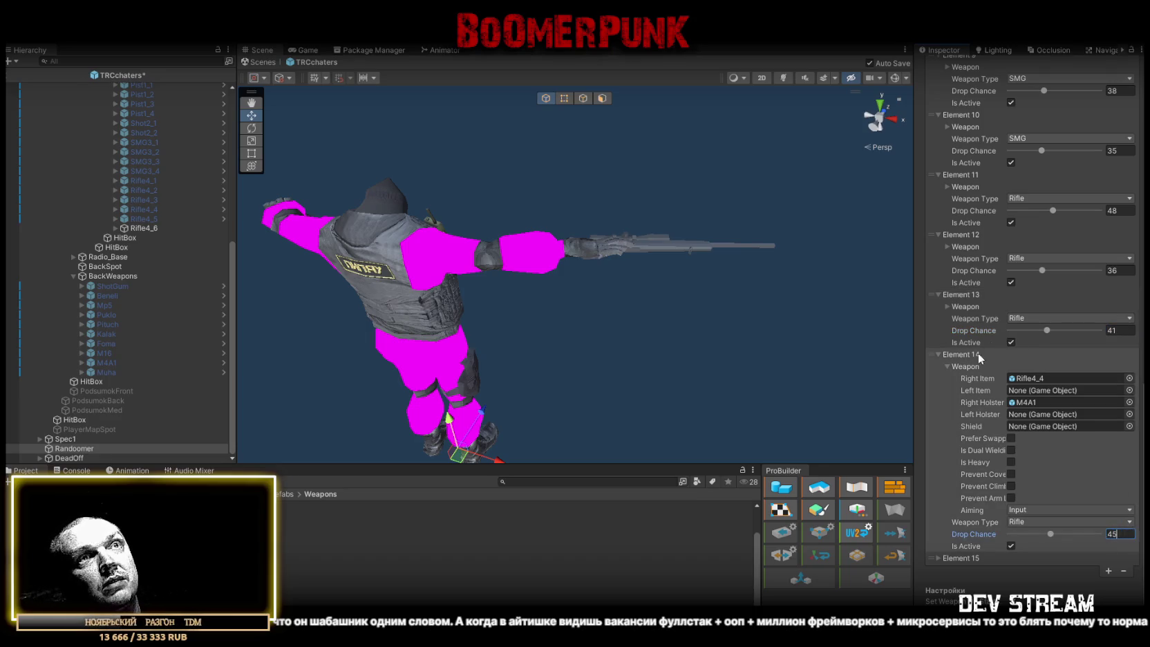
left_click(947, 367)
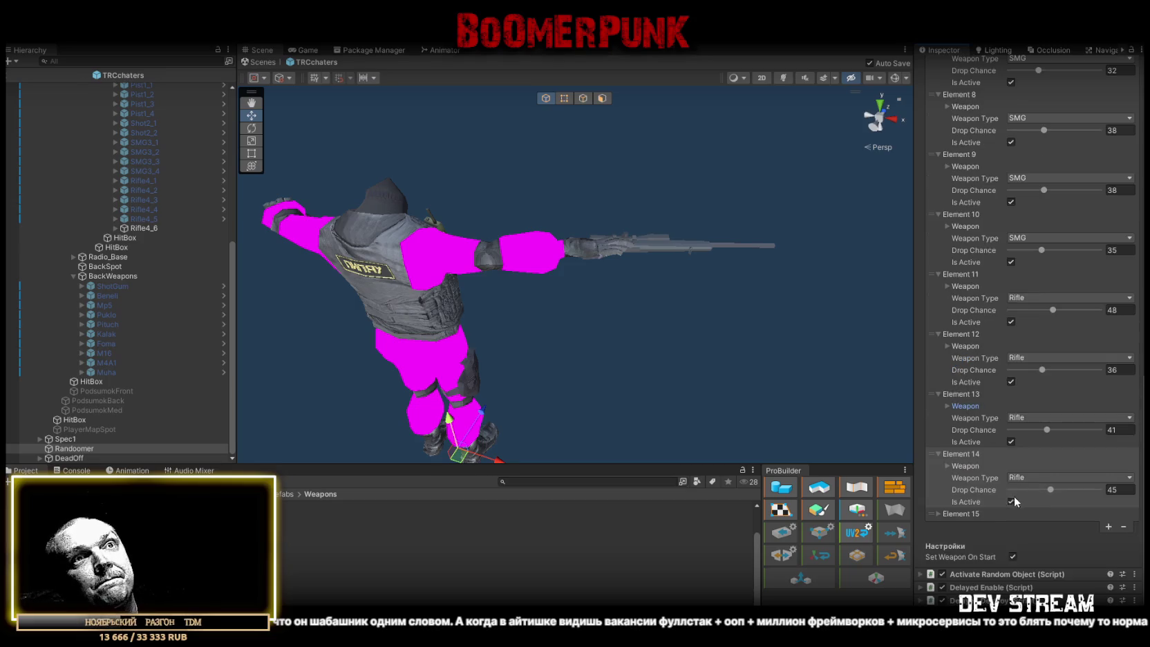
scroll(1007, 447, "up", 10)
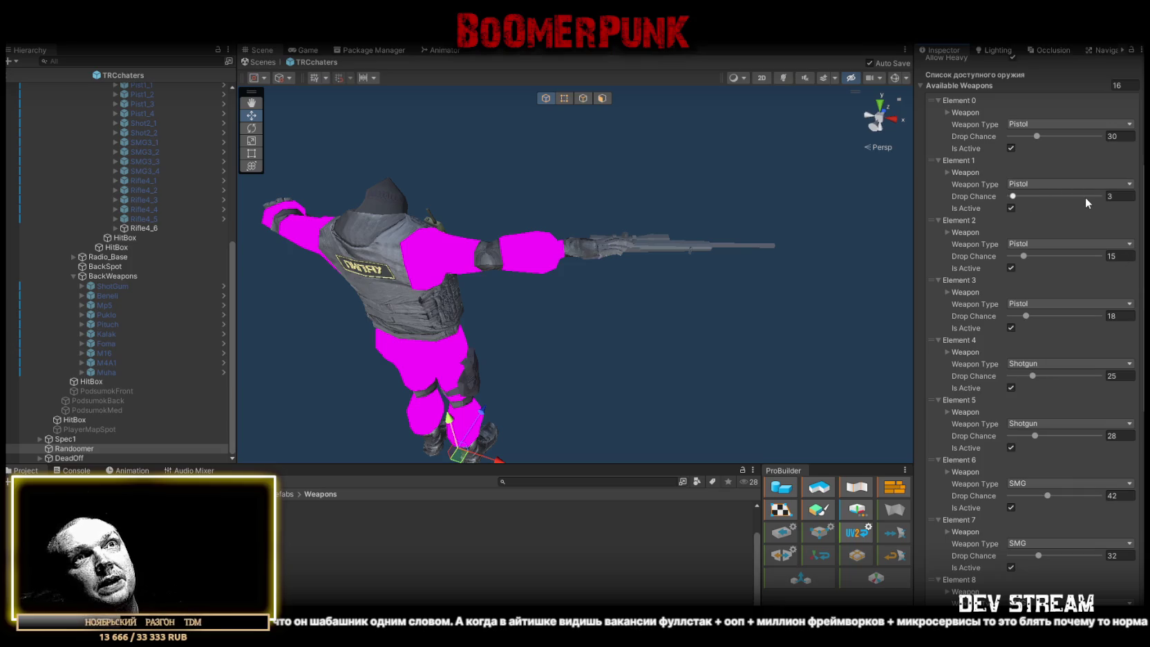
Set Element 1's drop chance to 25 and Element 0's to 51
scroll(1092, 299, "down", 2)
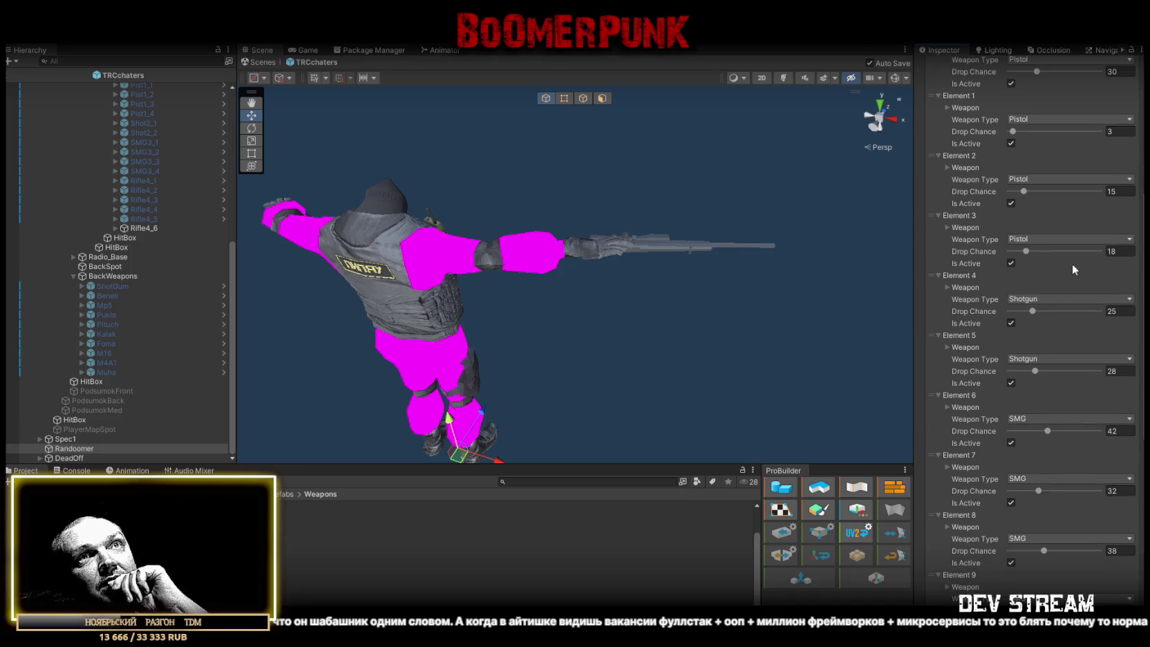
scroll(1076, 273, "up", 1)
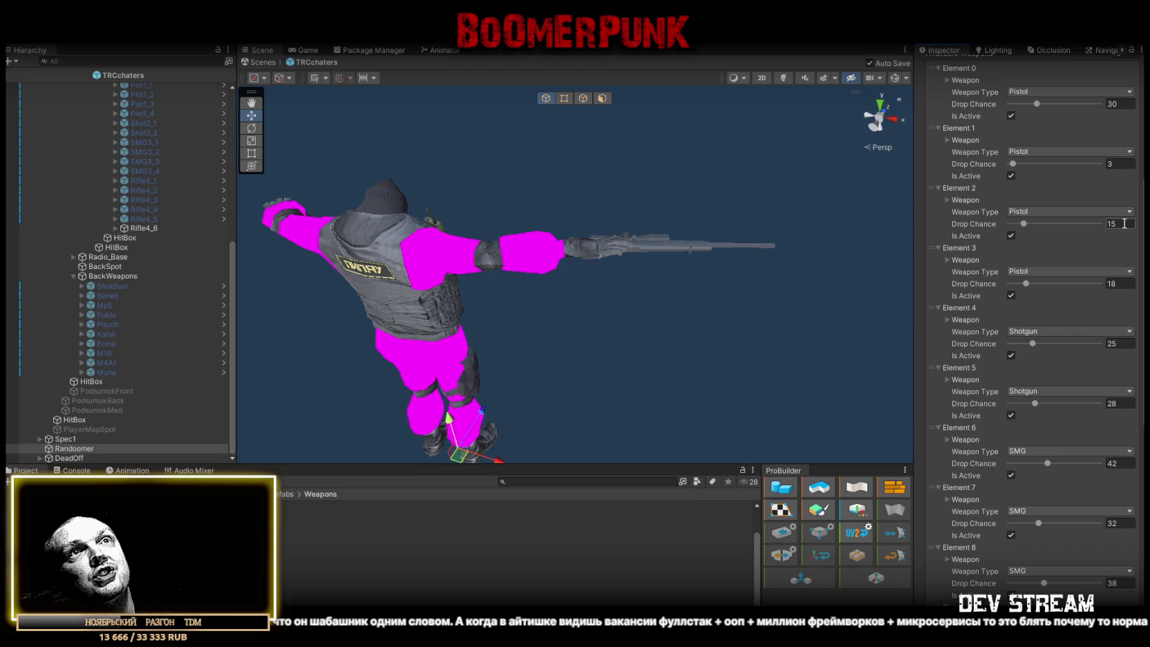
scroll(1126, 225, "up", 2)
left_click(1124, 226)
type("25")
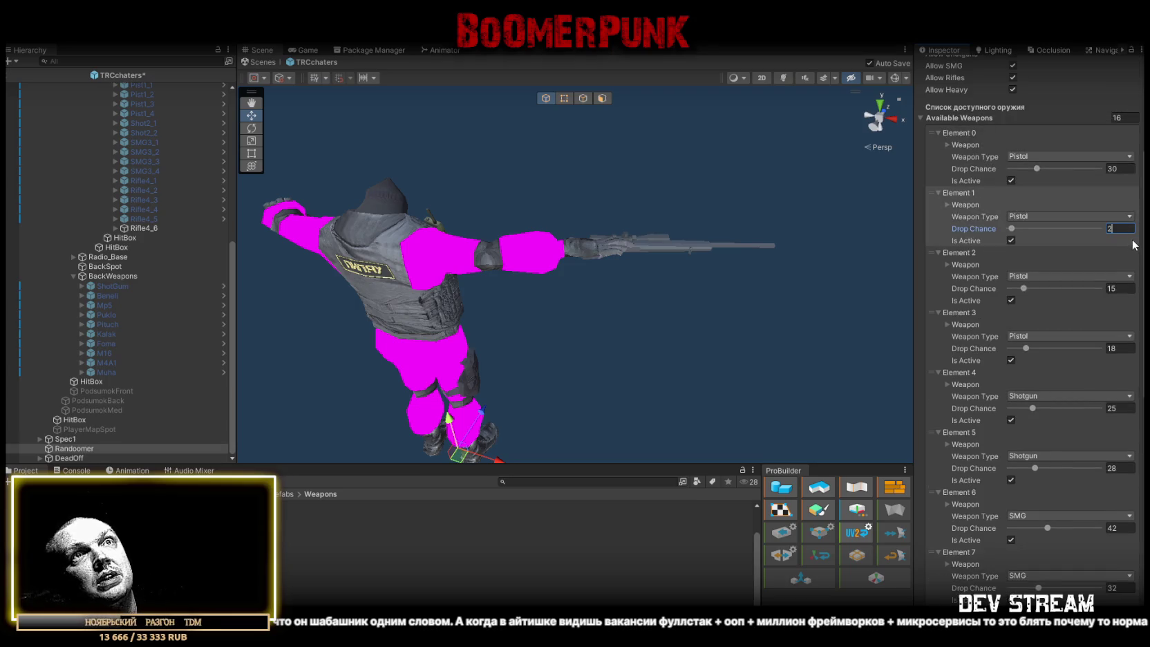
left_click(1120, 168)
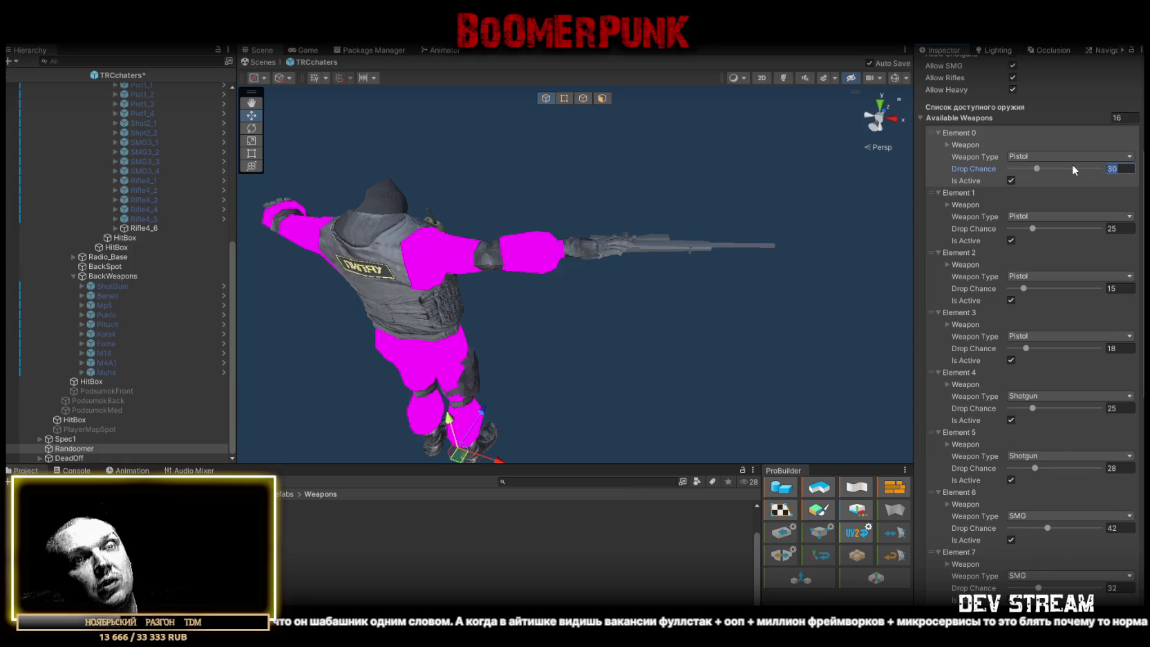
type("51")
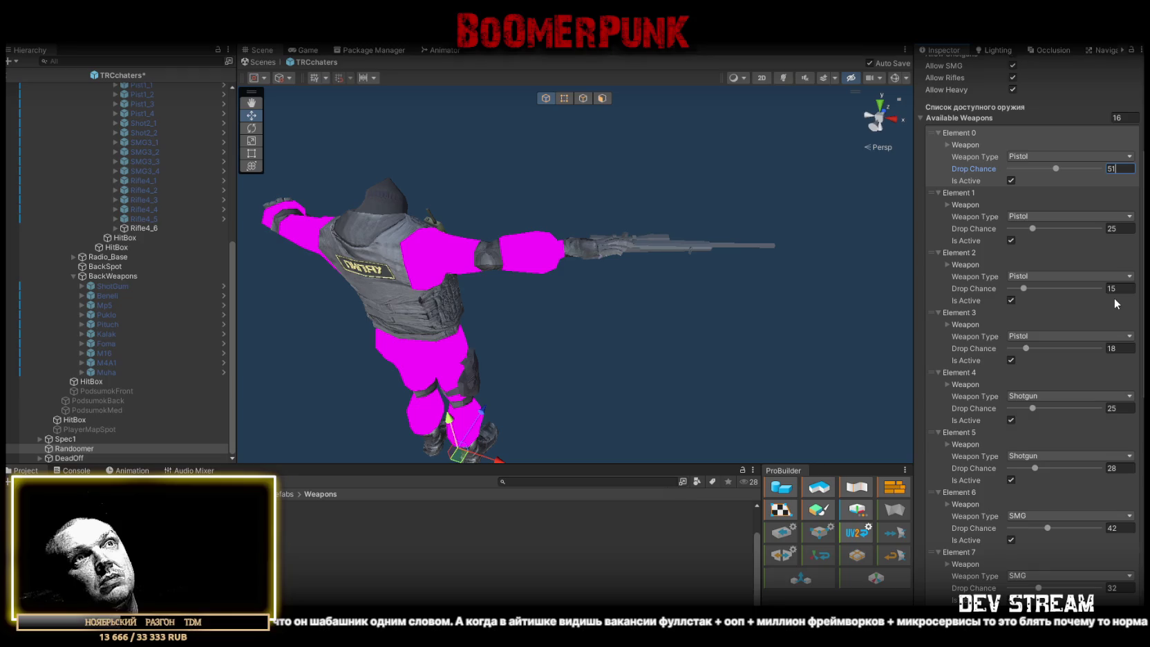
Check Element 2's weapon and set its drop chance to 28
left_click(949, 263)
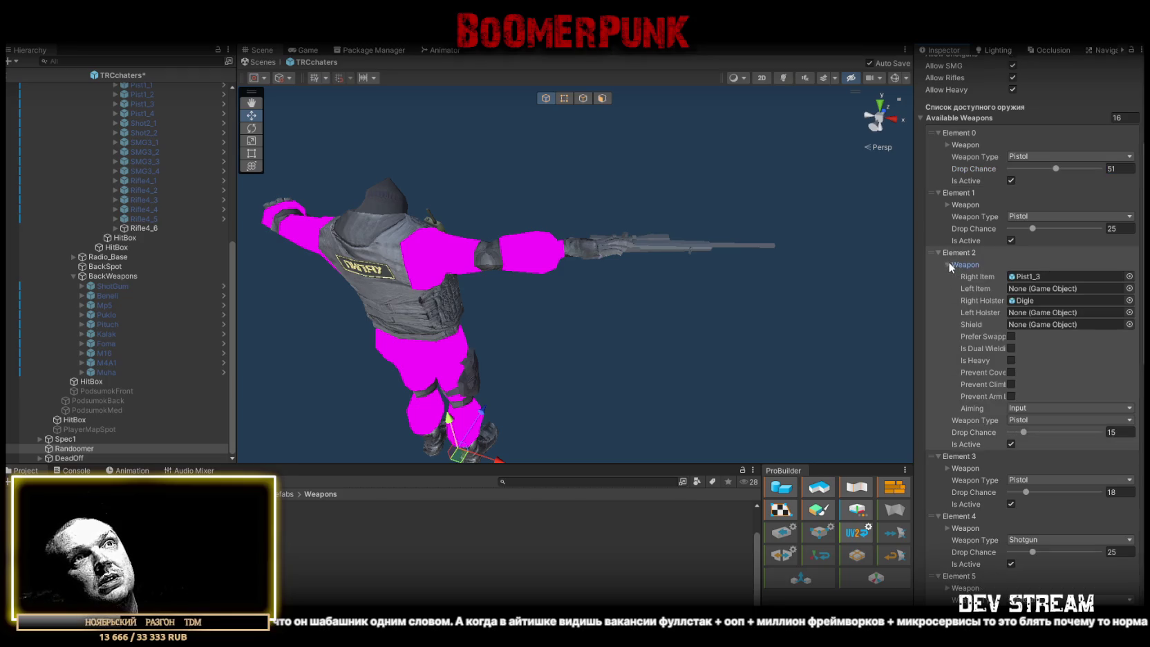
left_click(948, 263)
left_click(1130, 288)
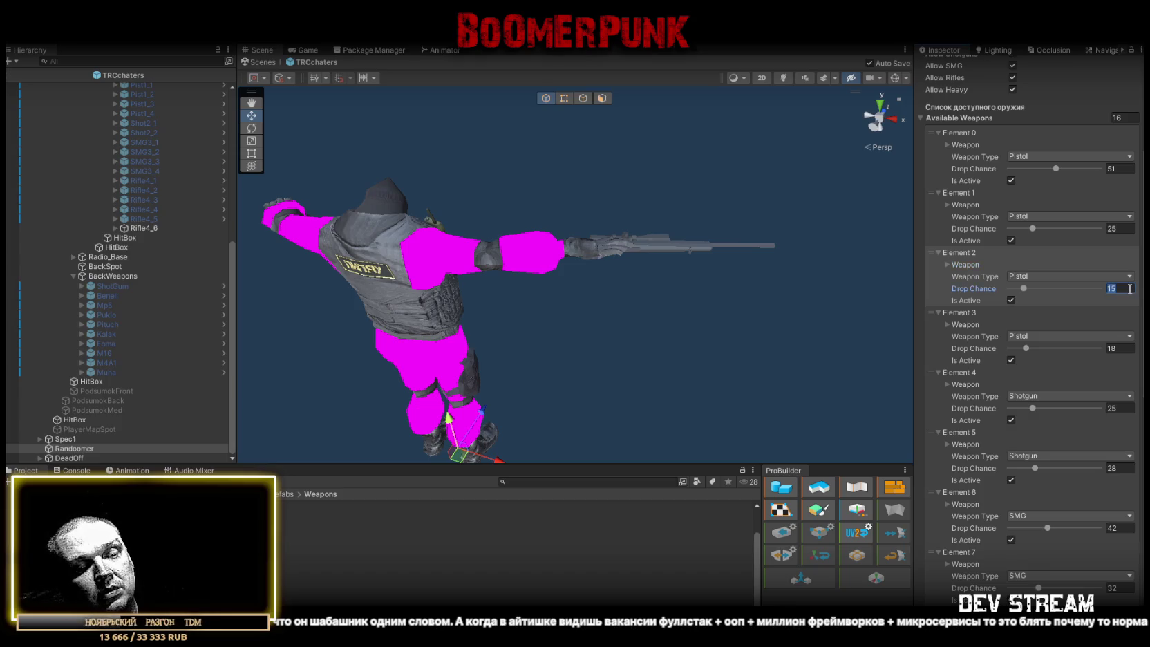
type("24")
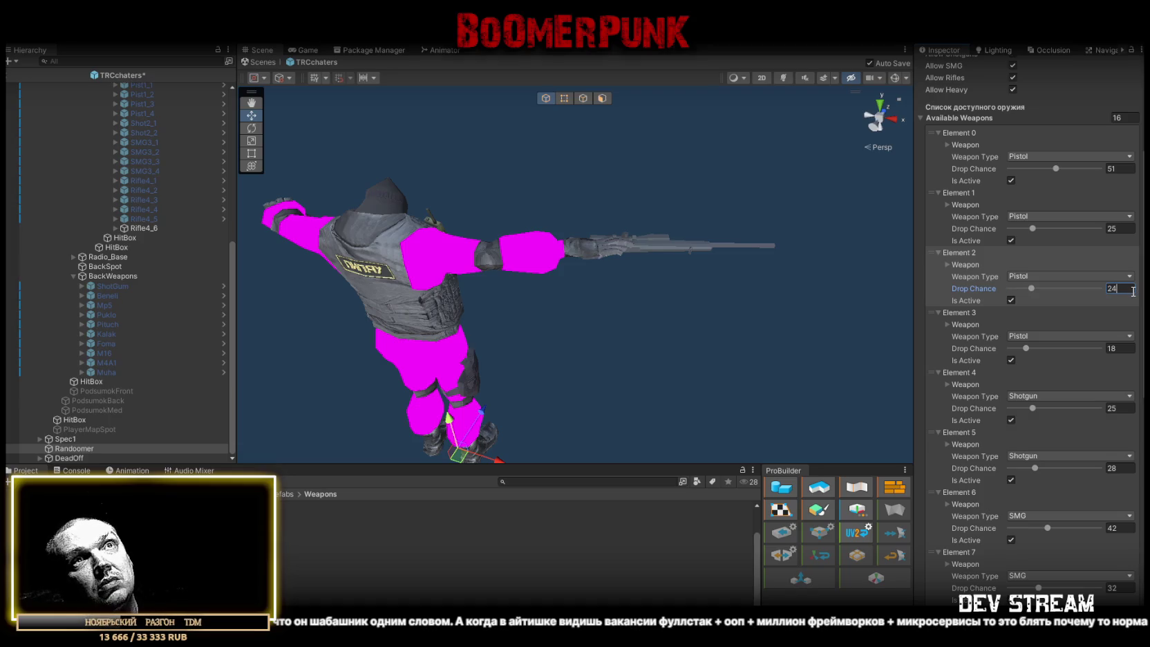
key("BackSpace")
type("8")
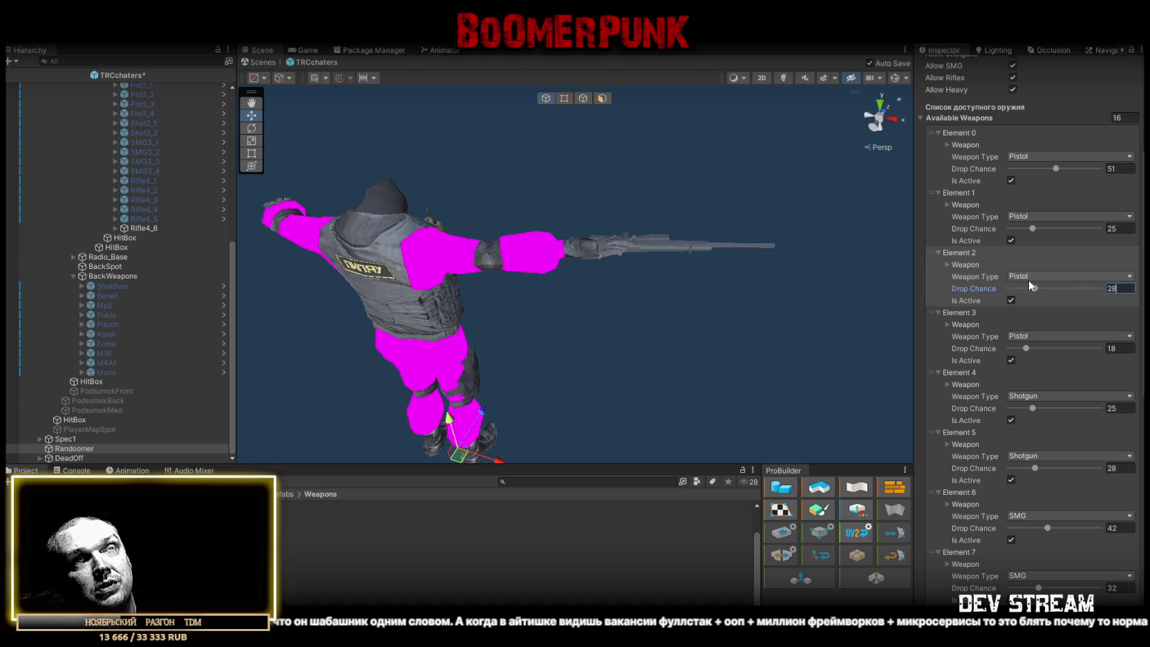
Change Element 1's drop chance to 20 and set Element 3's to 31
left_click(947, 323)
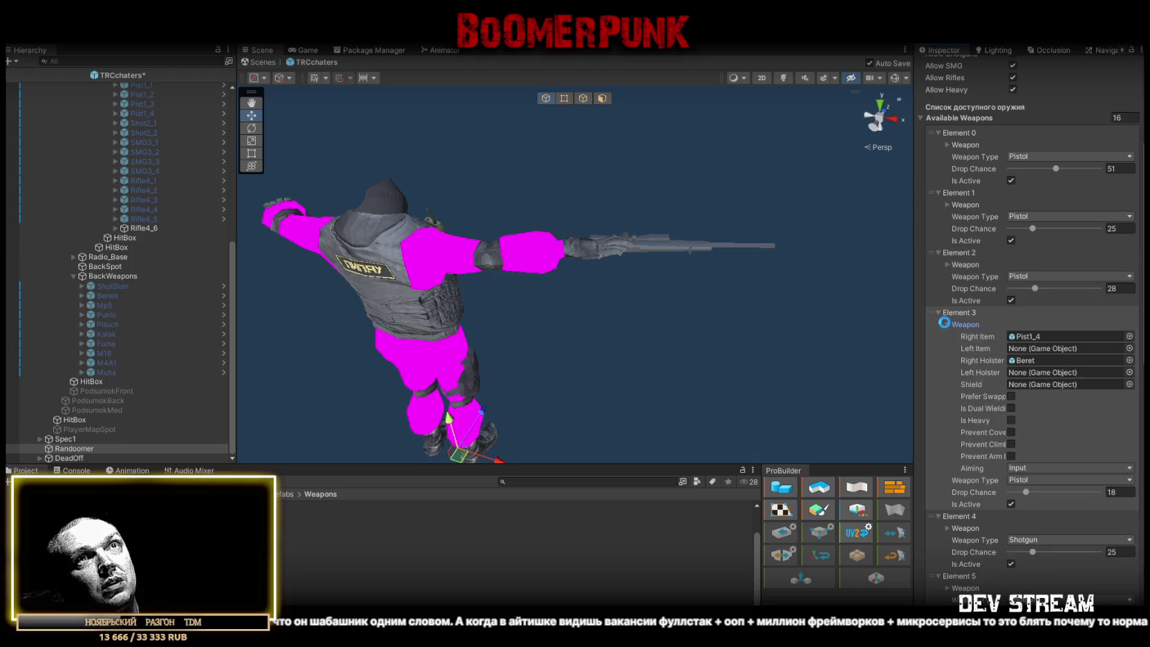
left_click(944, 323)
left_click(1127, 228)
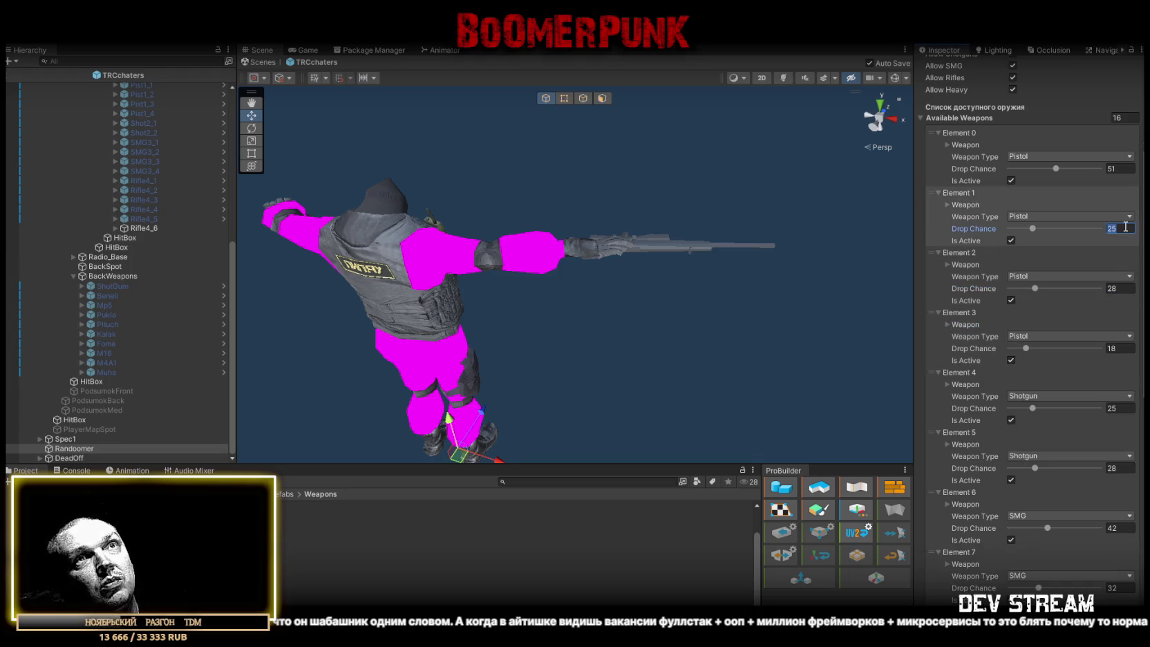
type("2")
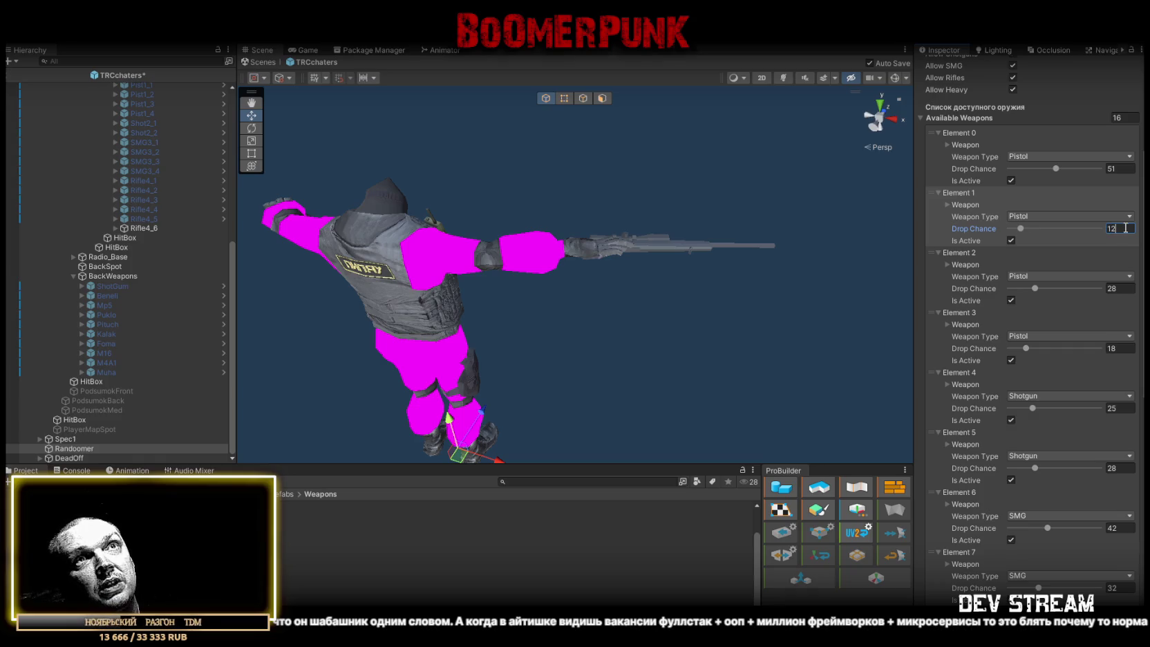
type("0")
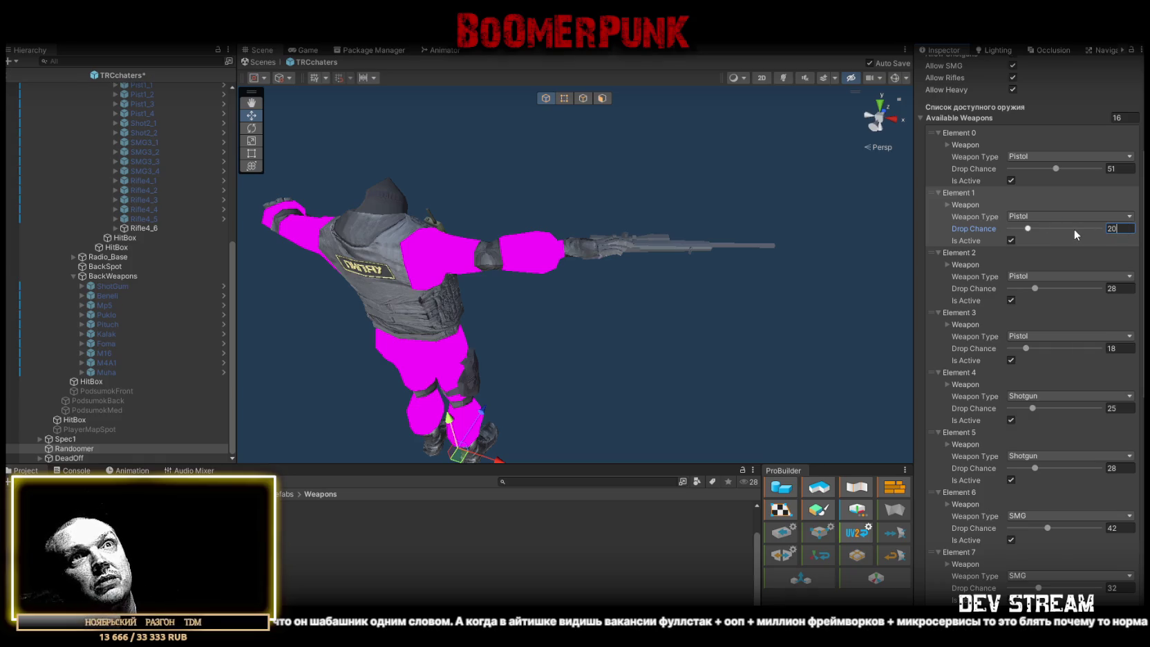
left_click(945, 323)
left_click(945, 323)
left_click(1120, 348)
type("31")
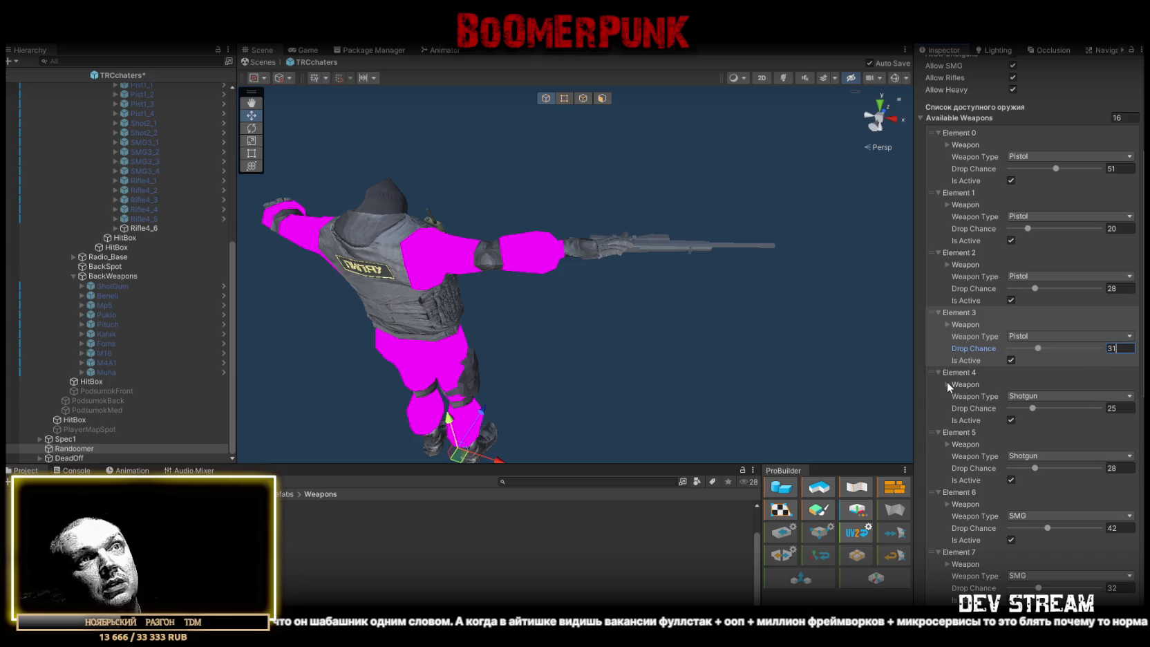
left_click(947, 383)
left_click(947, 384)
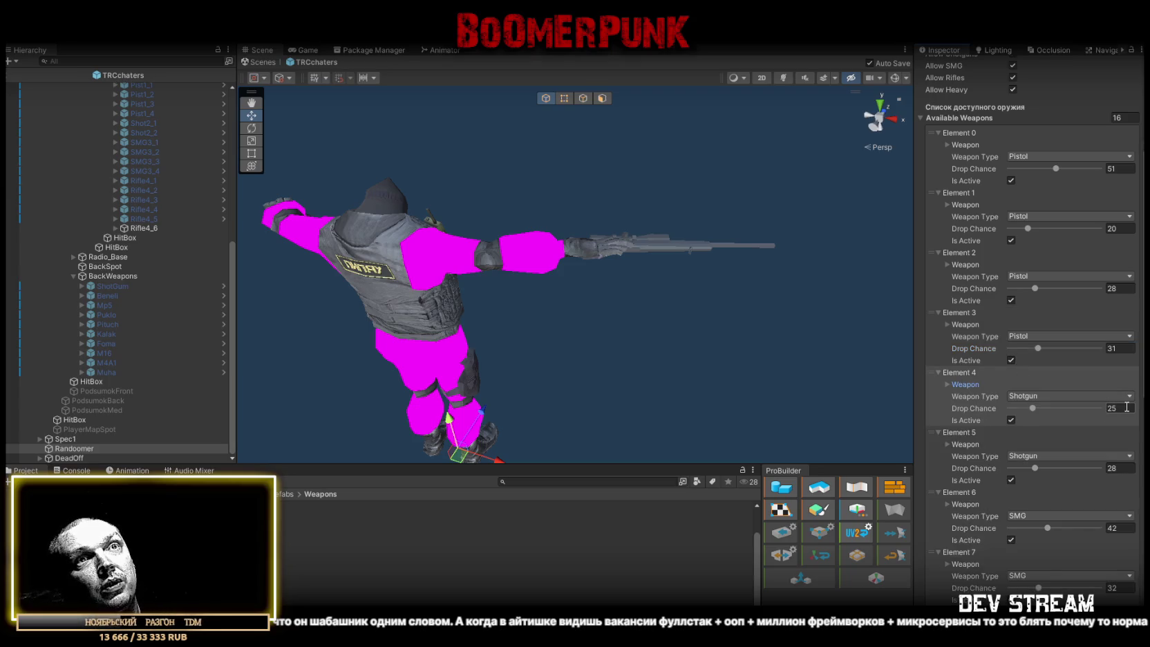
Undo the accidental 51 on Element 3's drop chance, keeping it at 31
scroll(1033, 430, "down", 3)
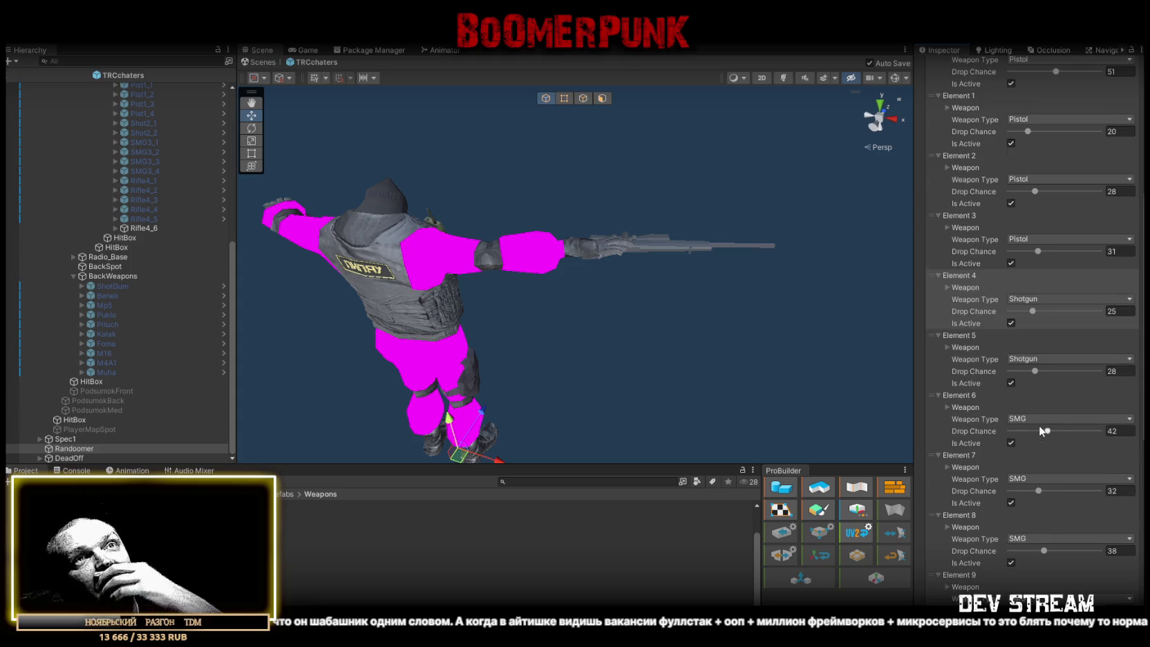
scroll(1121, 271, "up", 1)
left_click(1113, 283)
type("51")
left_click(949, 260)
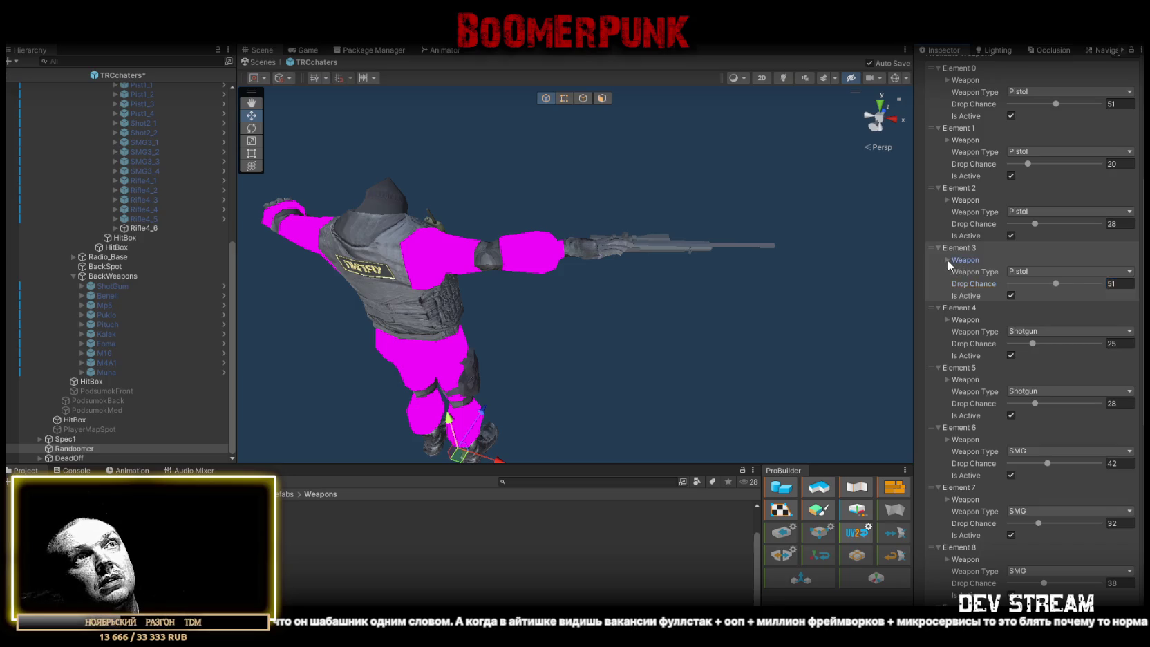
left_click(948, 260)
key("ctrl+z")
Enter drop chances of 55 for Element 4 and 58 for Element 5
left_click(946, 320)
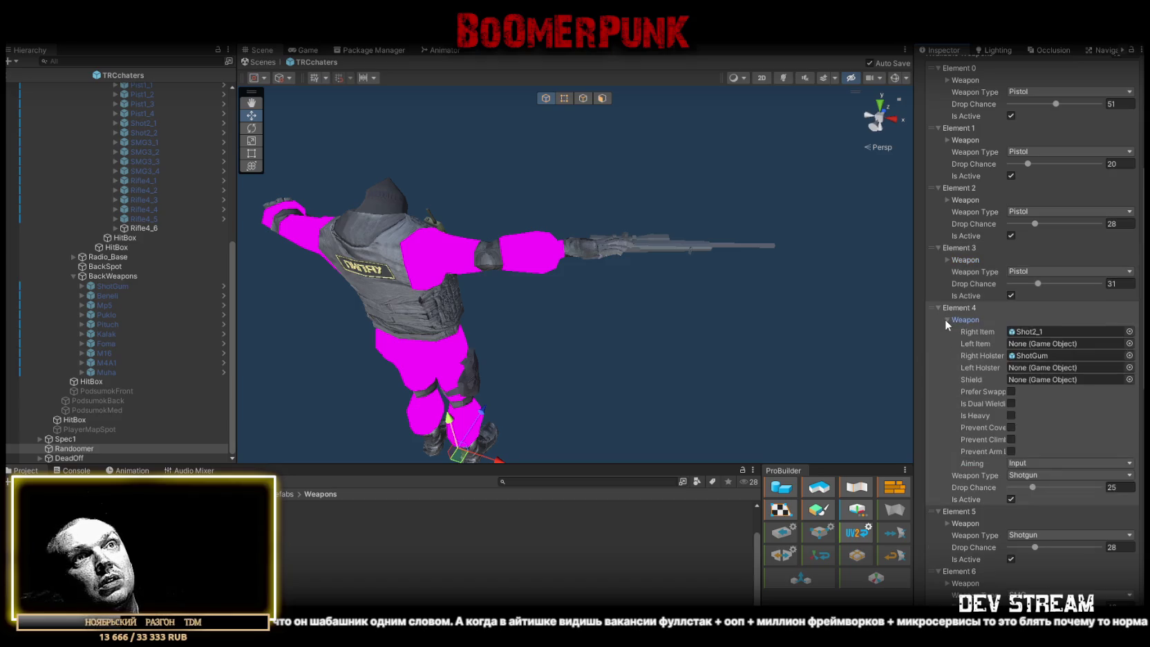
left_click(946, 320)
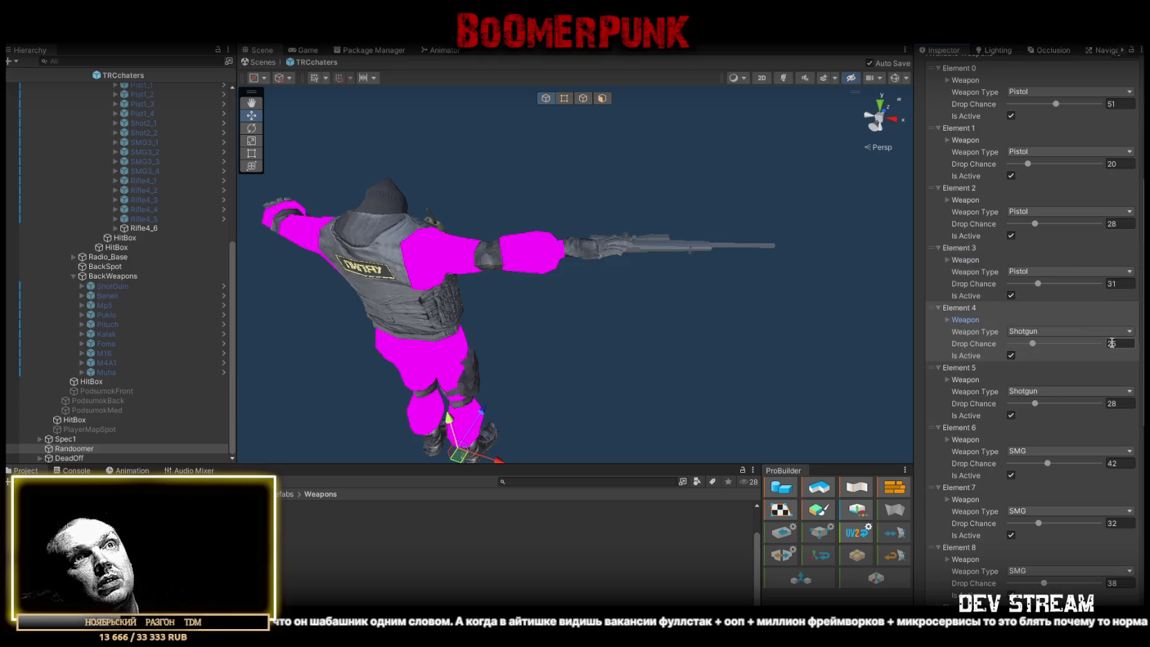
scroll(1114, 342, "down", 1)
left_click(1112, 311)
type("55")
left_click(1112, 372)
type("58")
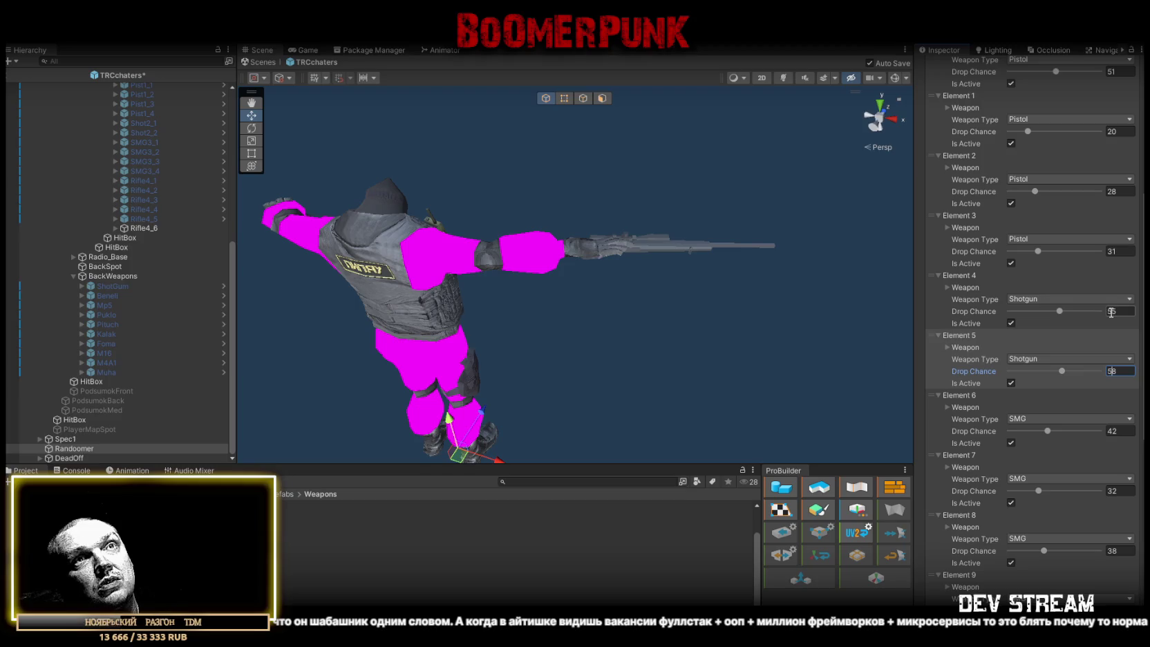
Correct the shotgun drop chances to 45 for Element 4 and 48 for Element 5
left_click(1126, 312)
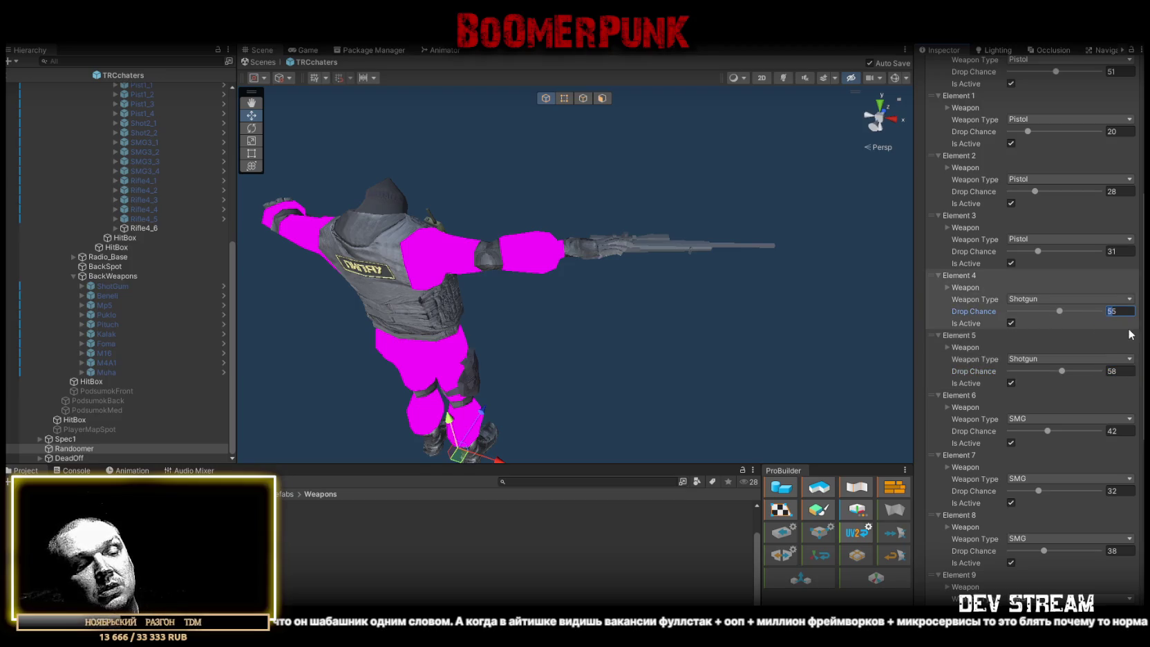
type("45")
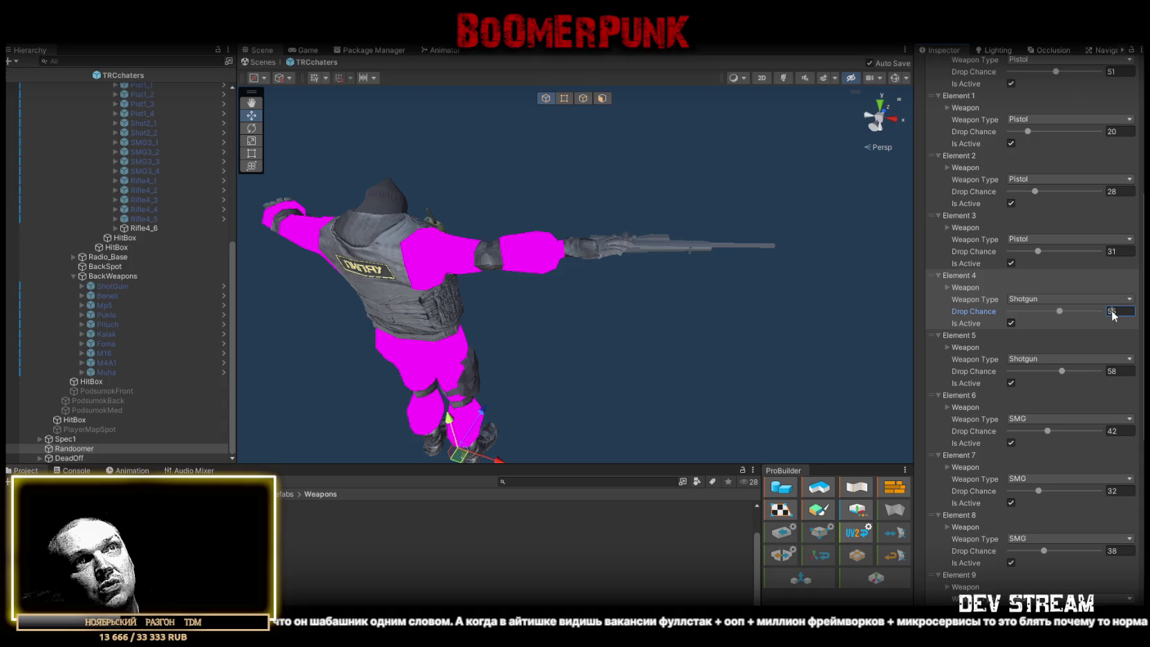
left_click(1109, 373)
type("48")
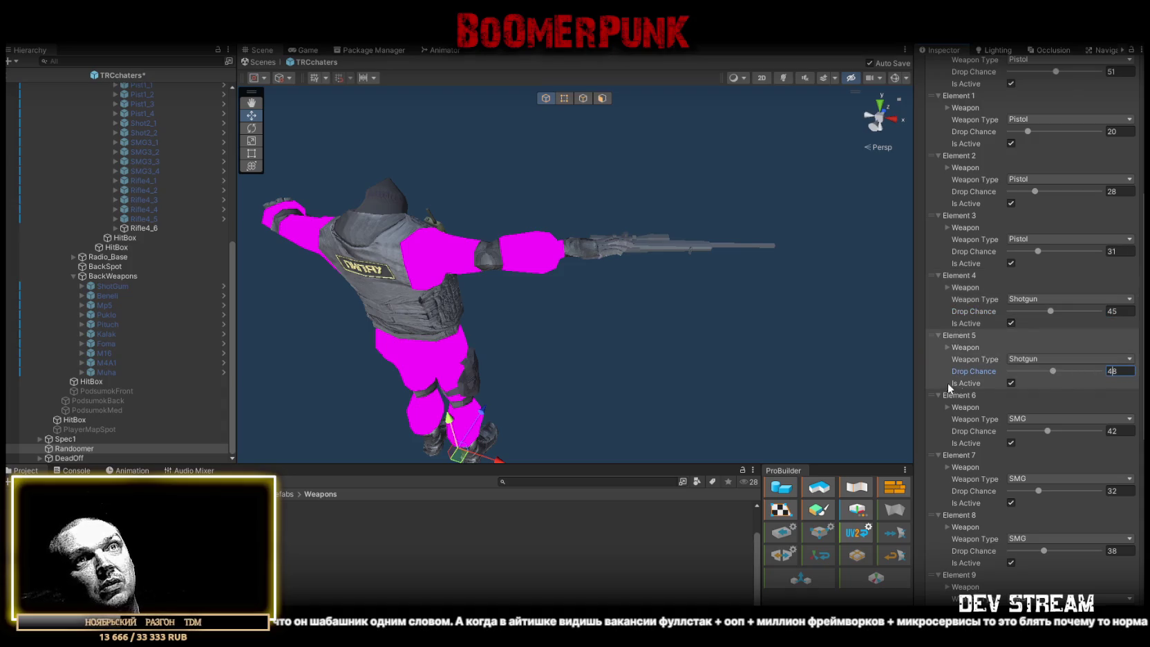
left_click(946, 408)
left_click(946, 406)
scroll(1010, 420, "down", 3)
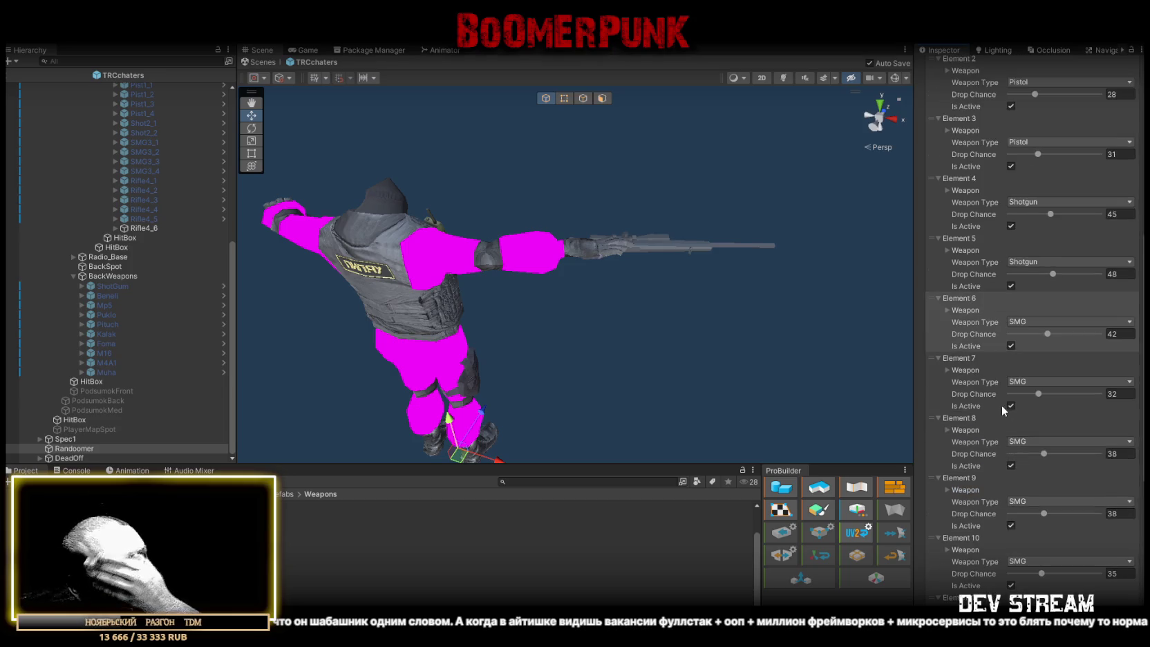
Check Element 7's weapon, then return to Element 0's Drop Chance field to edit it
scroll(982, 387, "down", 1)
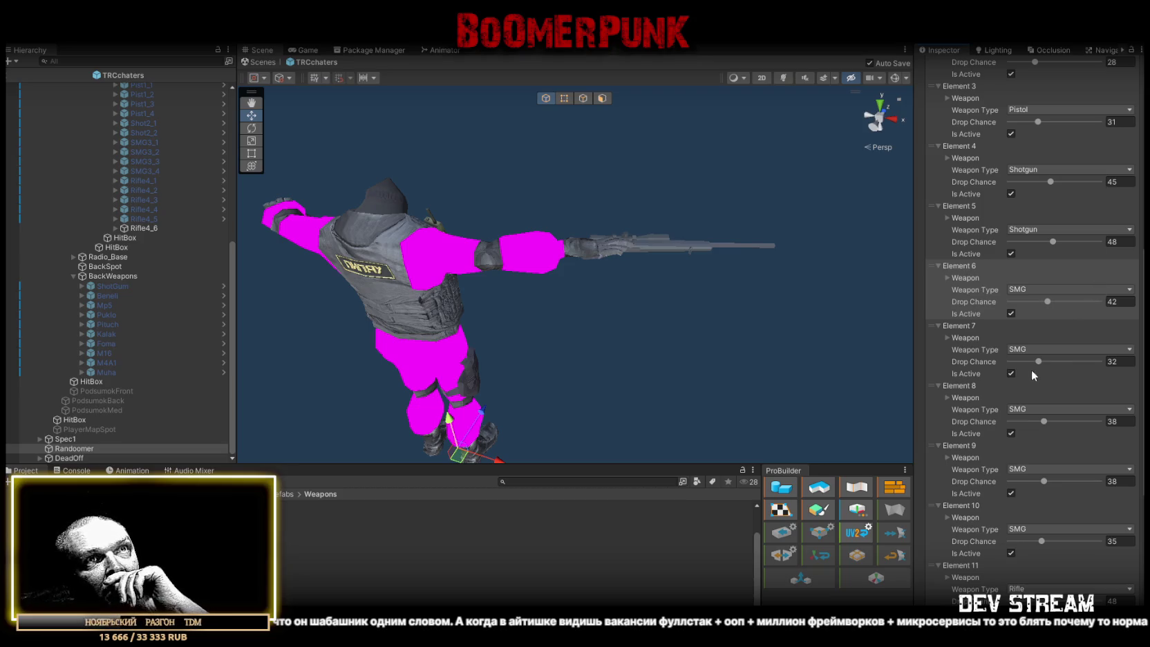
left_click(948, 338)
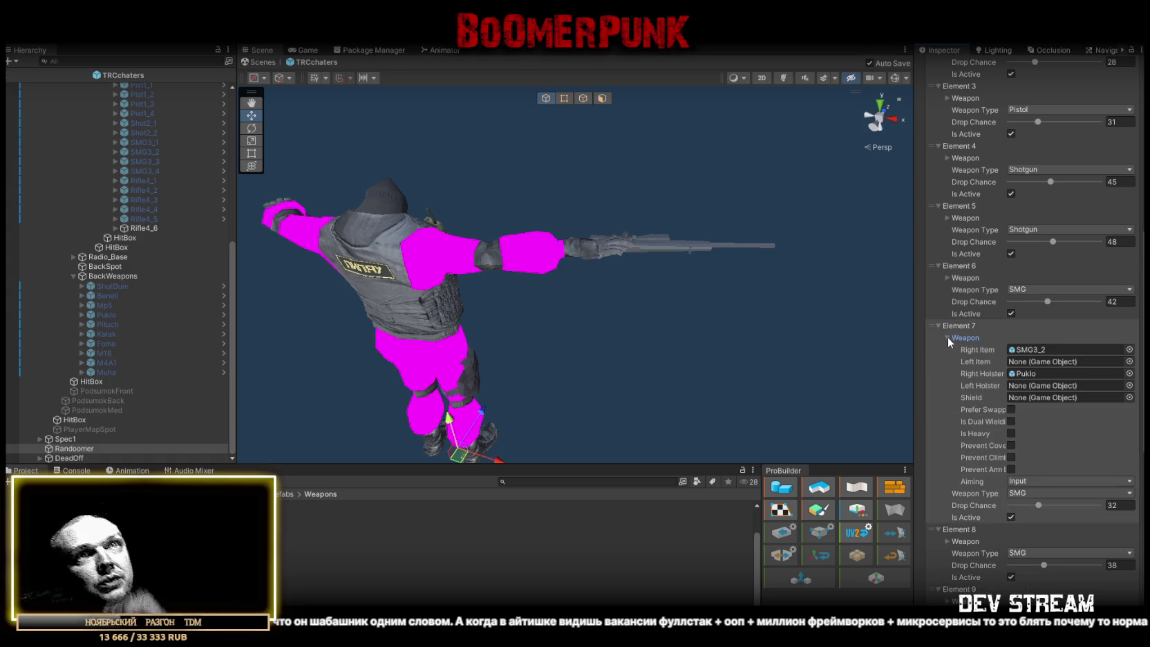
left_click(948, 337)
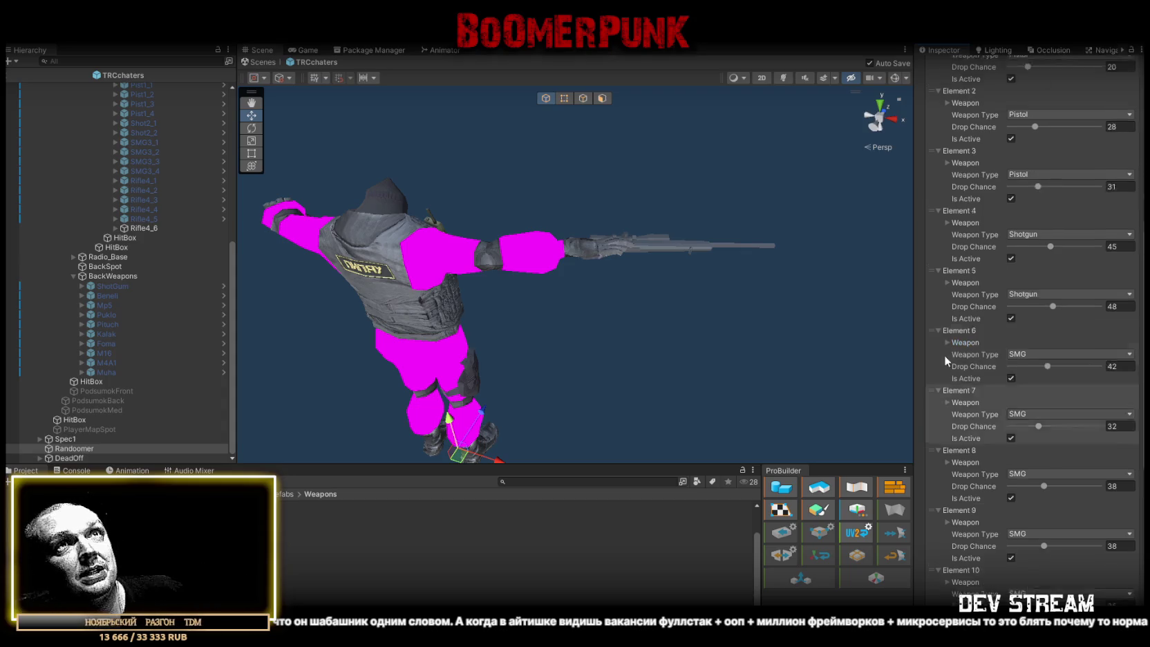
scroll(1092, 289, "up", 10)
left_click(1113, 331)
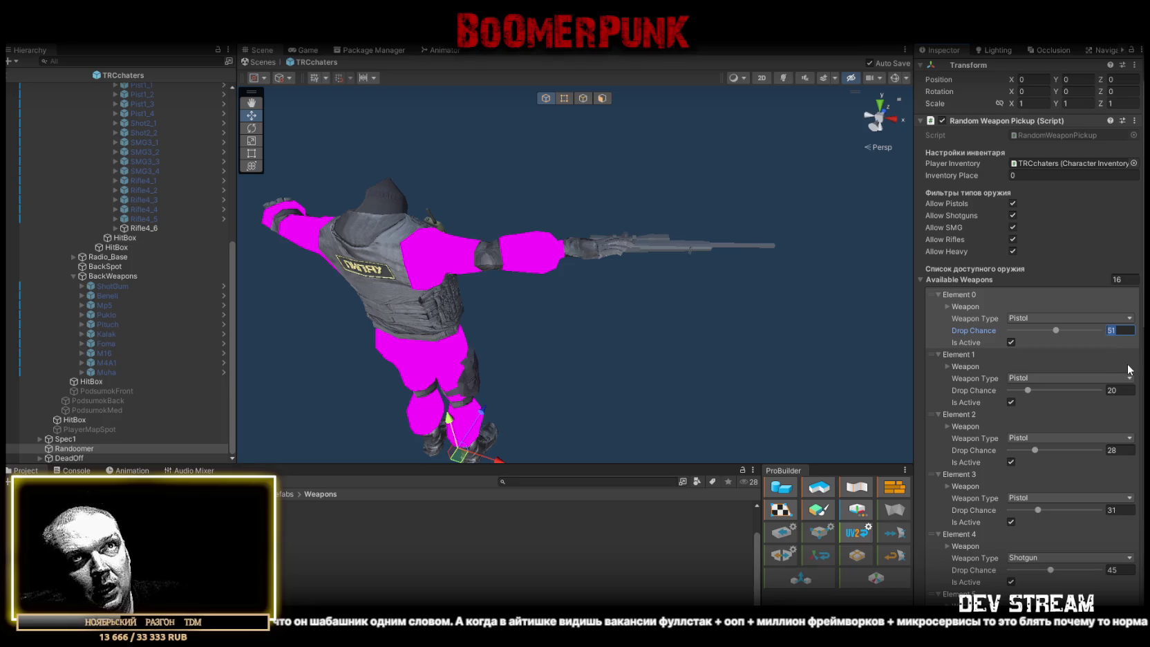
Set drop chances to 50 for Element 0, 40 for Element 2 and 50 for Element 3
type("60")
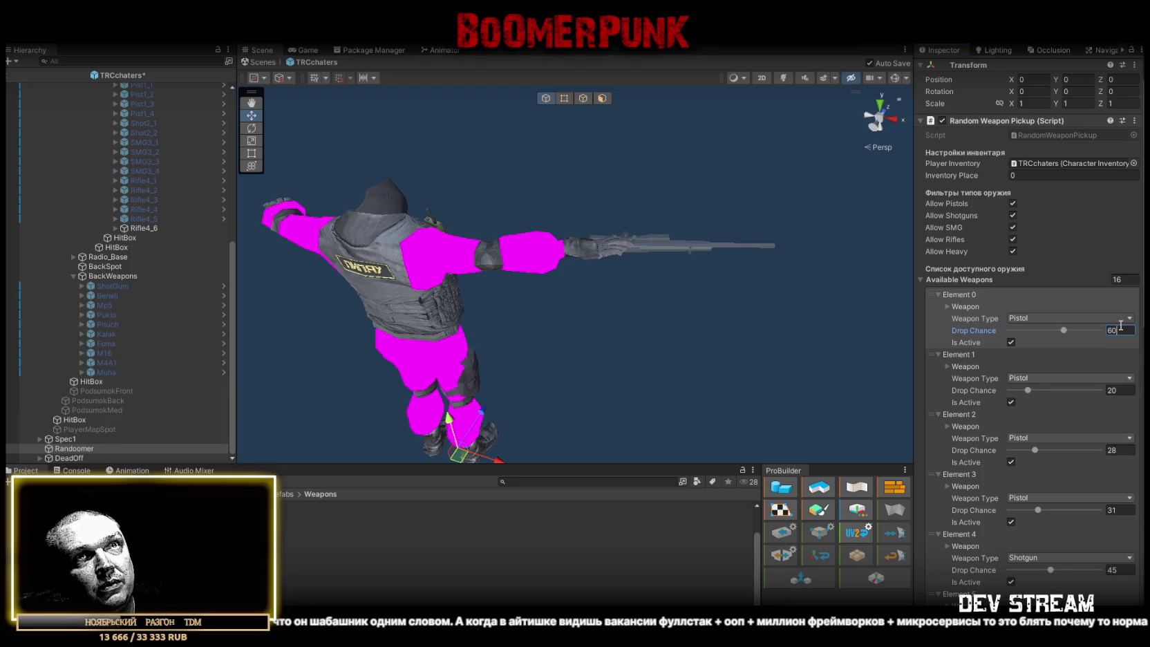
type("50")
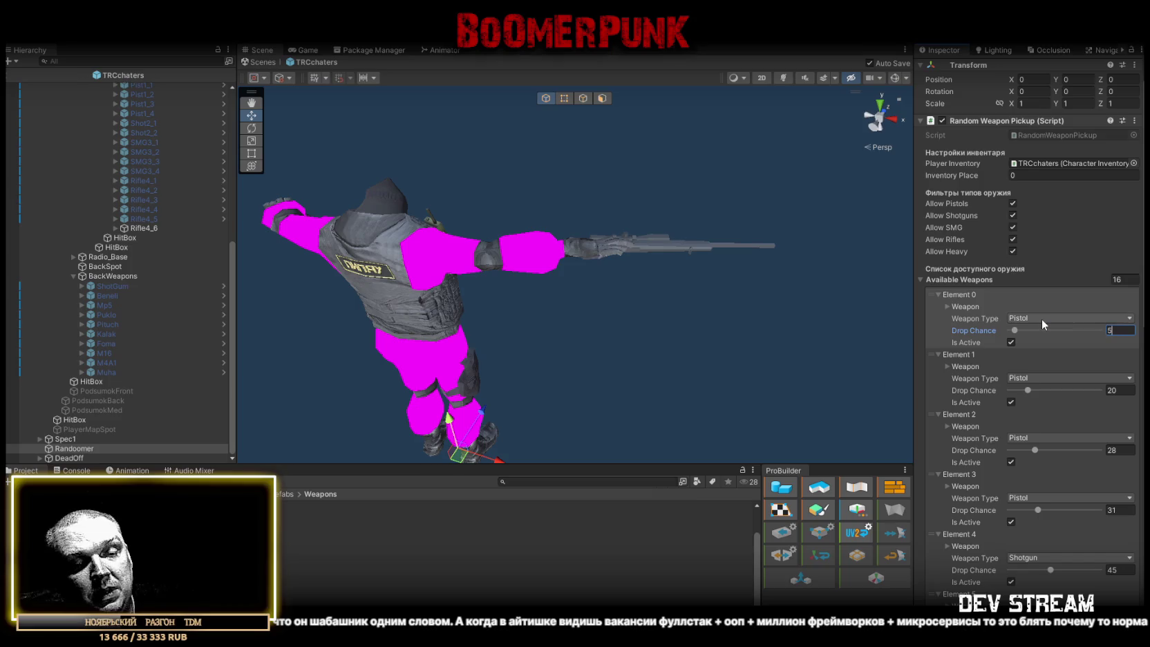
left_click(1120, 389)
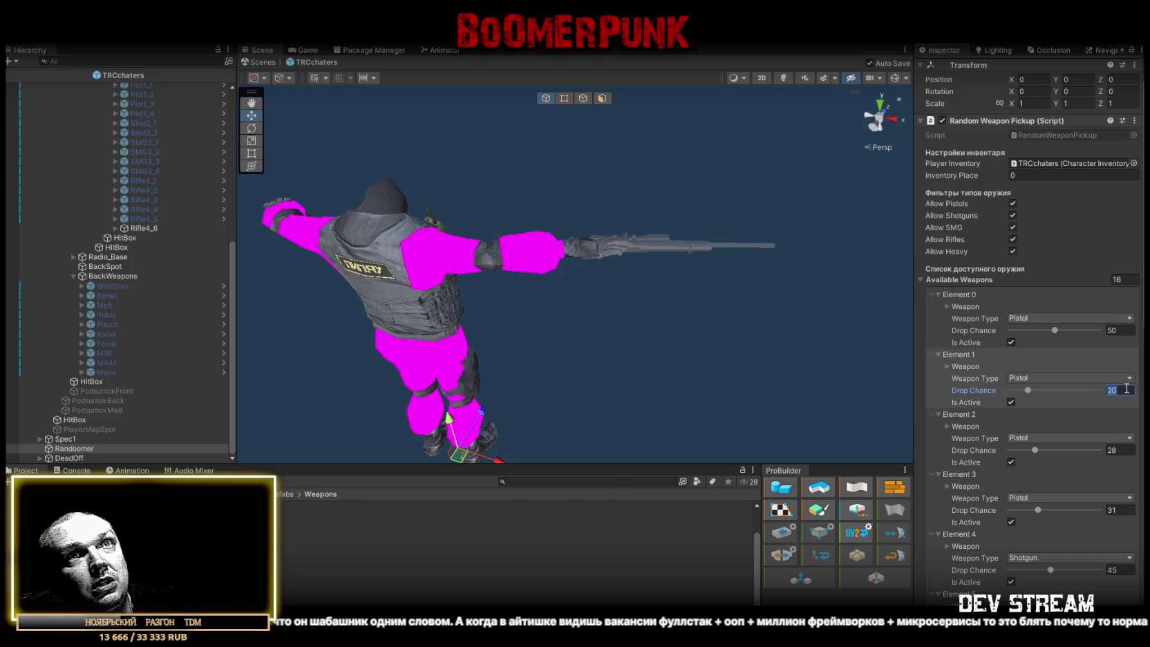
scroll(1121, 371, "down", 1)
left_click(1119, 418)
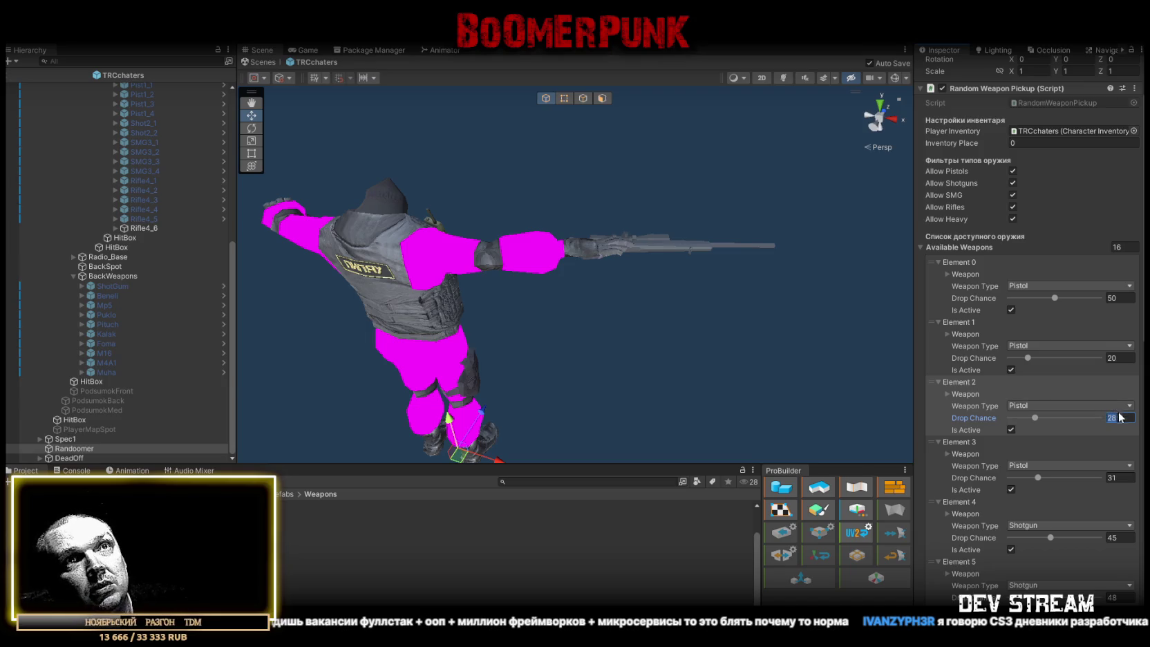
type("40")
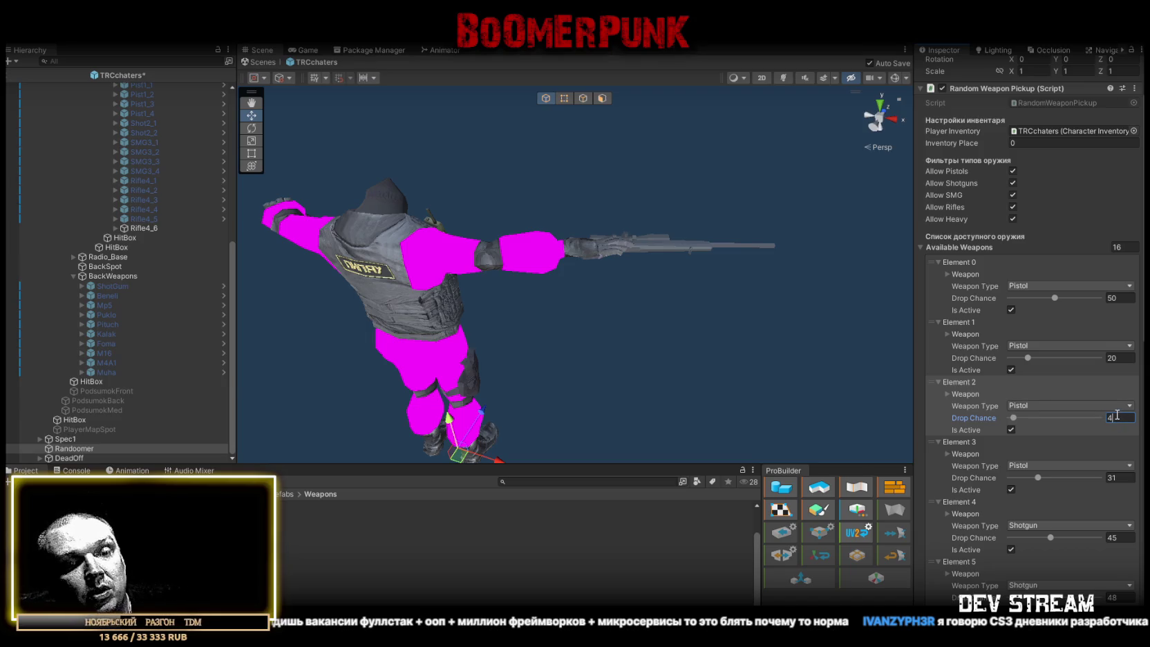
left_click(1120, 478)
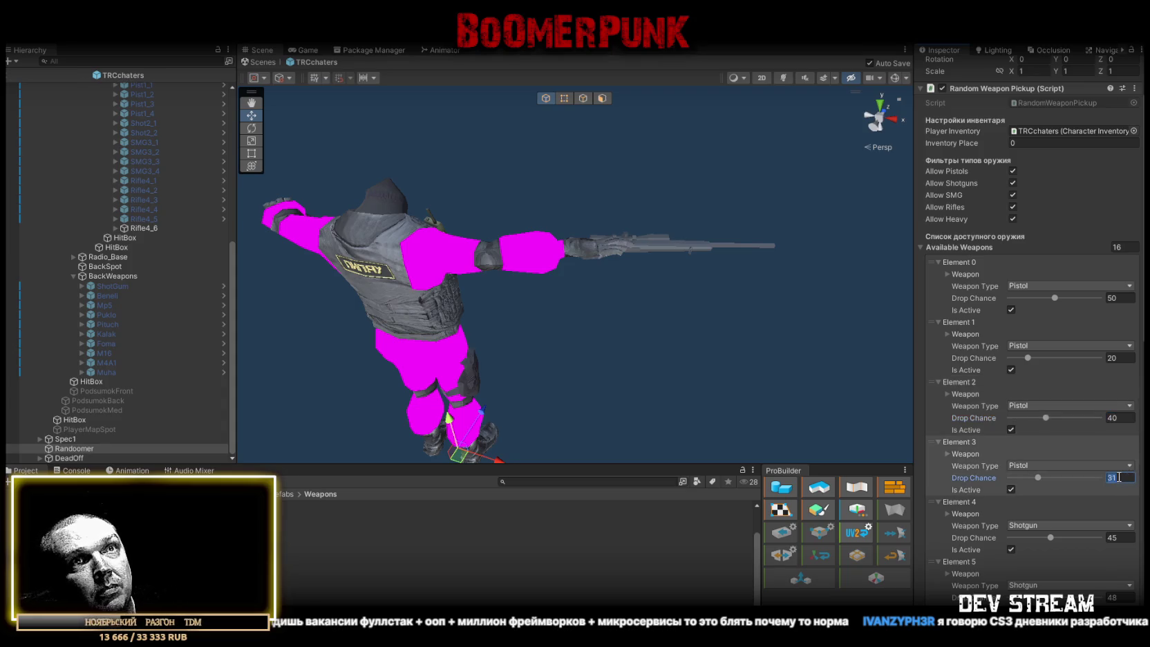
type("50")
Raise both shotgun drop chances, Elements 4 and 5, to 55
scroll(1126, 463, "down", 2)
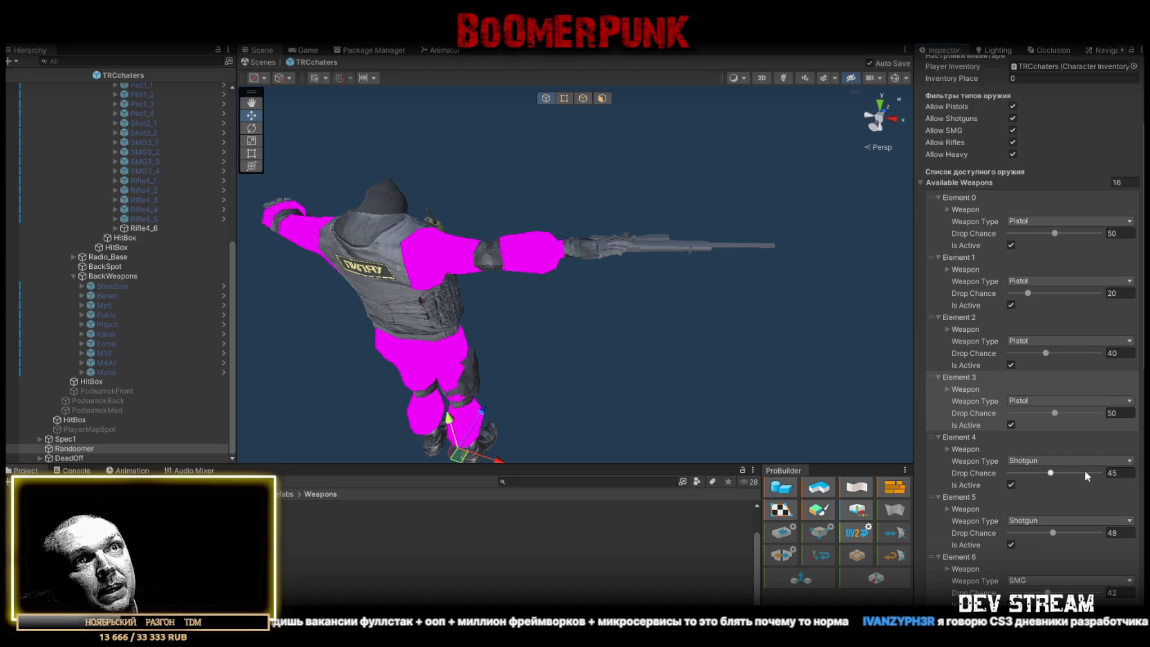
left_click(1122, 473)
type("50")
left_click(1118, 532)
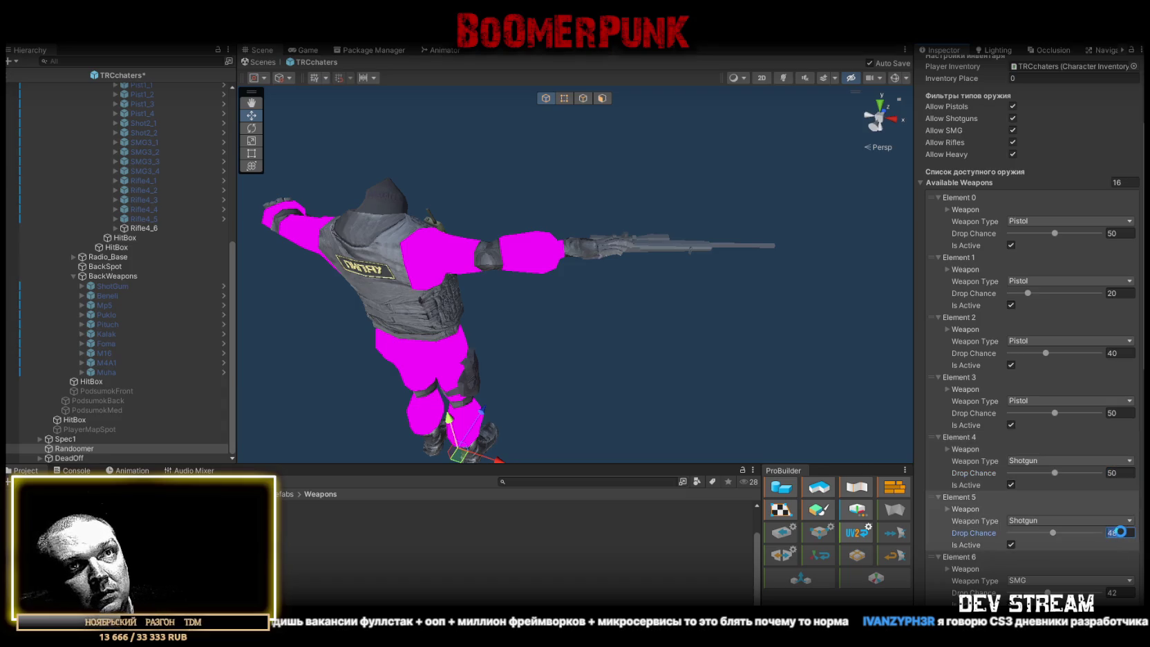
left_click(1120, 473)
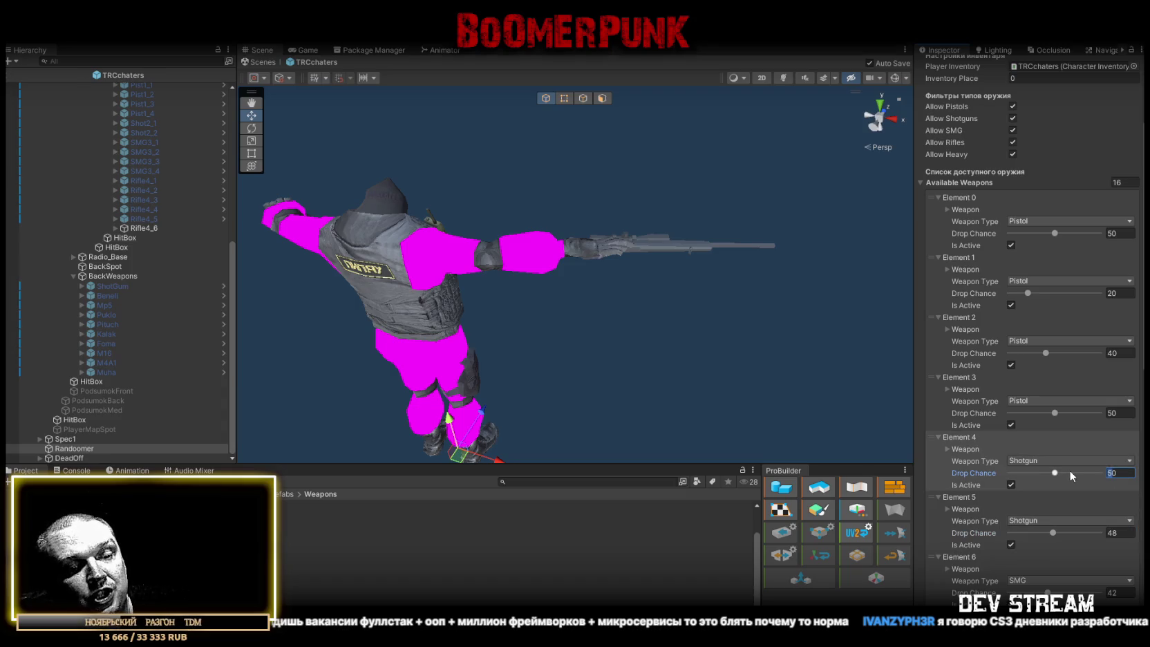
type("55")
left_click(1117, 532)
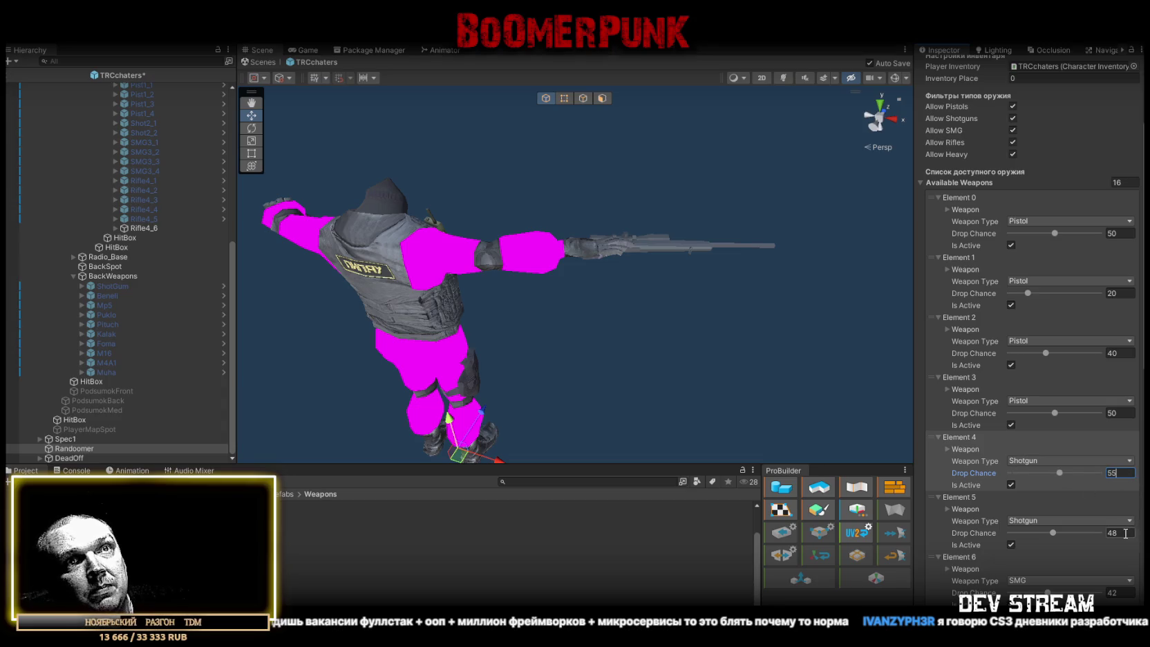
type("55")
scroll(1090, 537, "down", 4)
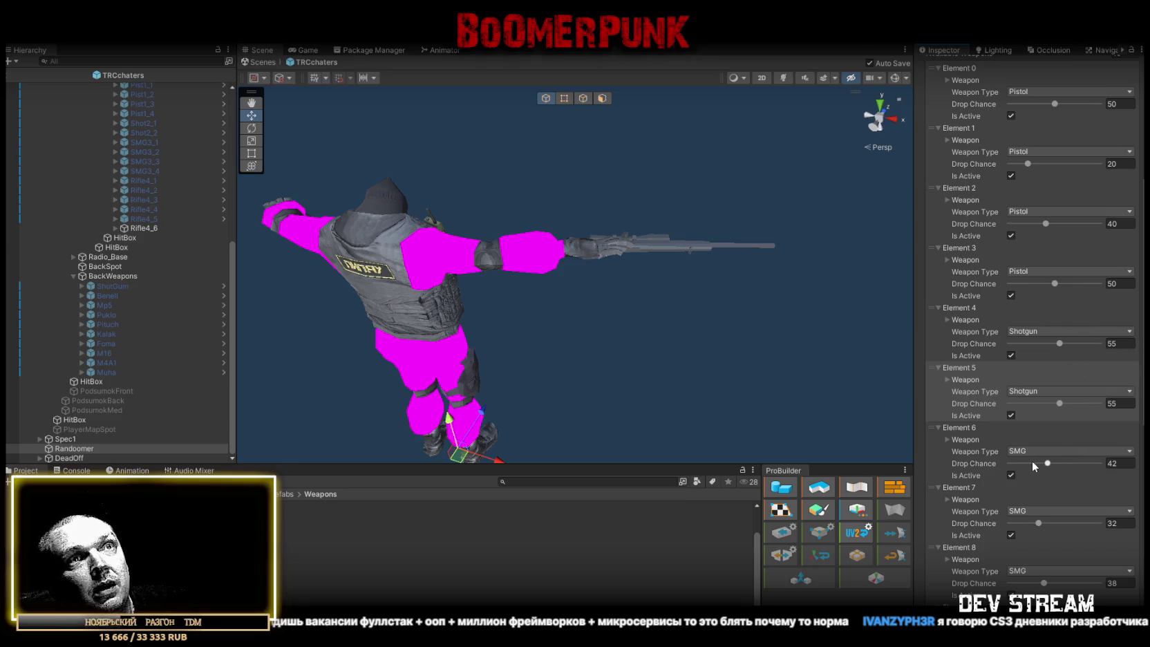
Set drop chances of 50 for Elements 6 and 7 and 40 for Element 8
scroll(1049, 460, "down", 2)
left_click(1119, 398)
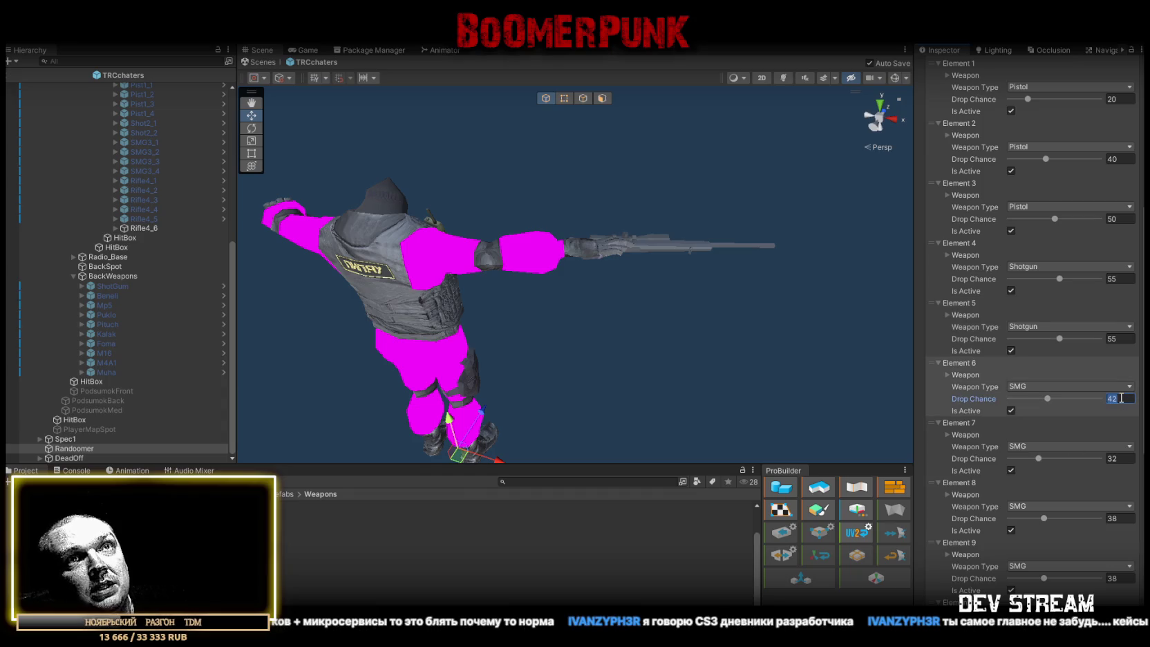
type("50")
key("Tab")
type("50")
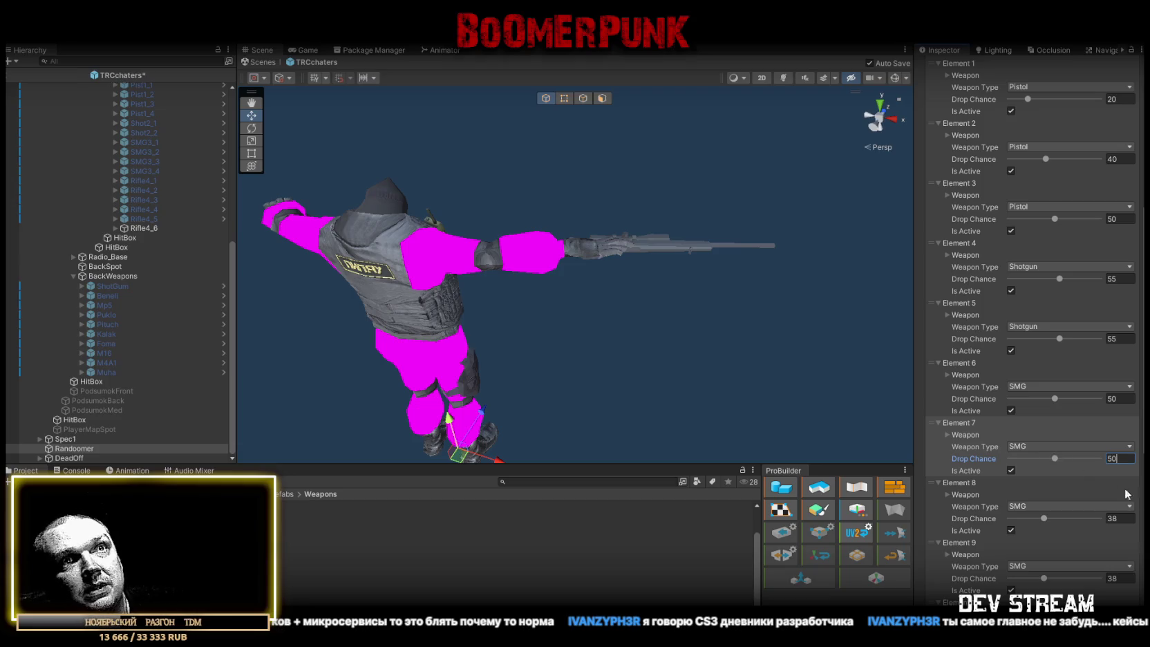
left_click(1126, 518)
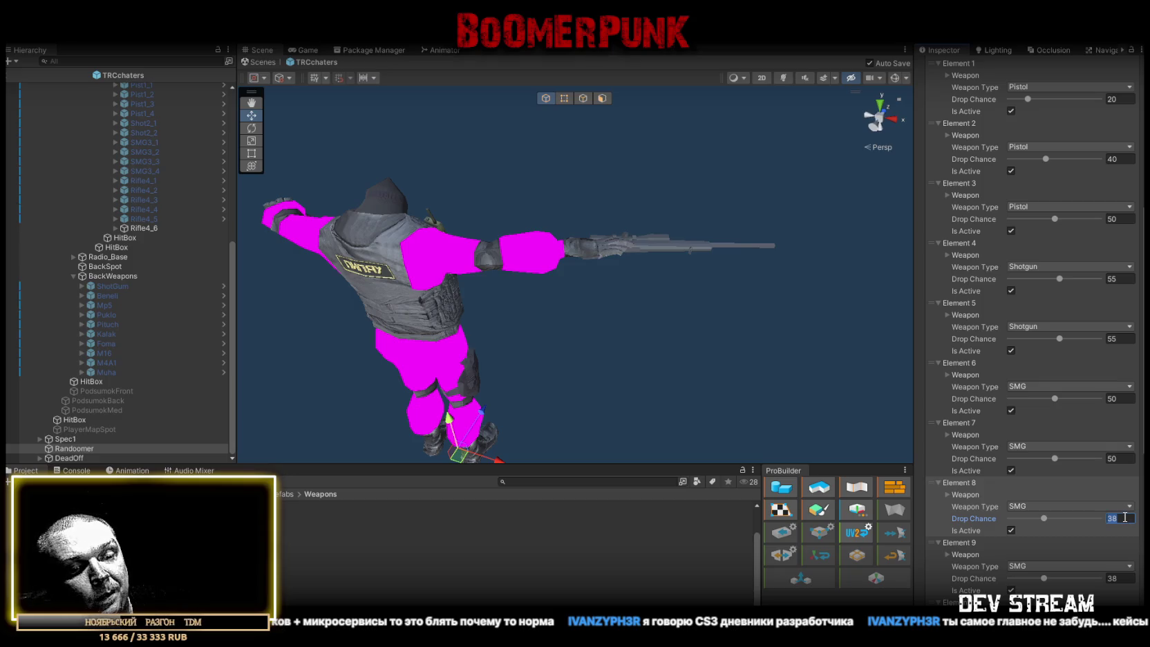
type("40")
scroll(1128, 508, "down", 2)
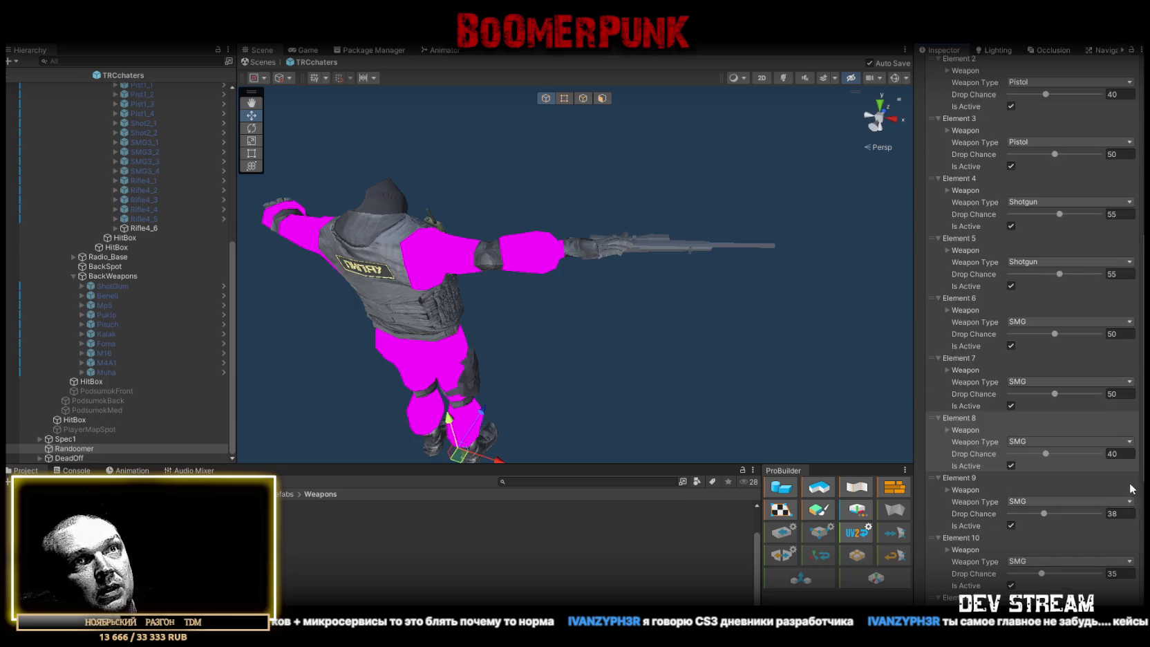
left_click(1124, 513)
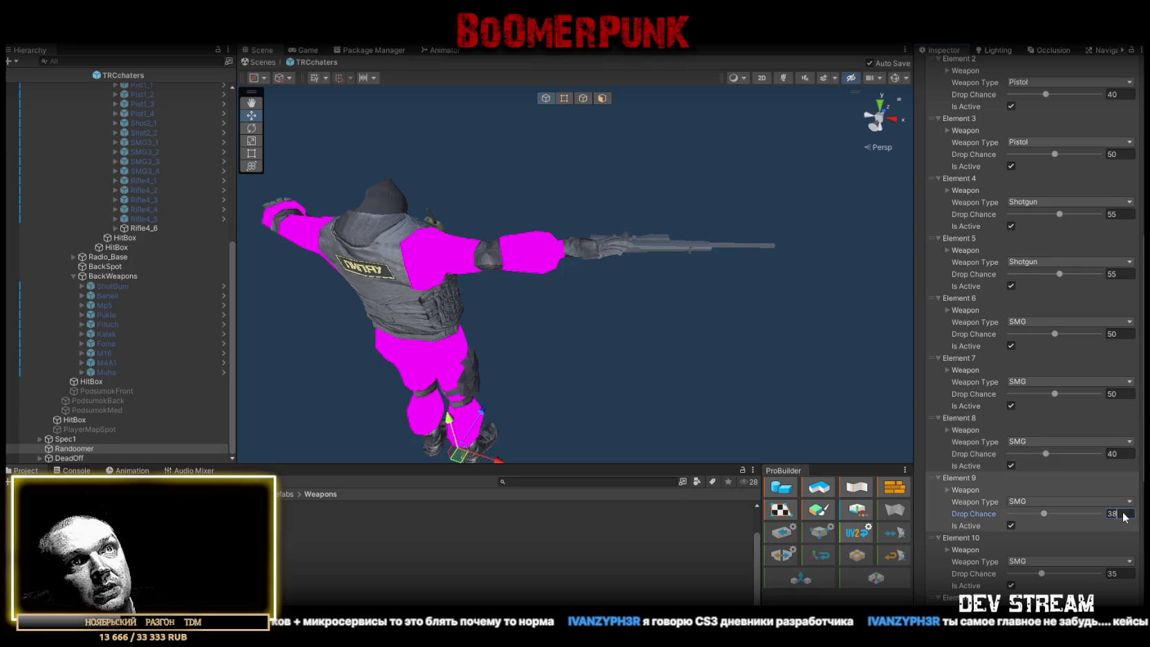
left_click(946, 490)
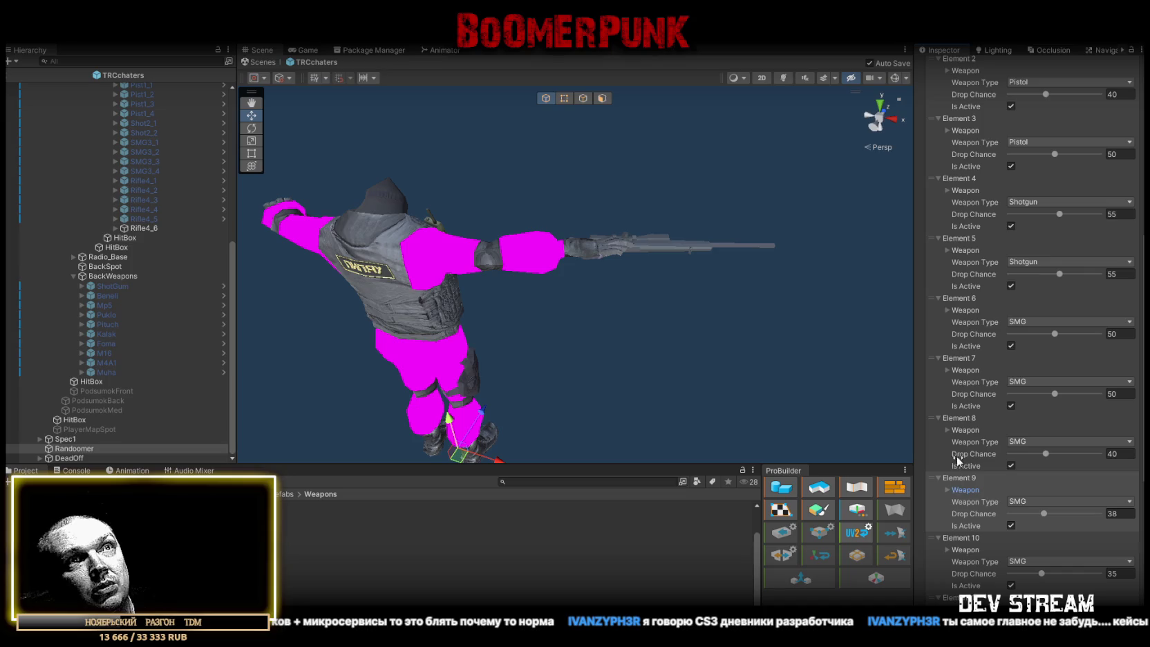
Review the weapons held by Elements 6, 7 and 8
left_click(947, 429)
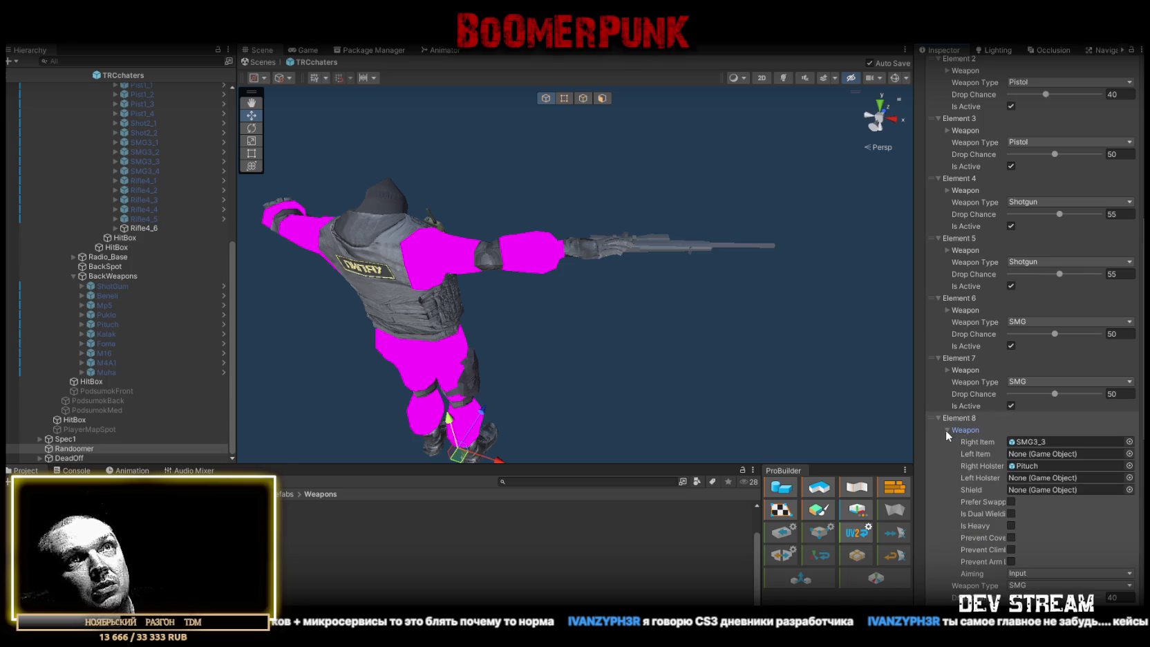
left_click(946, 430)
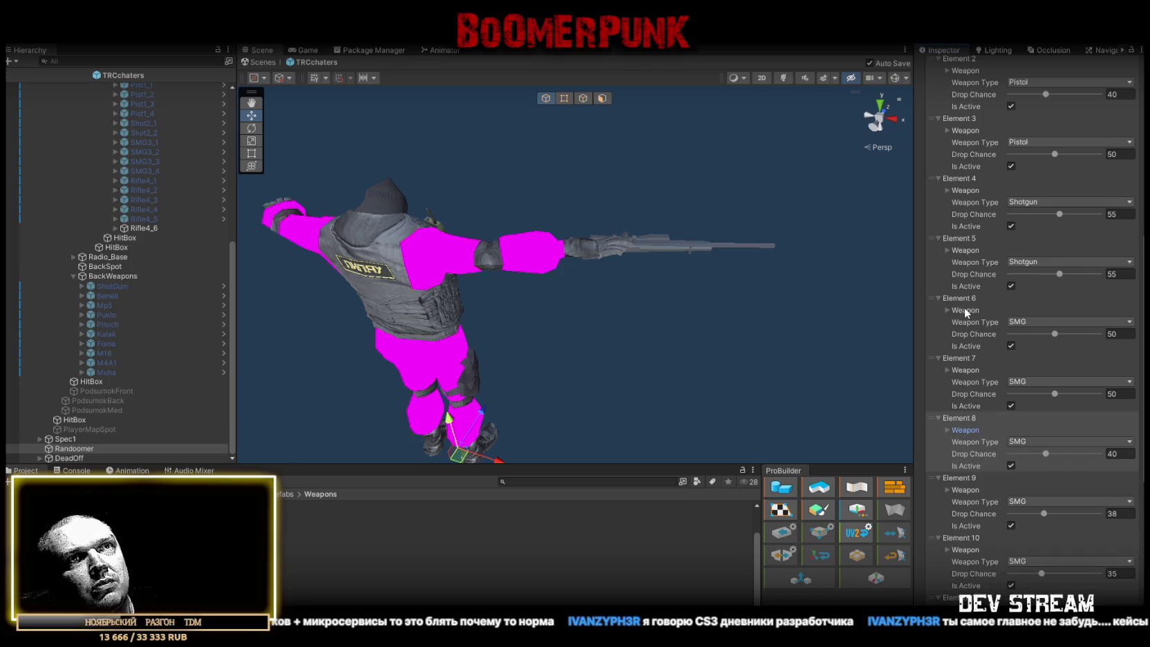
left_click(947, 310)
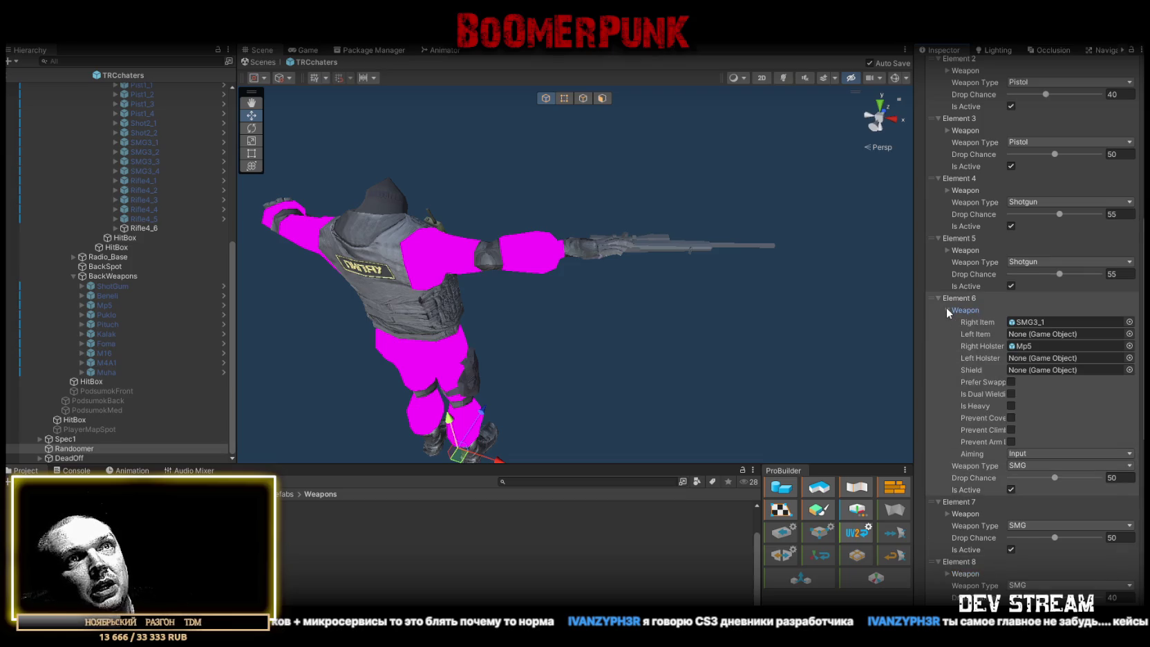
left_click(946, 307)
left_click(948, 371)
left_click(945, 371)
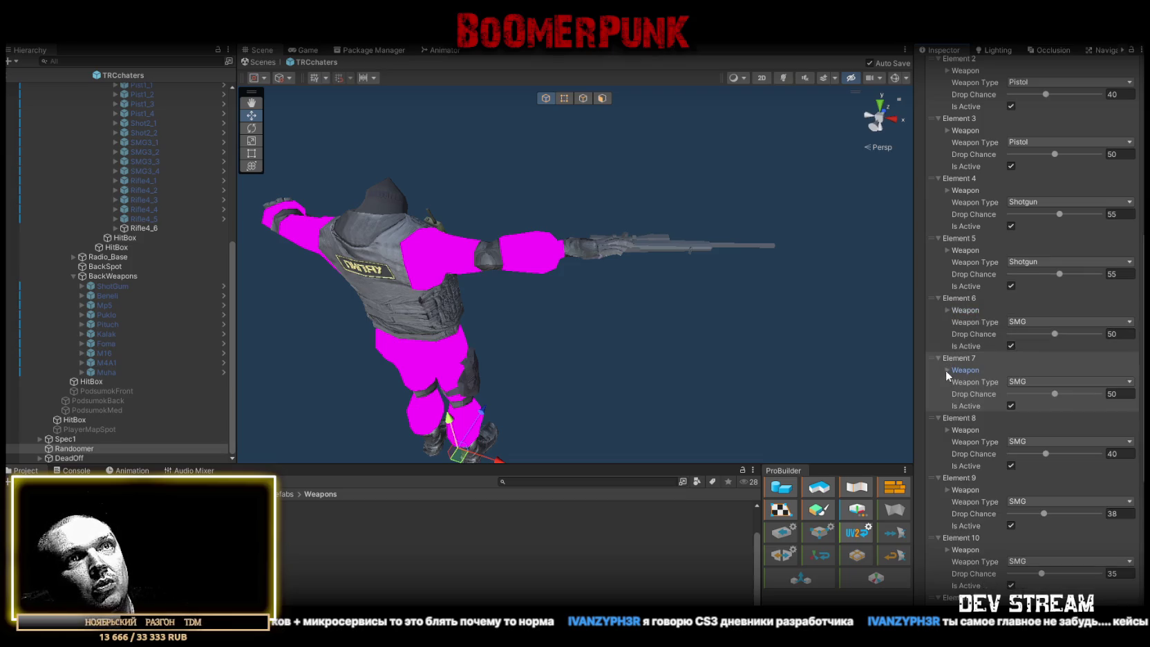
left_click(947, 428)
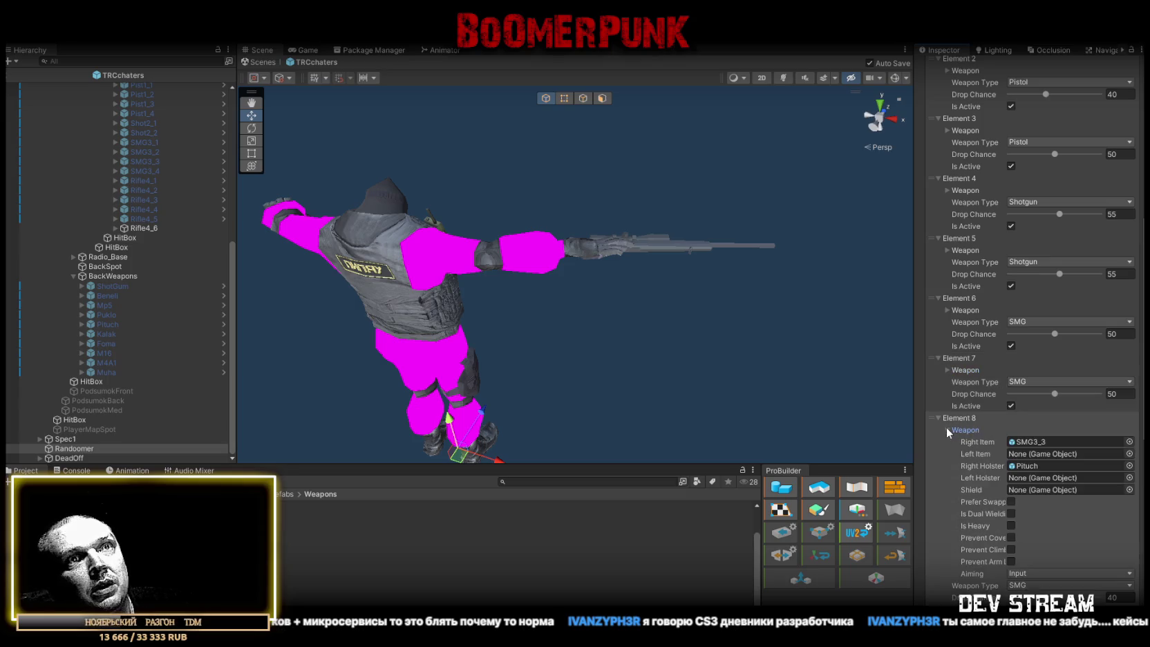
left_click(946, 429)
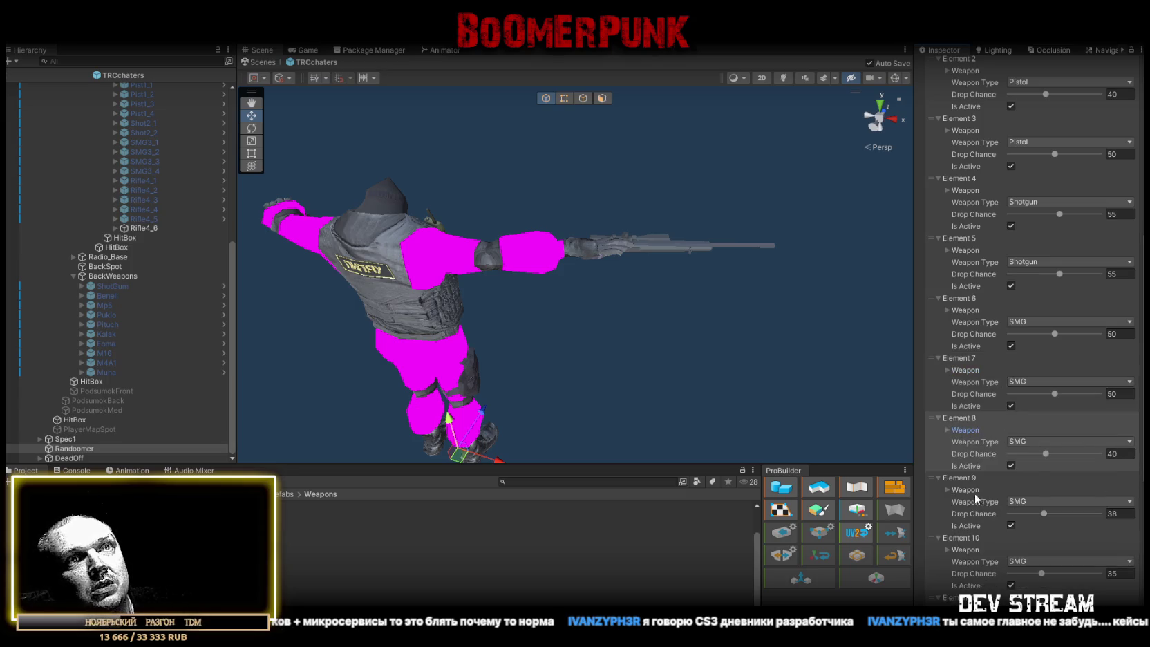
Replace Element 9's Right Item SMG3_3 with SMG3_4 and open the Weapons > WaeponFill folder
left_click(946, 488)
scroll(1049, 477, "down", 3)
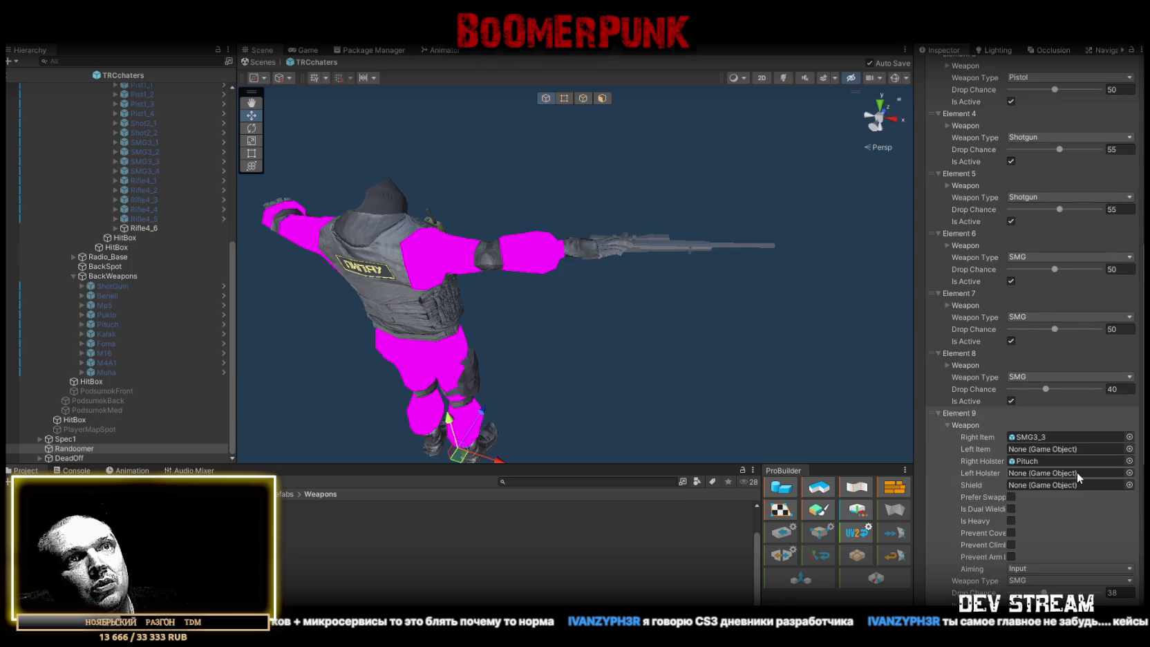
left_click(1030, 437)
left_click(150, 172)
left_click_drag(152, 178, 1038, 437)
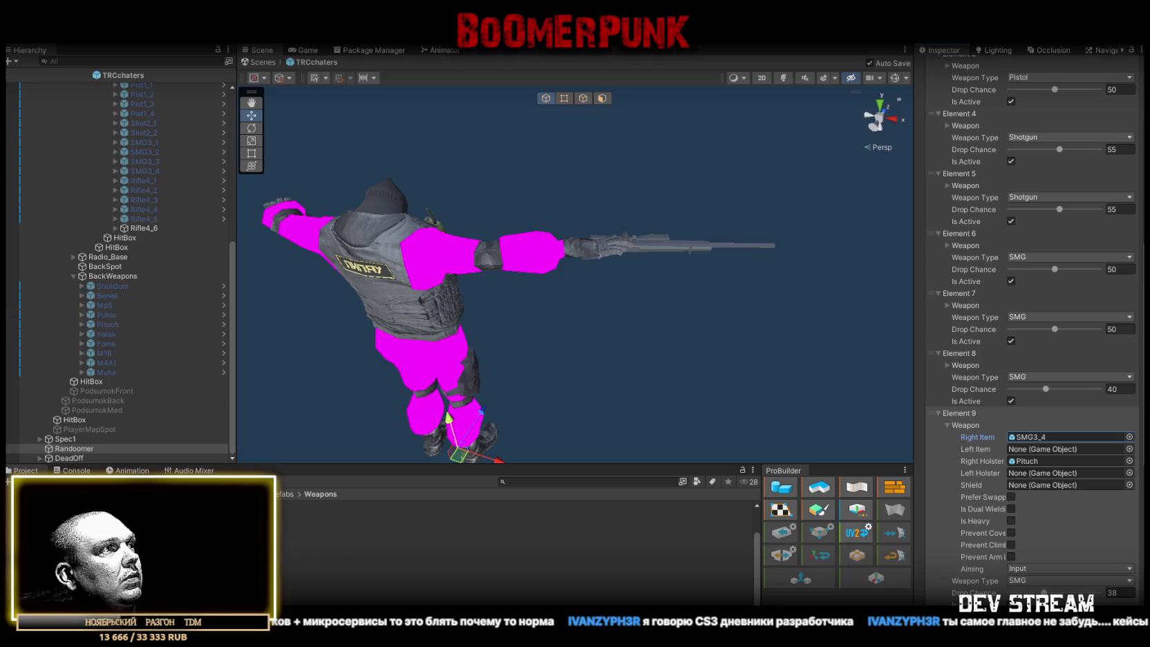
left_click(104, 539)
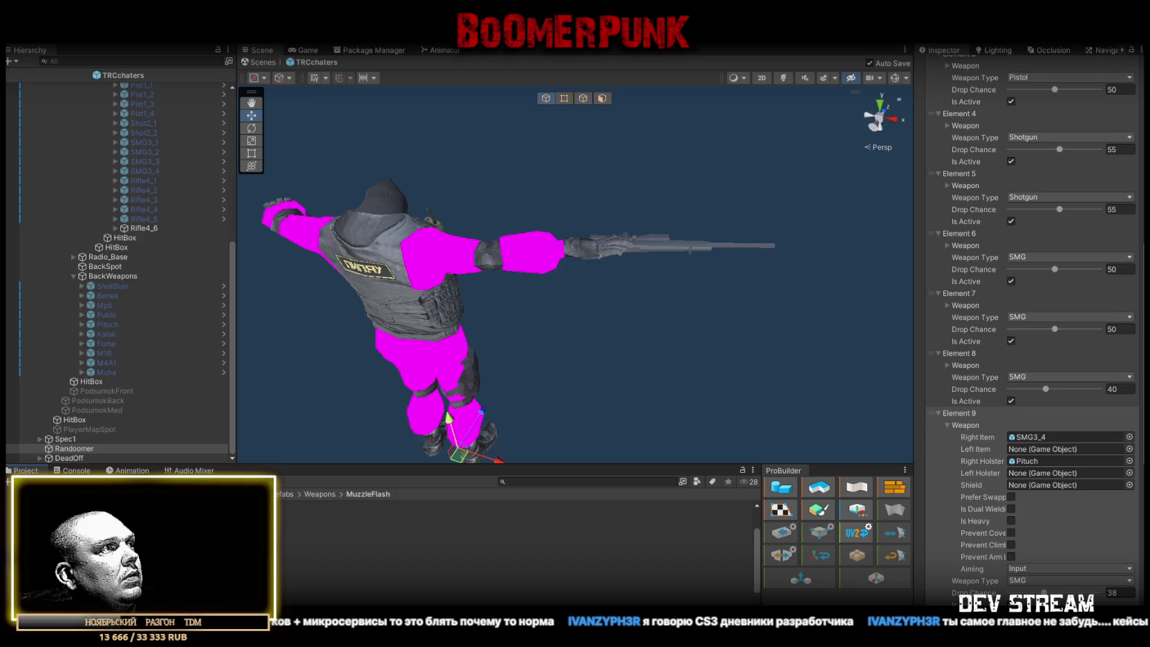
left_click(104, 550)
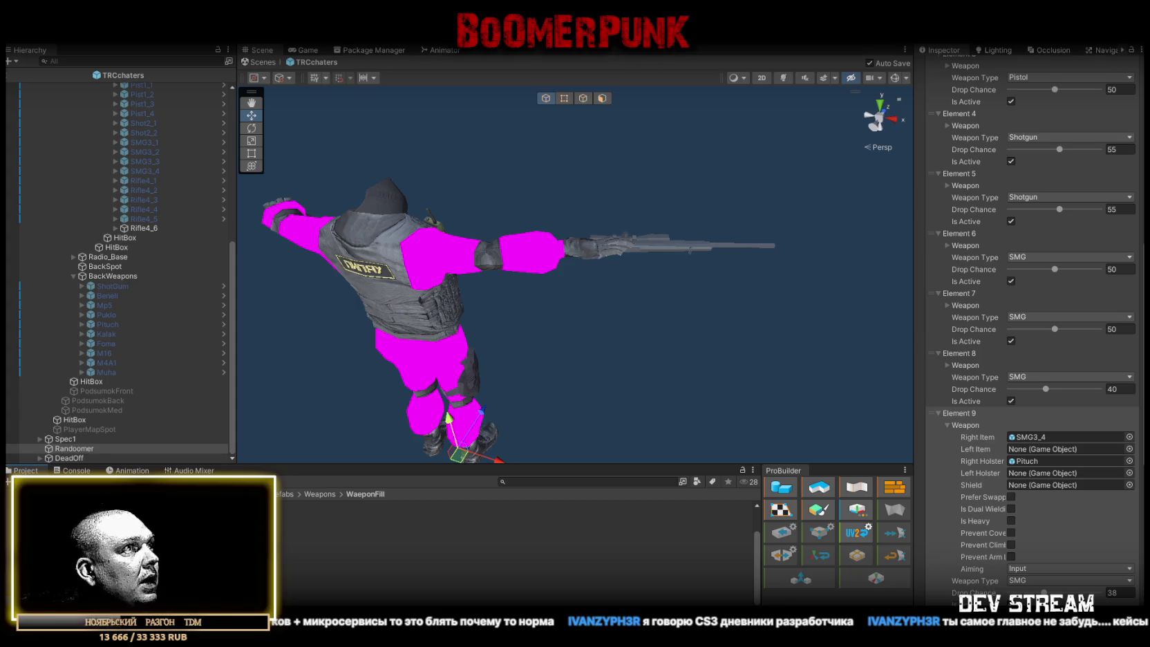
Expand the weapon details of Elements 6, 7, 8 and 10 in the available weapons list
scroll(118, 276, "up", 10)
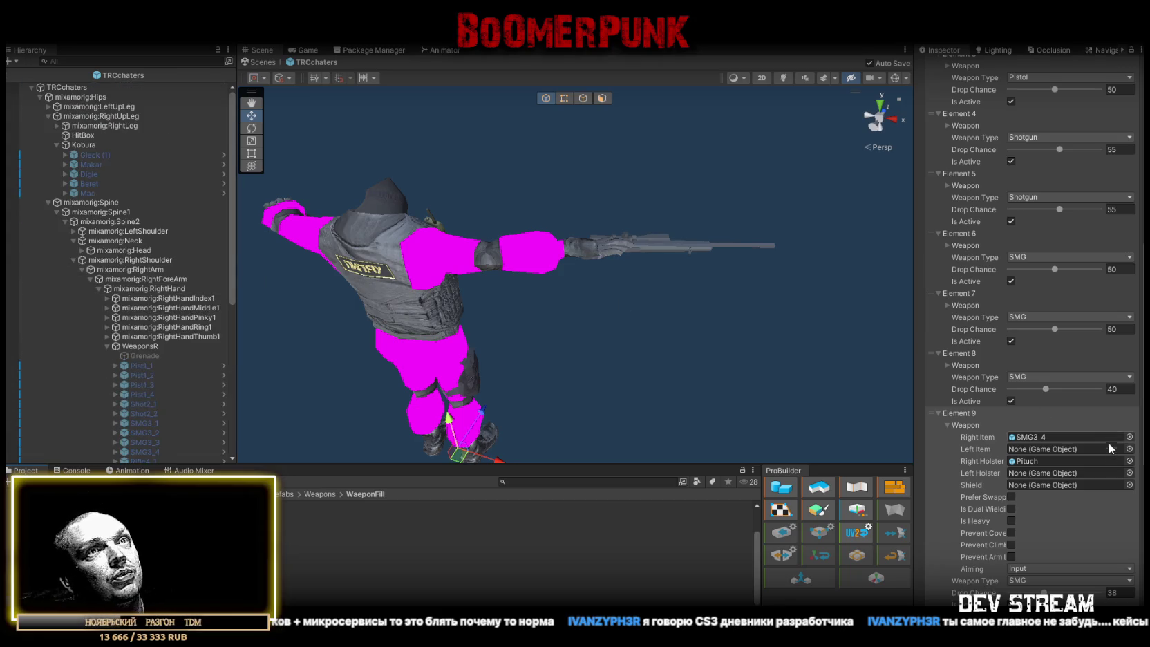
scroll(1078, 432, "down", 3)
scroll(1046, 329, "up", 3)
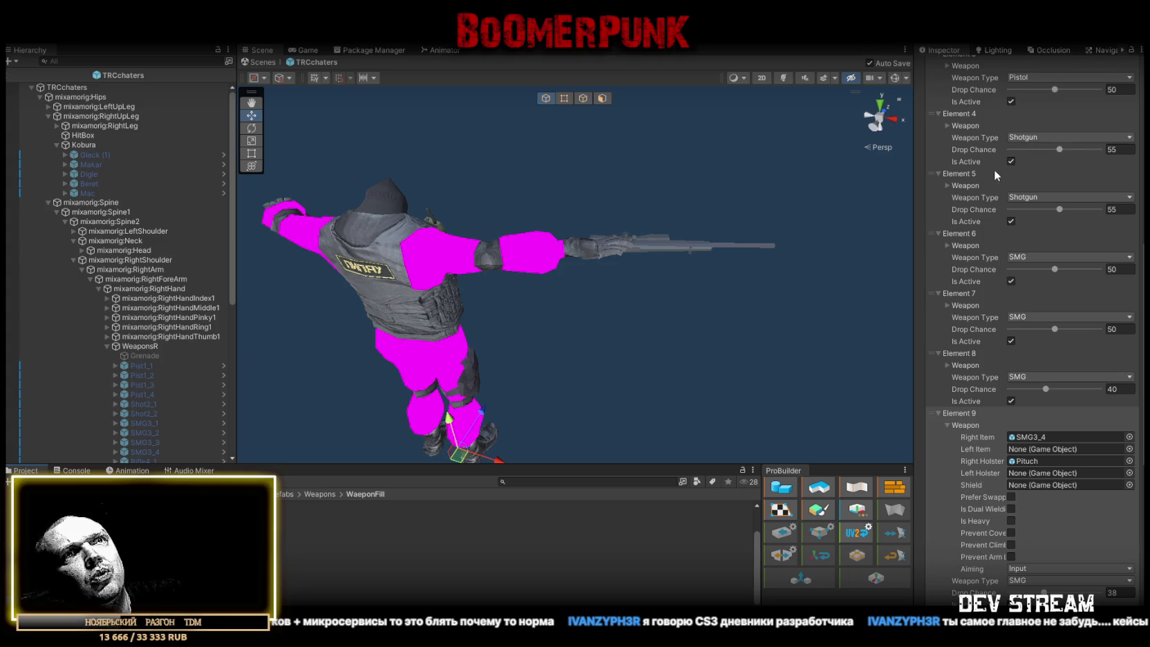
left_click(948, 245)
scroll(984, 287, "down", 3)
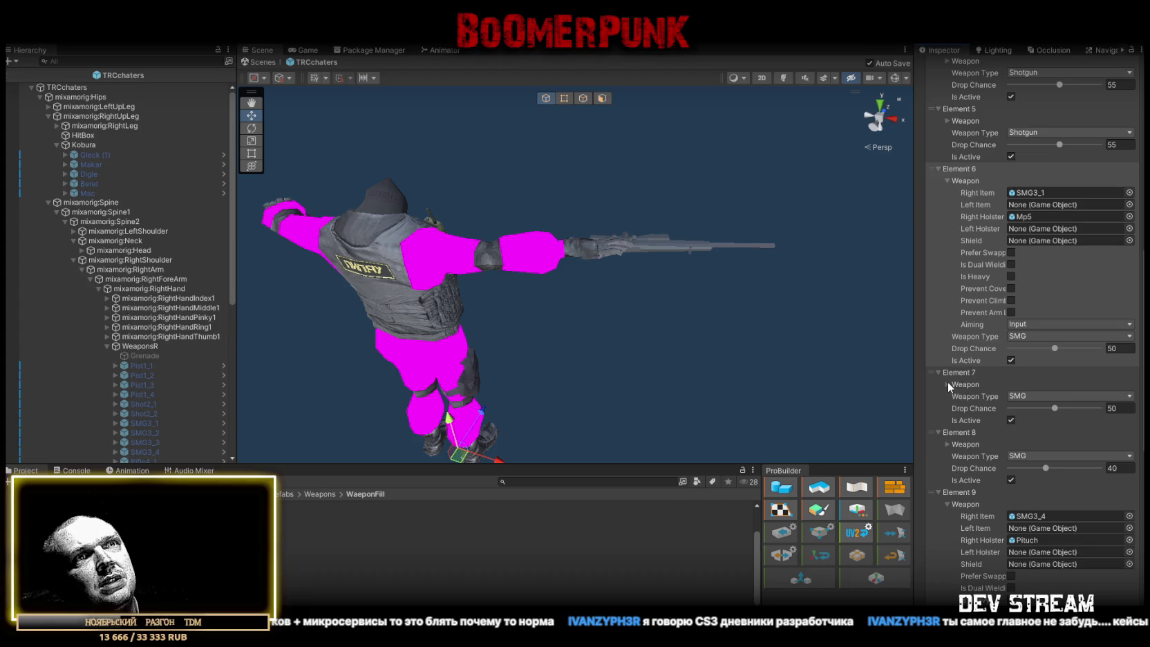
left_click(948, 384)
scroll(1043, 379, "down", 6)
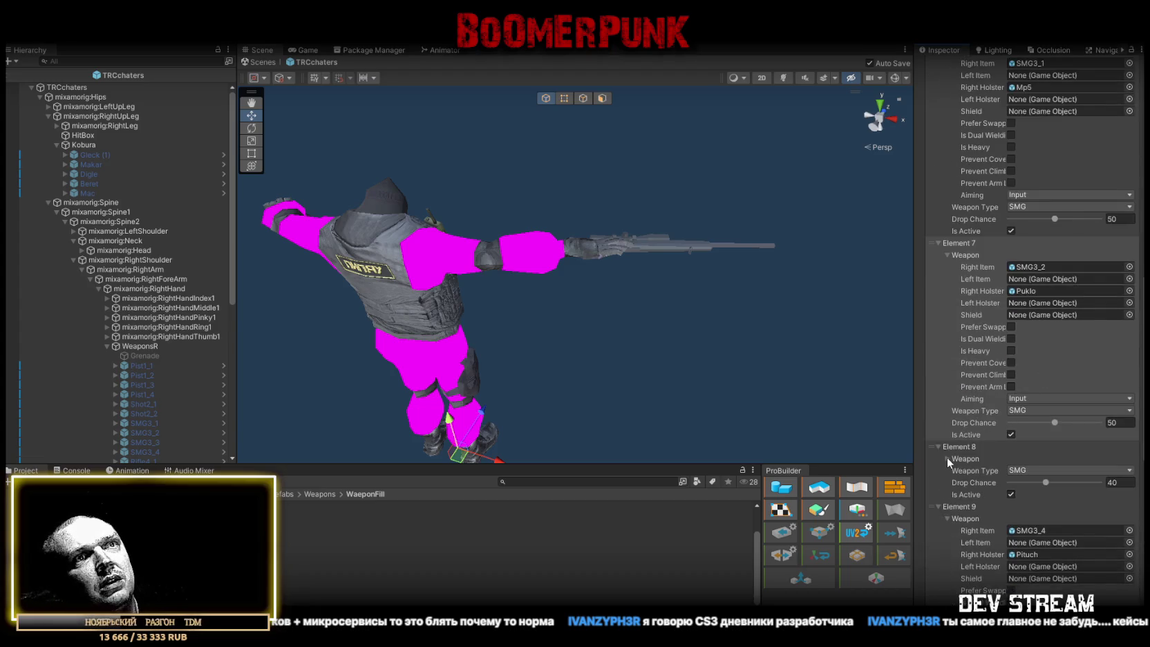
left_click(947, 458)
scroll(1076, 428, "down", 14)
scroll(1033, 395, "down", 6)
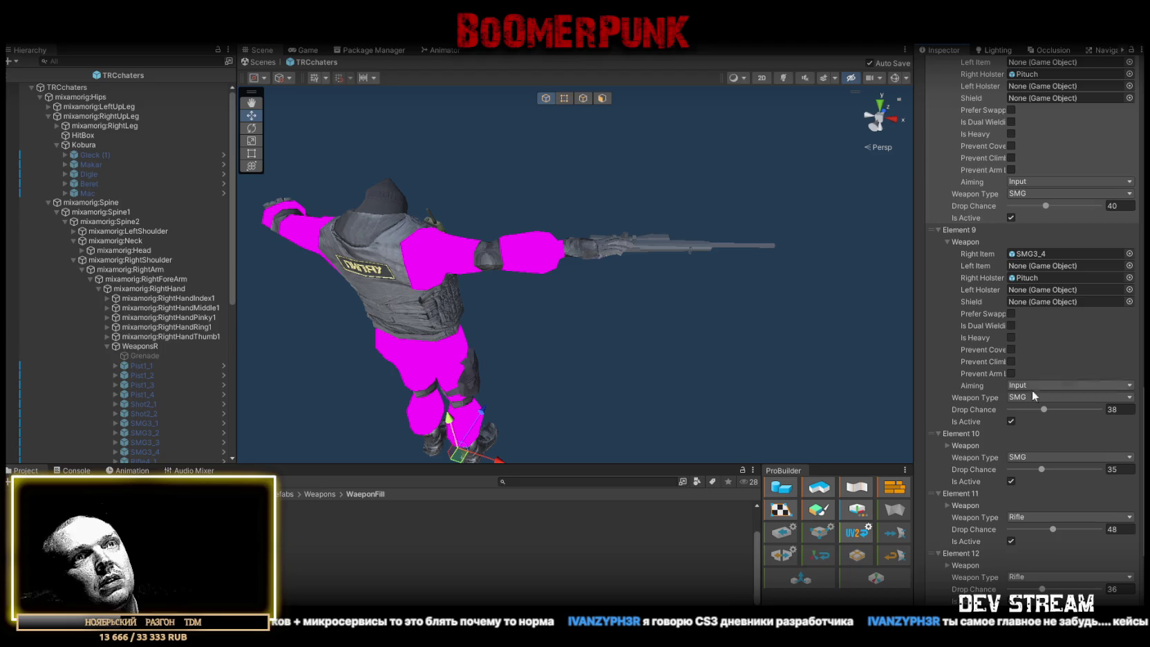
left_click(946, 446)
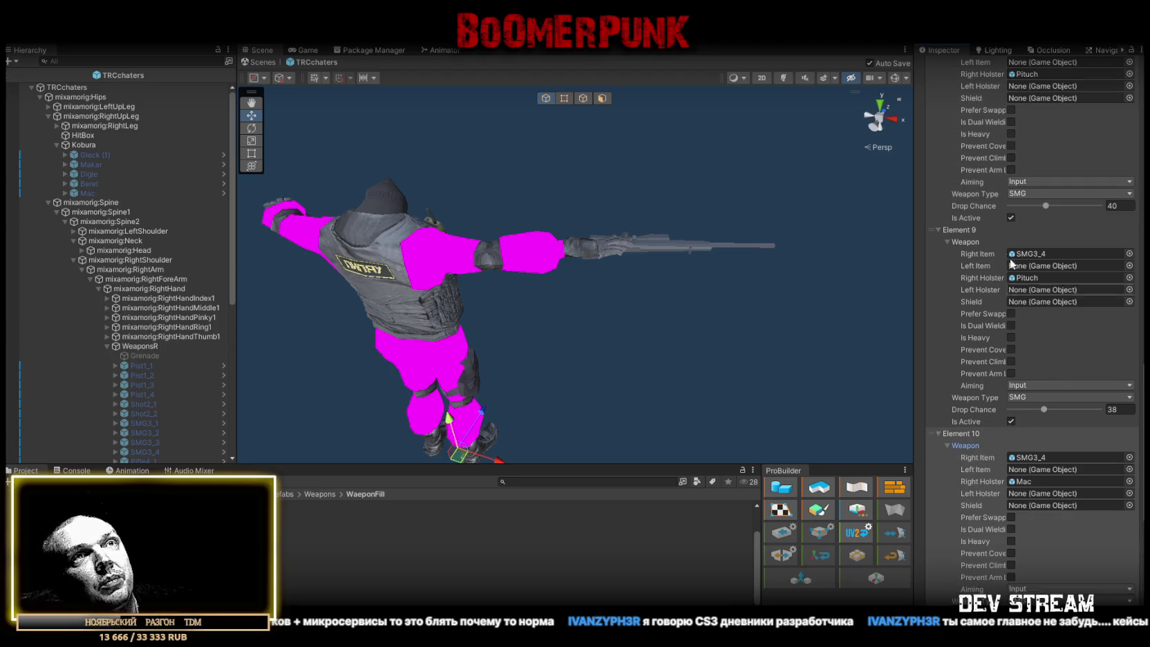
Restore Element 9 with Ctrl+Z after accidentally removing it from the list
left_click(948, 282)
scroll(1102, 480, "down", 17)
left_click(1123, 525)
key("ctrl+z")
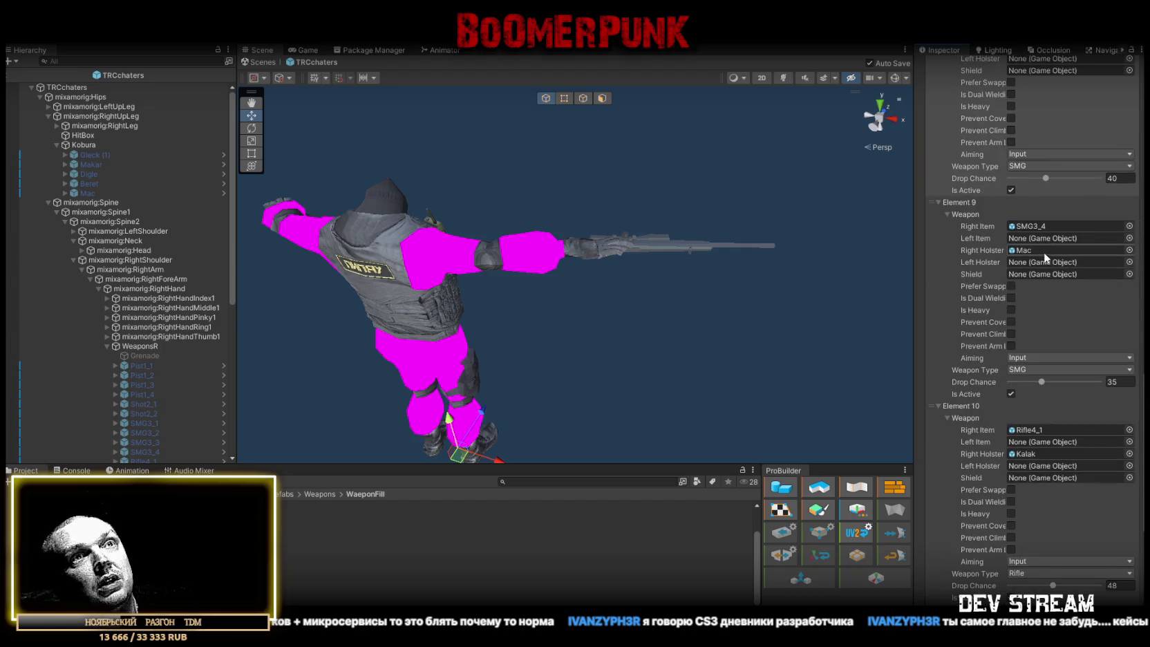
Set Element 9's SMG3_4 drop chance to 50
scroll(1045, 263, "up", 1)
scroll(1043, 289, "up", 3)
scroll(1044, 294, "up", 1)
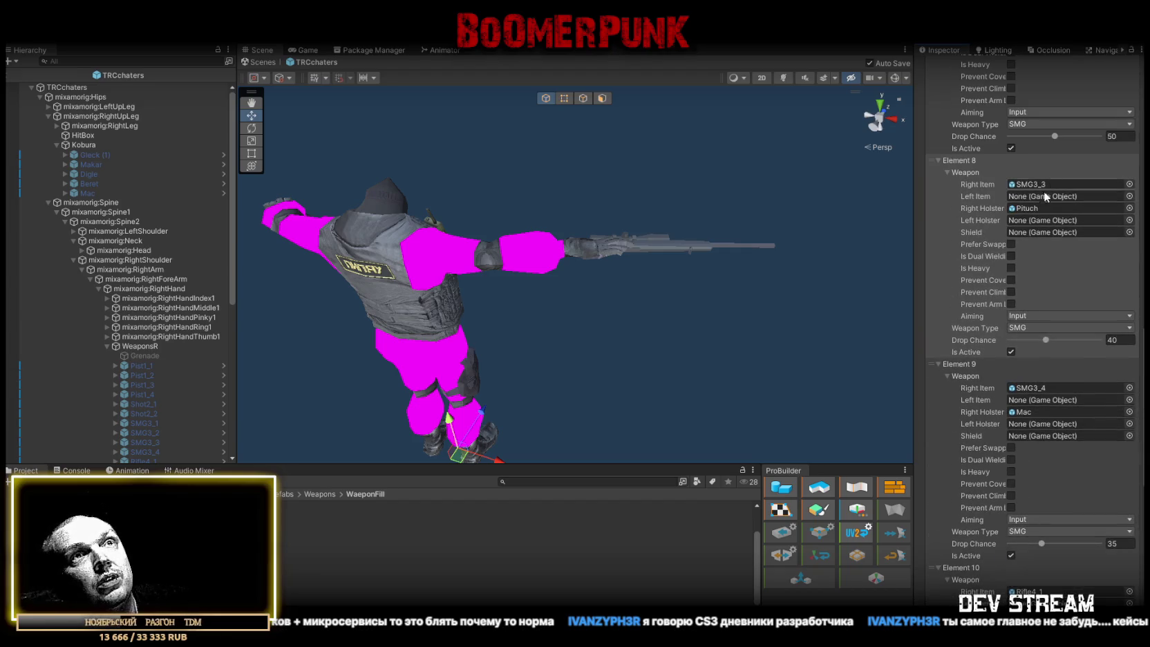
left_click(1118, 543)
type("50")
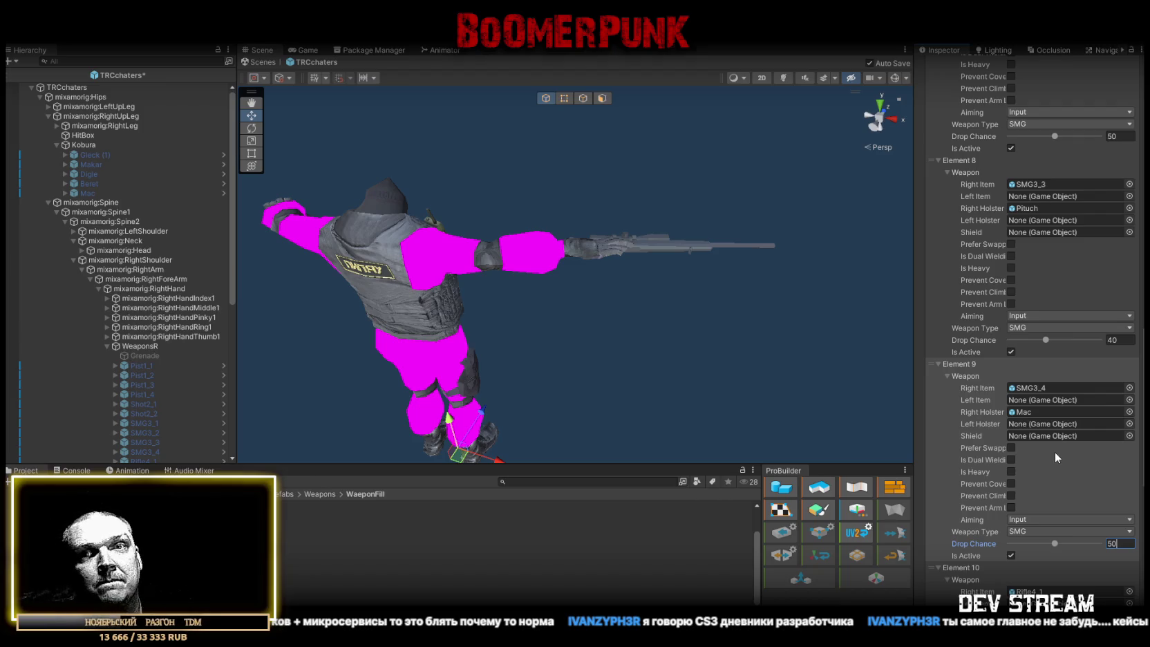
Collapse the weapon details of Elements 6 through 9
scroll(975, 336, "up", 15)
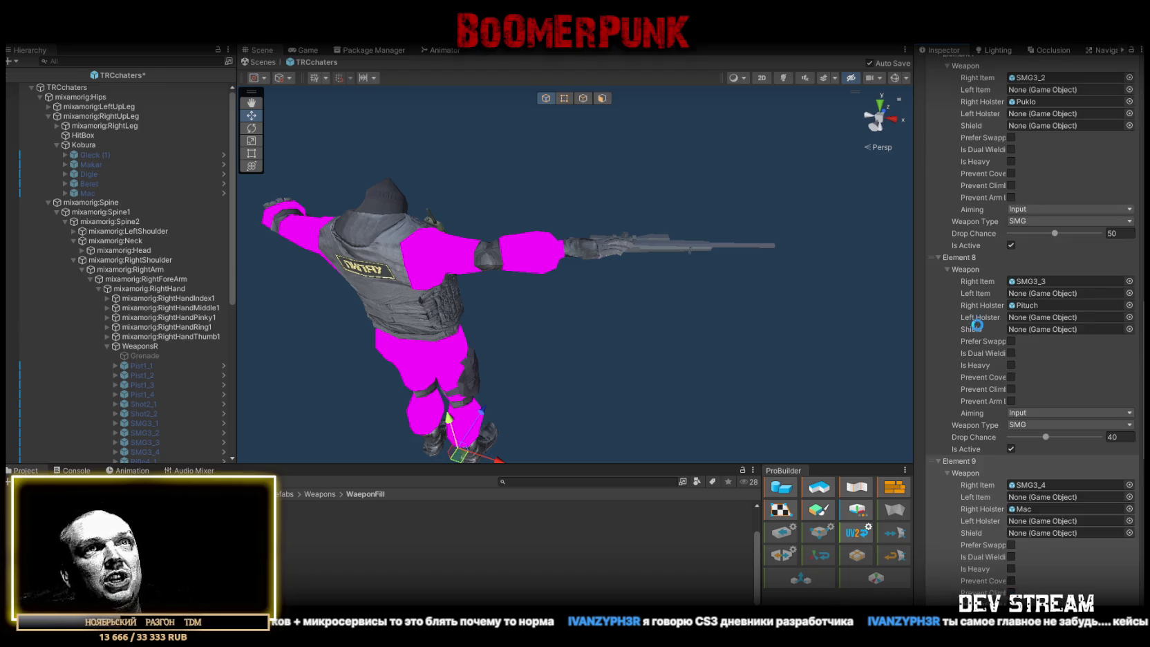
scroll(979, 337, "up", 12)
scroll(971, 429, "down", 8)
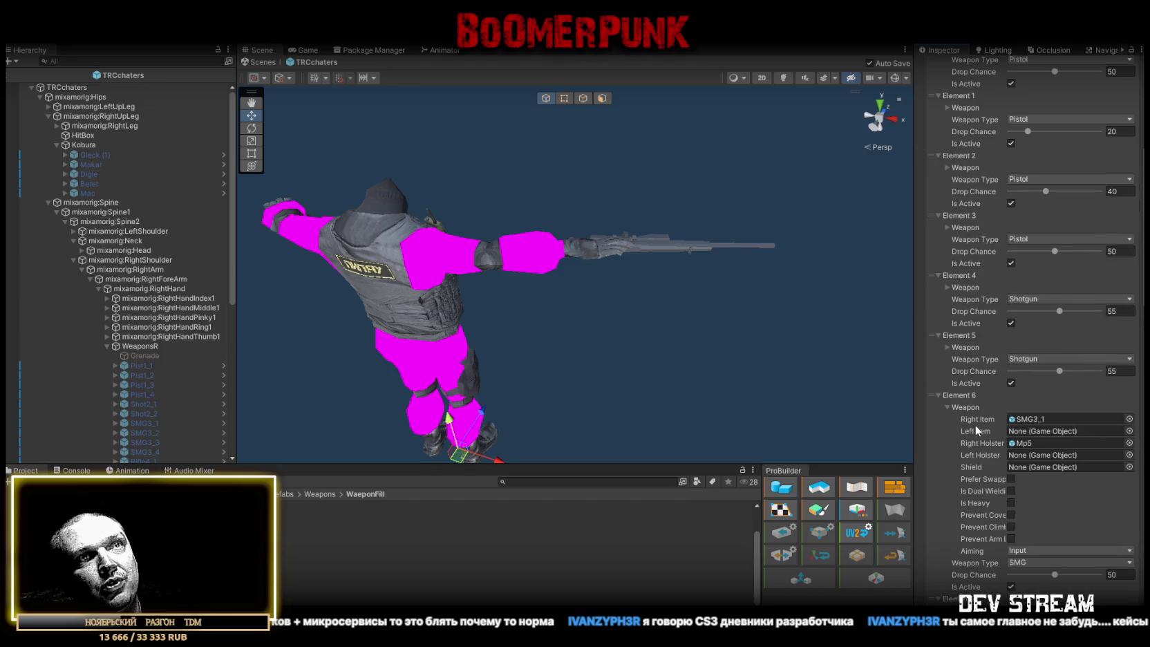
left_click(947, 406)
scroll(988, 426, "down", 1)
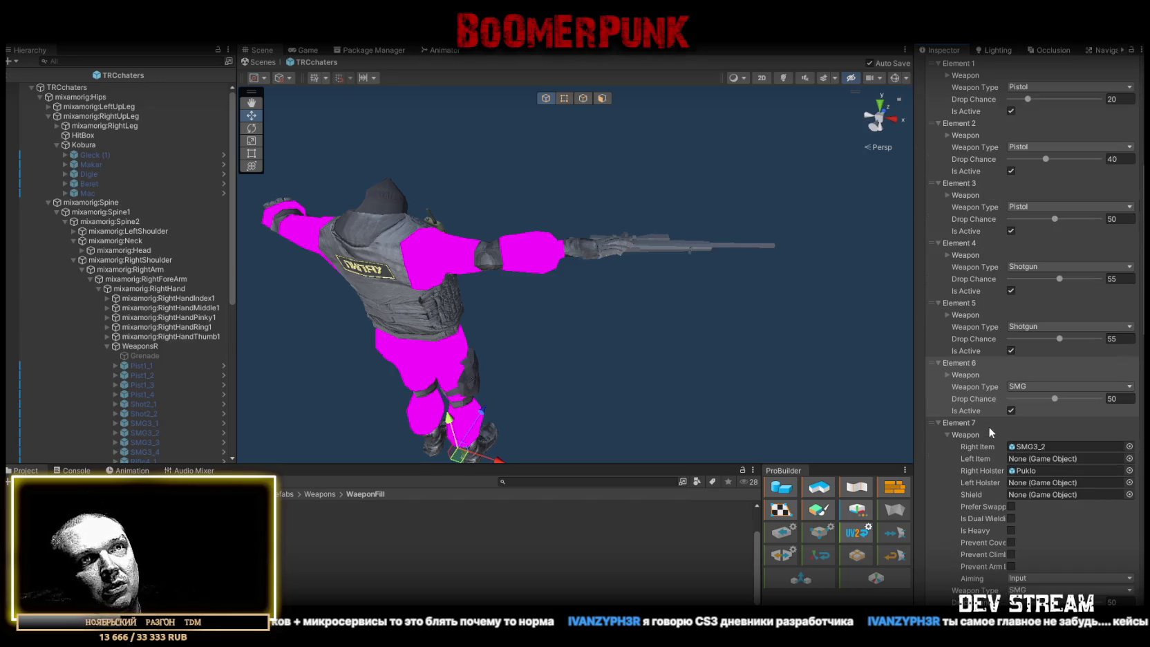
left_click(948, 433)
scroll(968, 428, "down", 4)
left_click(949, 365)
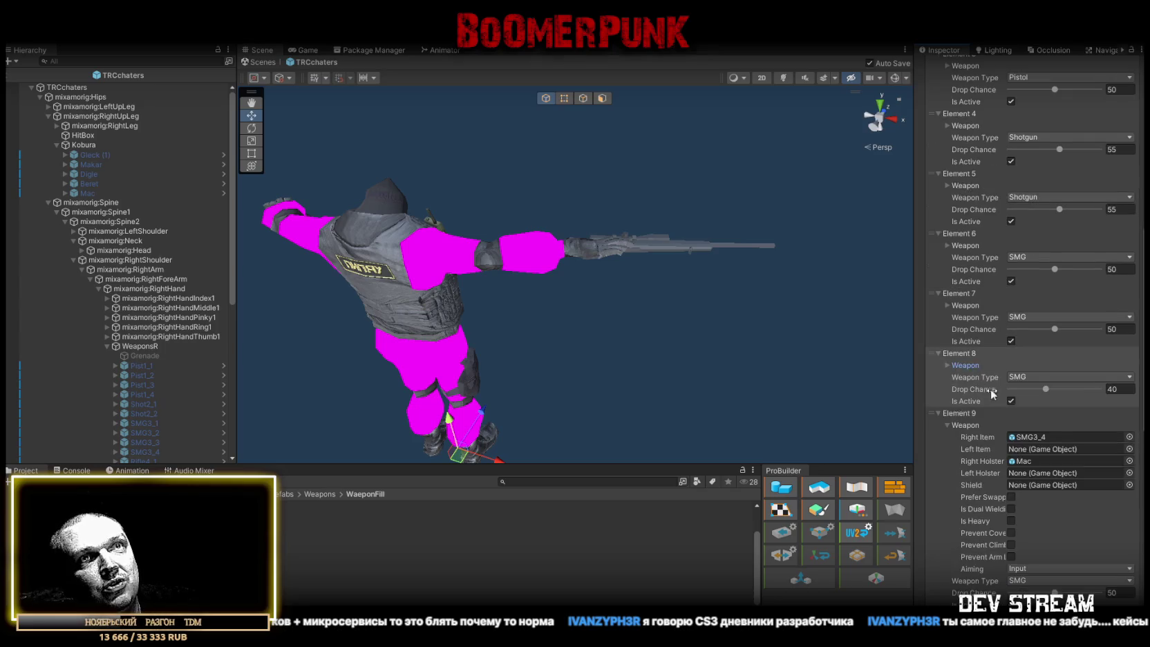
scroll(995, 392, "down", 2)
left_click(953, 361)
scroll(1038, 403, "down", 2)
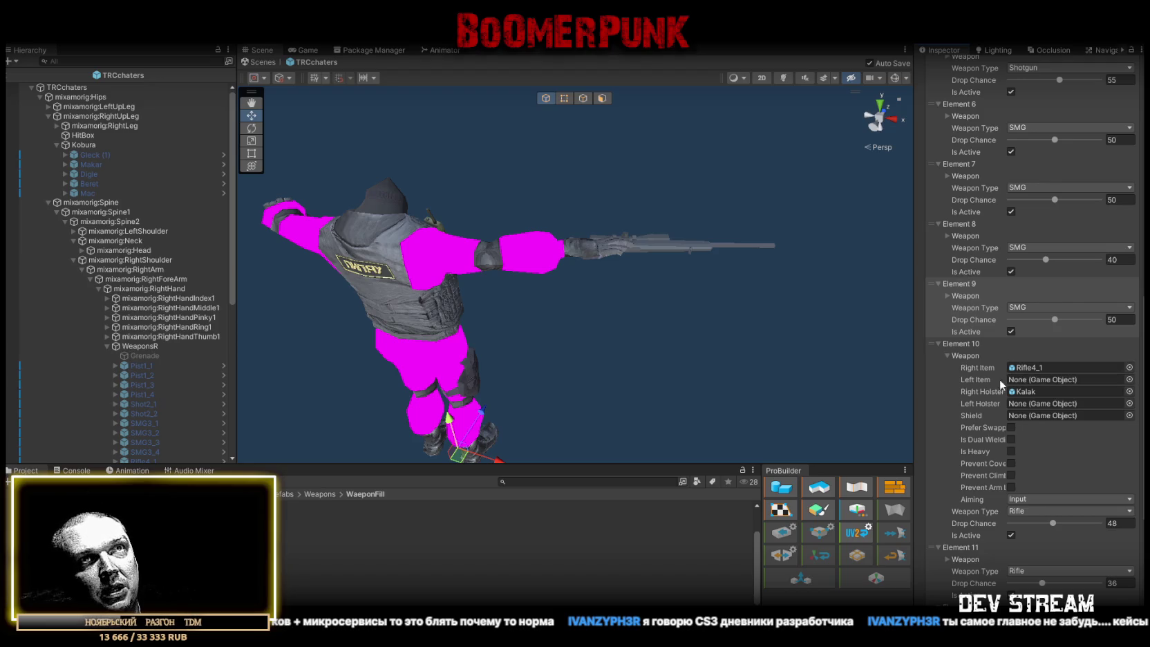
scroll(1059, 392, "down", 2)
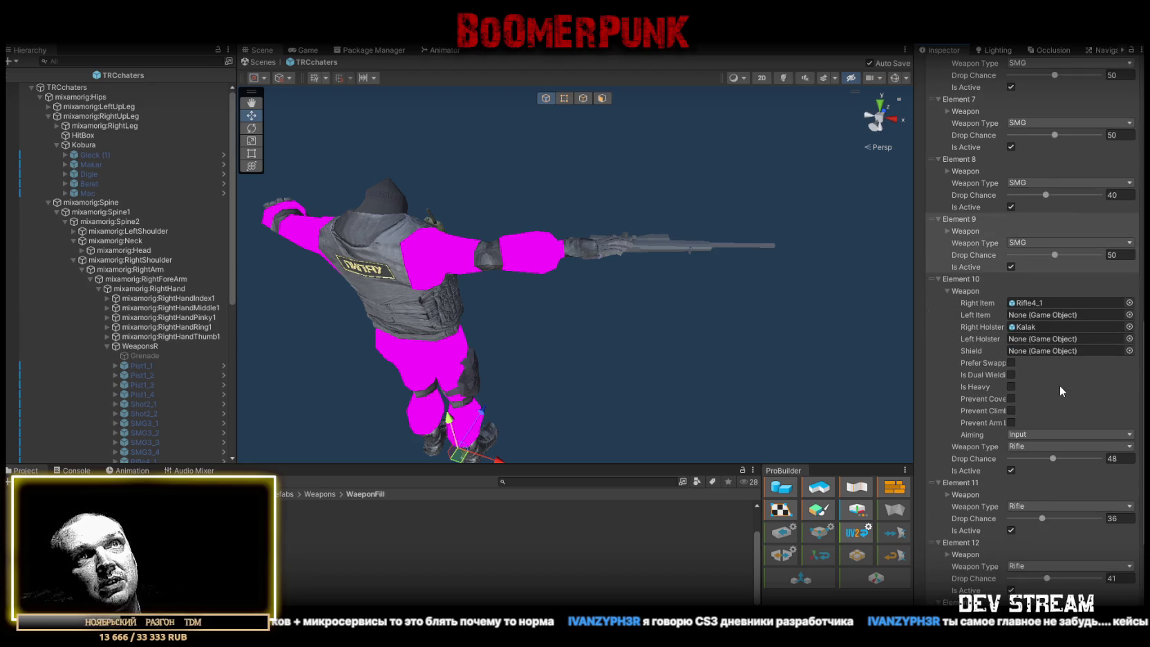
left_click(1118, 459)
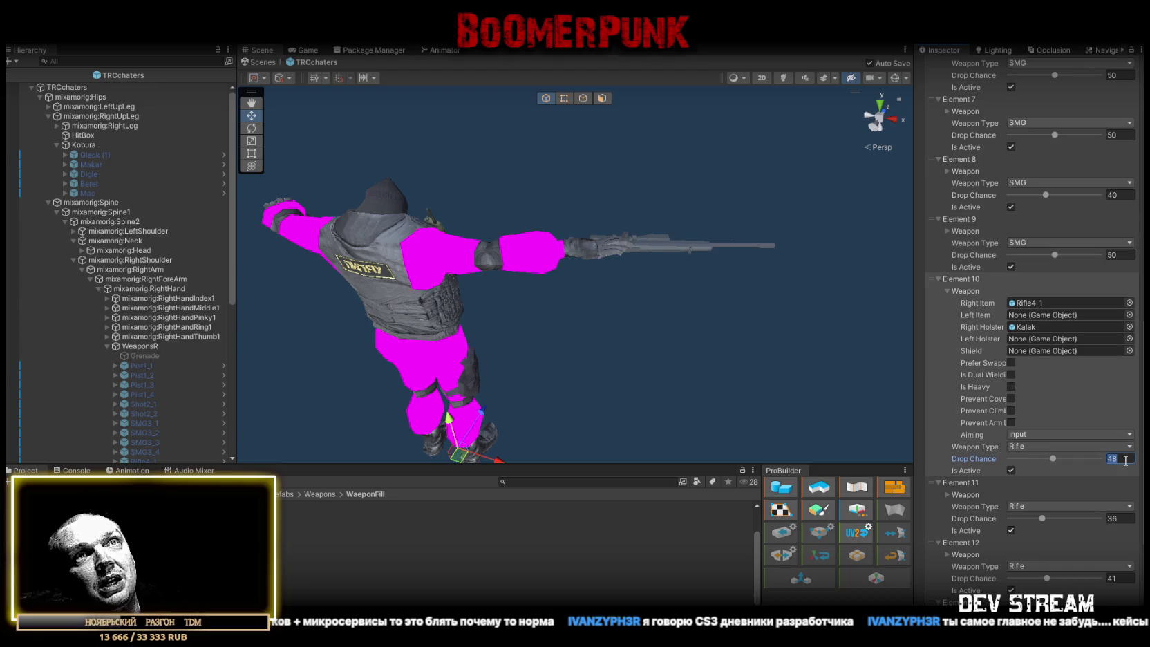
Change Element 10's drop chance to 60
type("55")
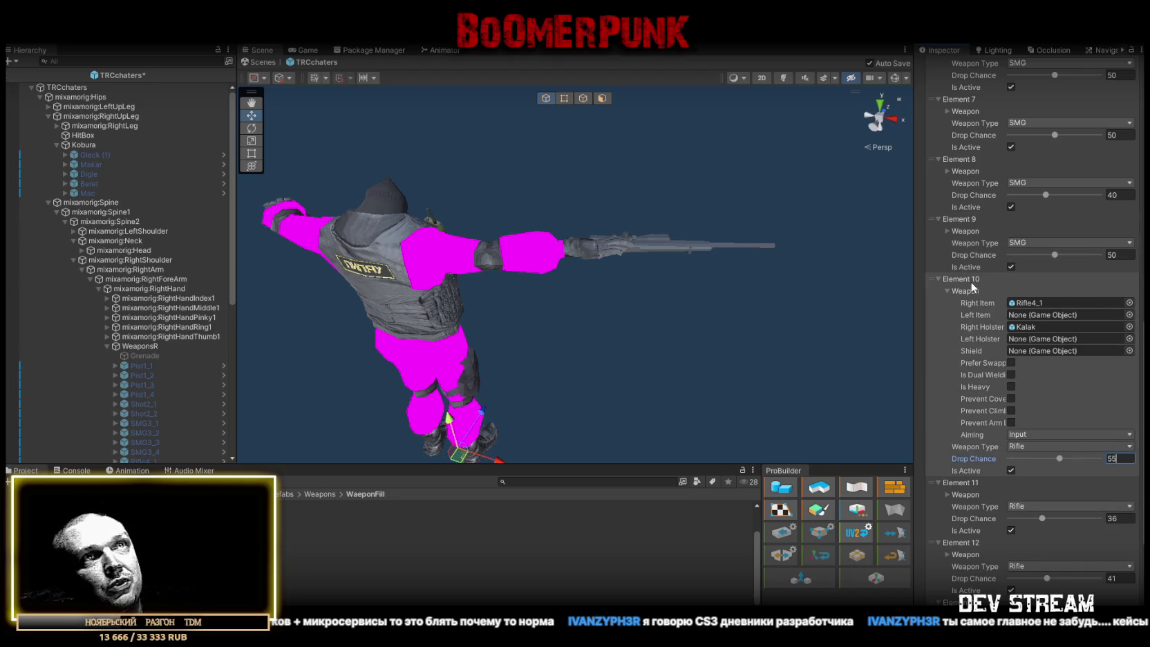
key("BackSpace")
key("BackSpace")
type("60")
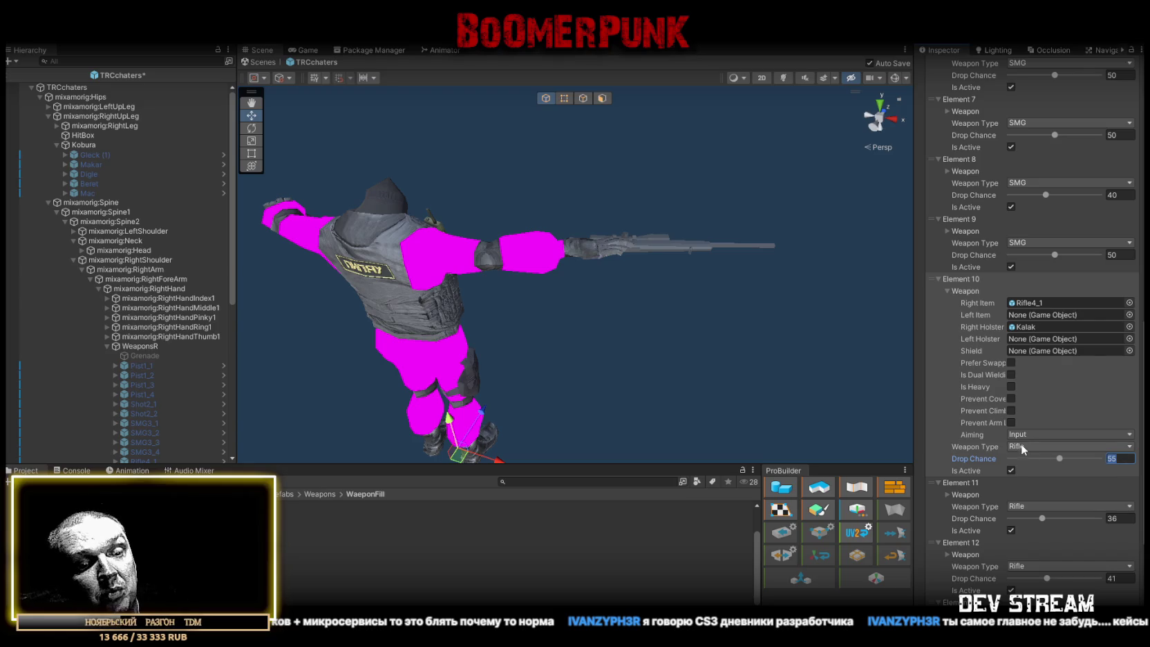
left_click(948, 291)
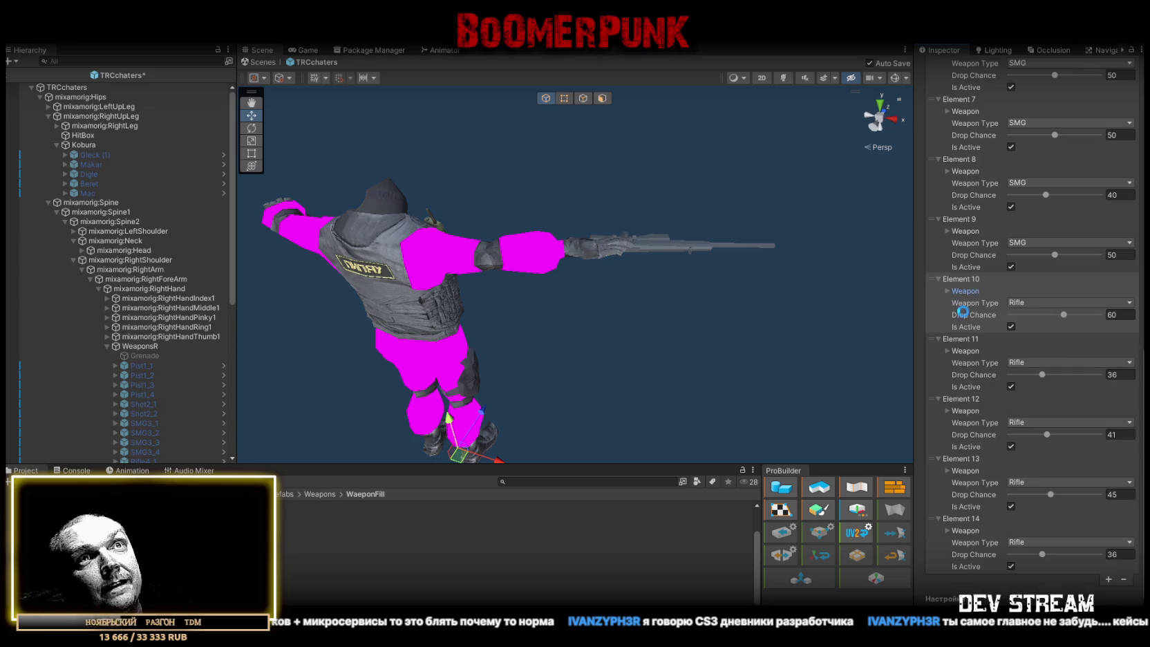
Set the drop chances of Elements 11 and 12 to 50 and Element 13 to 55
left_click(946, 351)
left_click(946, 351)
left_click(1115, 374)
type("50")
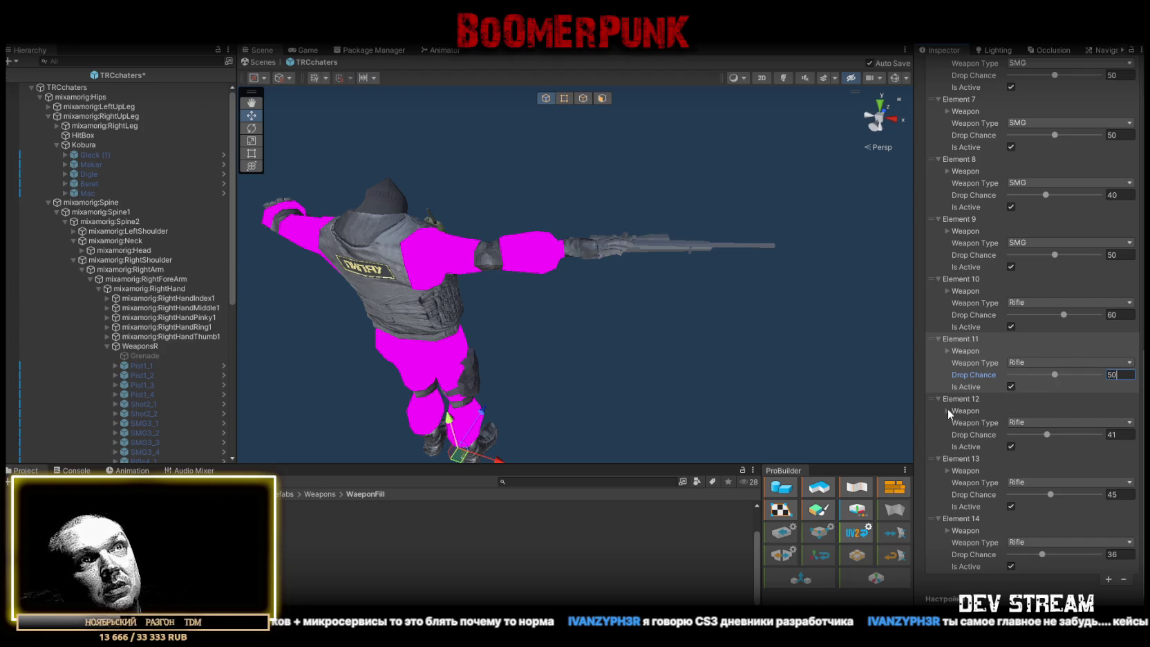
left_click(1123, 434)
type("50")
left_click(1122, 494)
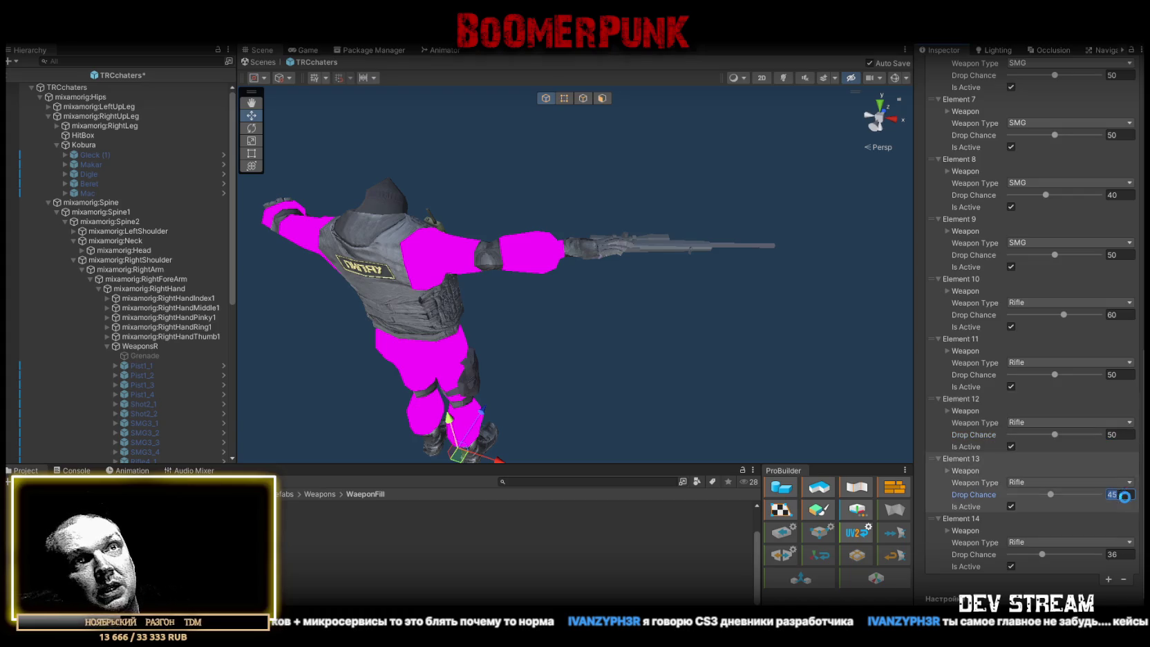
type("55")
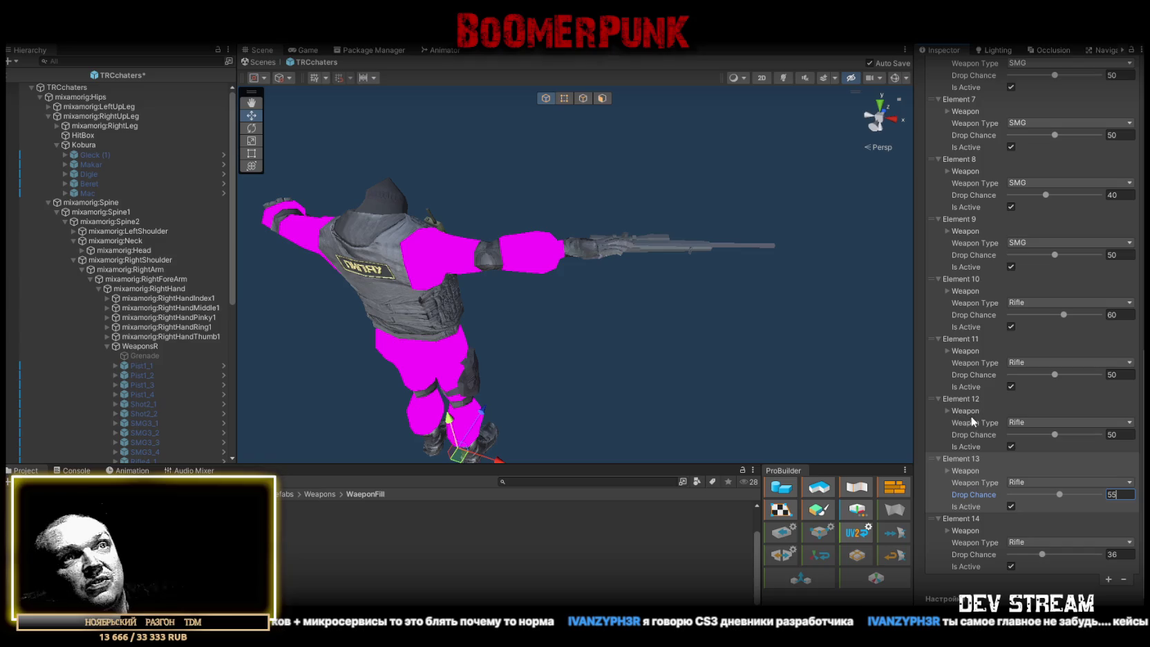
Lower Element 14's drop chance to 30
scroll(1037, 450, "down", 2)
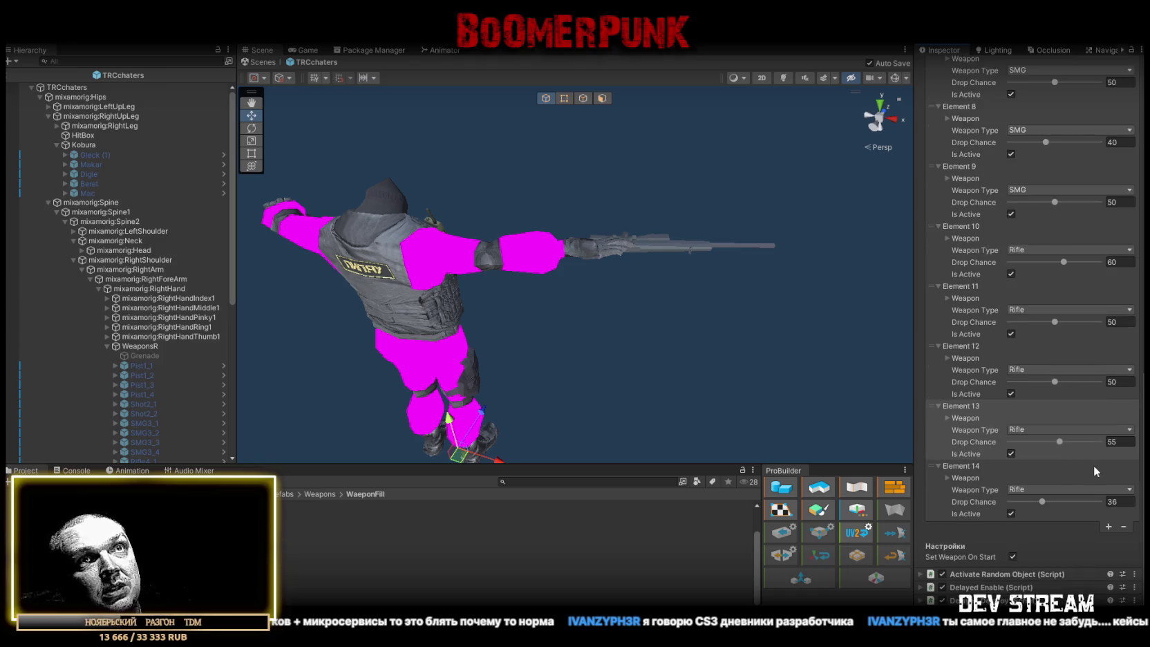
left_click(948, 478)
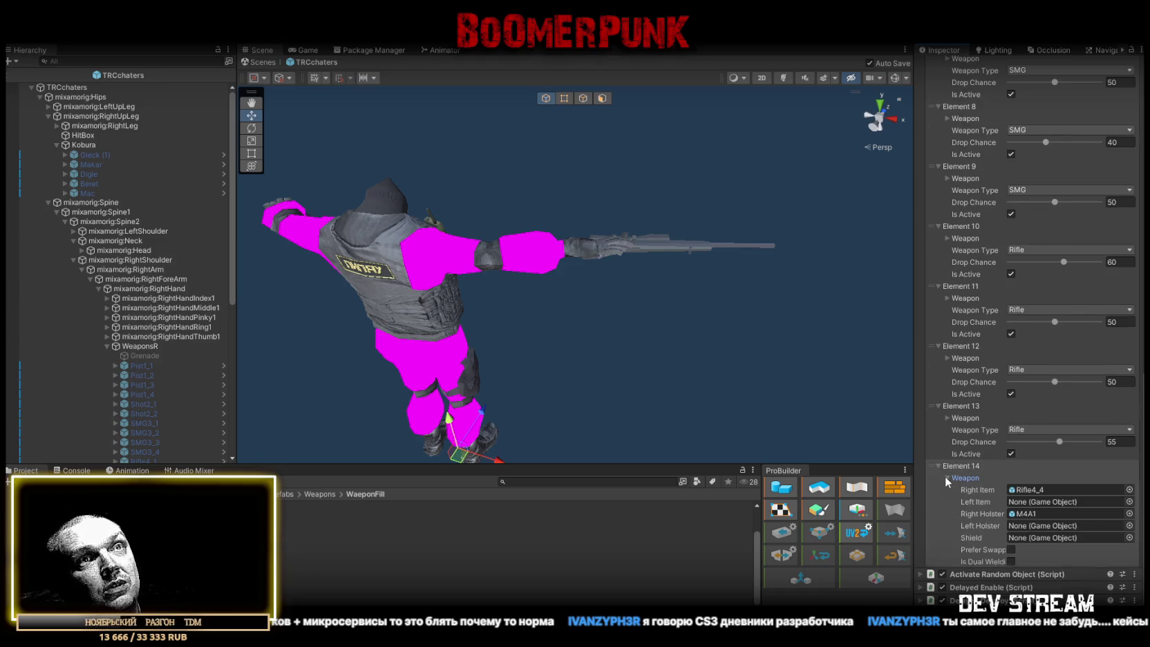
left_click(946, 477)
left_click(1127, 500)
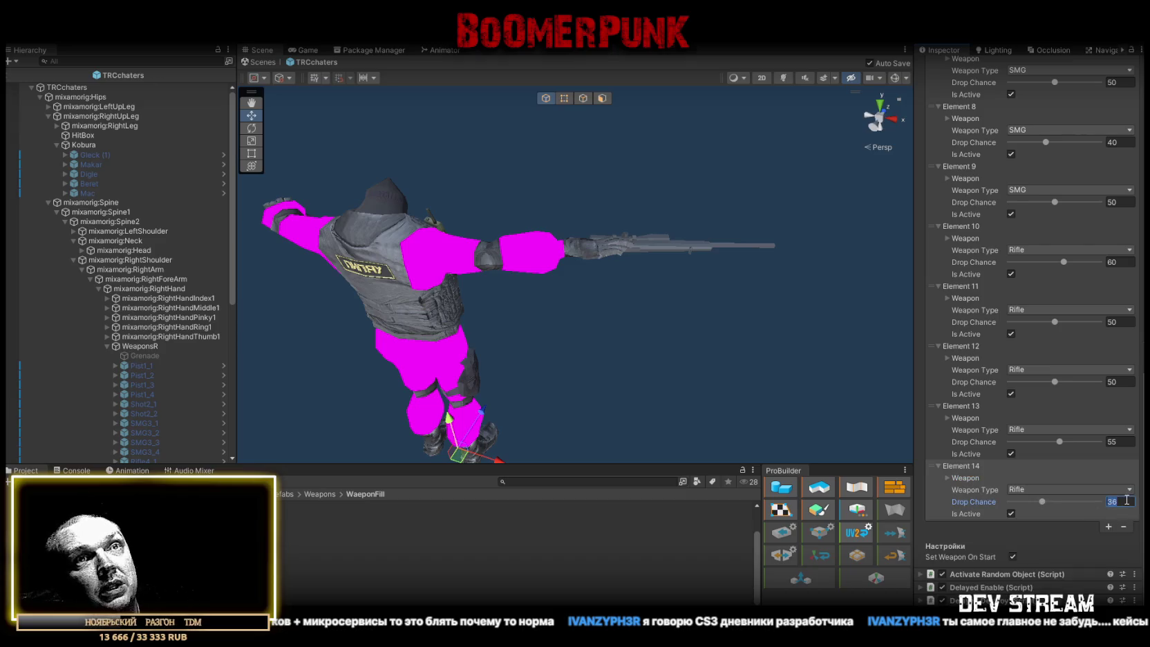
type("30")
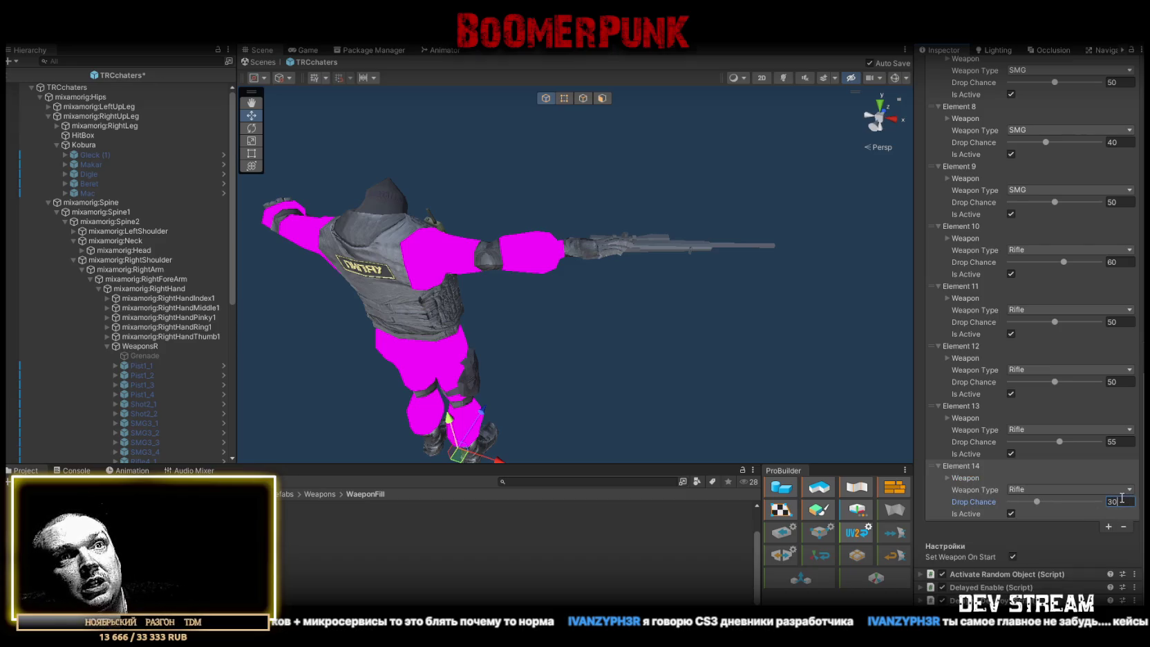
scroll(1076, 427, "up", 4)
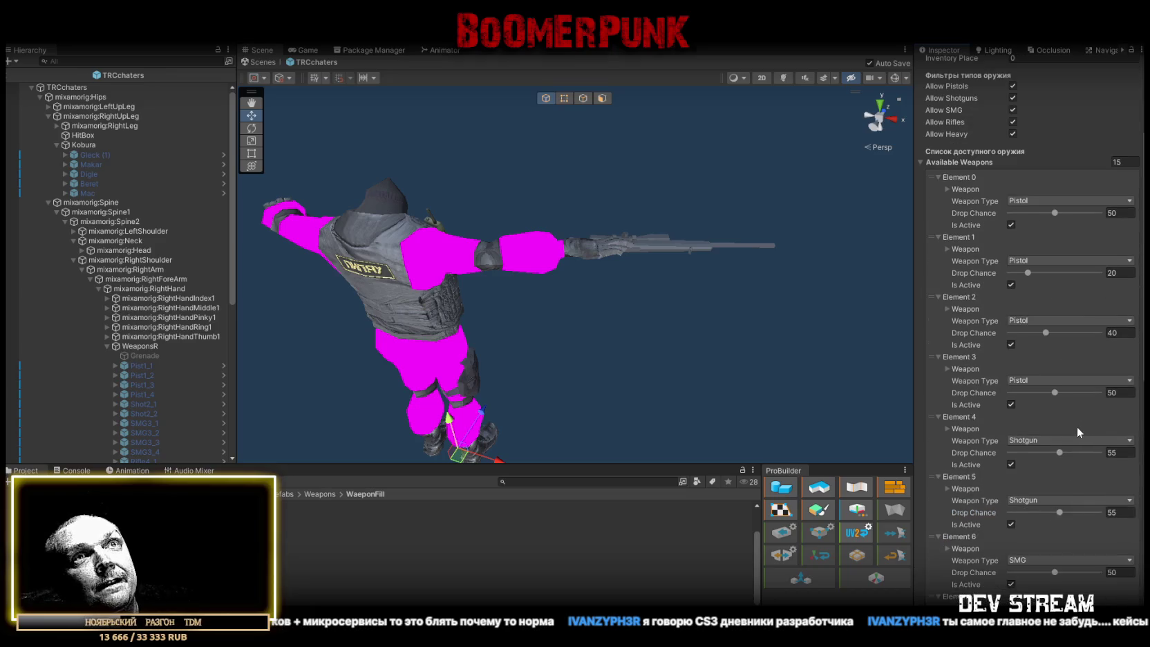
scroll(1072, 424, "down", 4)
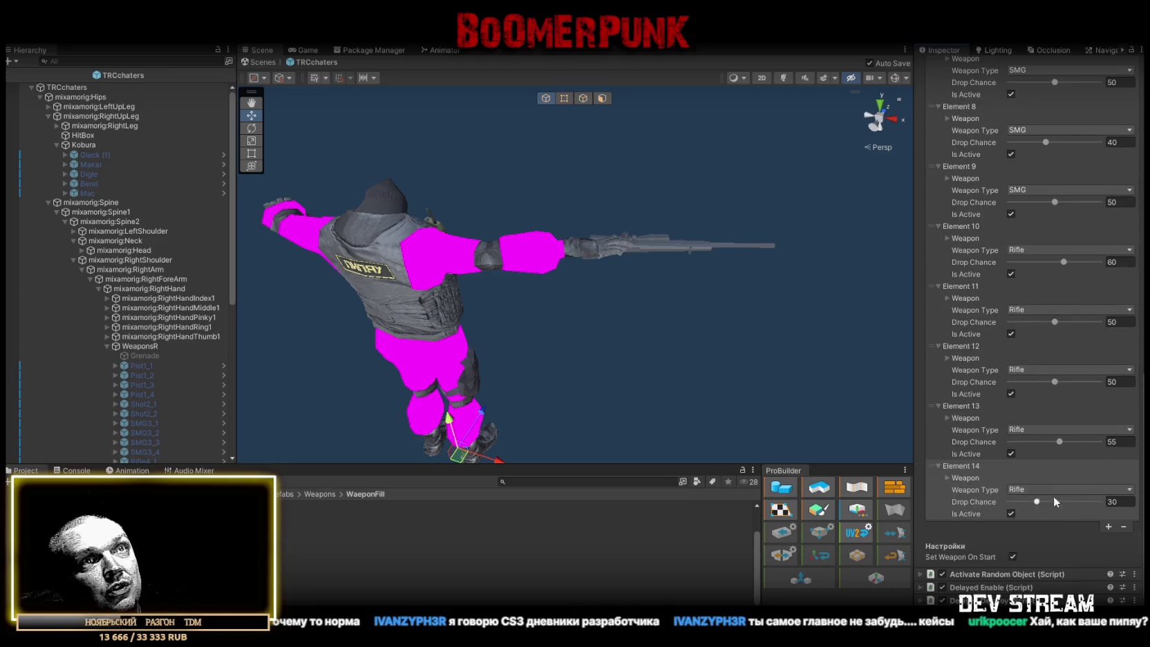
left_click(947, 477)
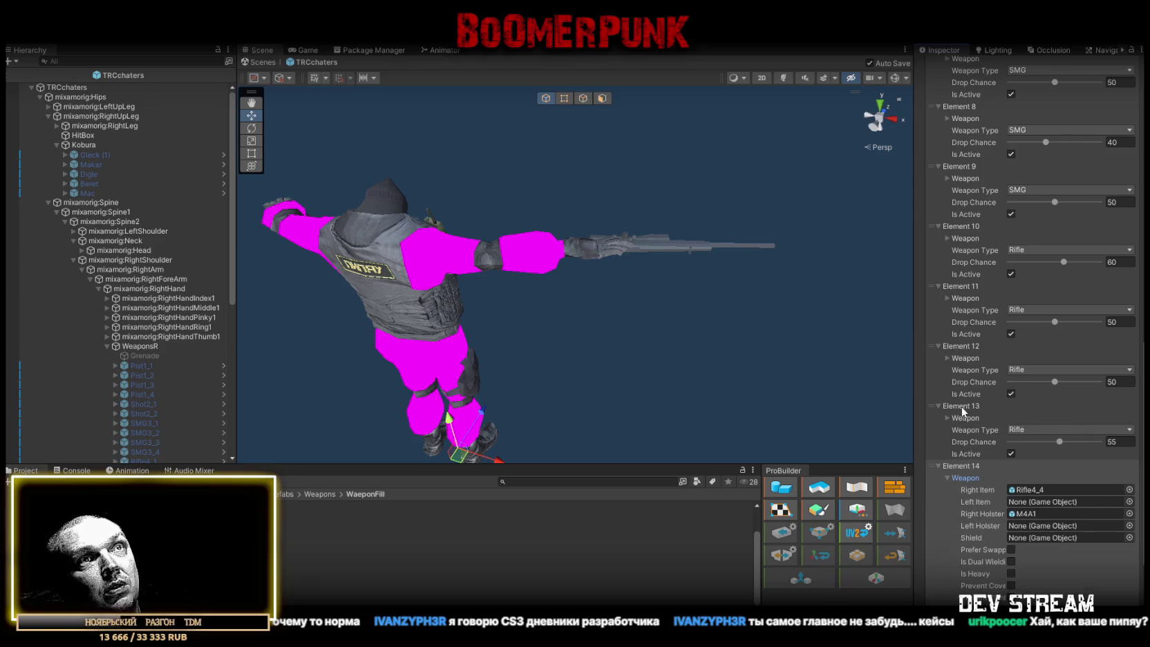
Assign Rifle4_5 as the Right Item and Muha as the Right Holster
left_click(947, 417)
left_click(947, 417)
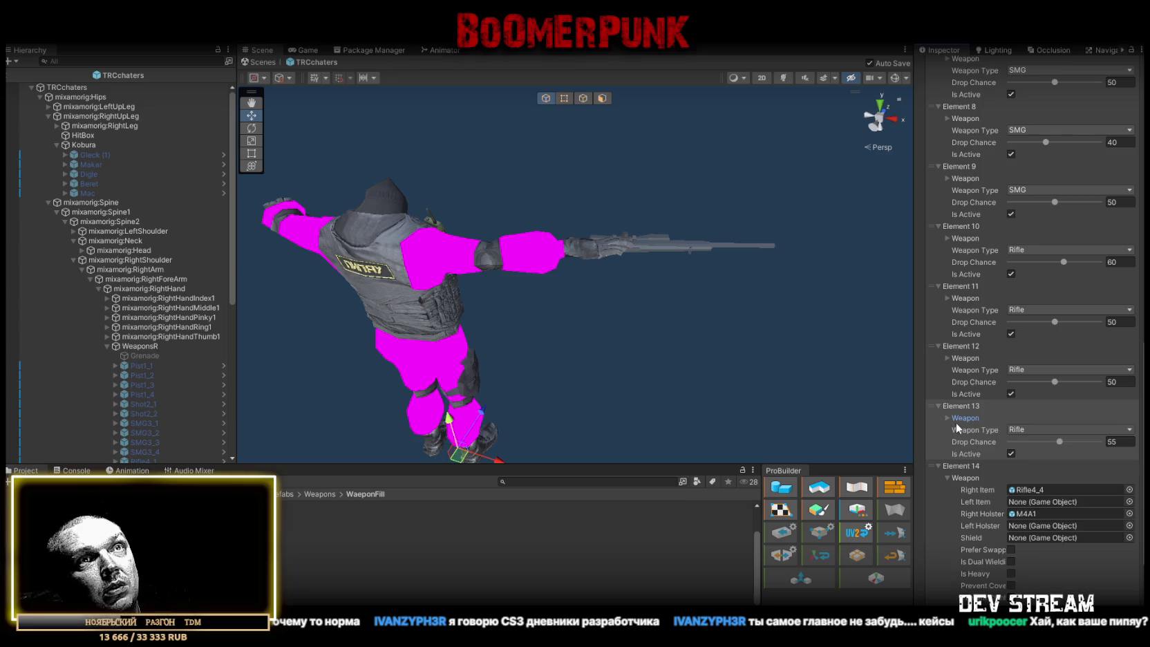
left_click(1027, 490)
left_click_drag(888, 384, 1030, 491)
left_click_drag(111, 406, 1028, 514)
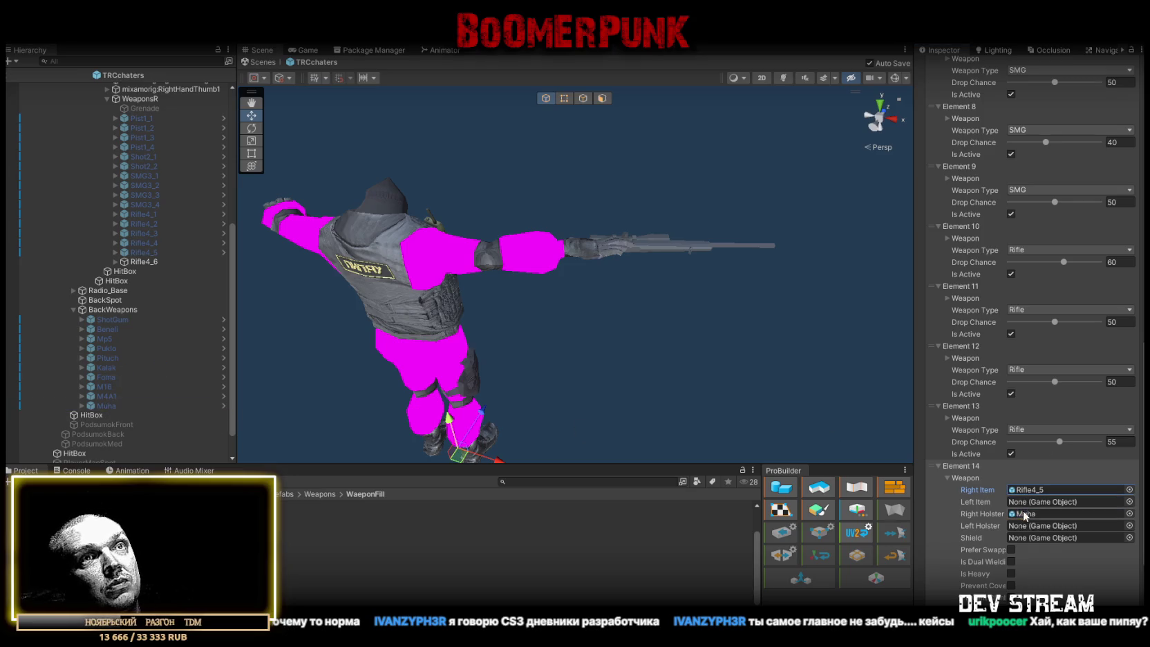
Add Element 15 to the weapon list and expand its weapon details
left_click(949, 476)
left_click(1110, 527)
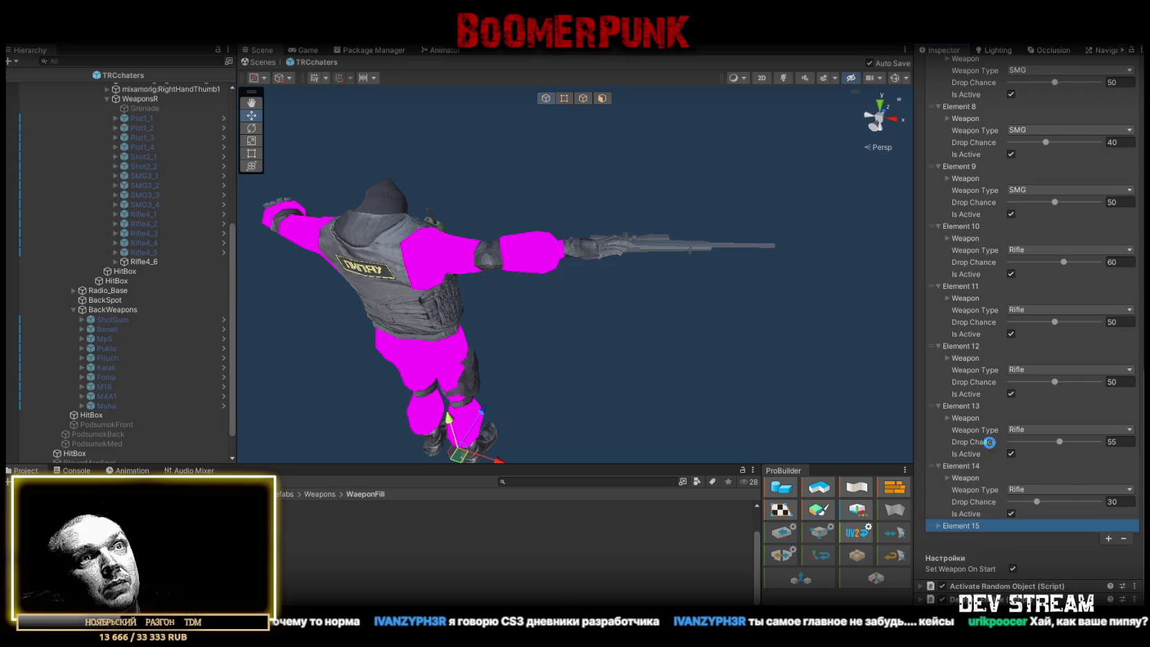
scroll(954, 506, "down", 1)
left_click(955, 510)
scroll(1056, 473, "down", 3)
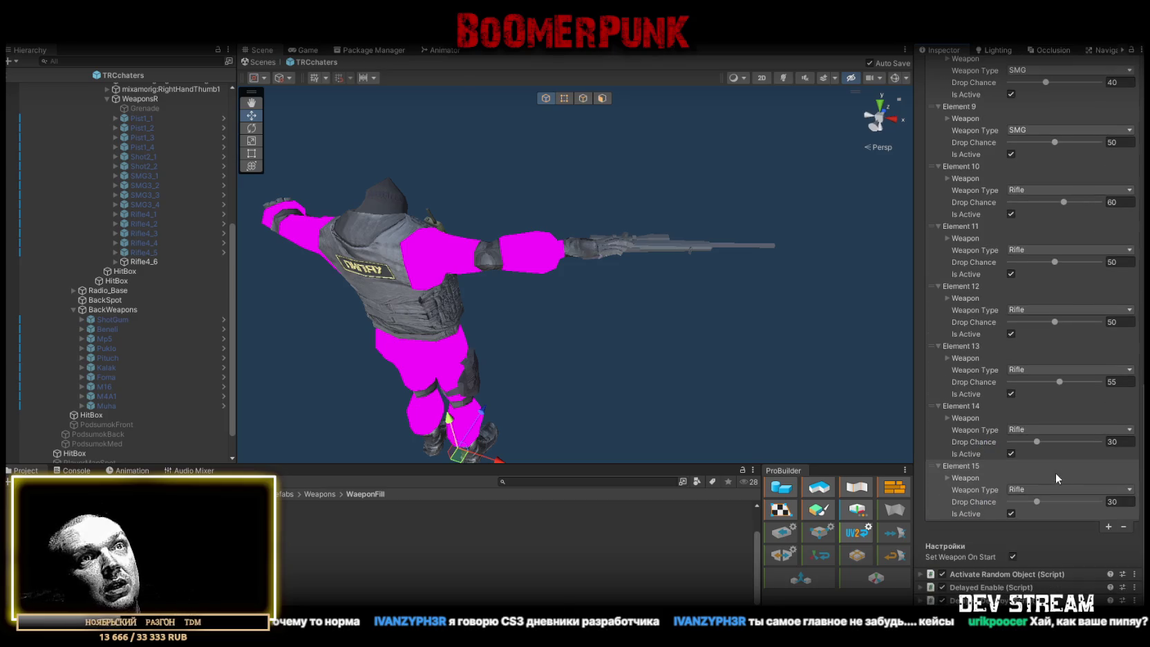
left_click(946, 476)
scroll(1038, 461, "down", 5)
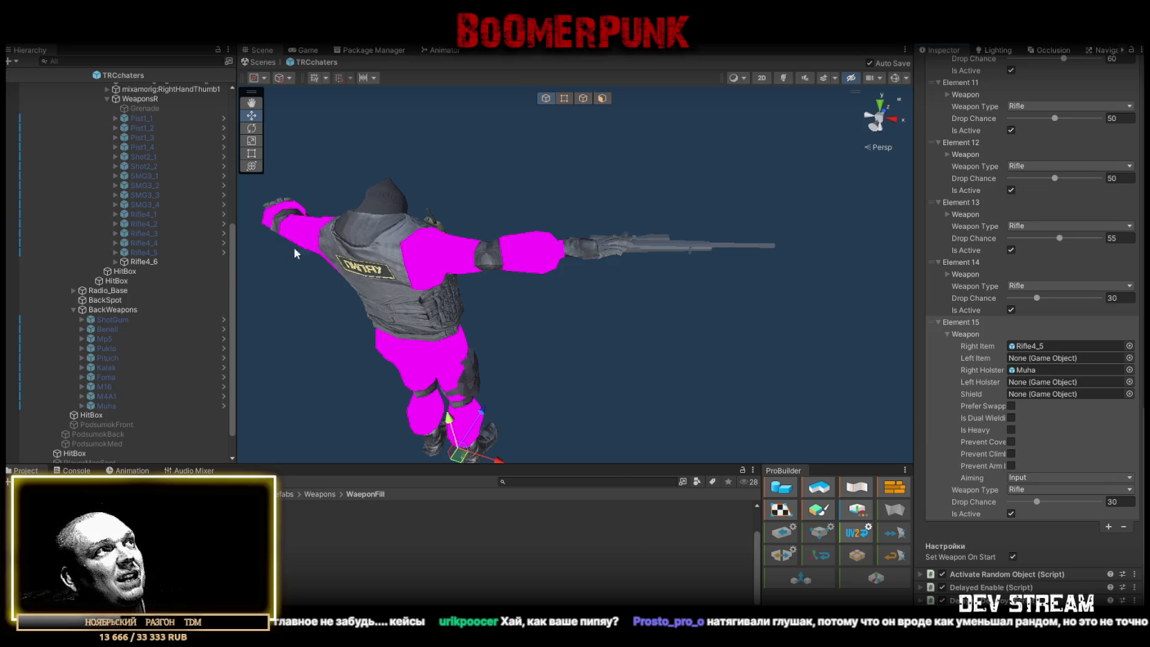
left_click(115, 262)
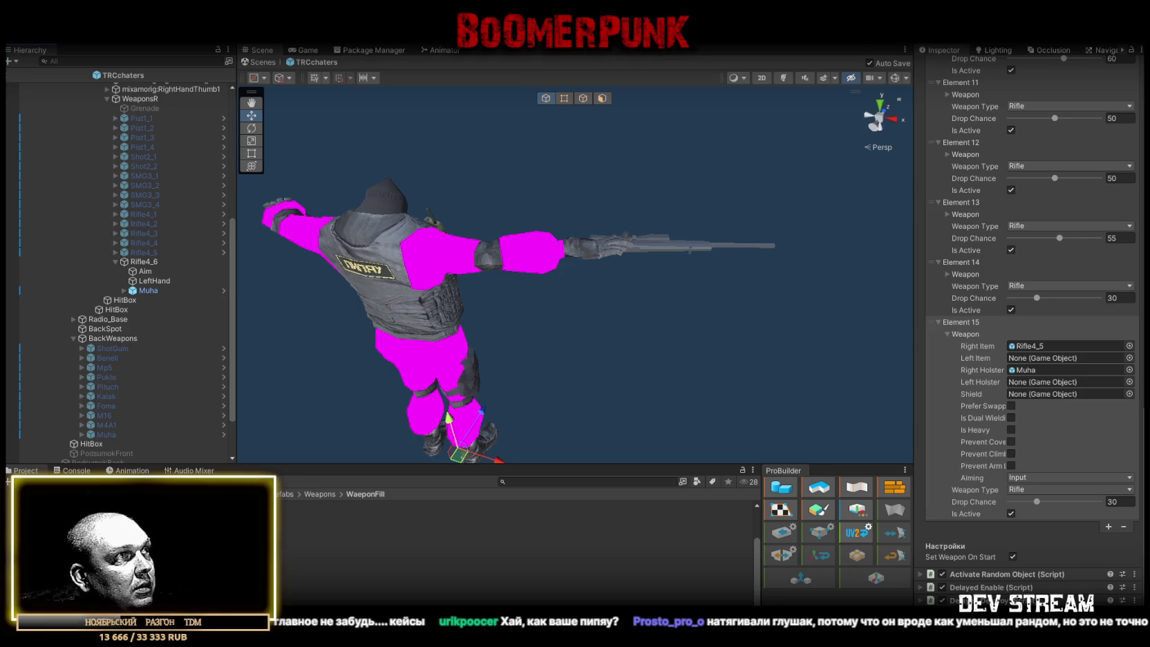
Reparent the Awoopa sniper mesh from Muha to Rifle4_6, then inspect the rifle in hand
mouse_move(346, 504)
left_mouse_down()
mouse_move(180, 290)
mouse_move(159, 288)
left_mouse_up()
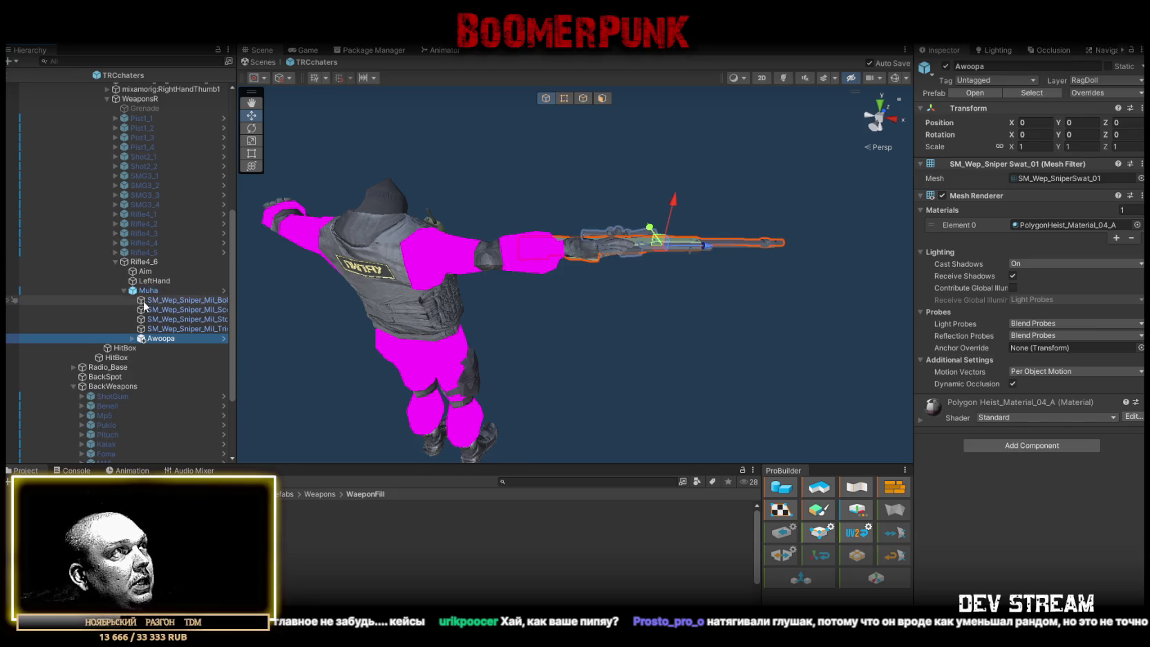
left_click_drag(158, 338, 152, 290)
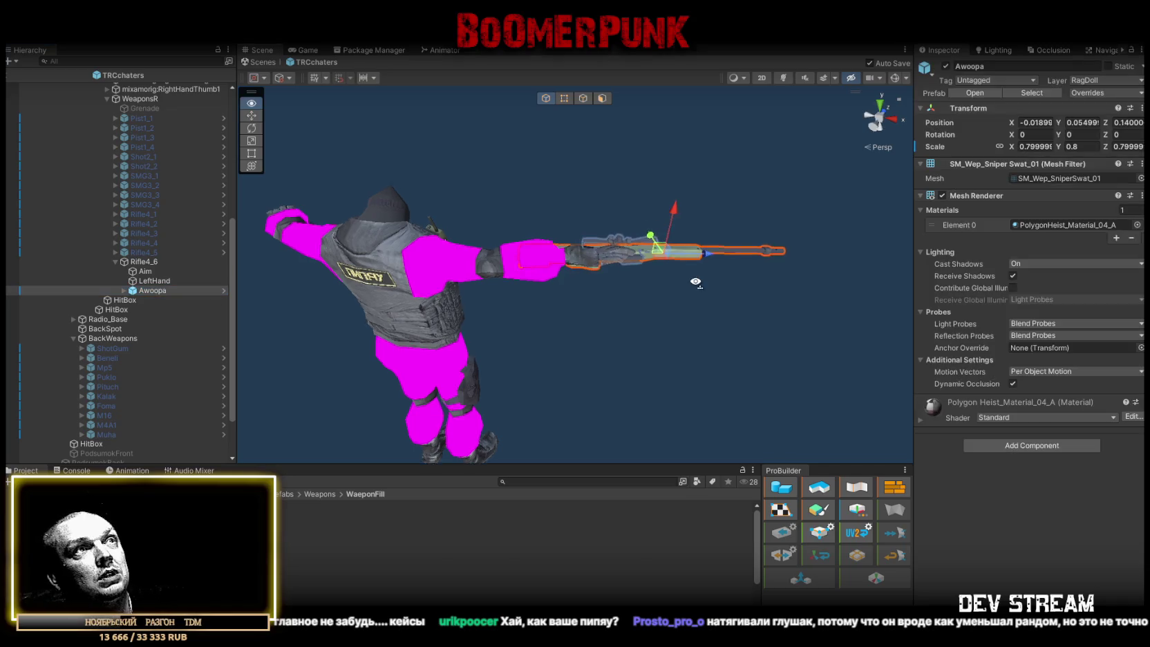
scroll(696, 282, "up", 5)
mouse_move(696, 283)
left_mouse_down()
mouse_move(689, 408)
mouse_move(590, 360)
left_mouse_up()
scroll(690, 403, "down", 3)
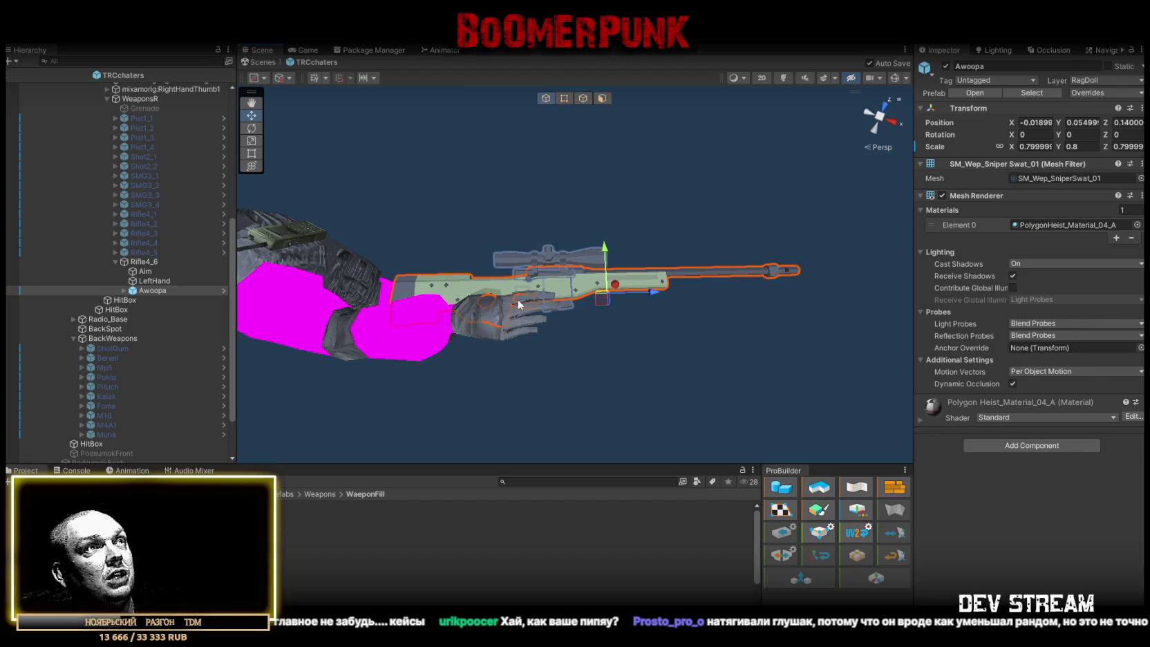
mouse_move(520, 305)
left_mouse_down()
mouse_move(303, 249)
mouse_move(267, 205)
mouse_move(727, 340)
left_mouse_up()
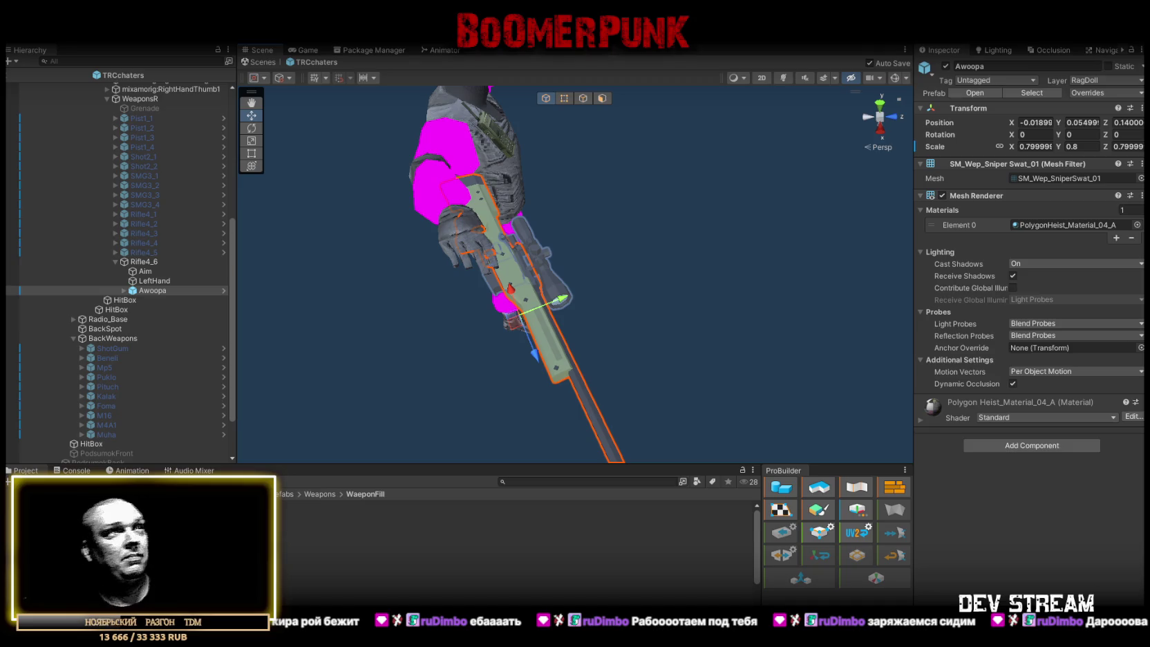
Move the rifle's Aim point out to the end of the sniper barrel
mouse_move(663, 184)
left_mouse_down()
mouse_move(625, 240)
mouse_move(660, 240)
mouse_move(320, 276)
left_mouse_up()
mouse_move(564, 237)
left_mouse_down()
mouse_move(821, 313)
mouse_move(573, 296)
mouse_move(555, 275)
left_mouse_up()
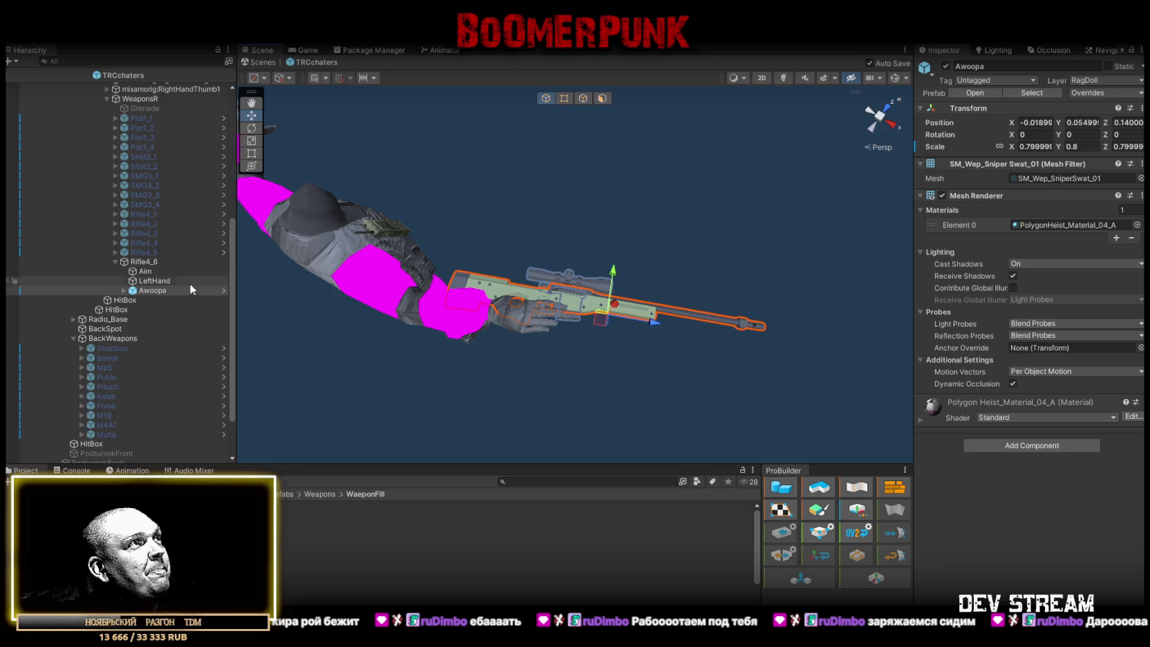
left_click(146, 271)
key("f")
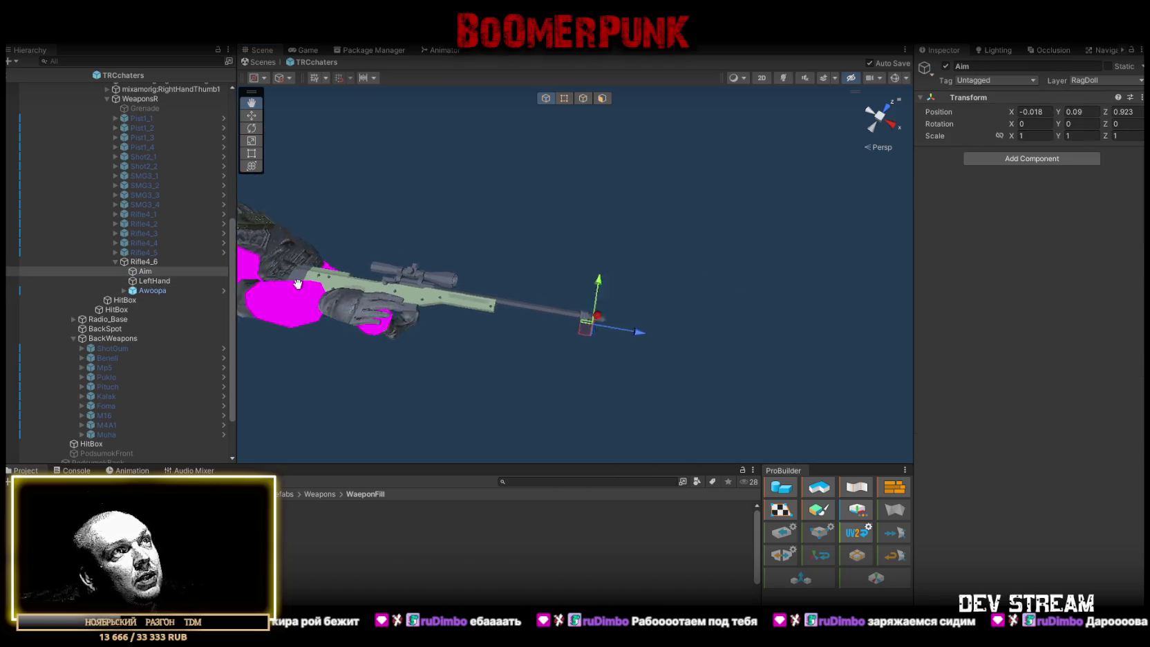
mouse_move(533, 351)
left_mouse_down()
mouse_move(543, 352)
mouse_move(539, 283)
mouse_move(494, 334)
left_mouse_up()
scroll(494, 334, "down", 2)
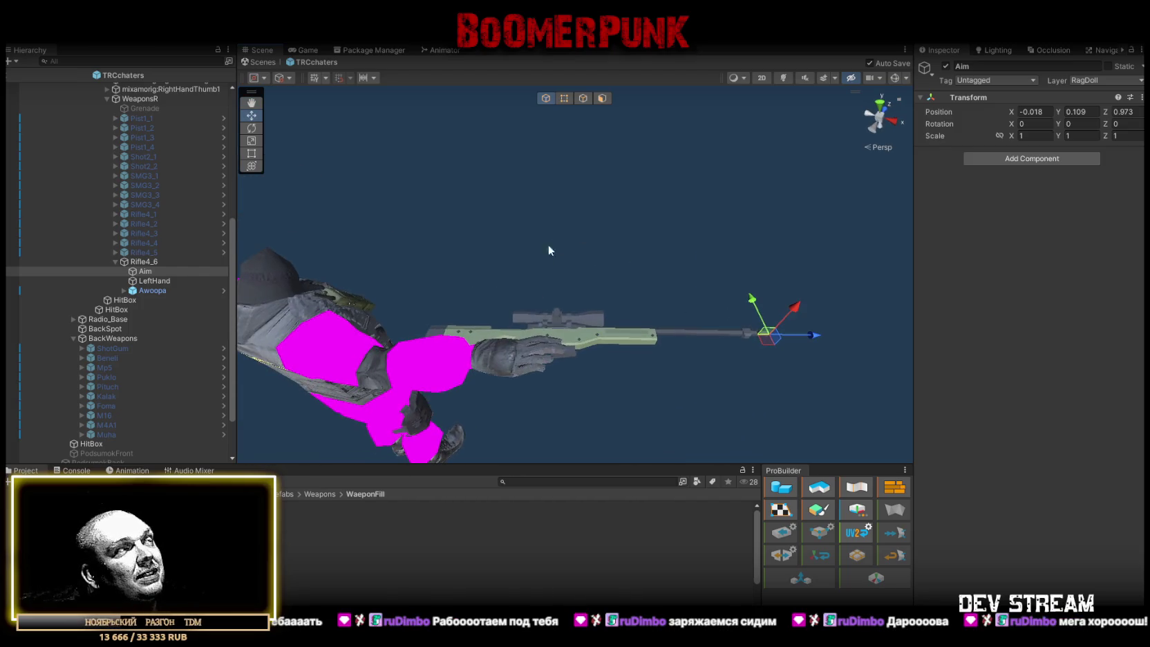
Check the Awoopa mesh, then select Rifle4_6 to show its Gun settings
left_click(153, 290)
mouse_move(593, 262)
left_mouse_down()
mouse_move(592, 296)
mouse_move(652, 277)
mouse_move(270, 418)
mouse_move(341, 392)
mouse_move(427, 419)
mouse_move(453, 397)
left_mouse_up()
left_click(138, 261)
mouse_move(615, 360)
left_mouse_down()
mouse_move(602, 348)
mouse_move(748, 346)
left_mouse_up()
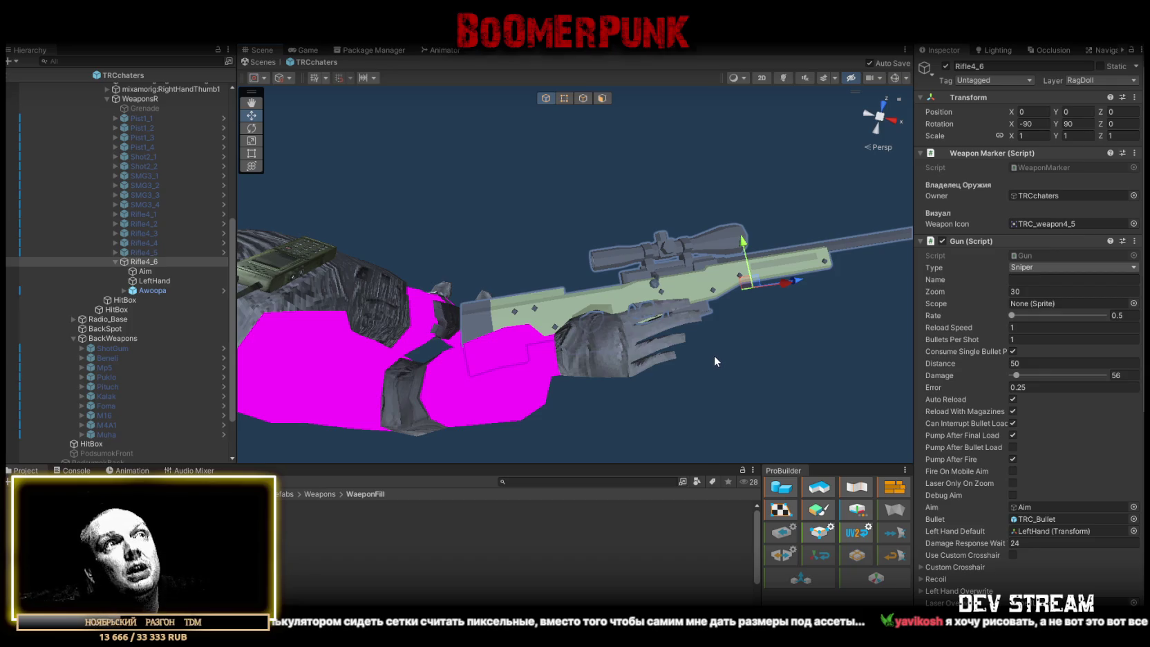
Set Rifle4_6's Weapon Icon to the TRC_weapon4_6 sprite
left_click_drag(710, 353, 674, 365)
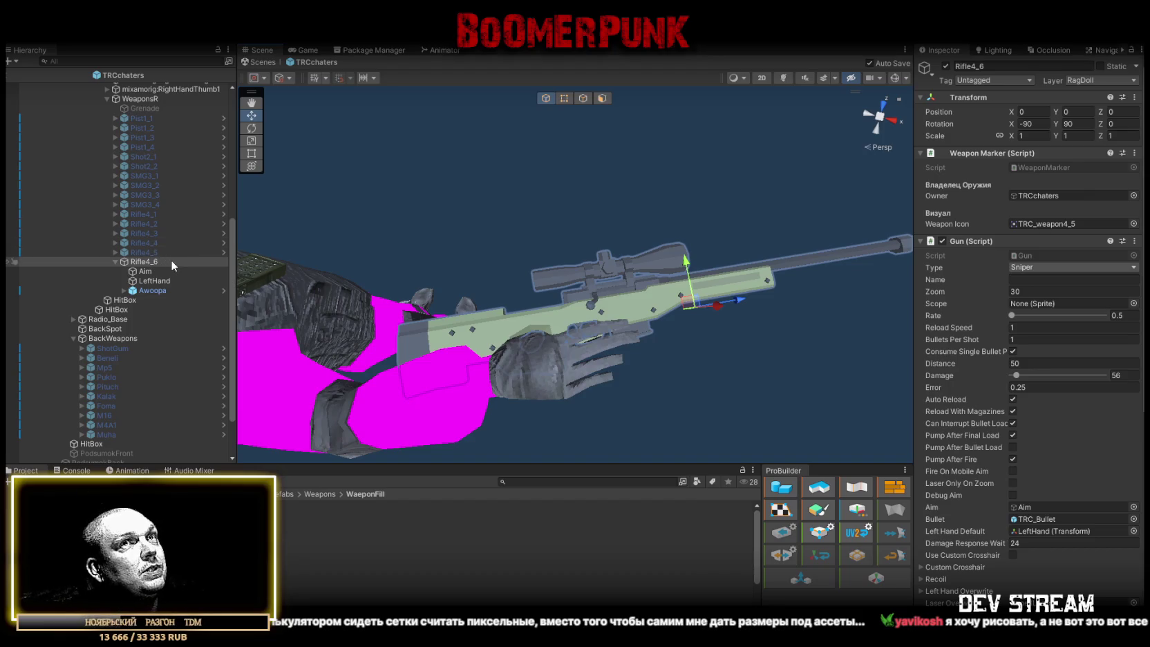
left_click(1134, 223)
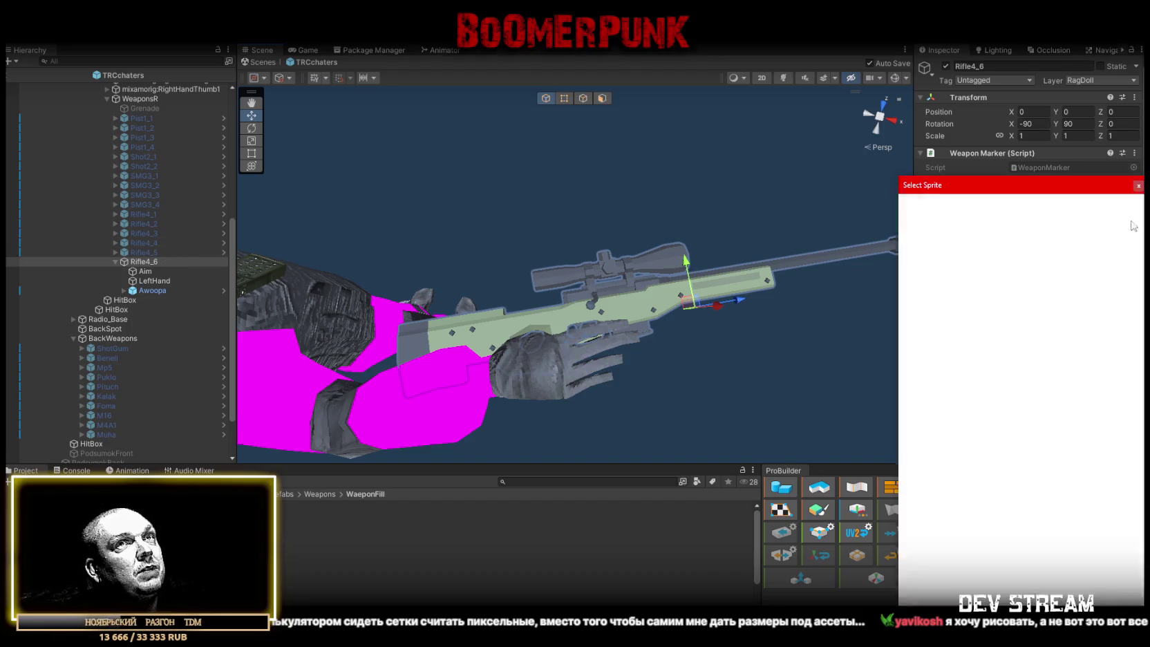
double_click(1092, 417)
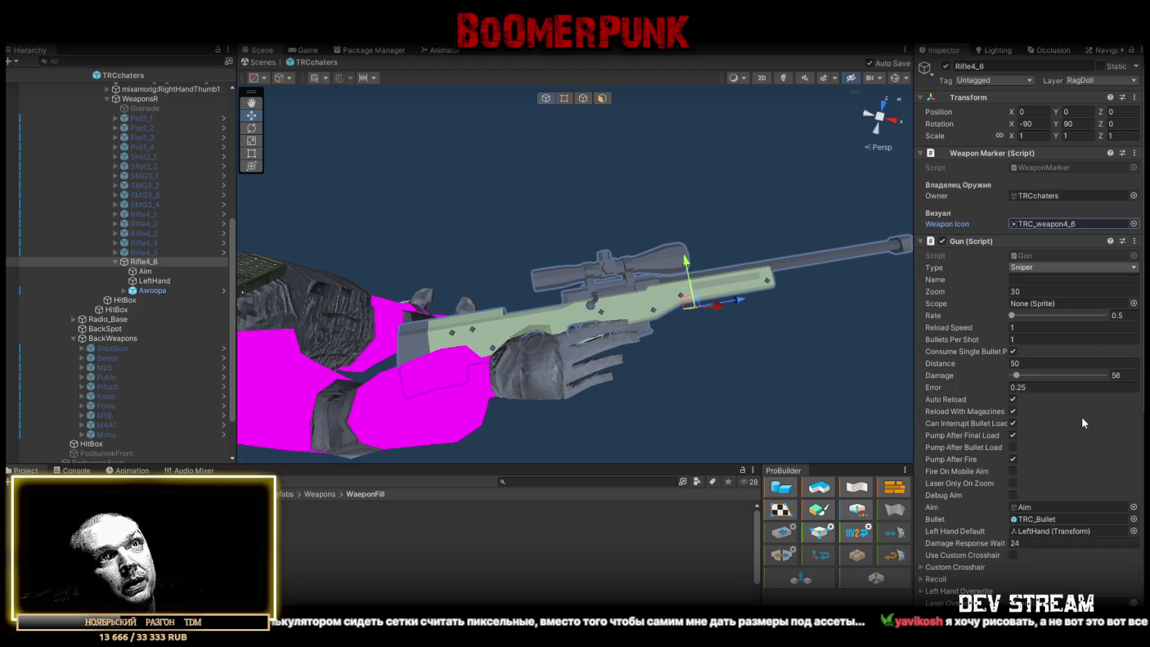
scroll(1090, 335, "down", 1)
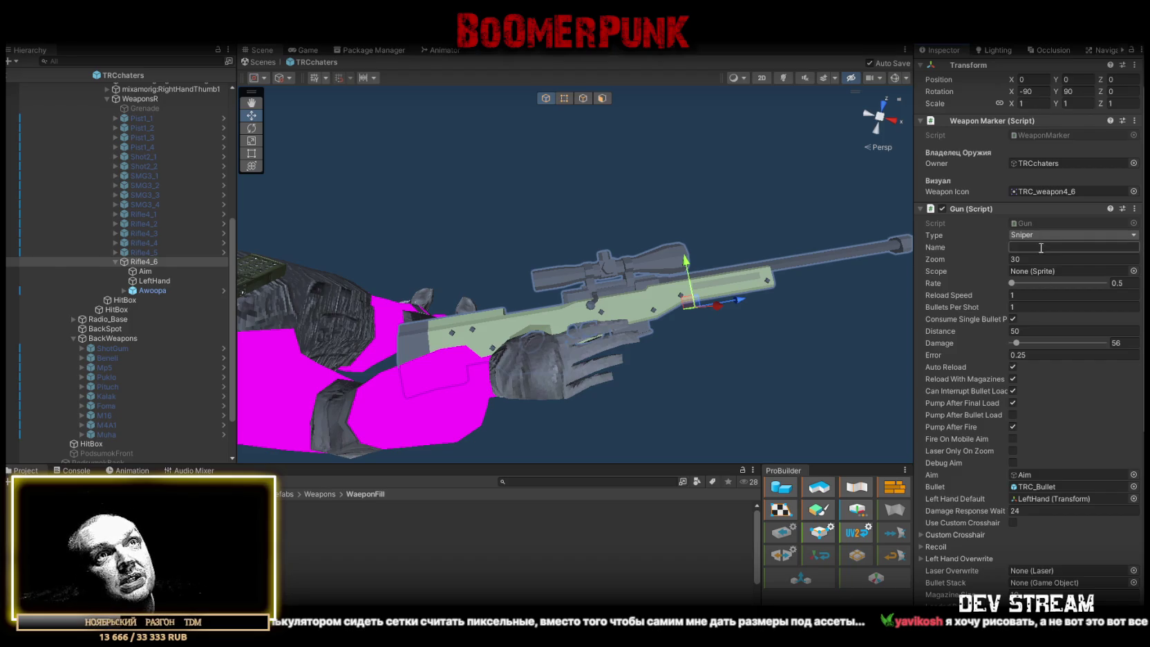
Set the Gun fire Rate to 0.25 and Reload Speed to 0.5
left_click(1121, 283)
type("2")
key("Return")
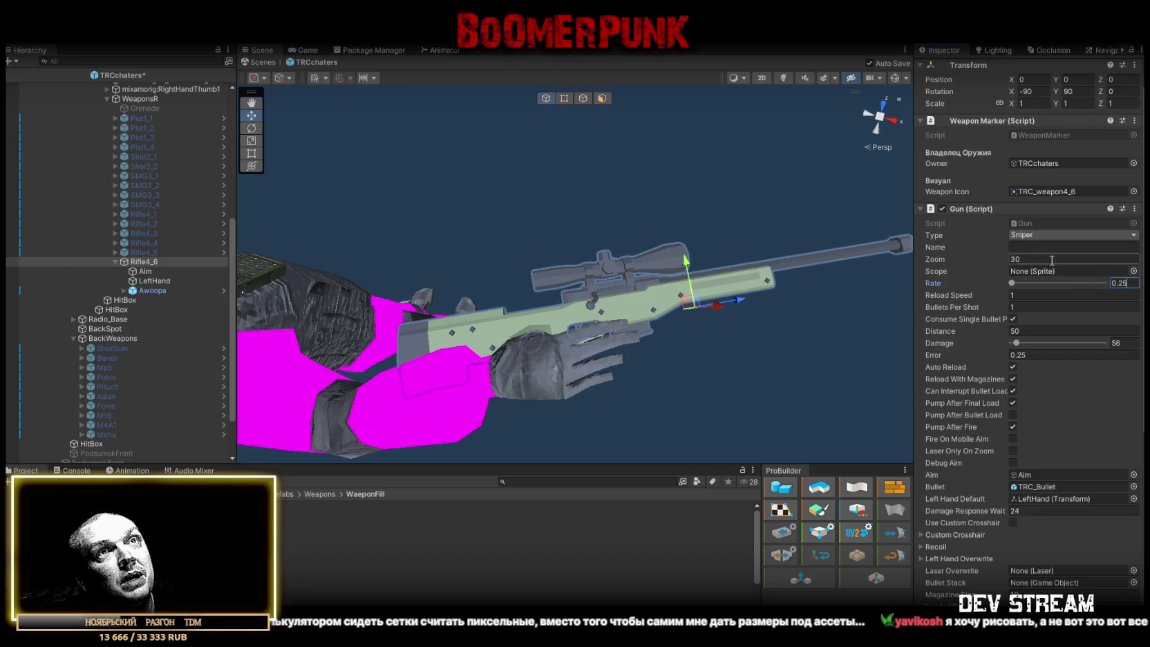
left_click(1031, 293)
double_click(1031, 294)
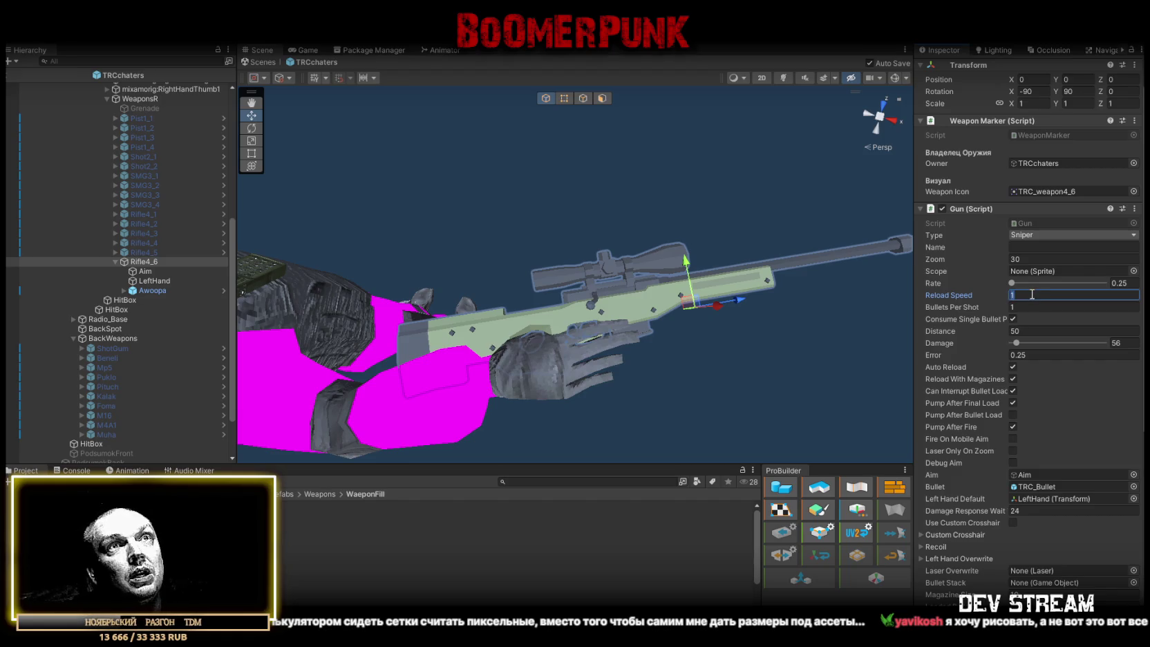
type(".5")
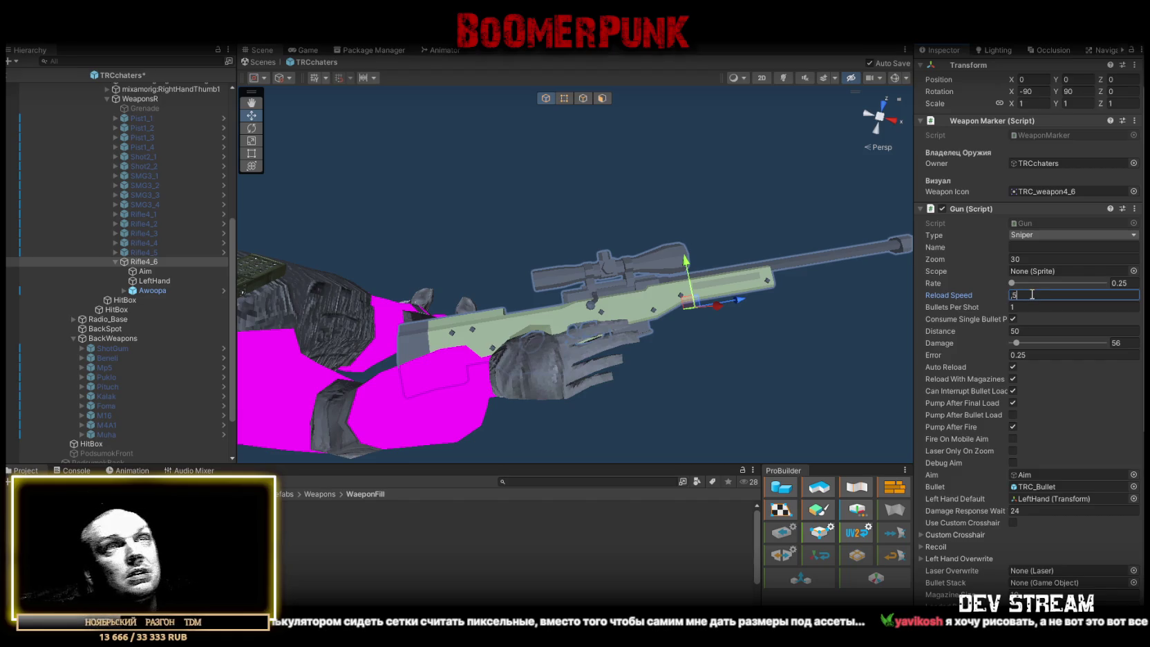
Set the Gun Damage to 74
left_click_drag(672, 311, 811, 320)
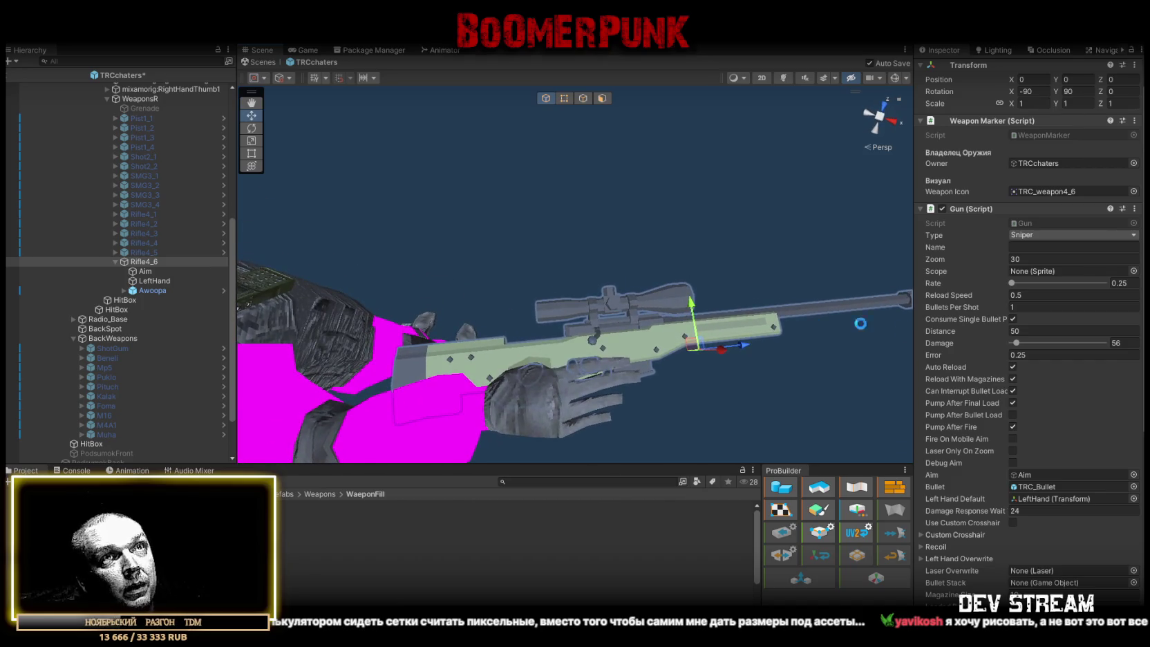
scroll(1065, 494, "down", 3)
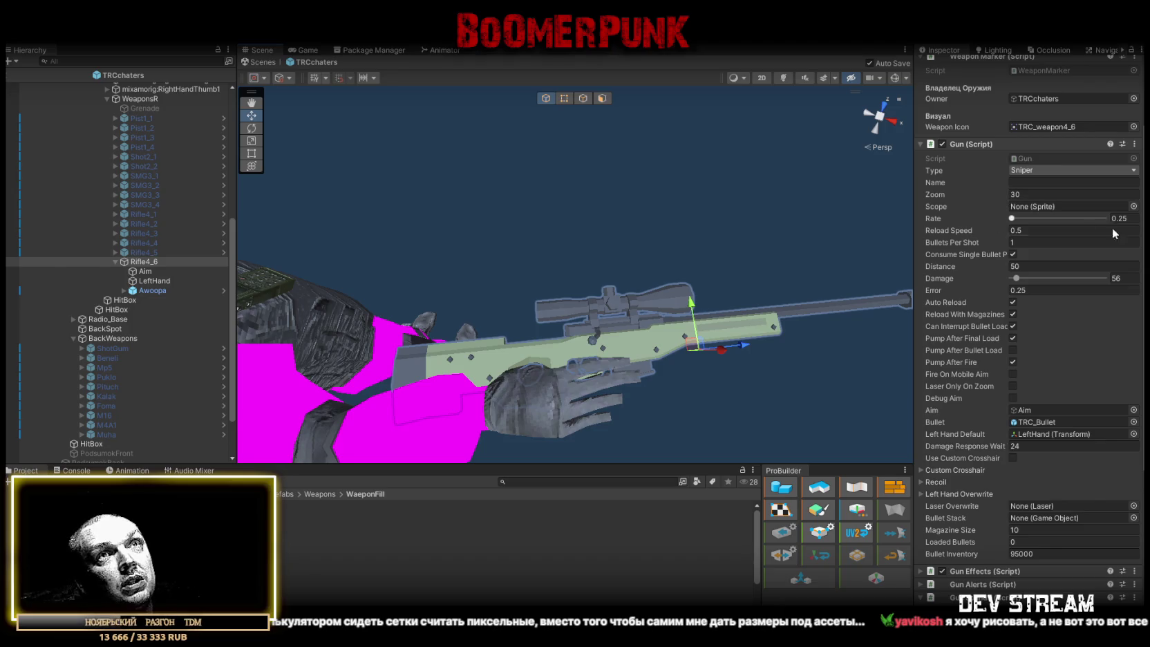
left_click(1124, 280)
type("37")
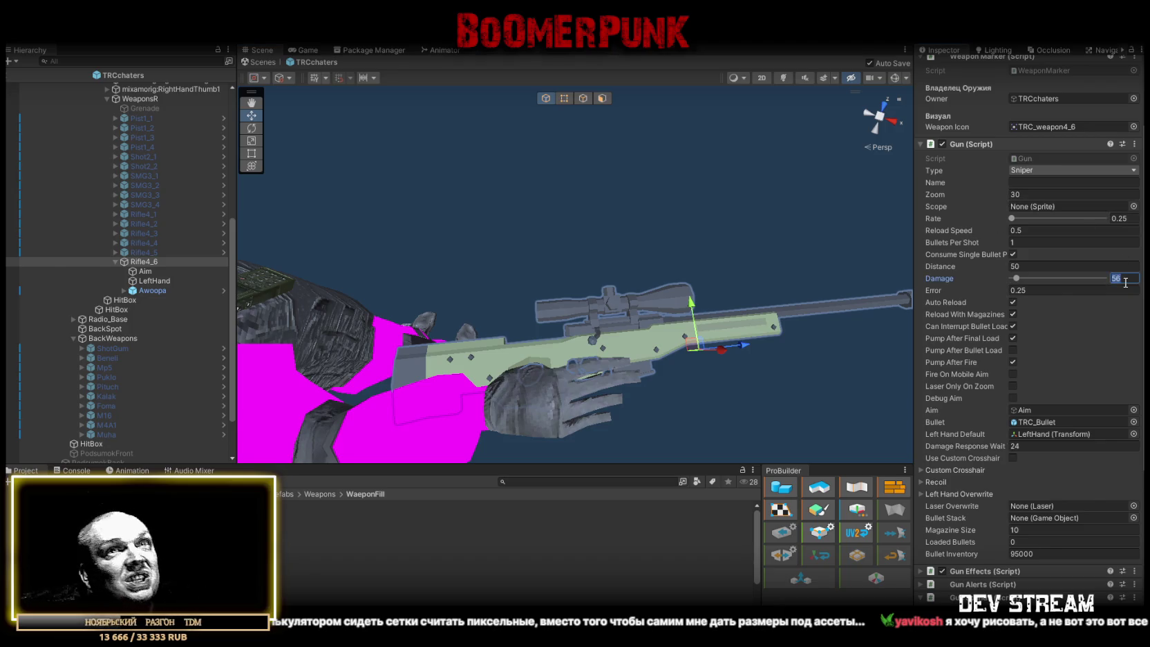
key("Return")
type("74")
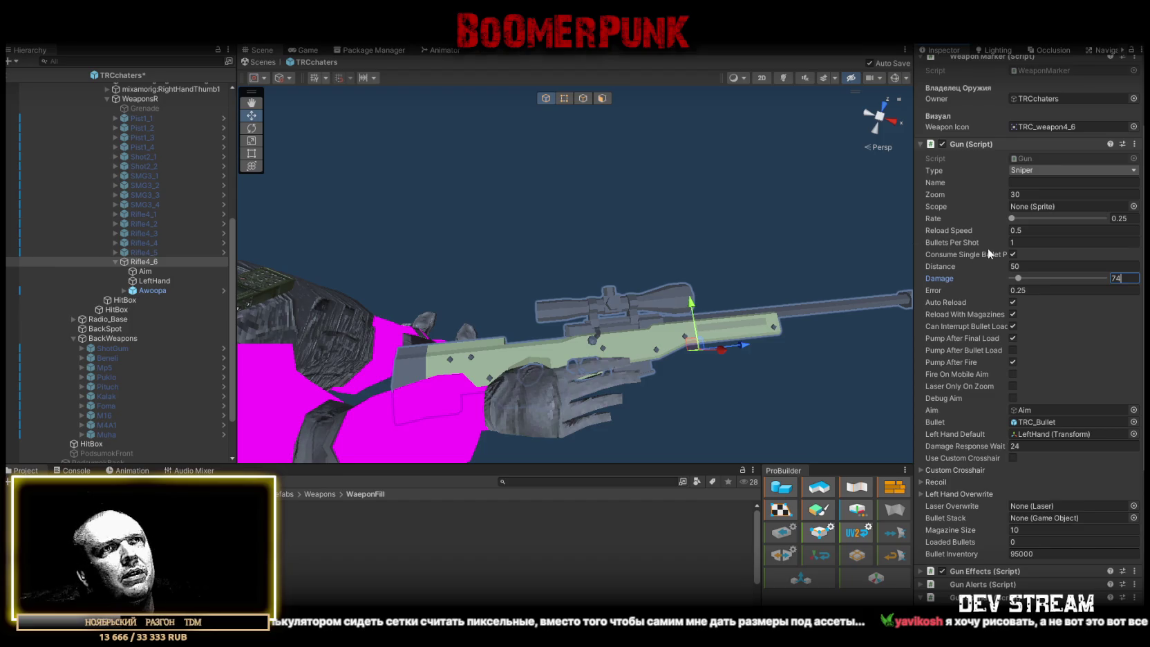
left_click(1033, 291)
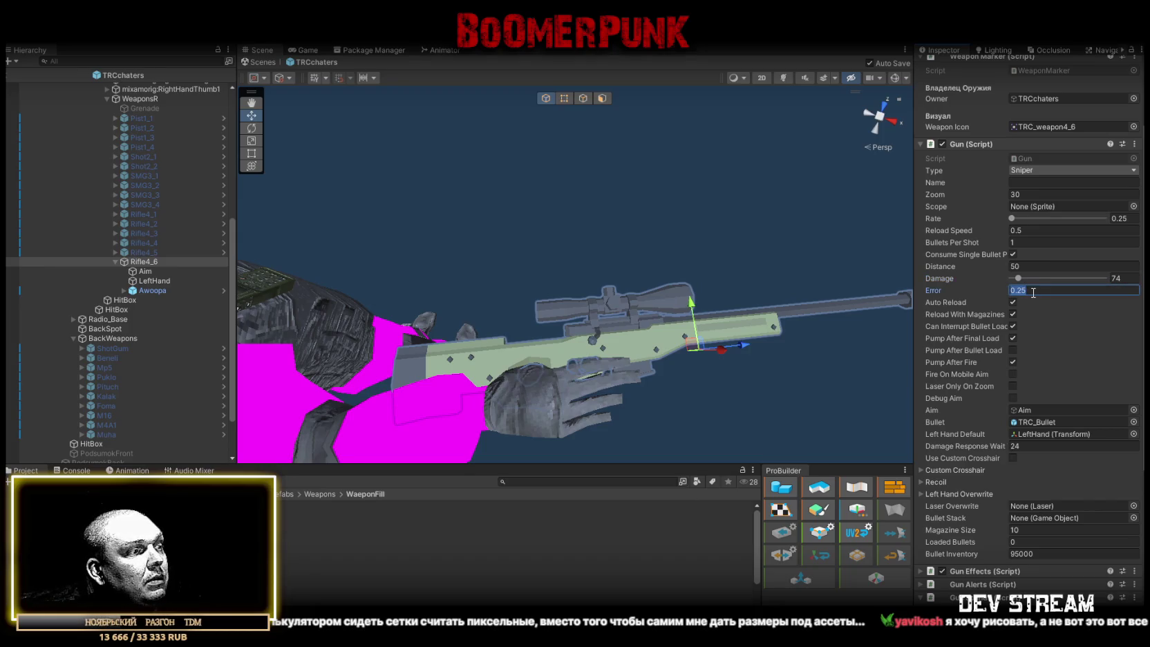
type("1")
Compare against Rifle4_5's settings, then set Damage Response Wait to 1 and save
left_click(142, 253)
left_click(143, 262)
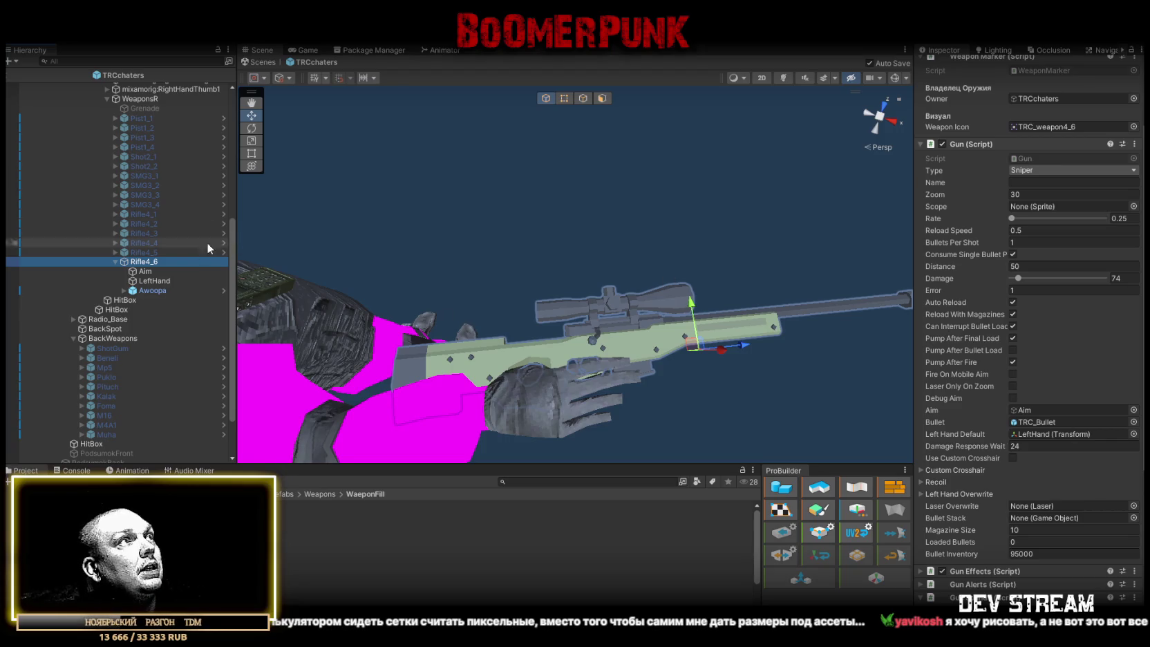
scroll(1099, 360, "down", 2)
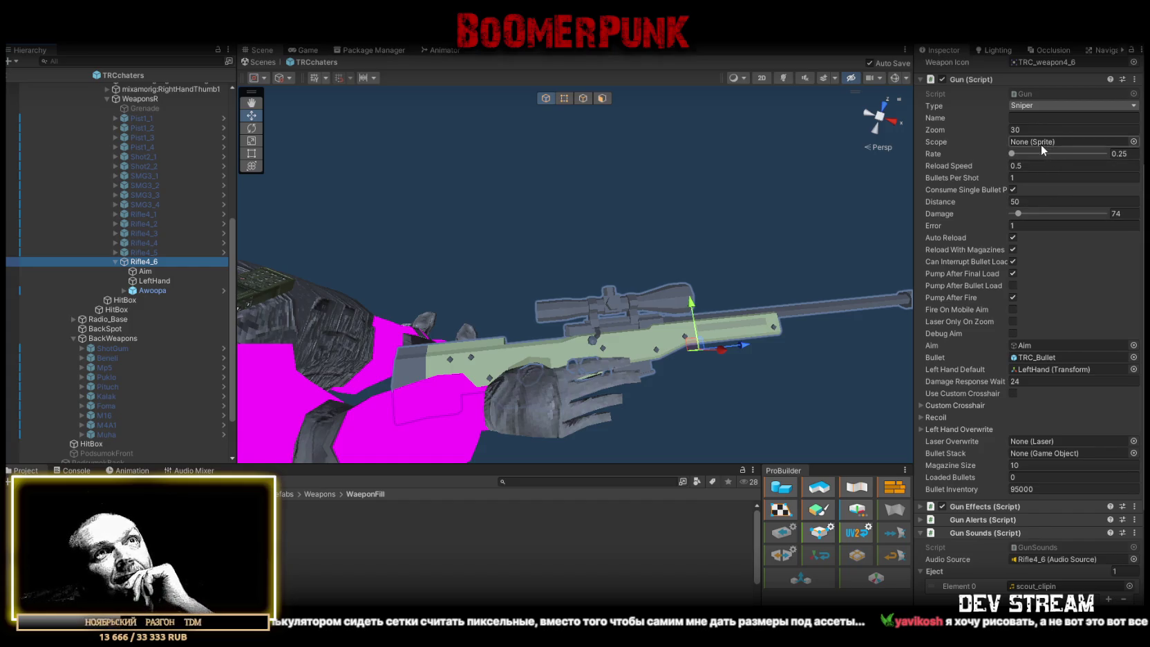
scroll(1090, 150, "up", 3)
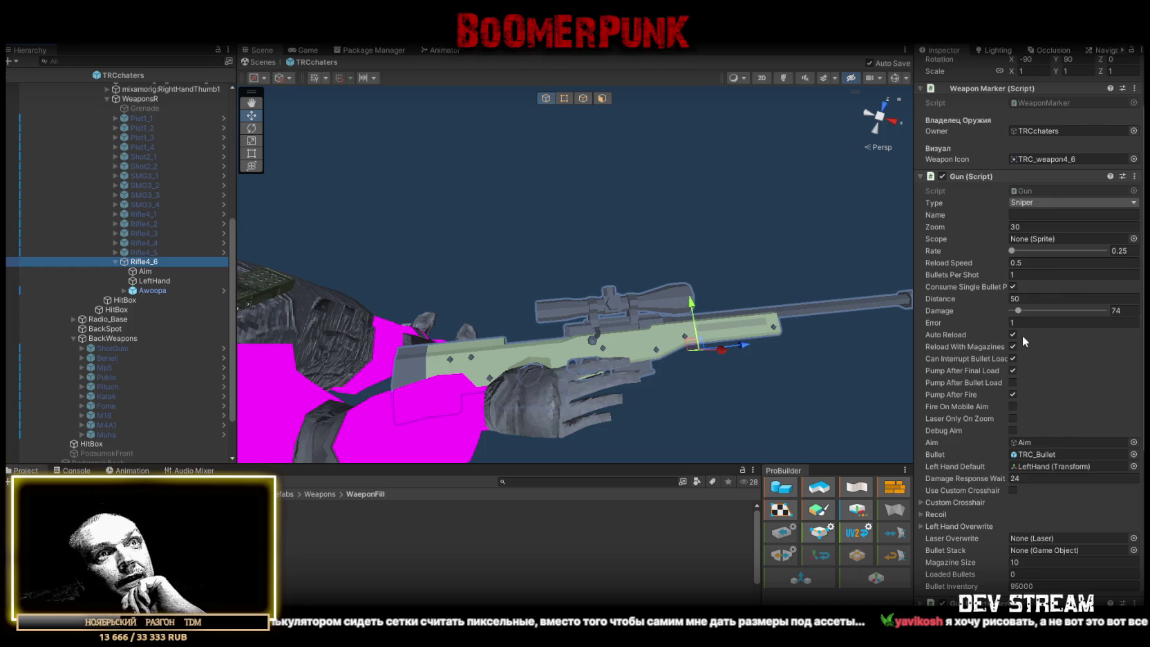
scroll(1023, 381, "down", 8)
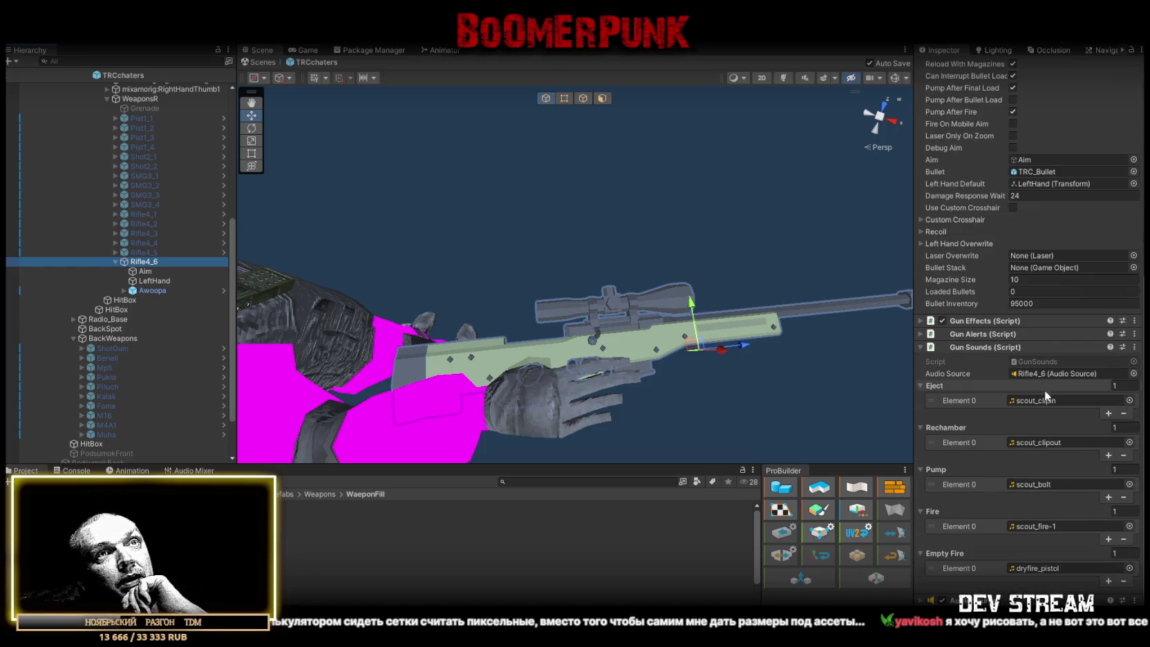
scroll(1031, 161, "up", 3)
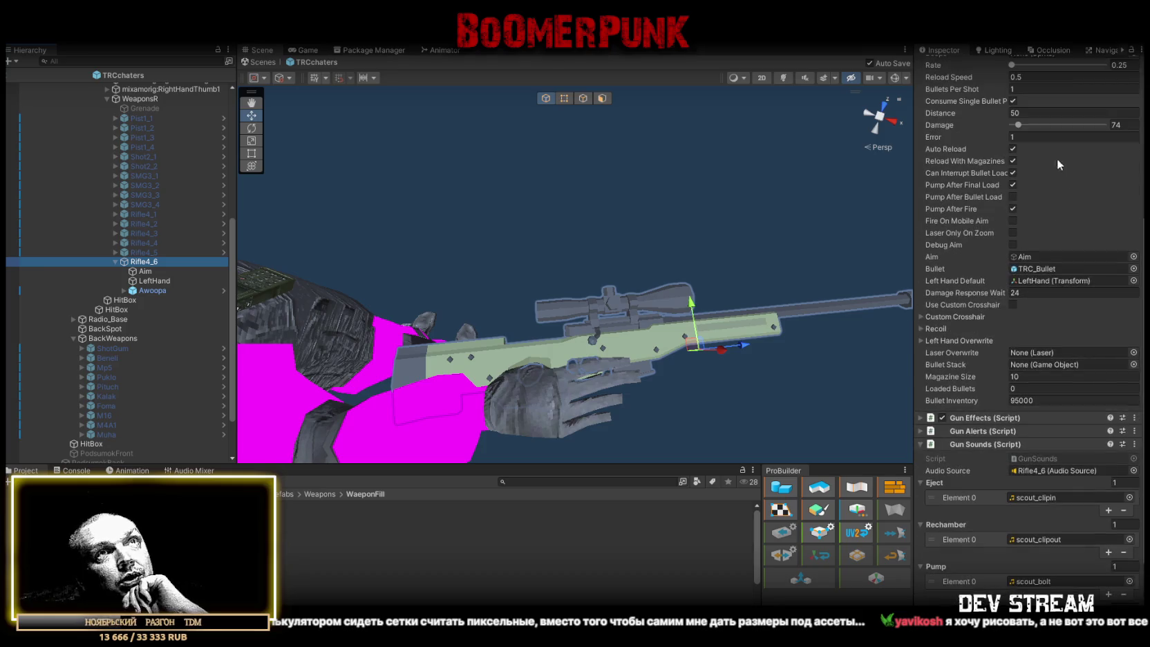
left_click(1044, 291)
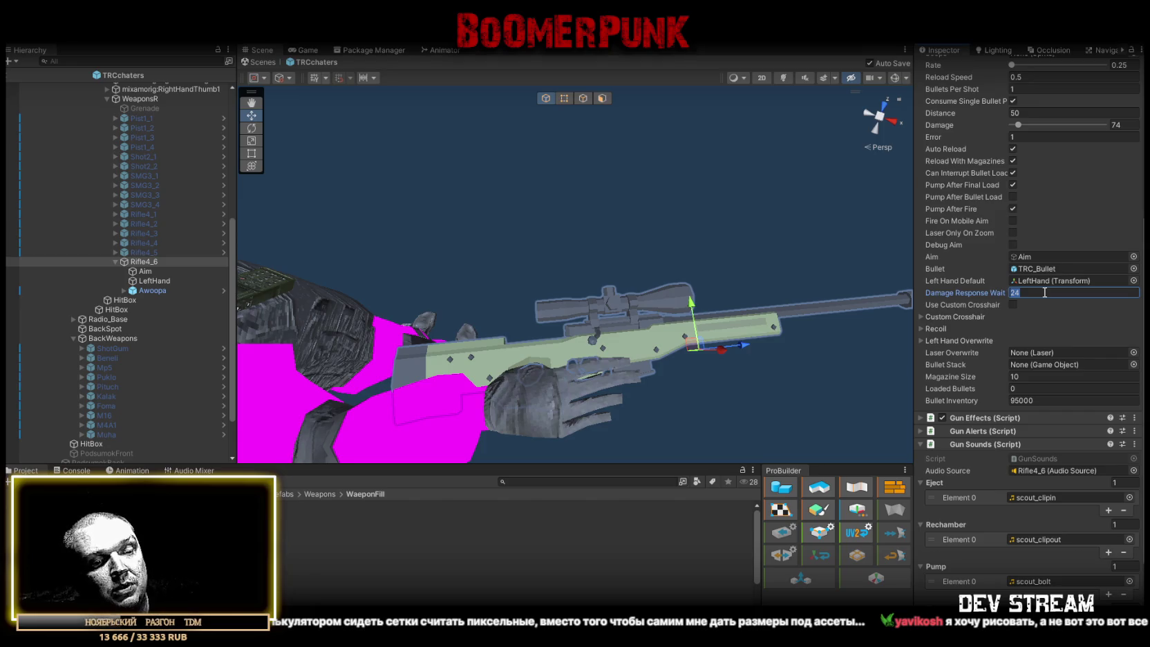
type("1")
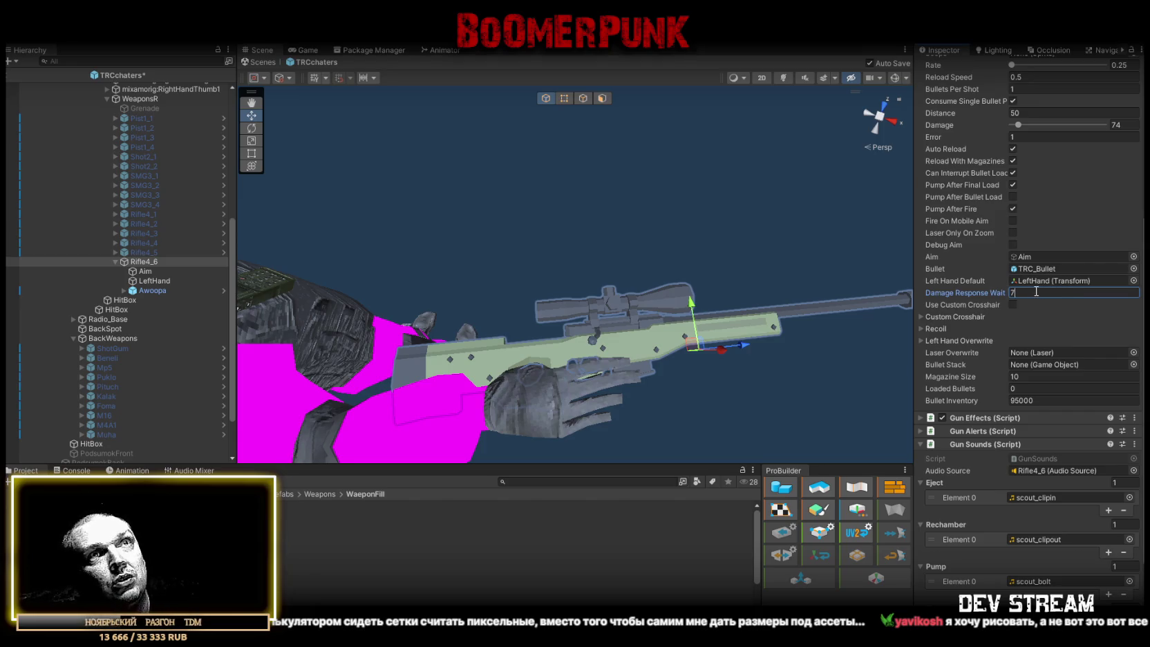
key("ctrl+s")
scroll(1036, 281, "up", 3)
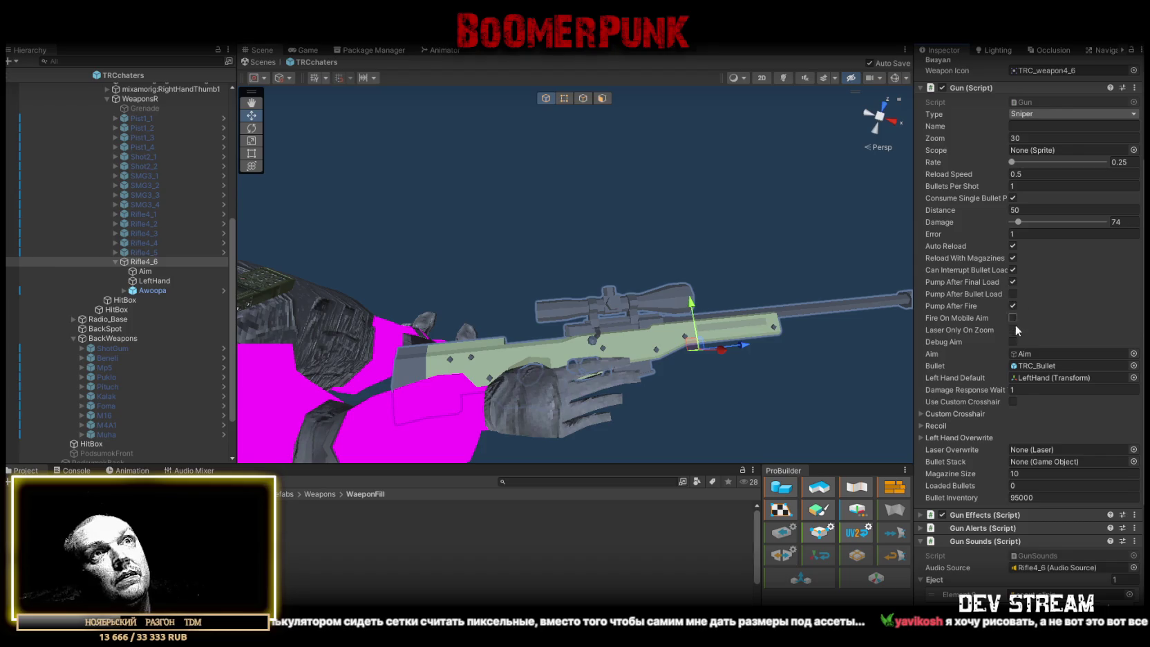
scroll(1015, 324, "down", 5)
left_click(1033, 401)
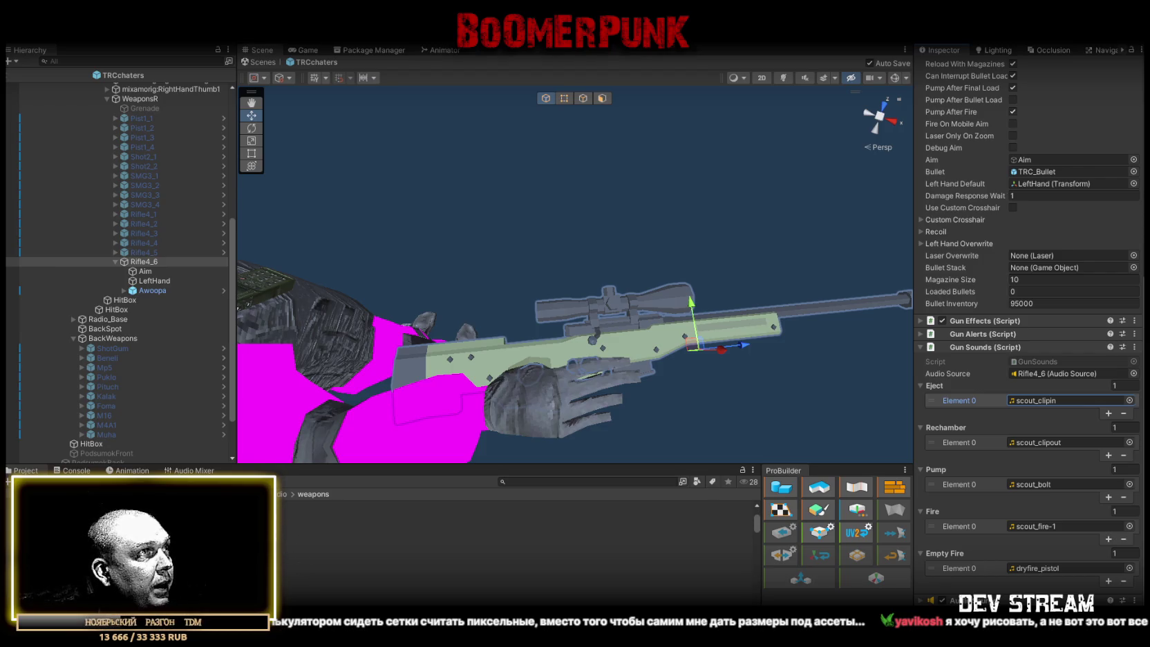
Set Fire to awp1 and Rechamber to awp_clipout, then preview the AWP bolt and deploy clips
mouse_move(484, 537)
left_mouse_down()
mouse_move(829, 546)
mouse_move(1036, 567)
mouse_move(1047, 523)
mouse_move(524, 548)
mouse_move(1037, 422)
mouse_move(1058, 402)
left_mouse_up()
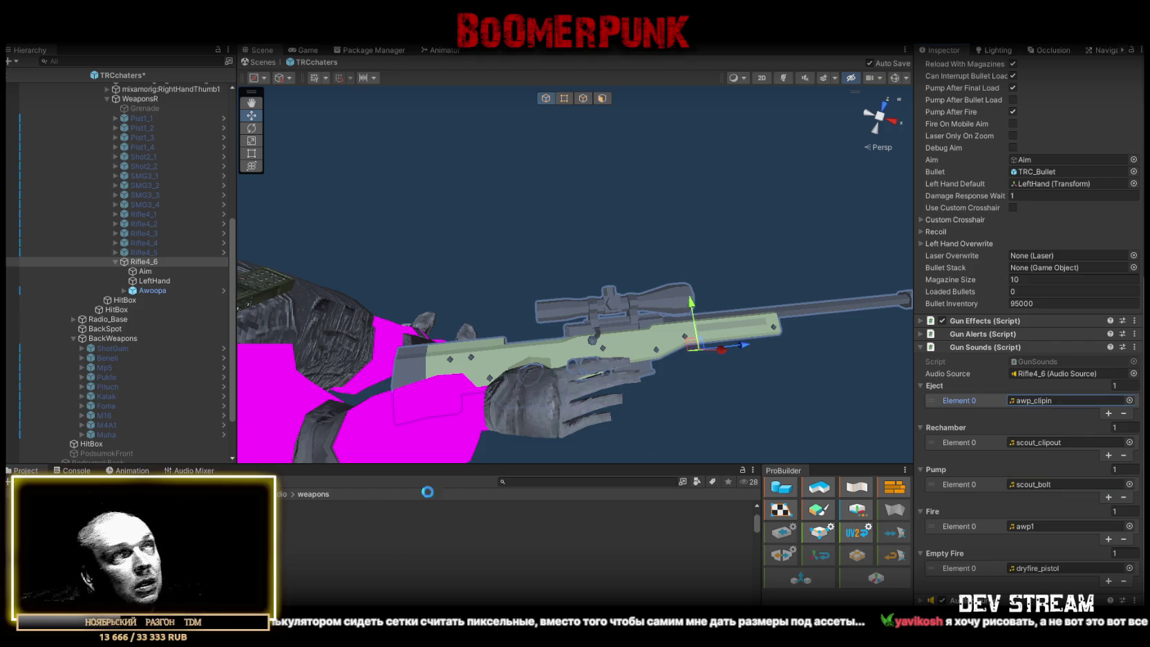
mouse_move(304, 552)
left_mouse_down()
mouse_move(1002, 439)
mouse_move(1063, 442)
left_mouse_up()
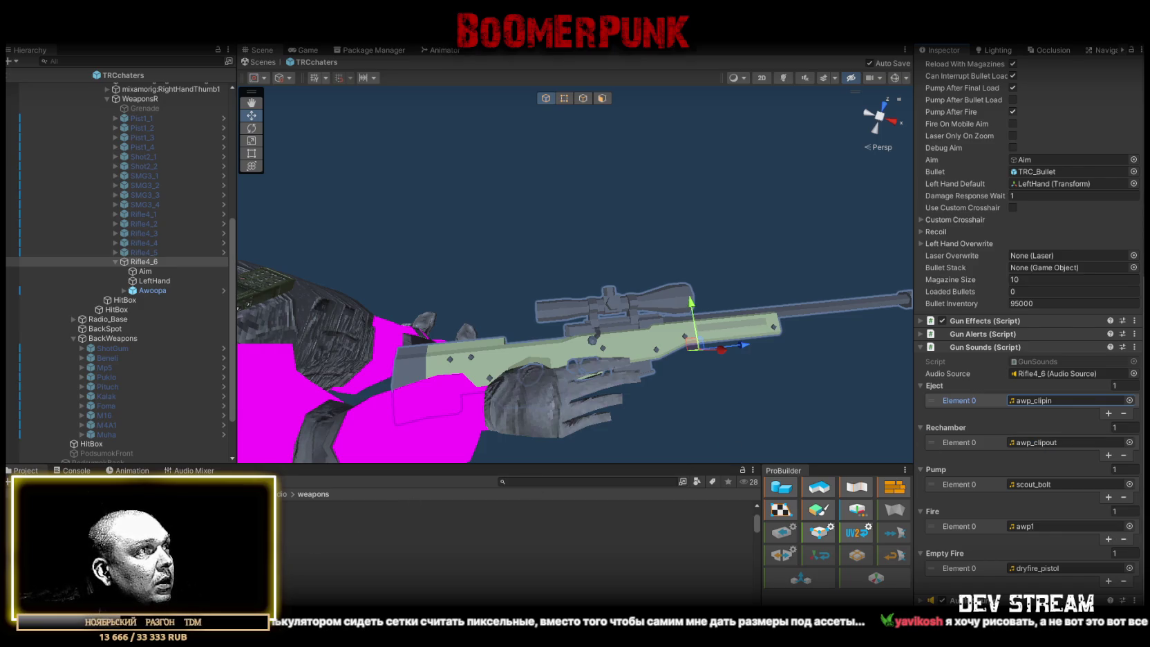
left_click(304, 586)
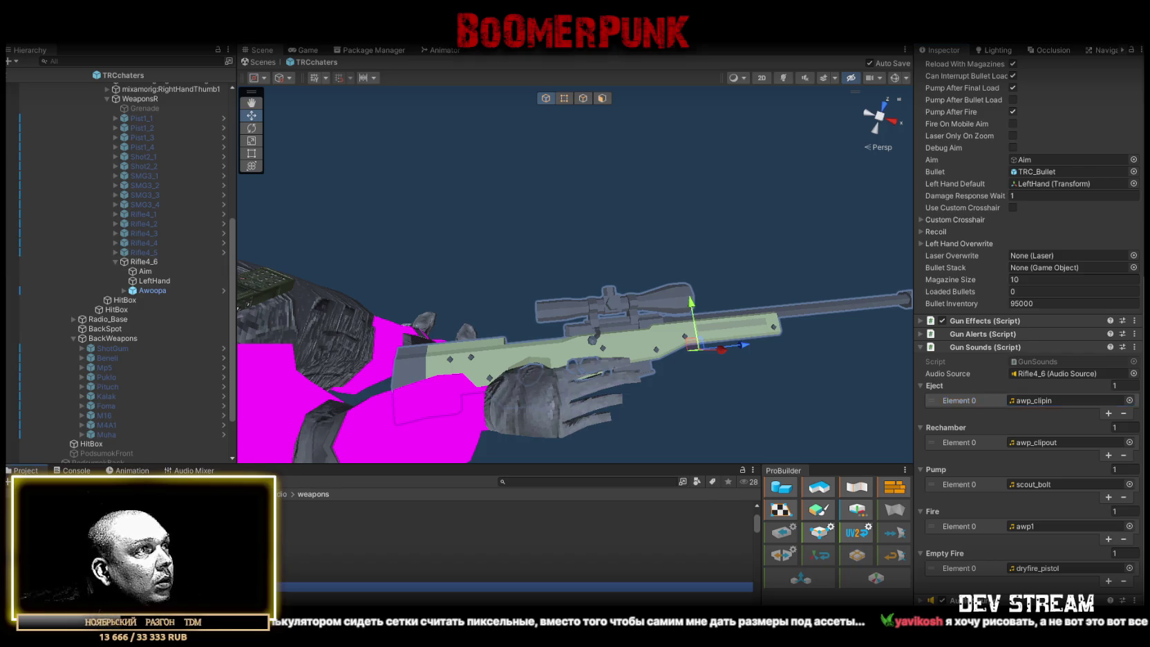
left_click(304, 568)
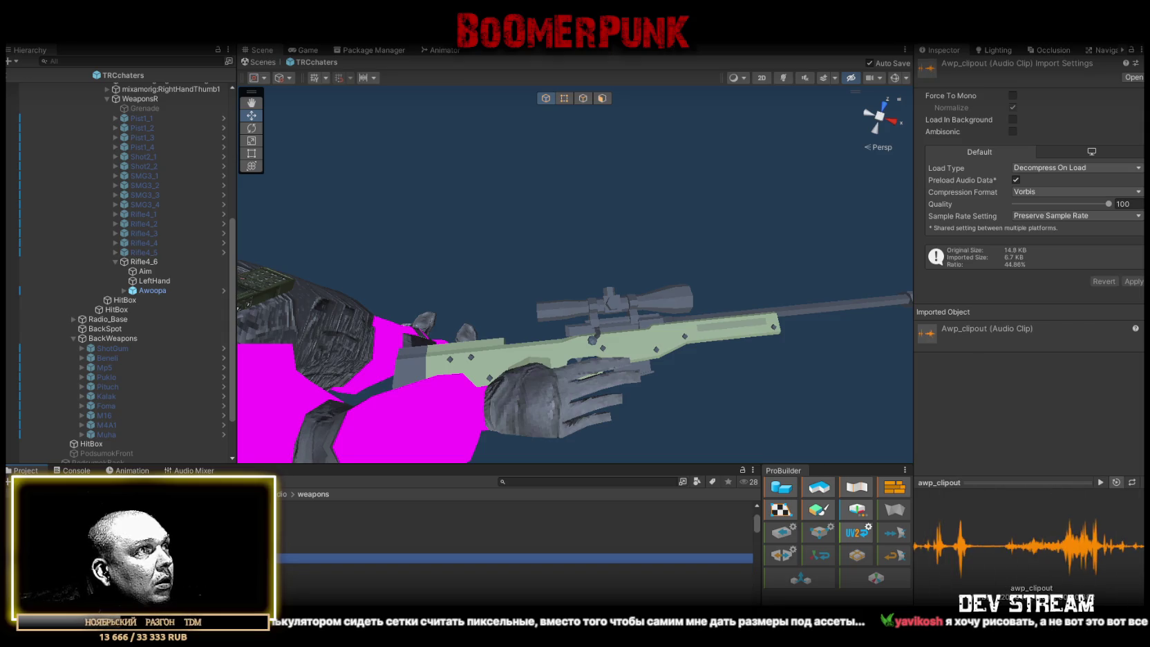
left_click(304, 549)
left_click(304, 568)
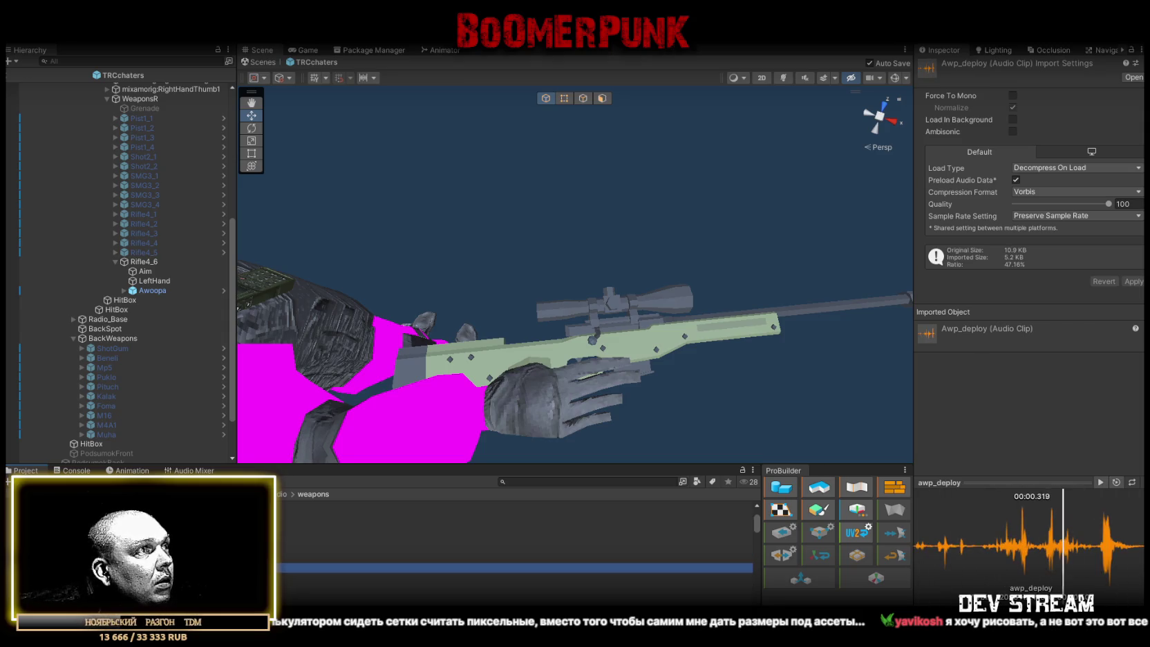
left_click(304, 597)
left_click(304, 586)
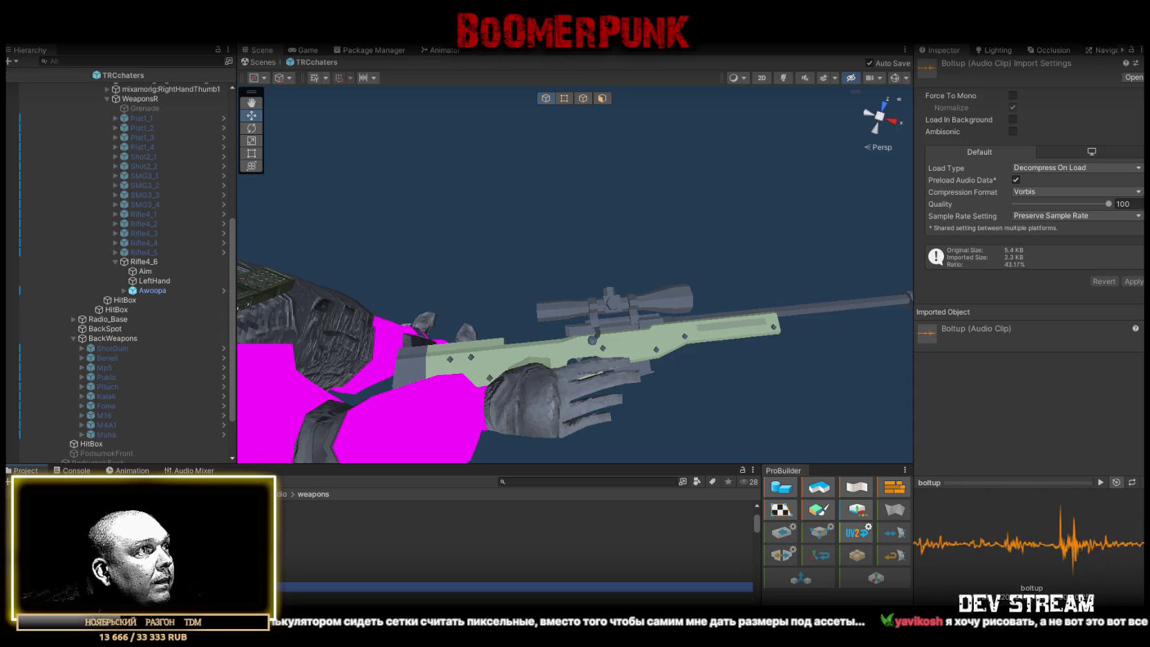
left_click(304, 577)
left_click(304, 567)
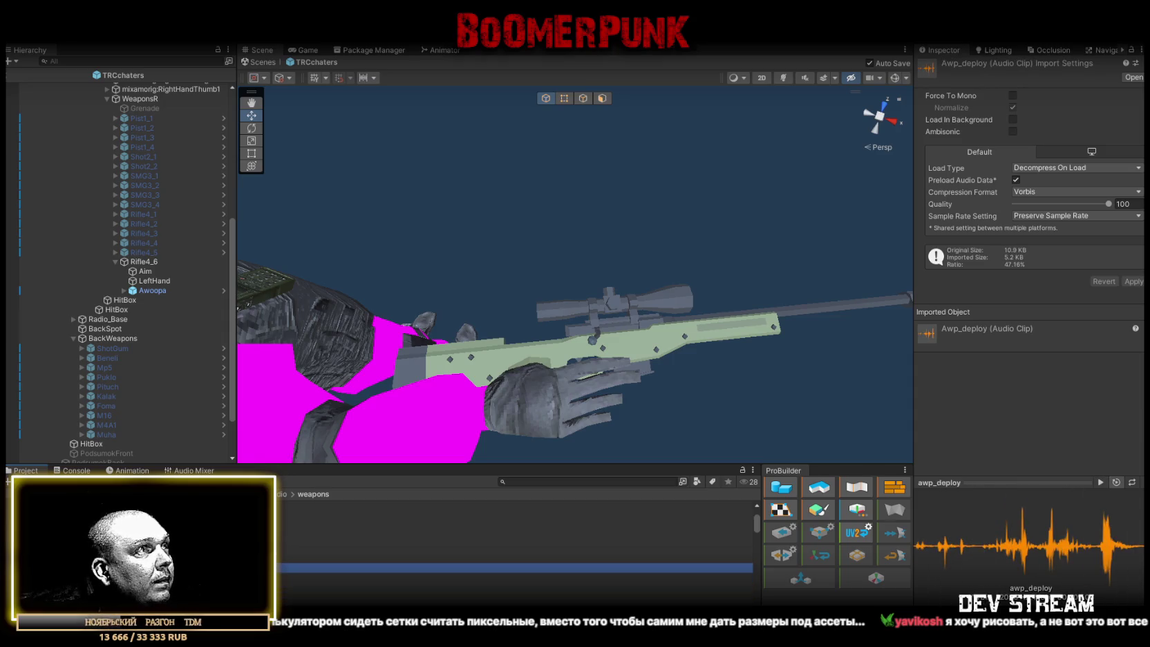
Reselect Rifle4_6 and audition the awp1, Awp_clipin and Awp_clipout clips
left_click(141, 261)
scroll(1036, 425, "down", 5)
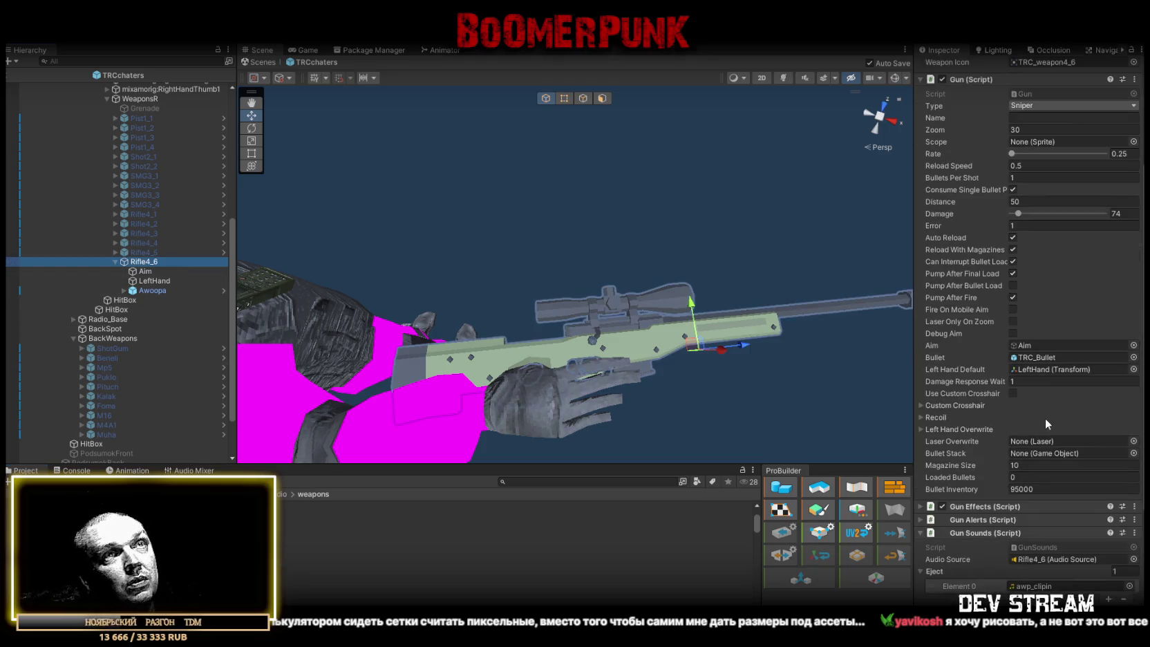
left_click(415, 568)
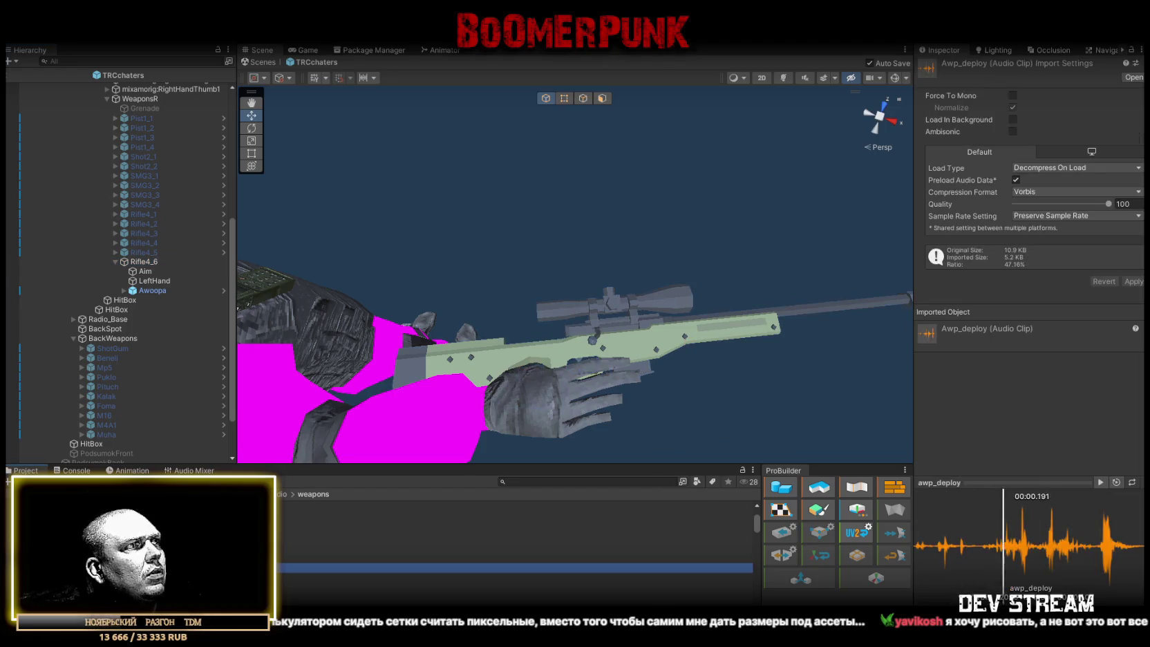
left_click(415, 539)
left_click(415, 548)
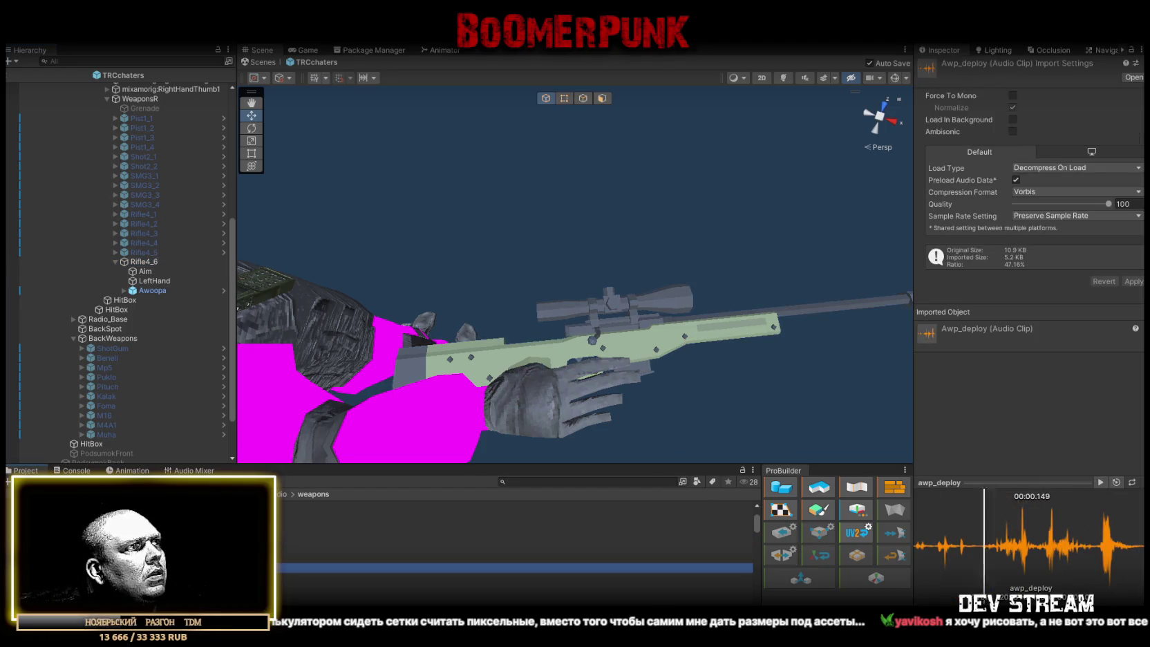
left_click(415, 558)
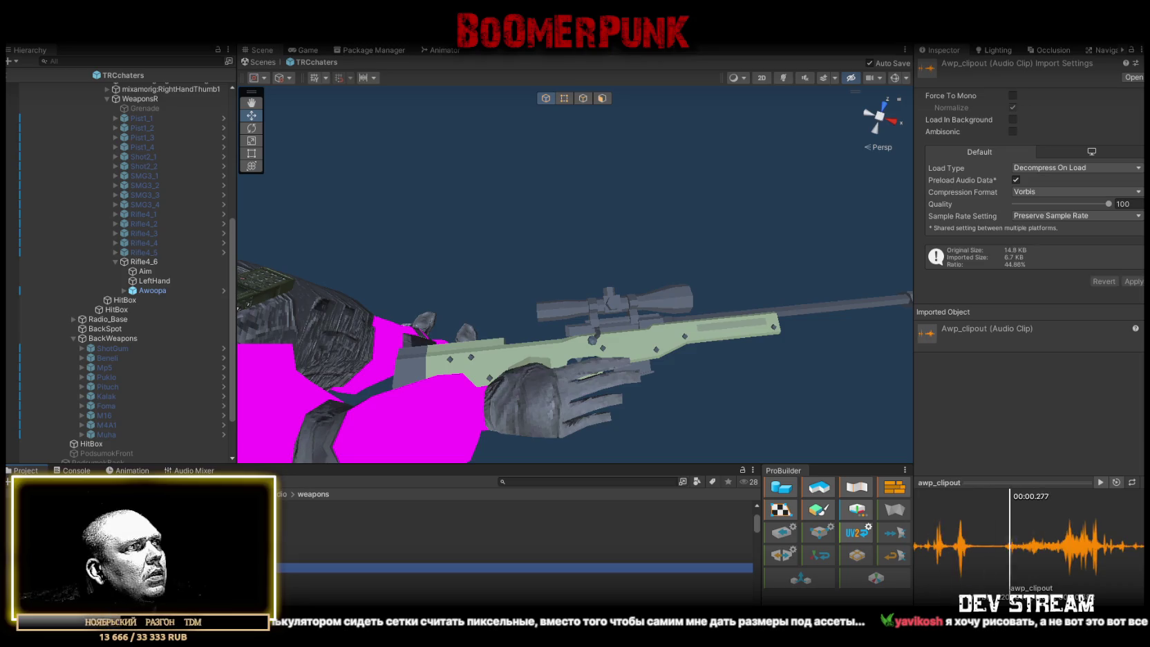
scroll(515, 546, "down", 3)
scroll(515, 546, "down", 3)
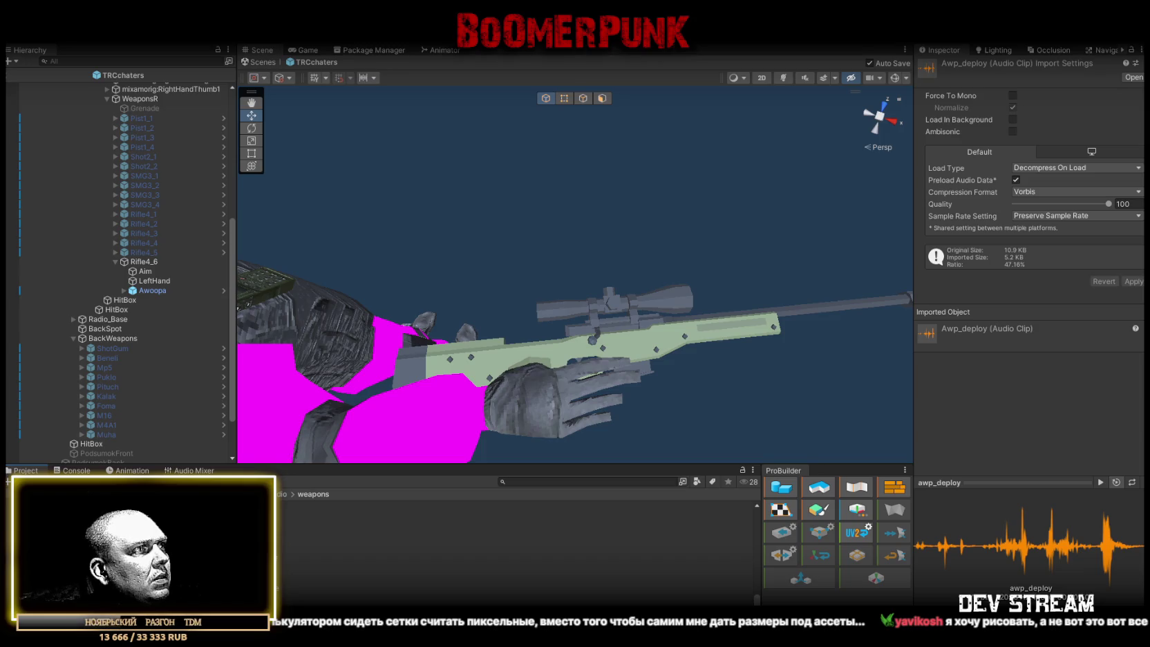
scroll(515, 546, "up", 2)
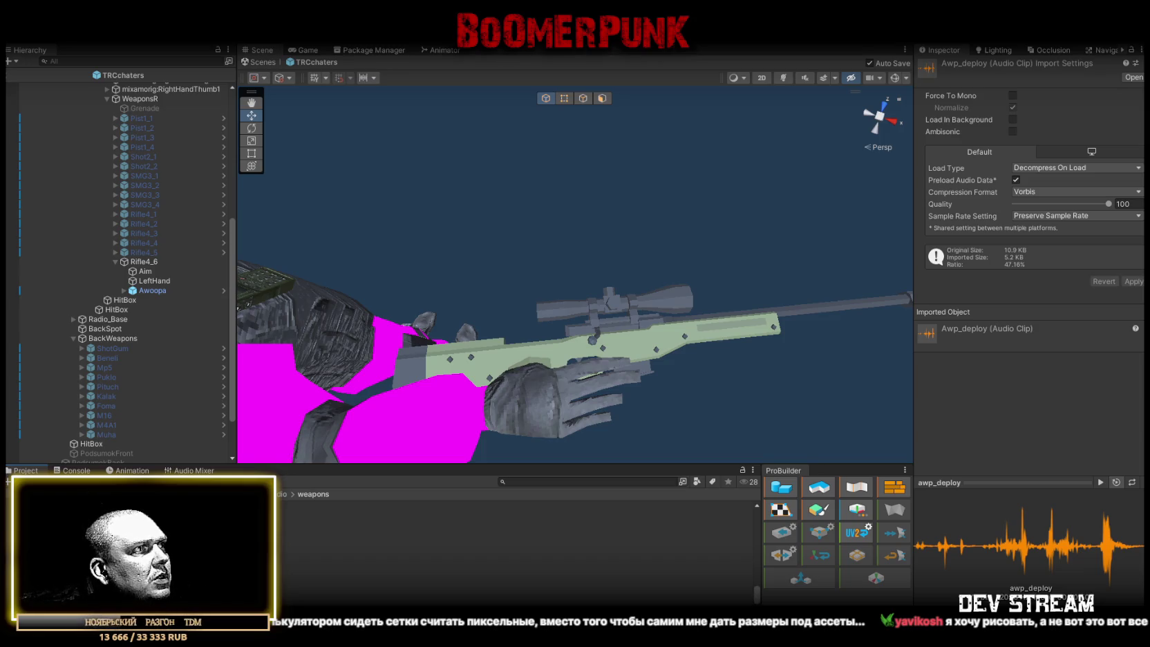
Audition the Scout clipout, clipin and bolt clips, then review Rifle4_6's Gun Sounds
left_click(515, 535)
left_click(515, 545)
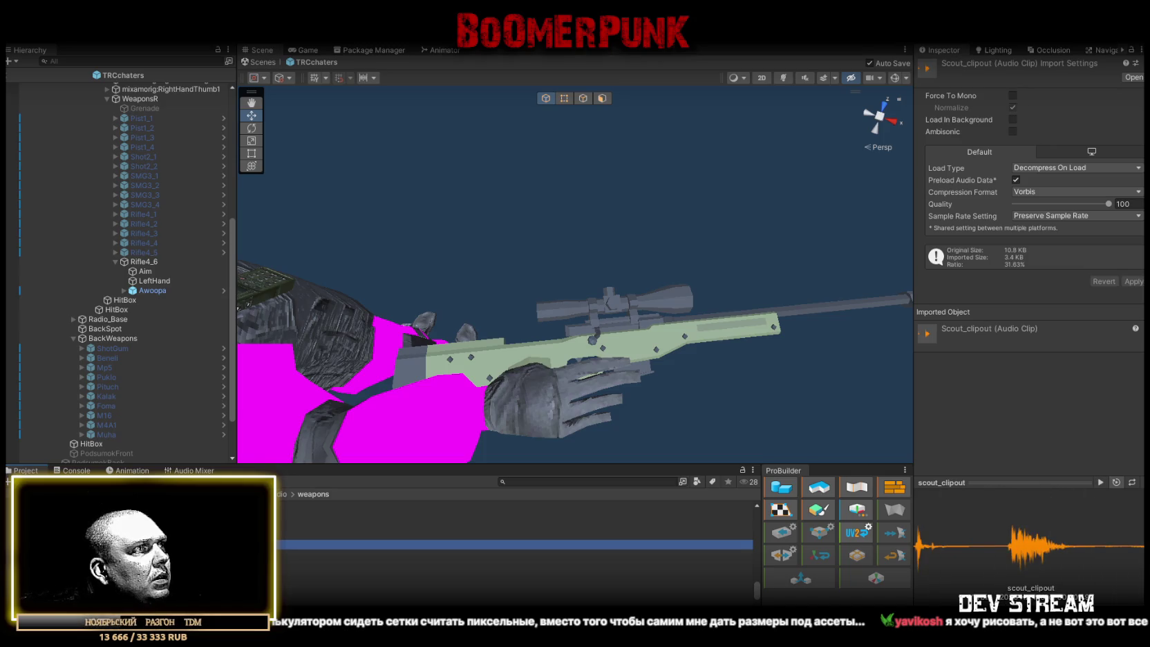
left_click(515, 534)
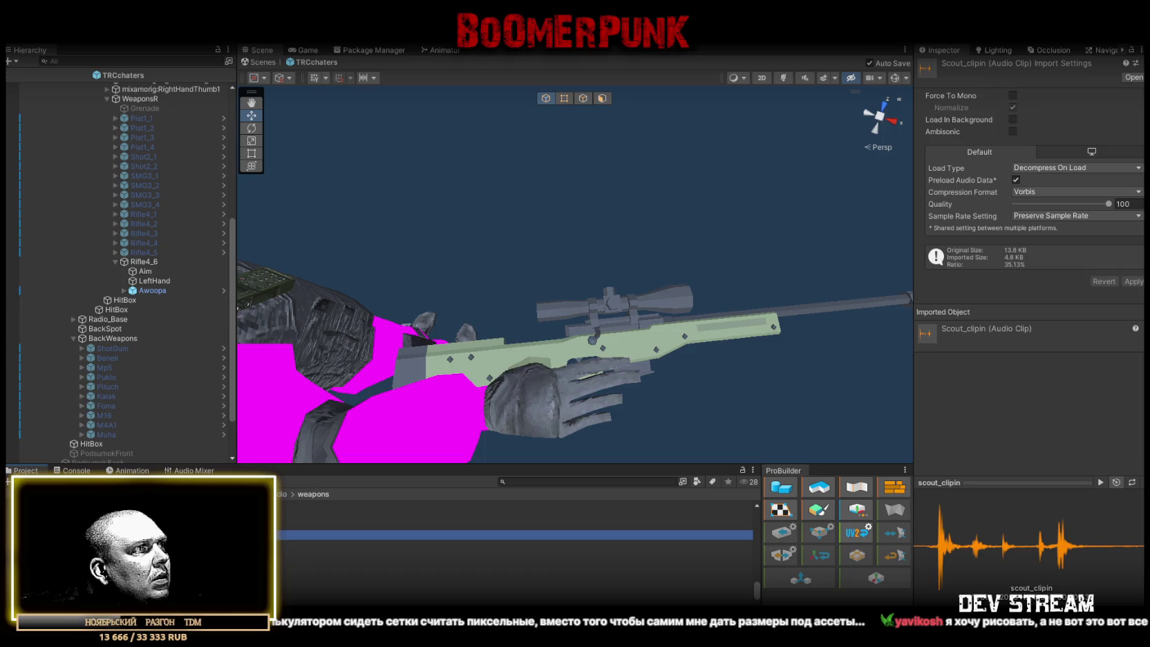
left_click(515, 525)
left_click(515, 534)
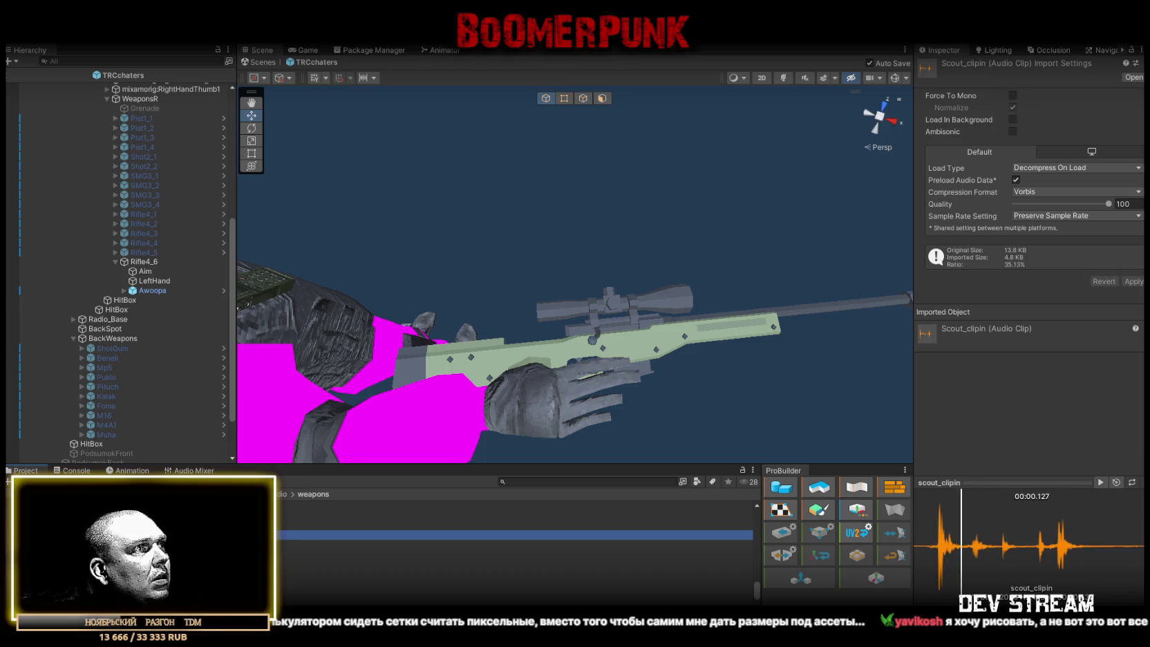
left_click(515, 525)
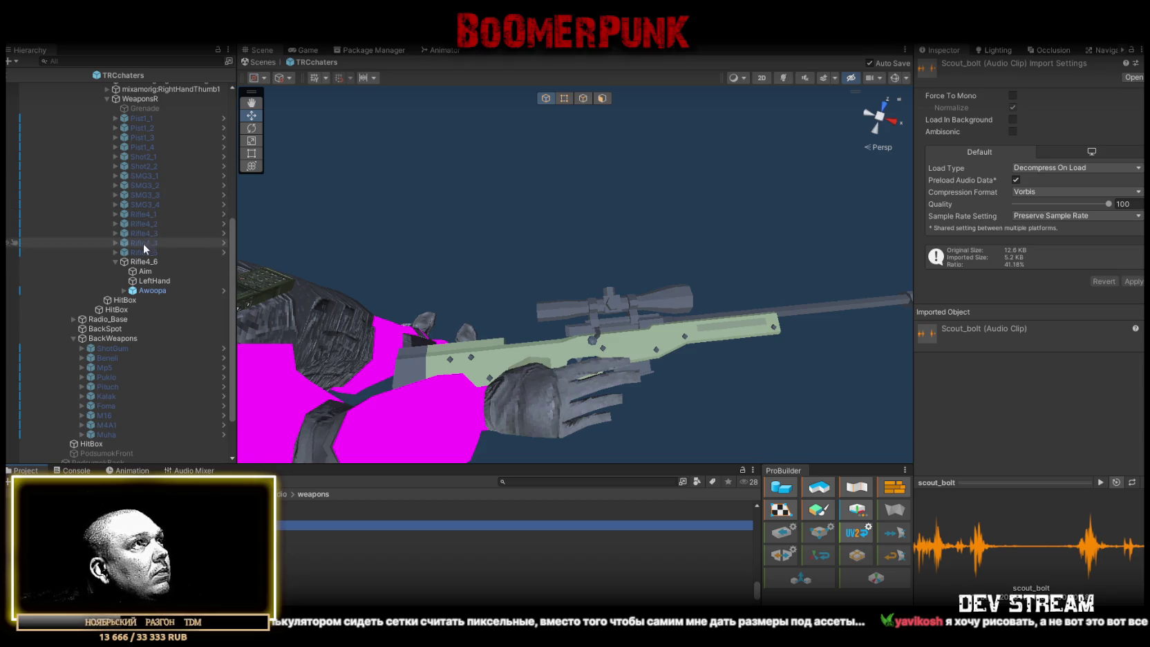
left_click(142, 262)
scroll(1028, 411, "down", 5)
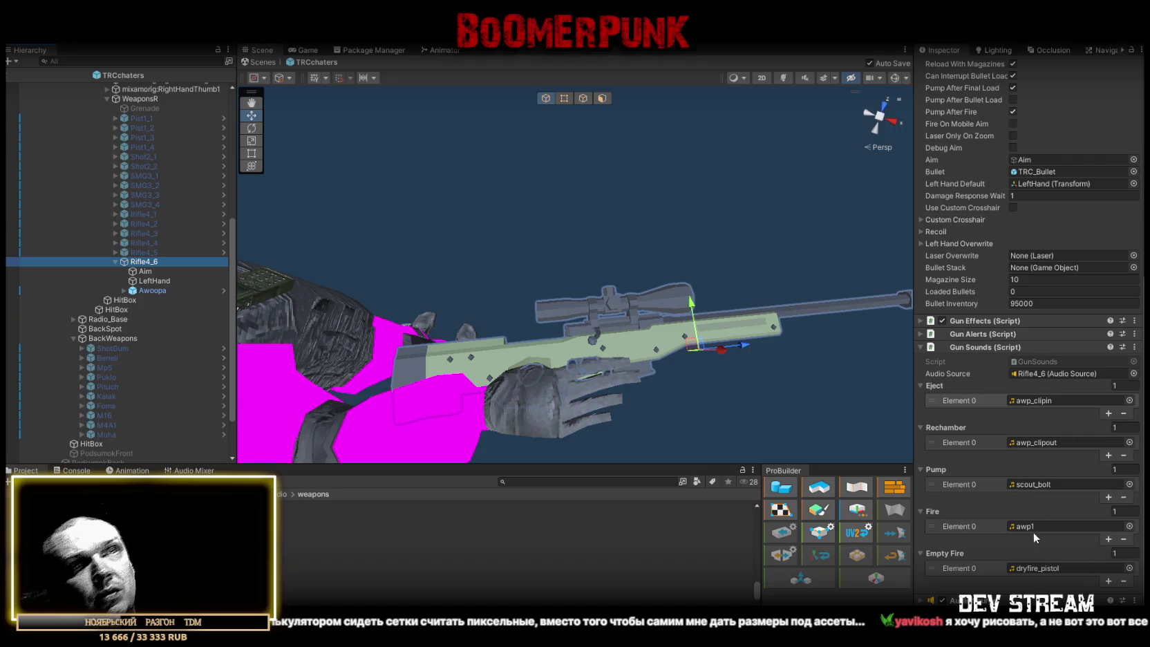
Check the awp_clipout Rechamber slot, collapse Gun Sounds, and return to Rifle4_6's Gun stats
left_click(1038, 443)
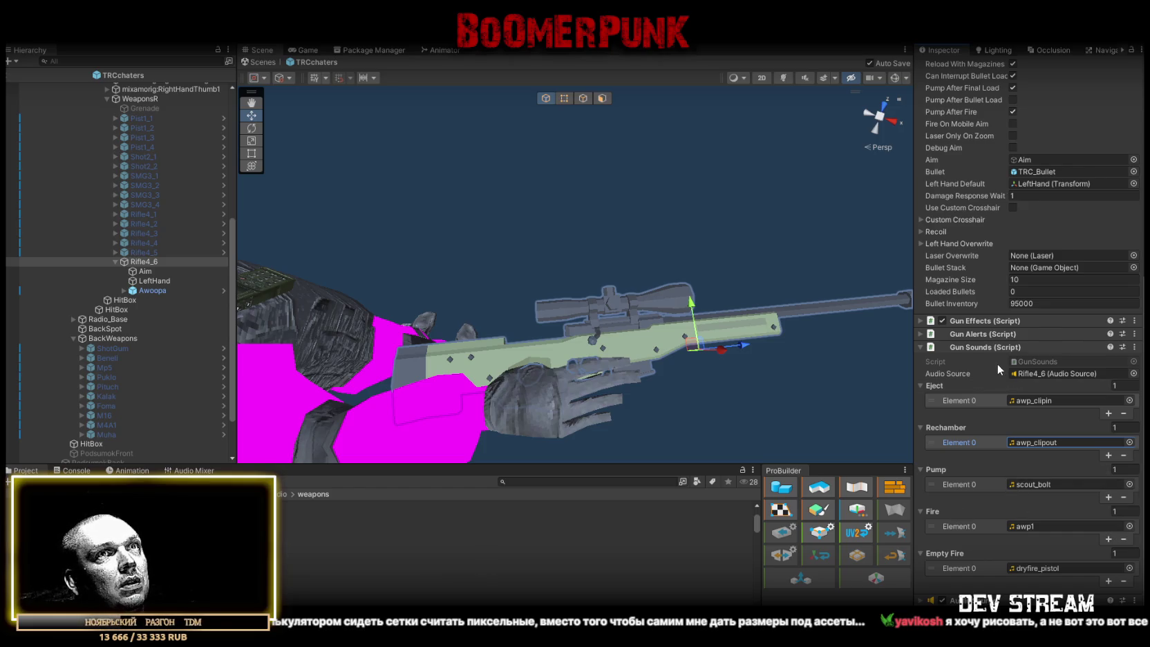
left_click(921, 347)
scroll(1010, 357, "up", 5)
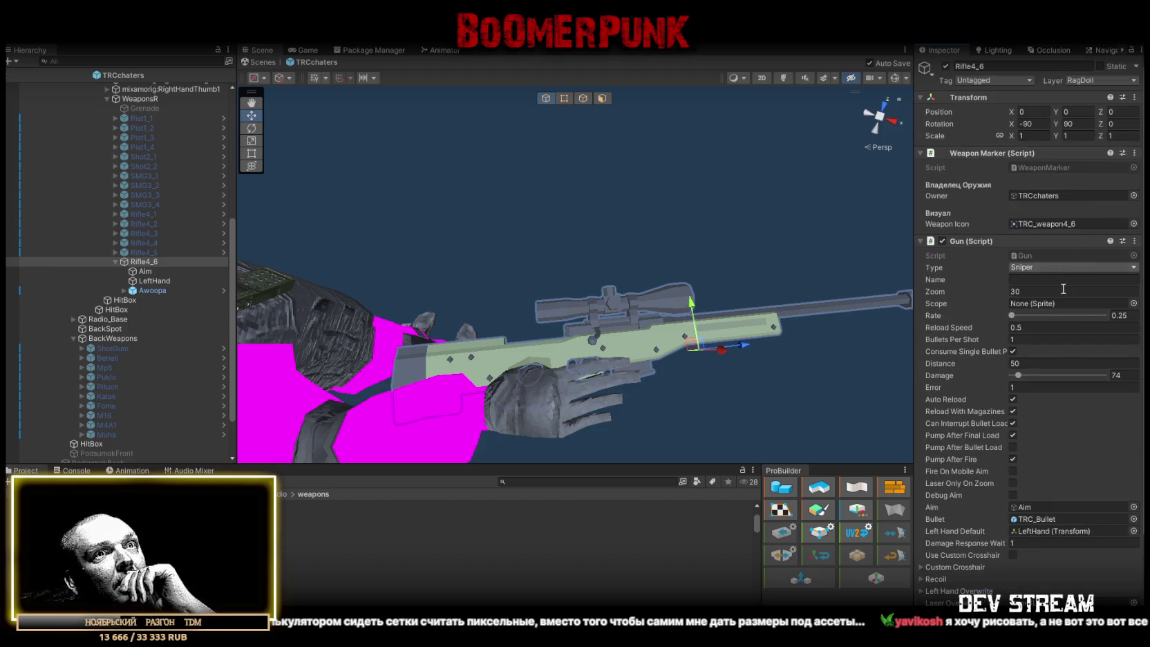
scroll(1061, 346, "down", 3)
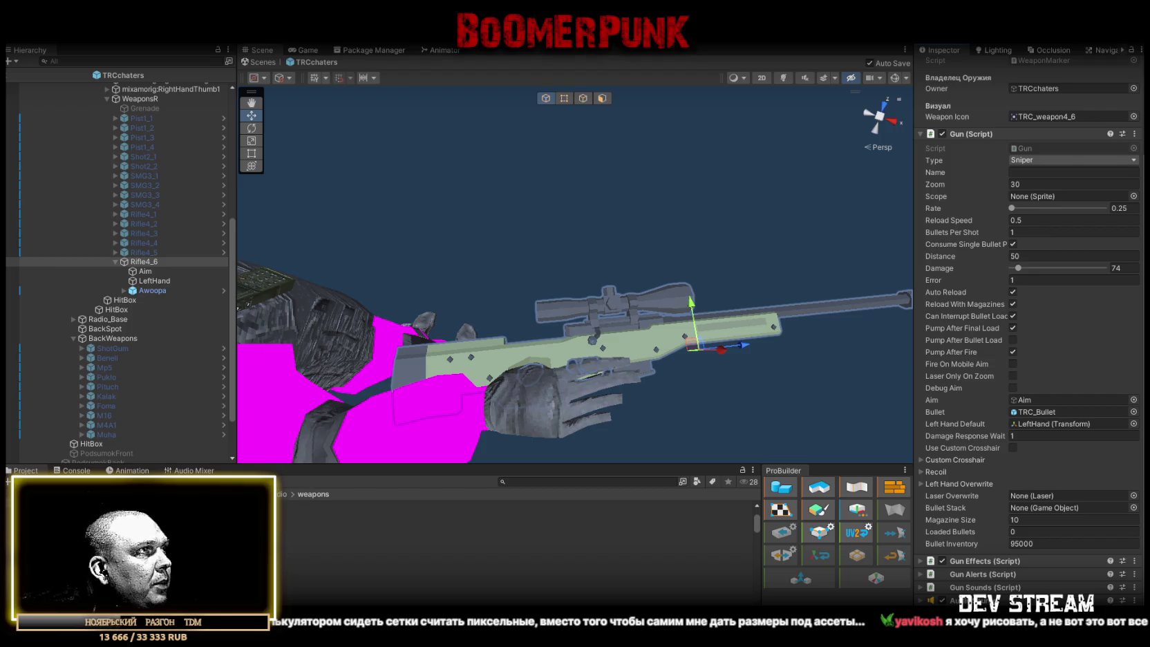
Scale the back-holstered Awoopa to 0.8 instead of 0.9 and deactivate it
left_click(1033, 146)
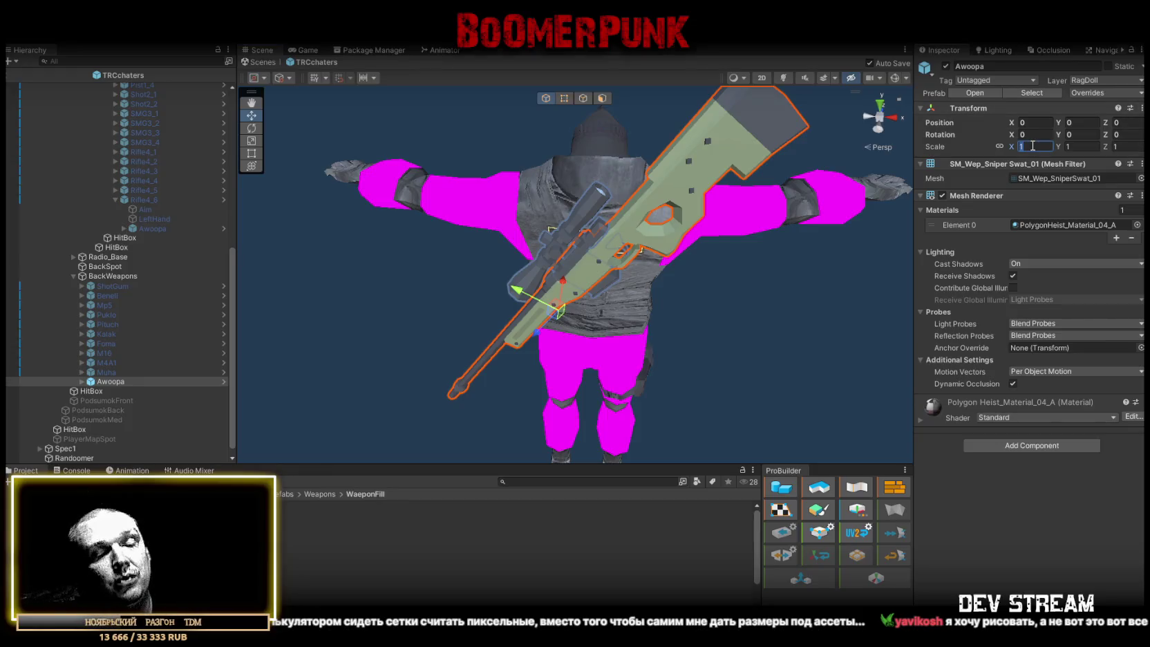
type("0.9")
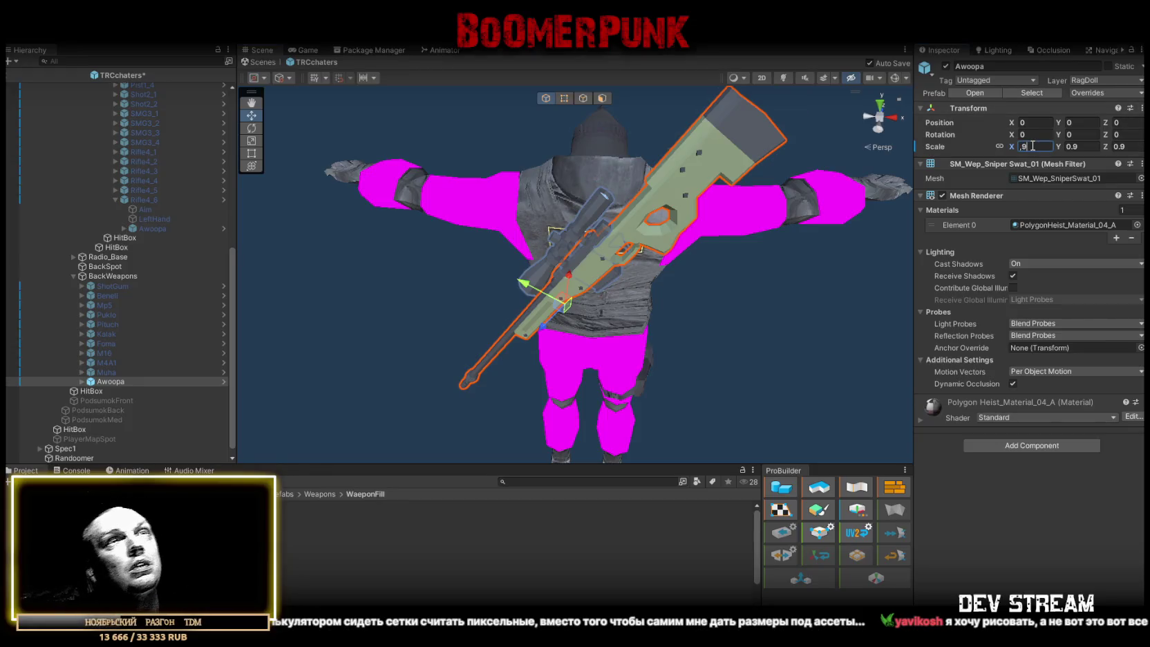
key("BackSpace")
type("8")
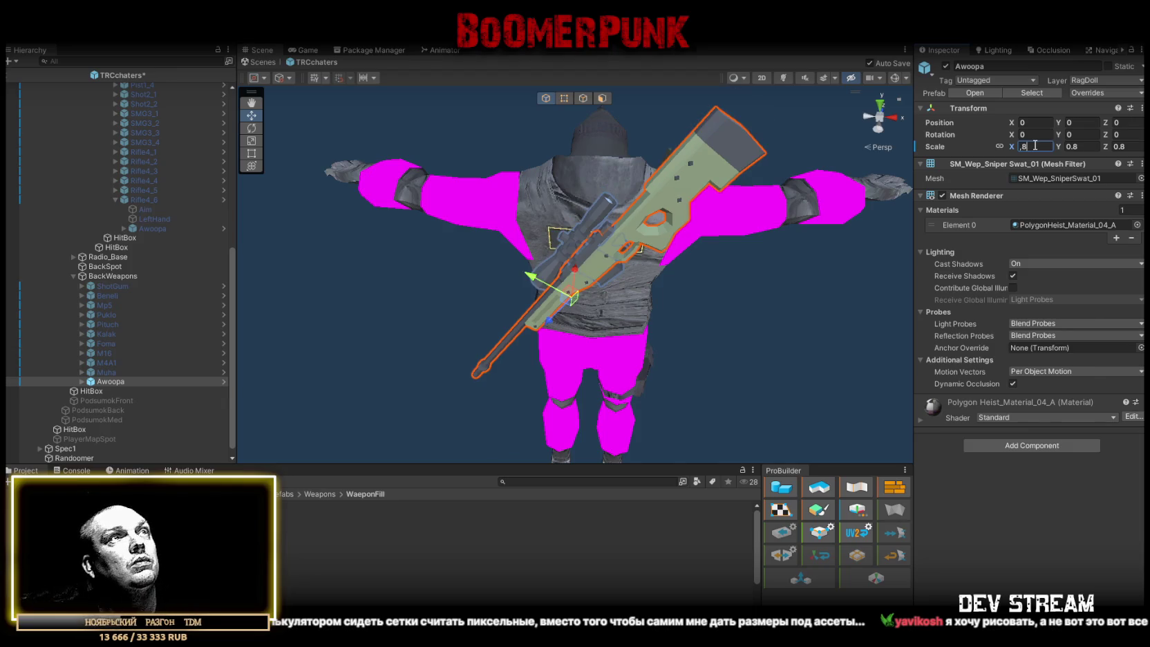
scroll(186, 249, "up", 5)
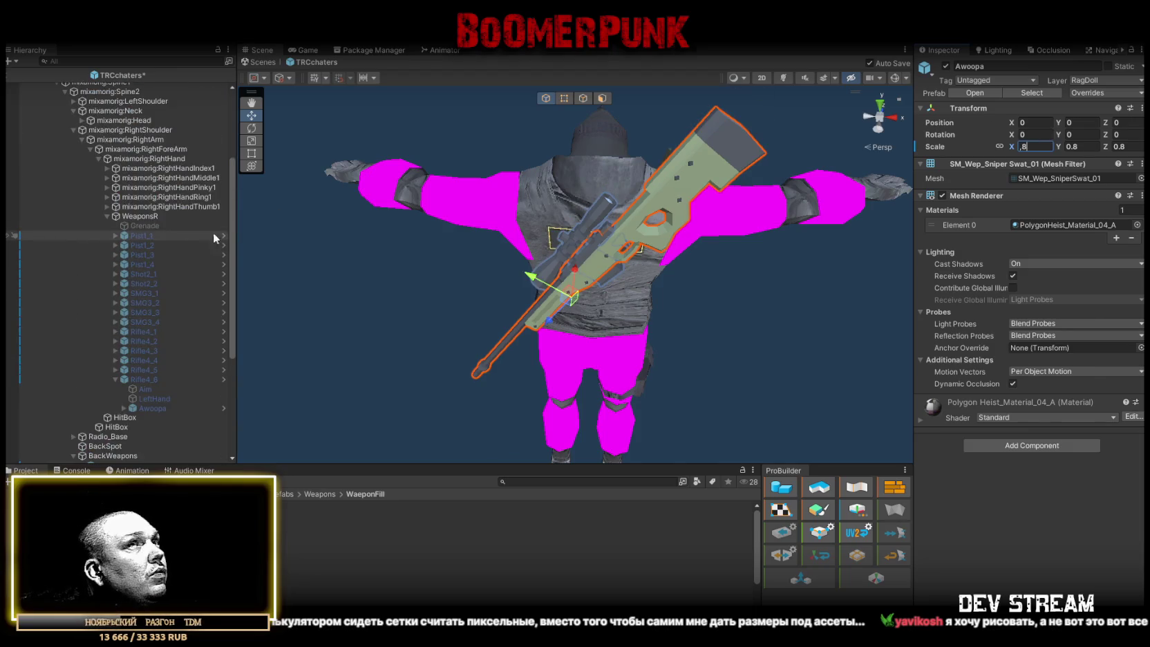
left_click(946, 66)
scroll(90, 387, "down", 5)
left_click(74, 448)
Assign Rifle4_6 as Element 15's Right Item and Awoopa as its Right Holster
scroll(867, 415, "down", 2)
scroll(1044, 432, "down", 10)
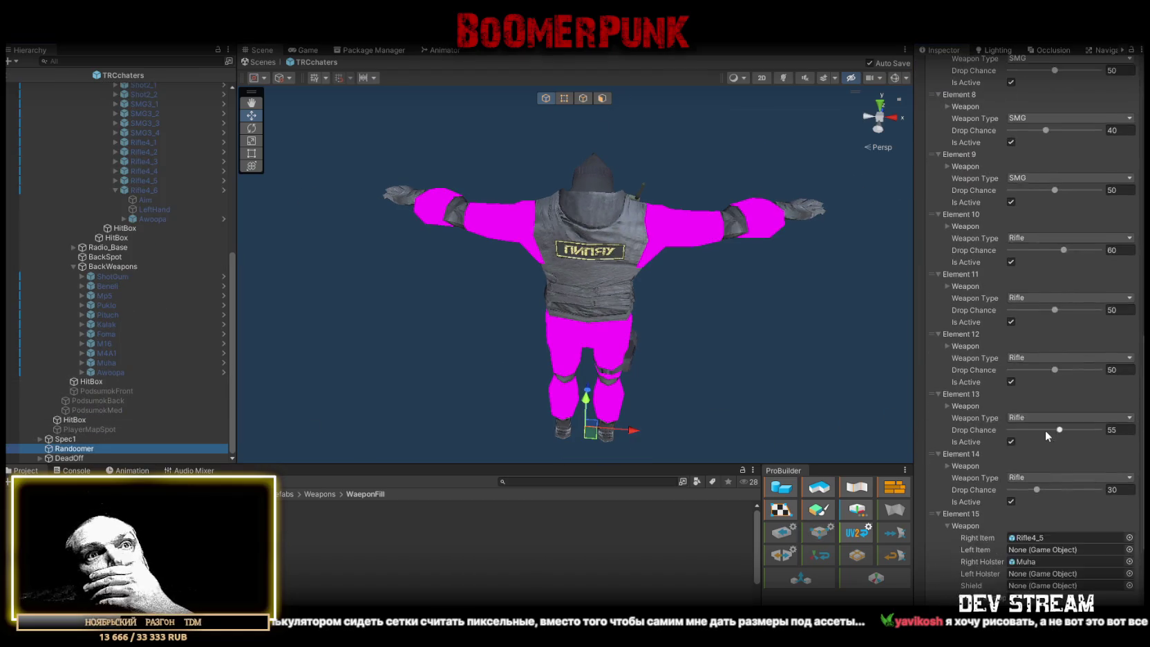
scroll(1045, 429, "down", 5)
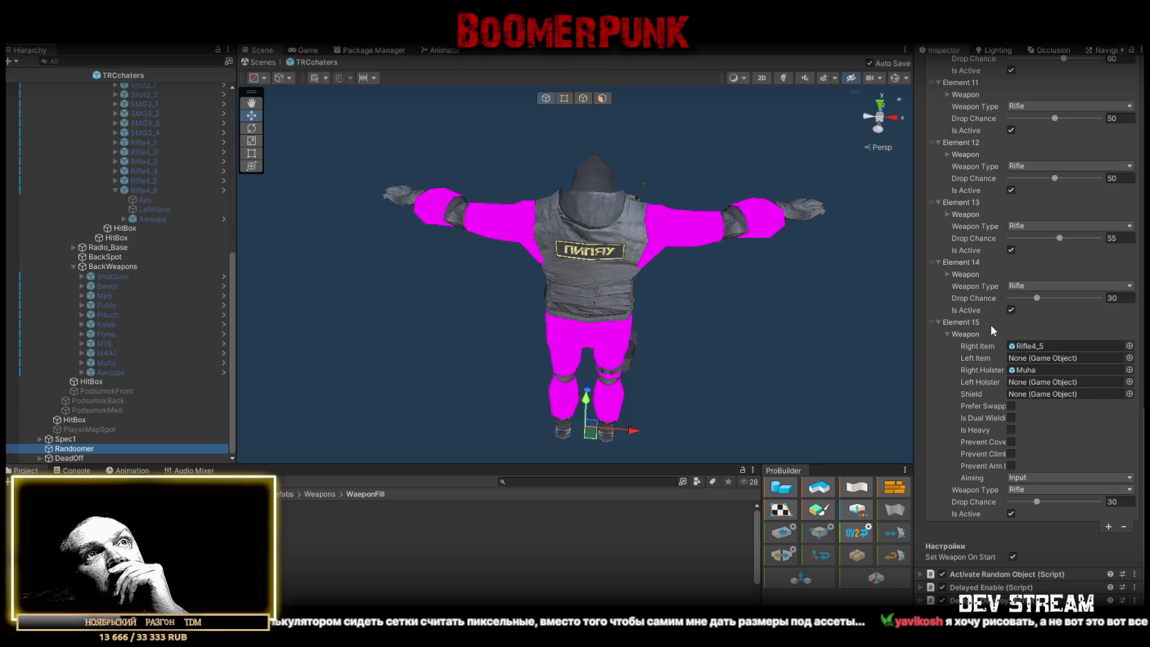
left_click(949, 275)
left_click(949, 274)
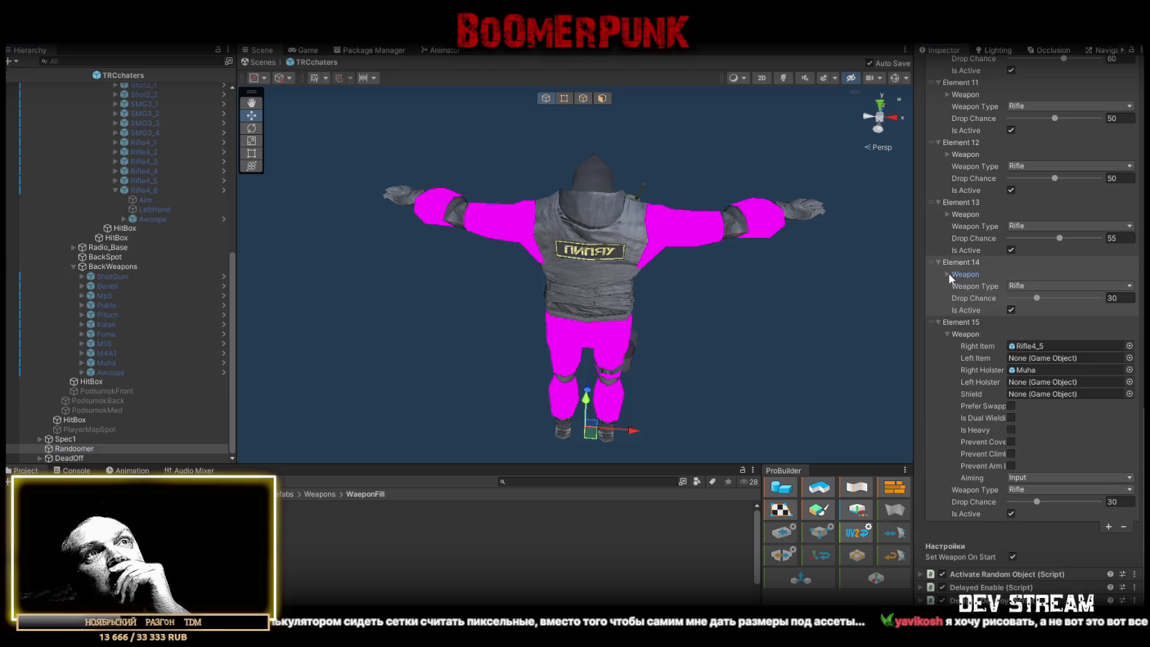
left_click(949, 215)
left_click(948, 213)
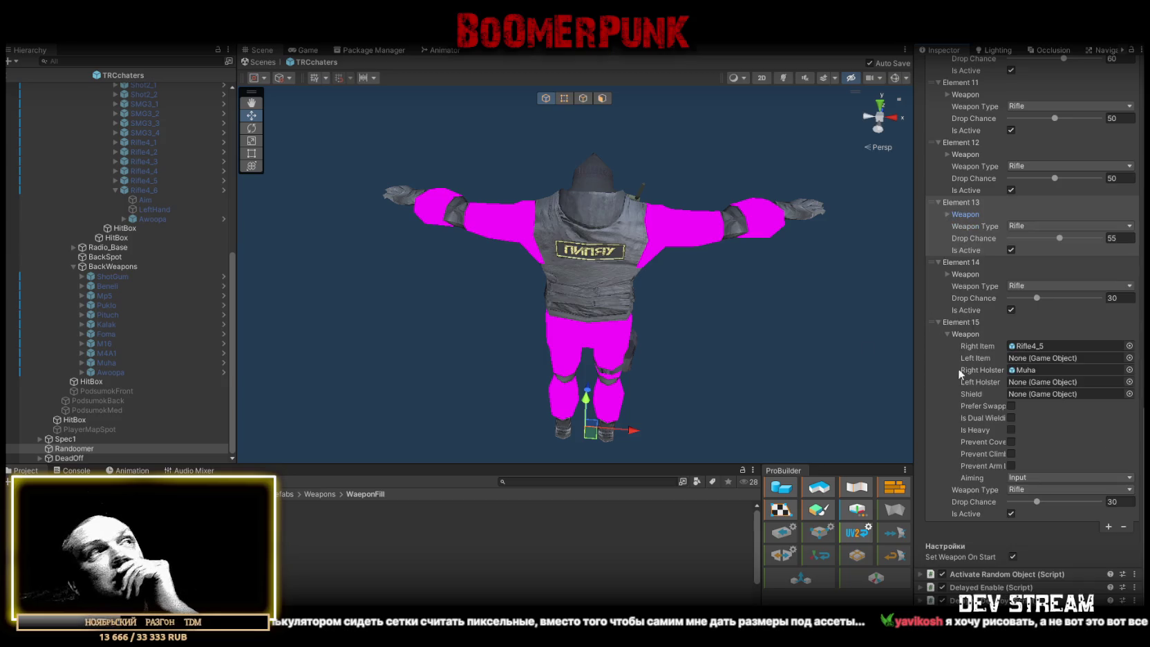
mouse_move(157, 191)
left_mouse_down()
mouse_move(1029, 319)
mouse_move(1049, 350)
left_mouse_up()
mouse_move(90, 364)
left_mouse_down()
mouse_move(119, 377)
mouse_move(1028, 374)
left_mouse_up()
Set Element 15's Drop Chance to 10, leaving the heavy flag unchecked
left_click(1116, 502)
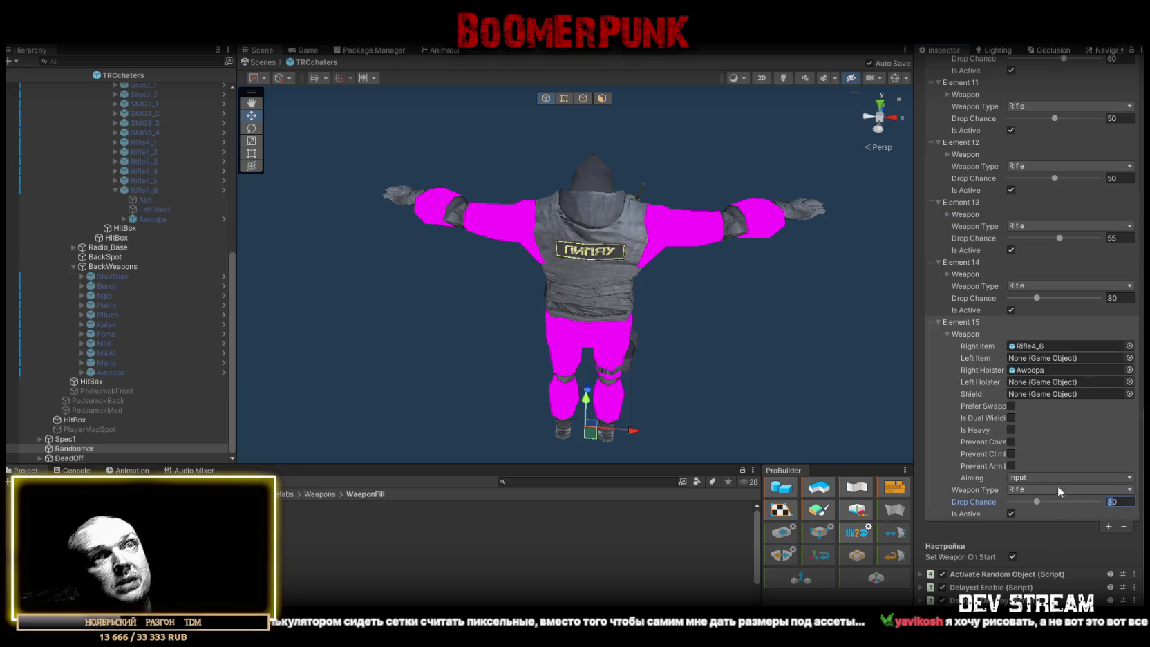
type("5")
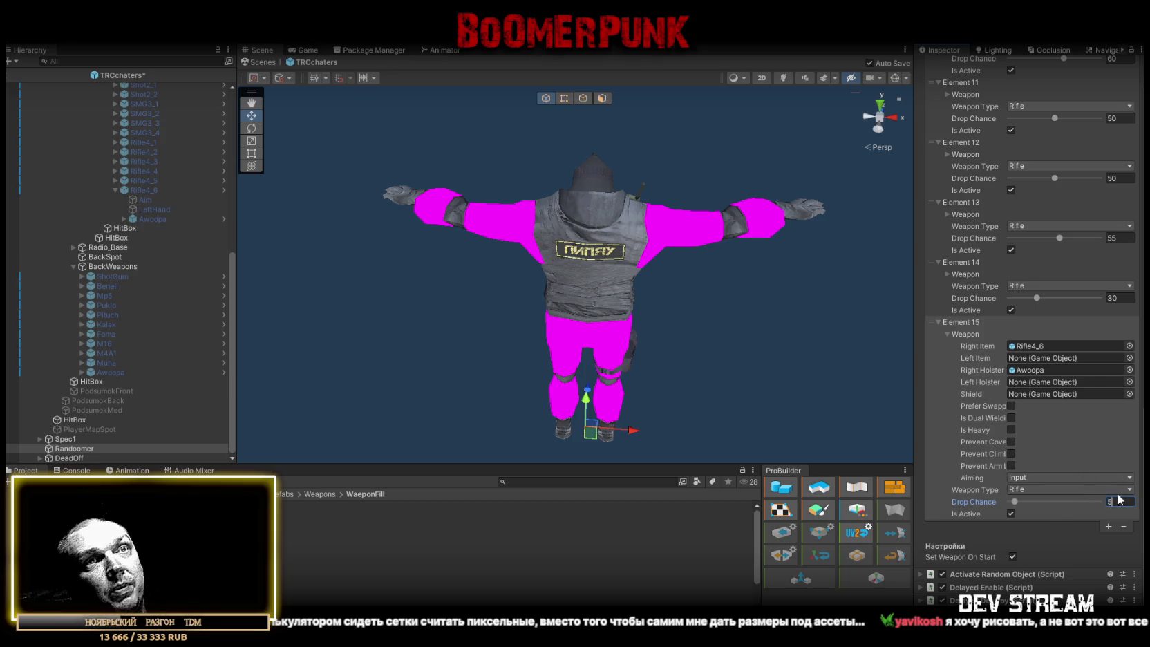
key("BackSpace")
type("10")
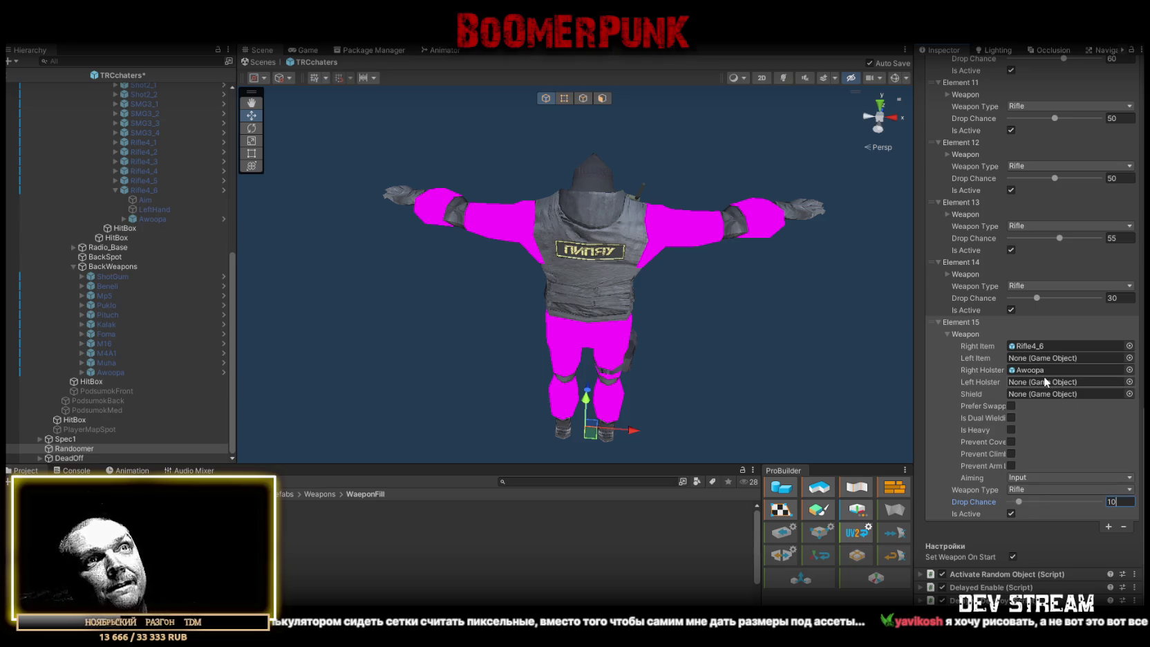
left_click(1008, 430)
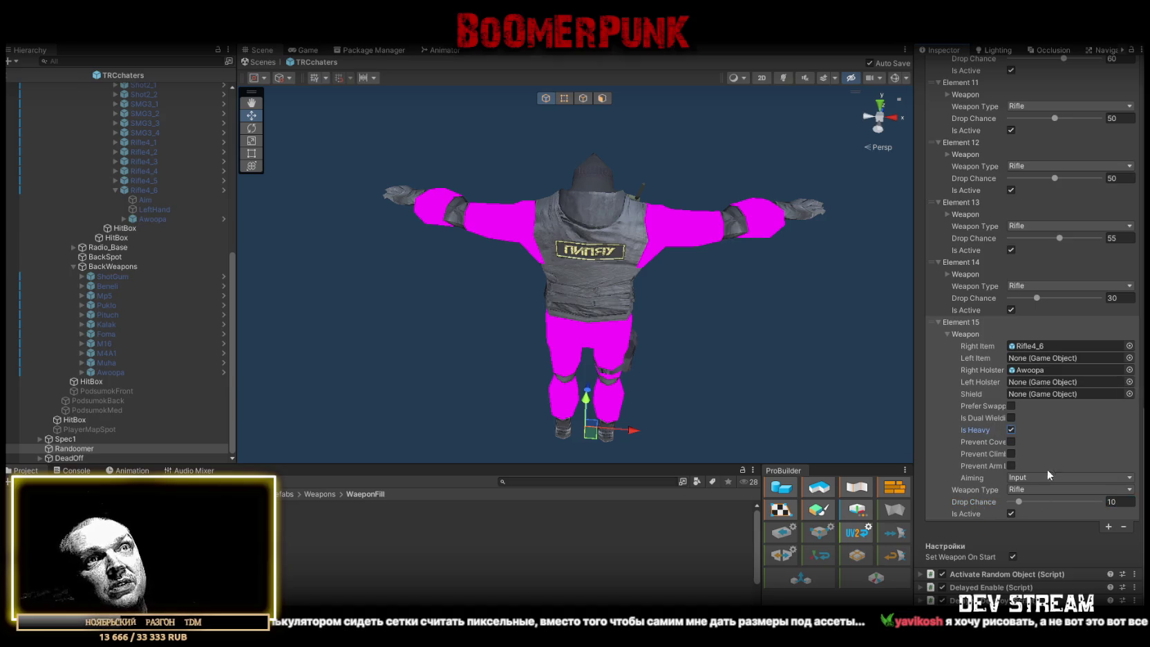
left_click(1010, 430)
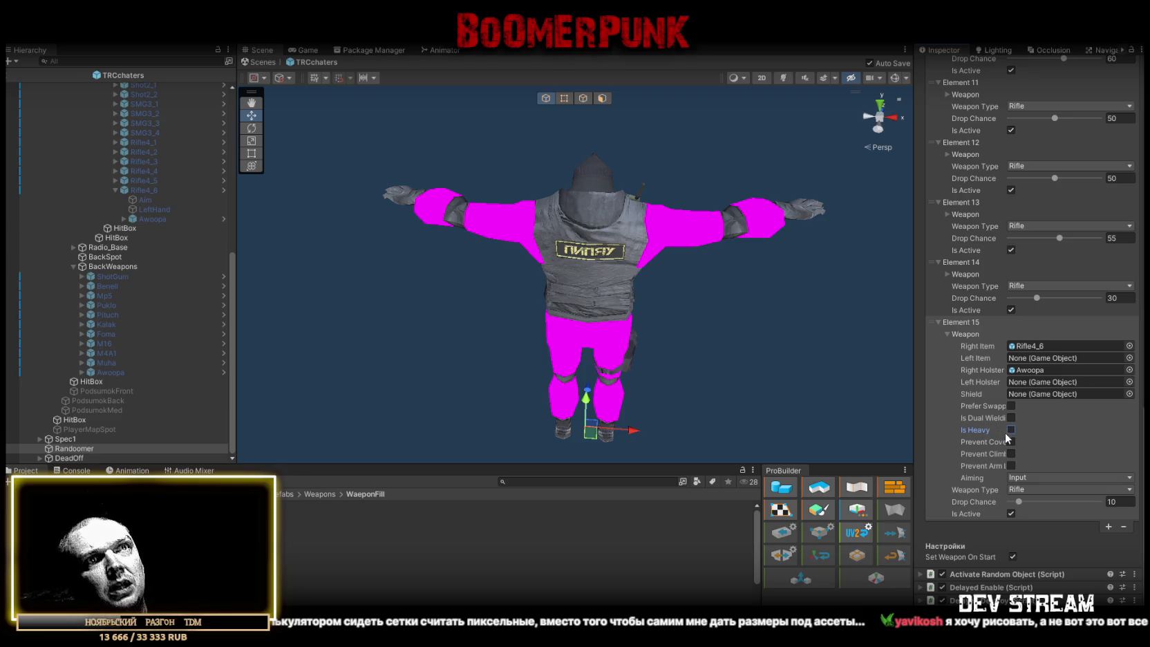
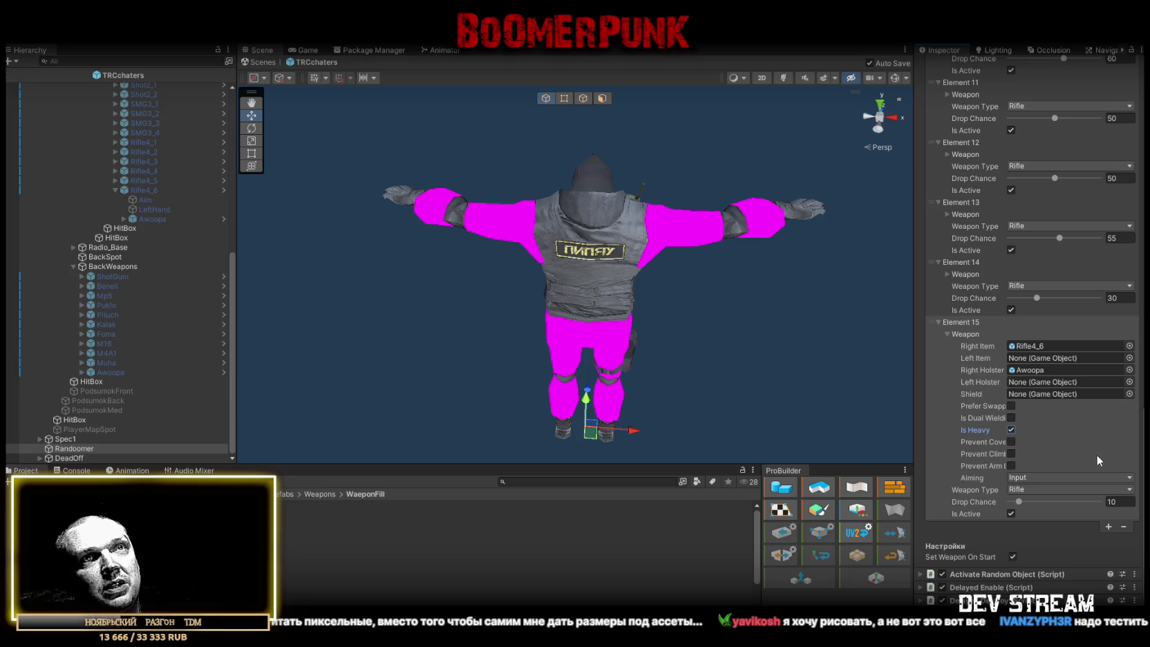
Duplicate the Rifle4_1 weapon under WeaponsR
scroll(1065, 453, "up", 10)
scroll(1059, 464, "down", 8)
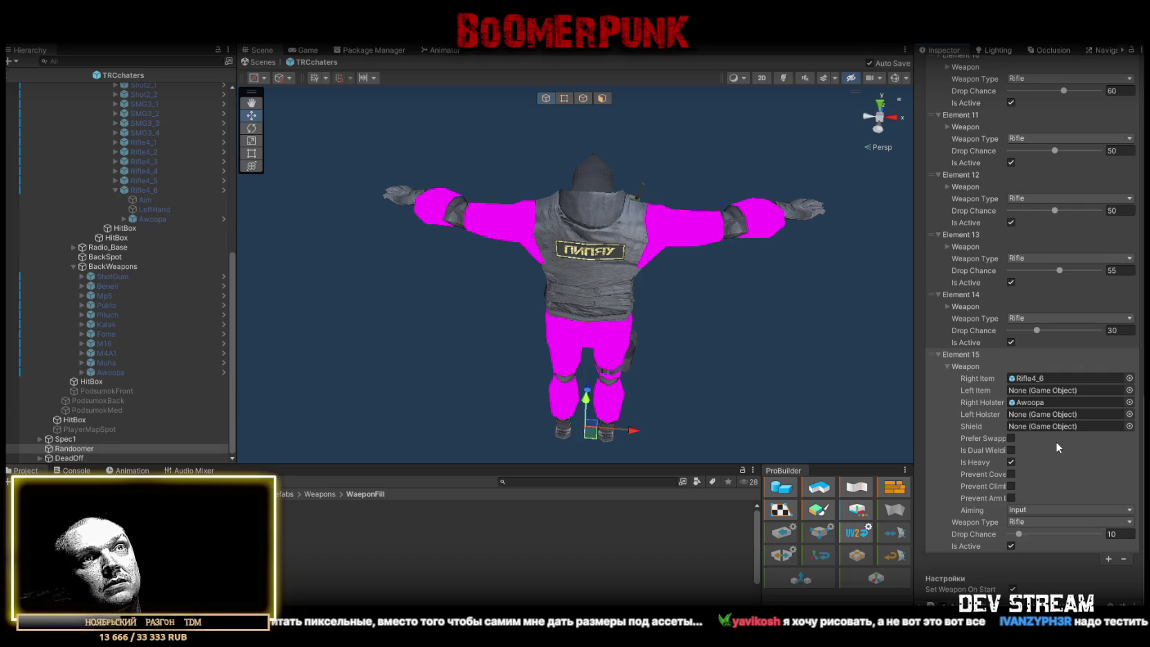
scroll(1056, 441, "up", 5)
scroll(1055, 441, "down", 6)
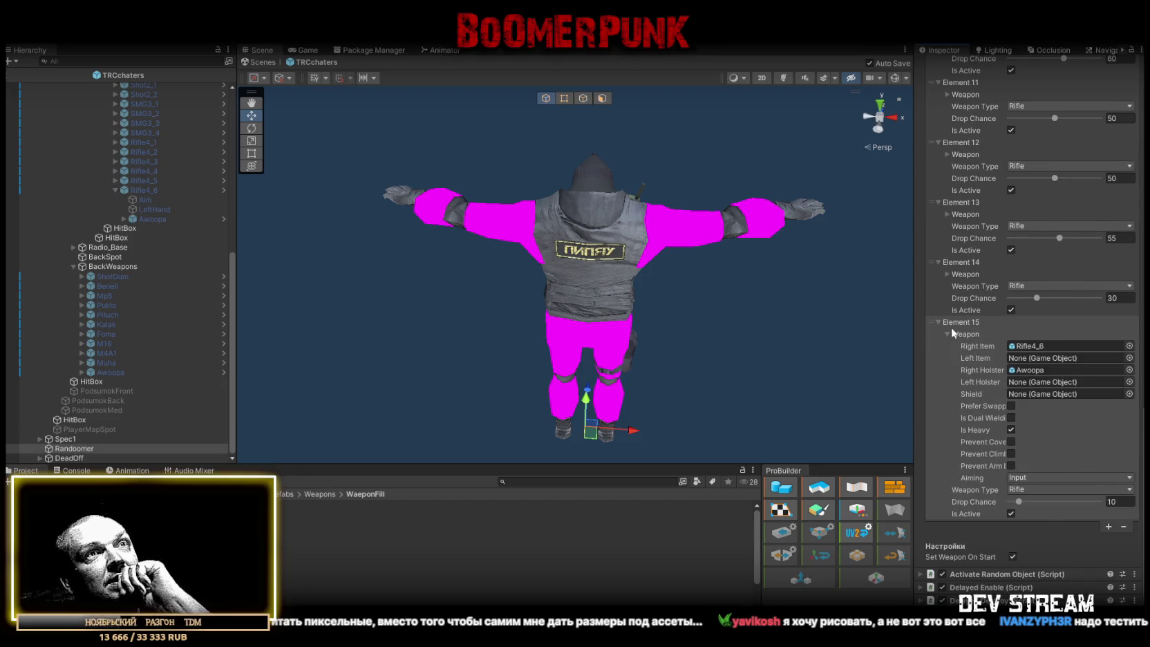
left_click(945, 333)
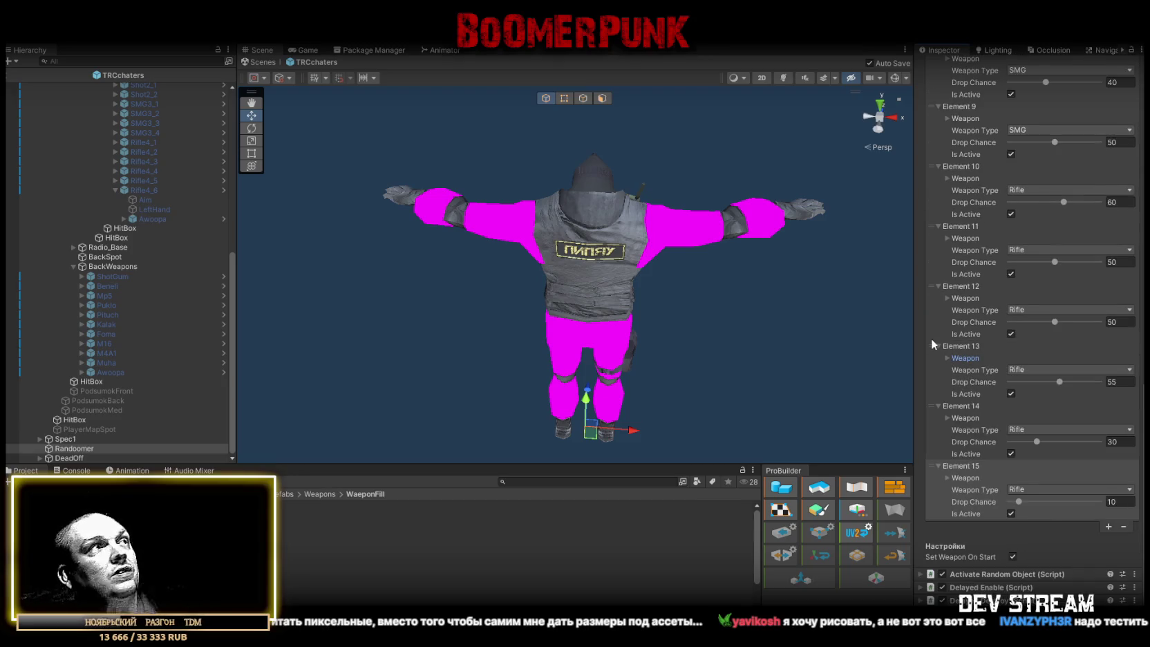
scroll(122, 294, "up", 4)
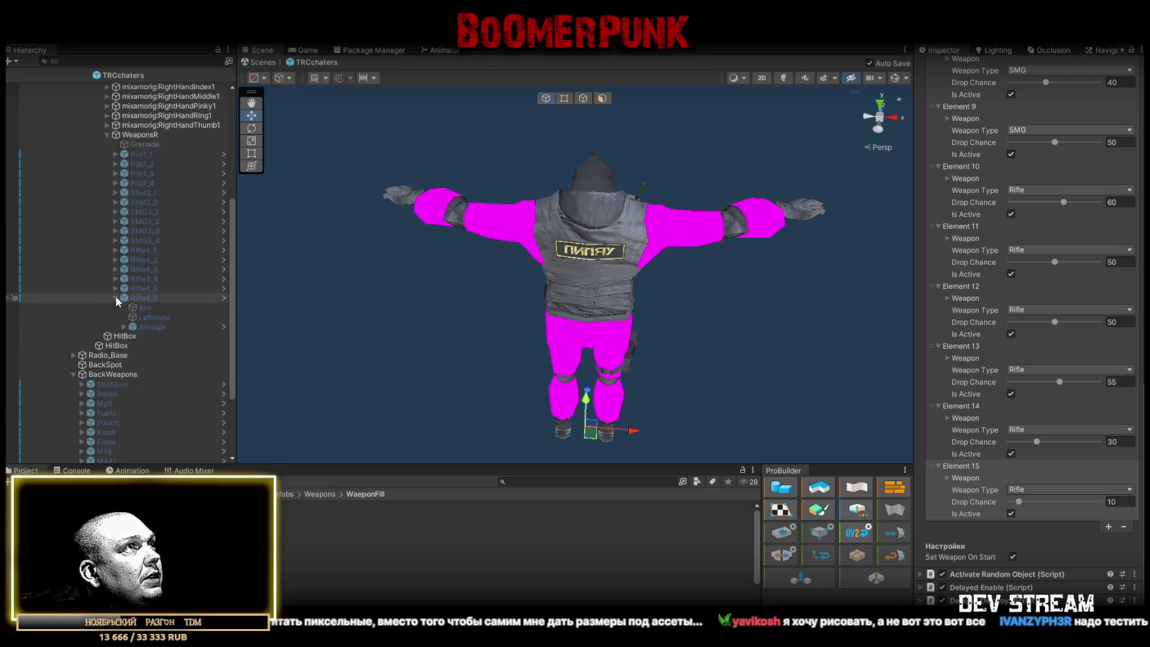
left_click(114, 298)
left_click(148, 251)
key("ctrl+d")
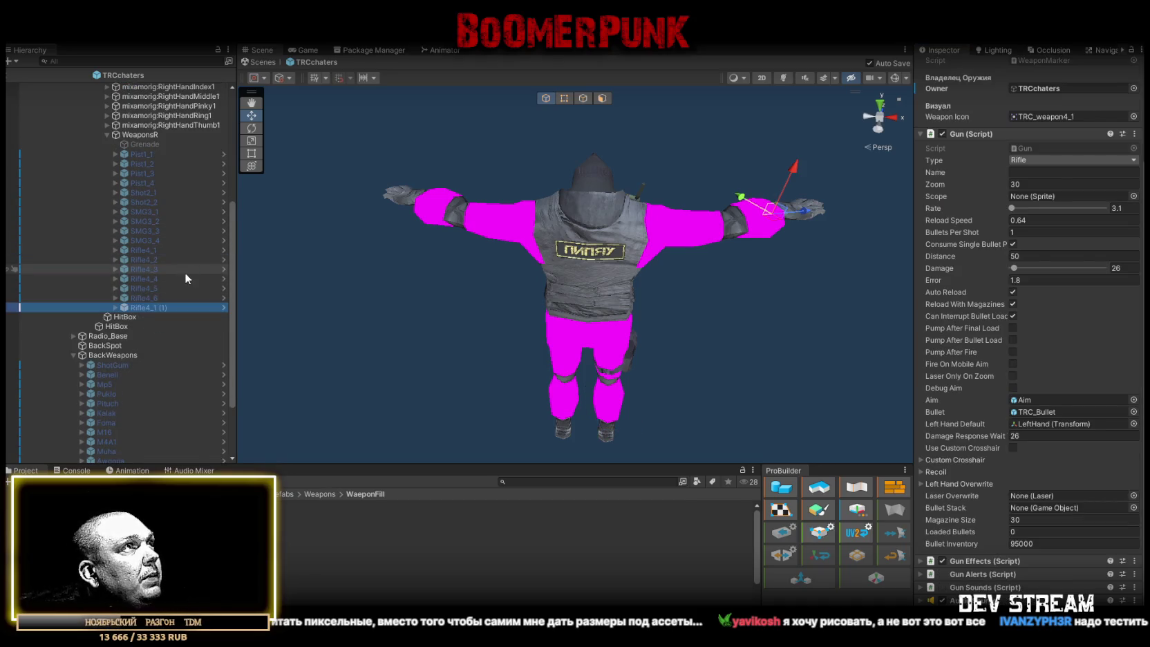
Unpack the copy from its prefab, rename it Rifle5_1 and make it active
right_click(143, 307)
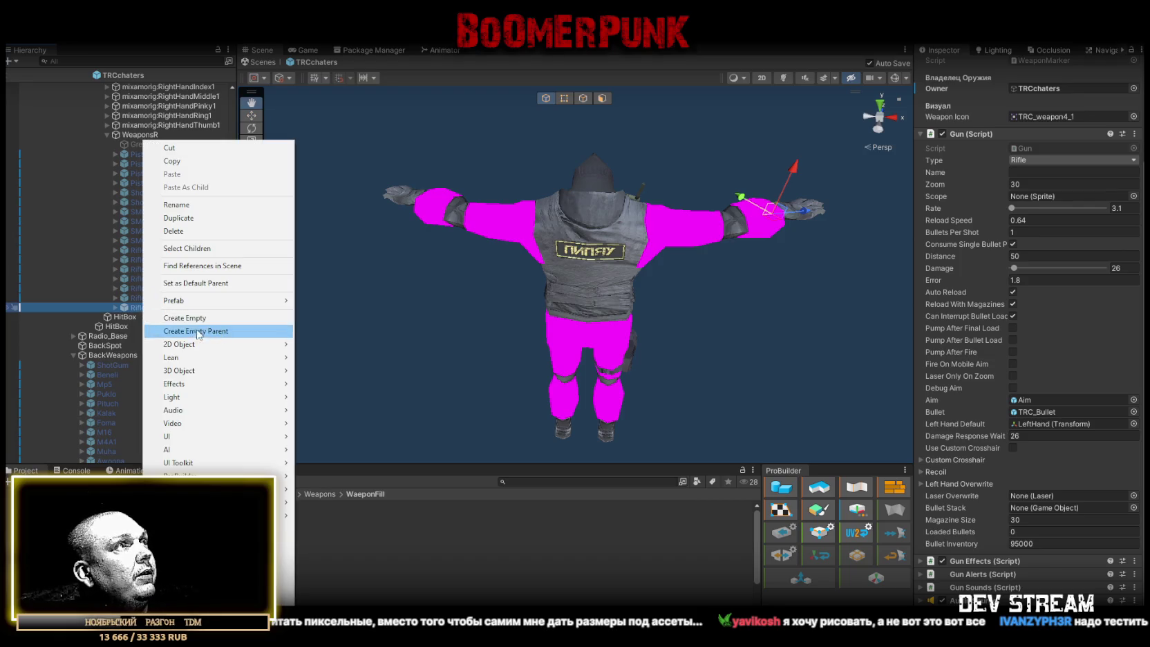
mouse_move(194, 301)
left_click(343, 367)
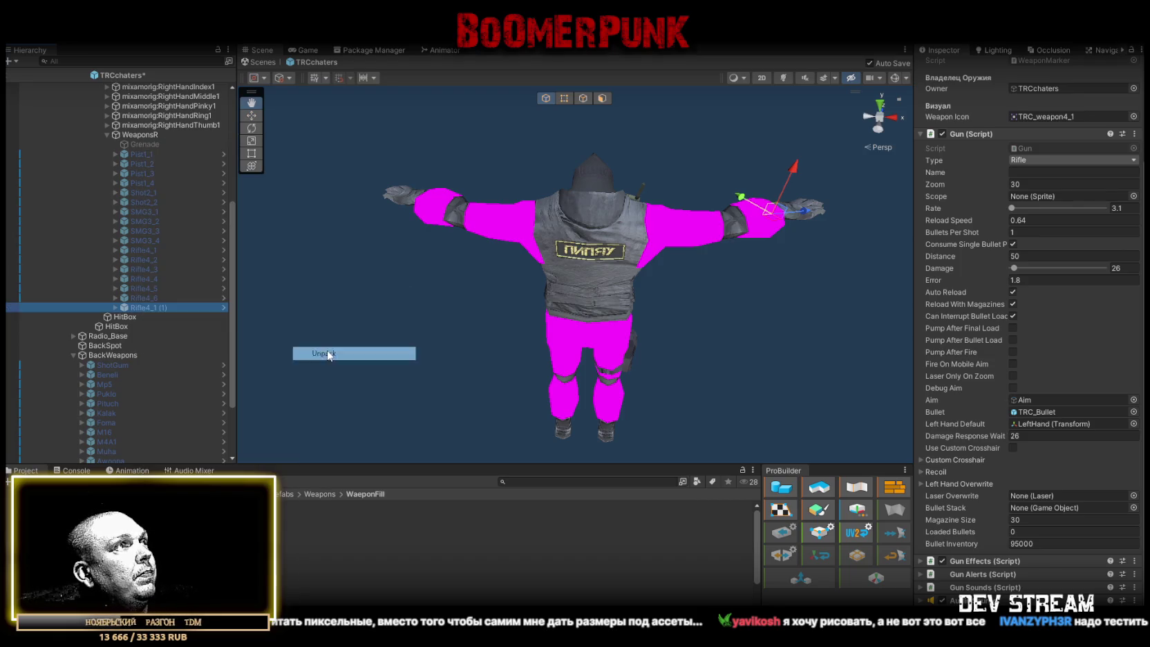
left_click(159, 309)
left_click_drag(139, 308, 159, 310)
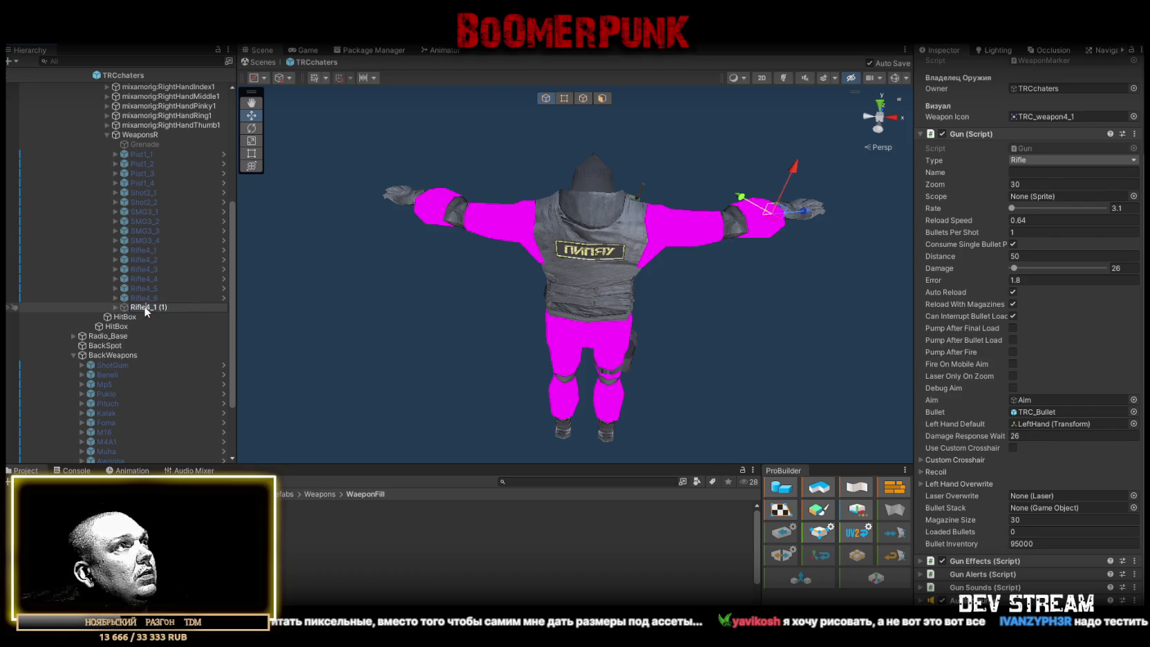
type("5_1")
key("Return")
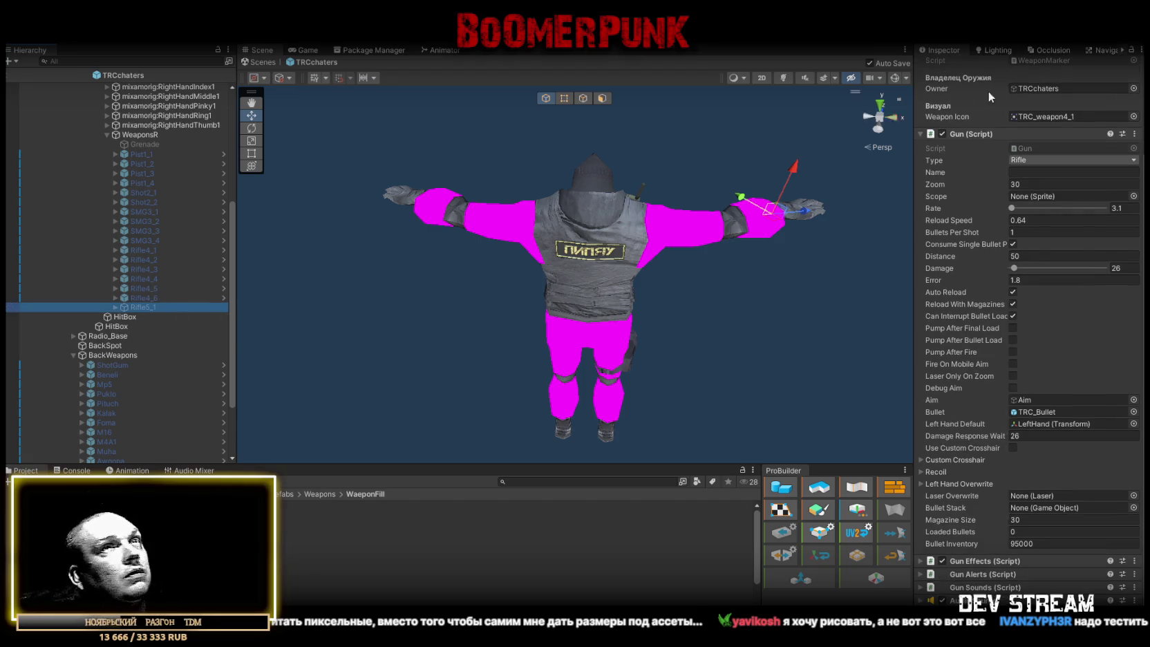
left_click(945, 66)
mouse_move(691, 290)
left_mouse_down()
mouse_move(663, 311)
mouse_move(646, 375)
left_mouse_up()
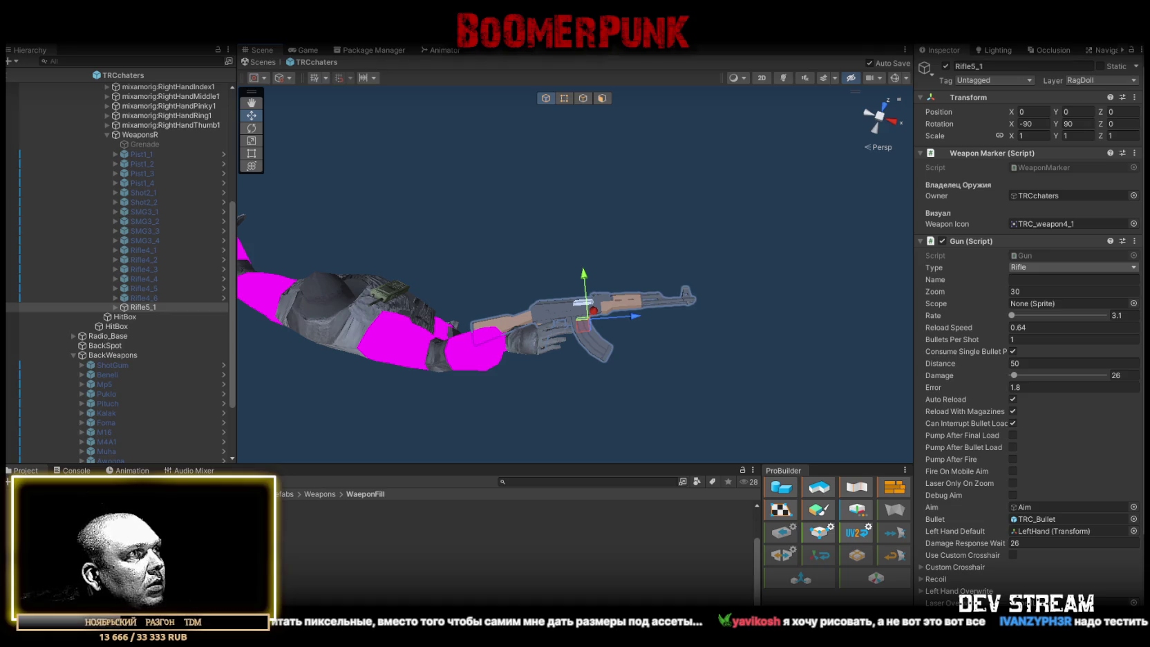
Move the Pech machine gun out of Kalak into Rifle5_1, replacing Kalak
scroll(215, 315, "down", 1)
left_click_drag(145, 288, 147, 316)
mouse_move(156, 360)
left_mouse_down()
mouse_move(147, 310)
mouse_move(145, 330)
left_mouse_up()
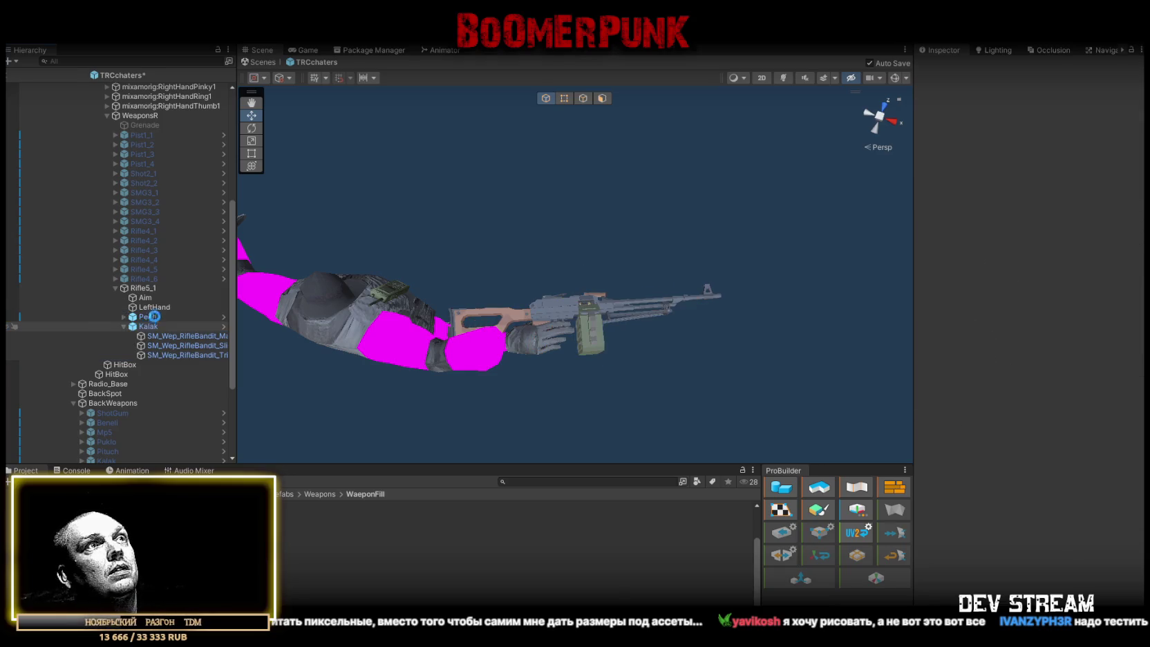
left_click(147, 316)
Set Pech's Z scale to 0.9 for an even 0.9 scale and save the scene
double_click(147, 316)
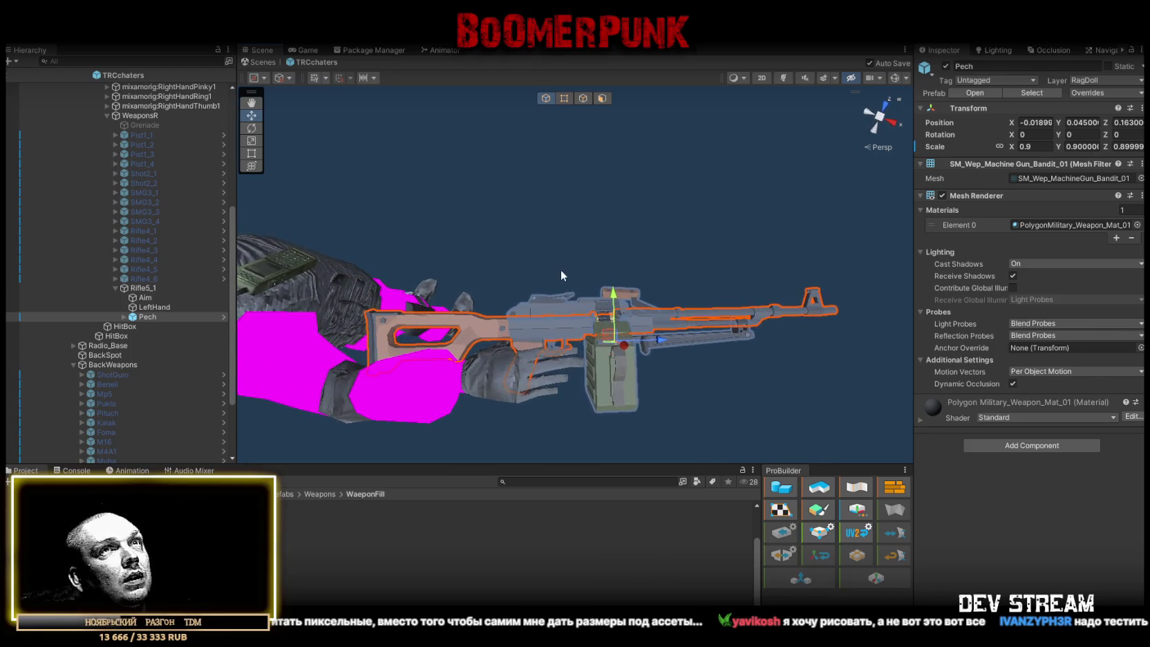
left_click_drag(560, 275, 564, 248)
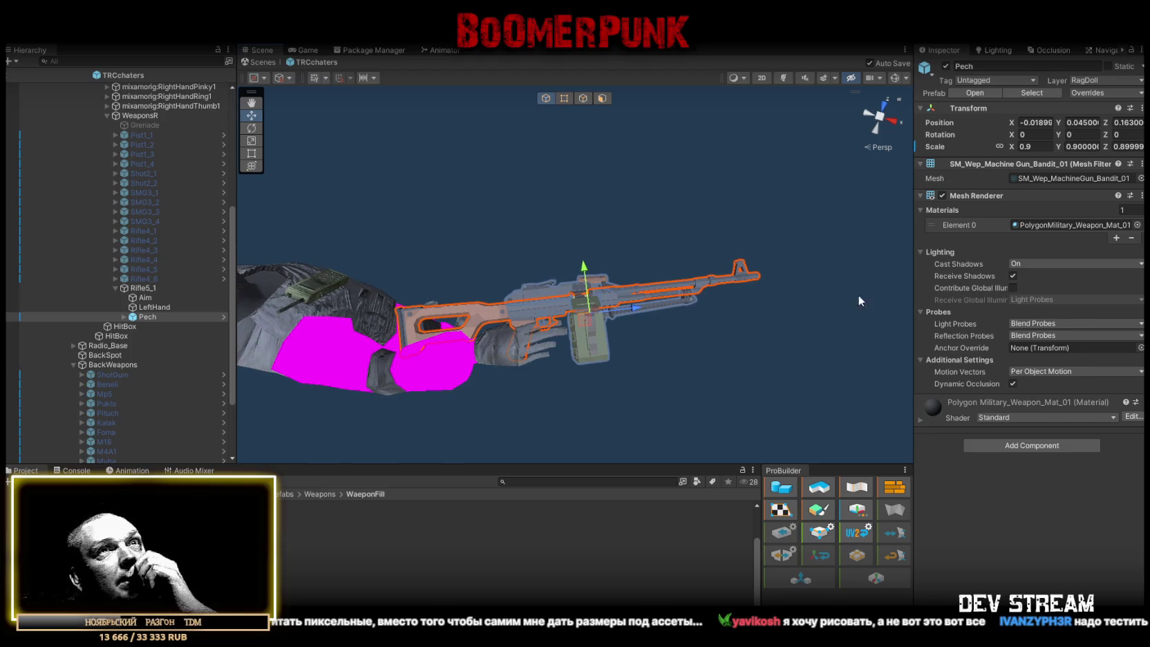
key("Tab")
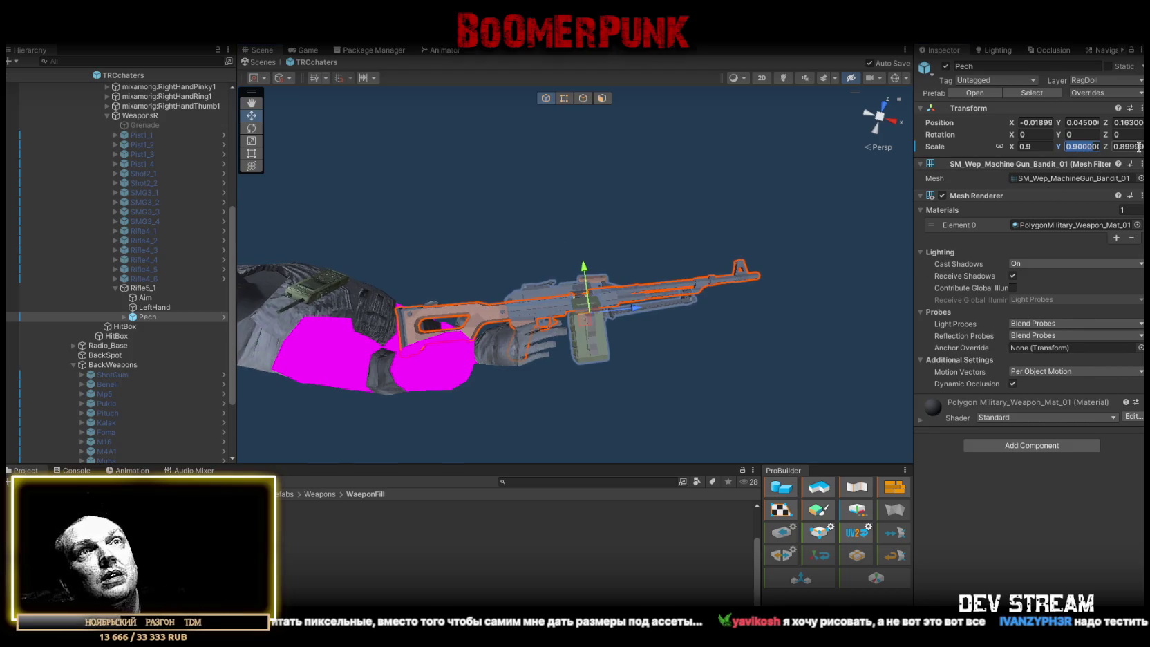
type("0.9")
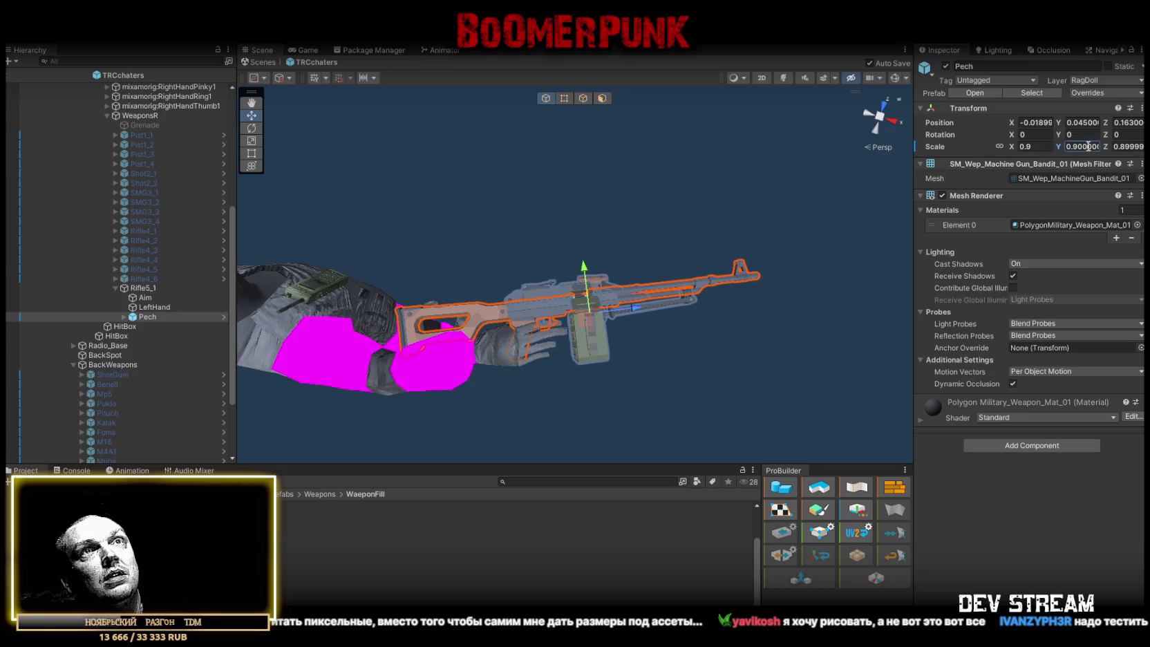
left_click_drag(608, 257, 568, 274)
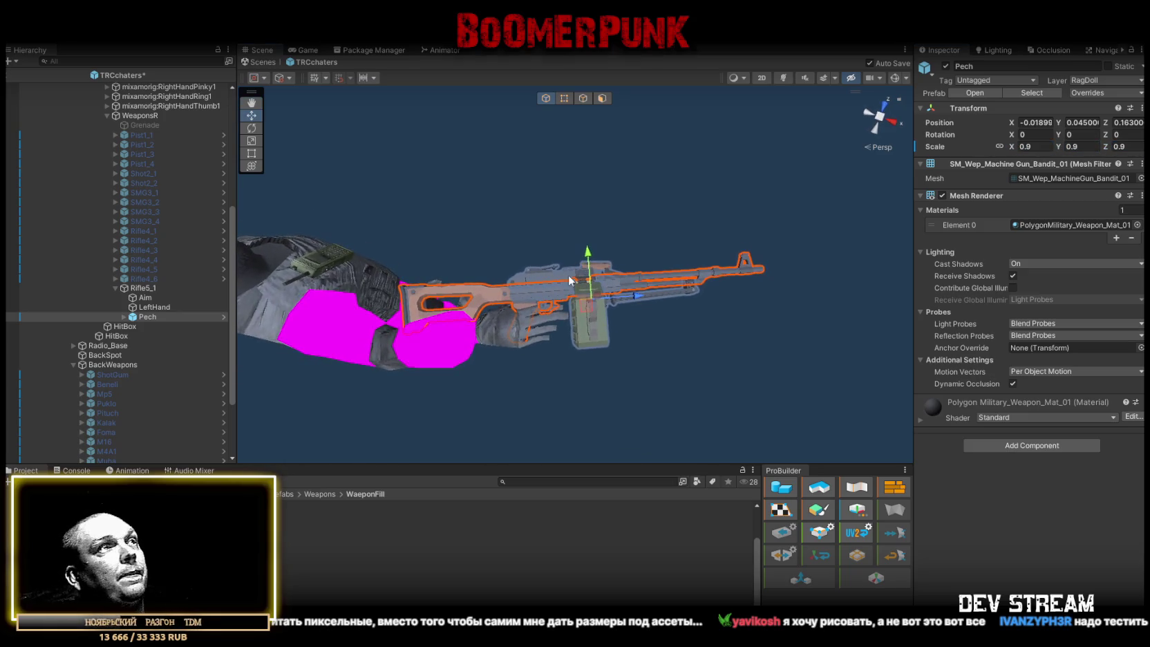
key("ctrl+s")
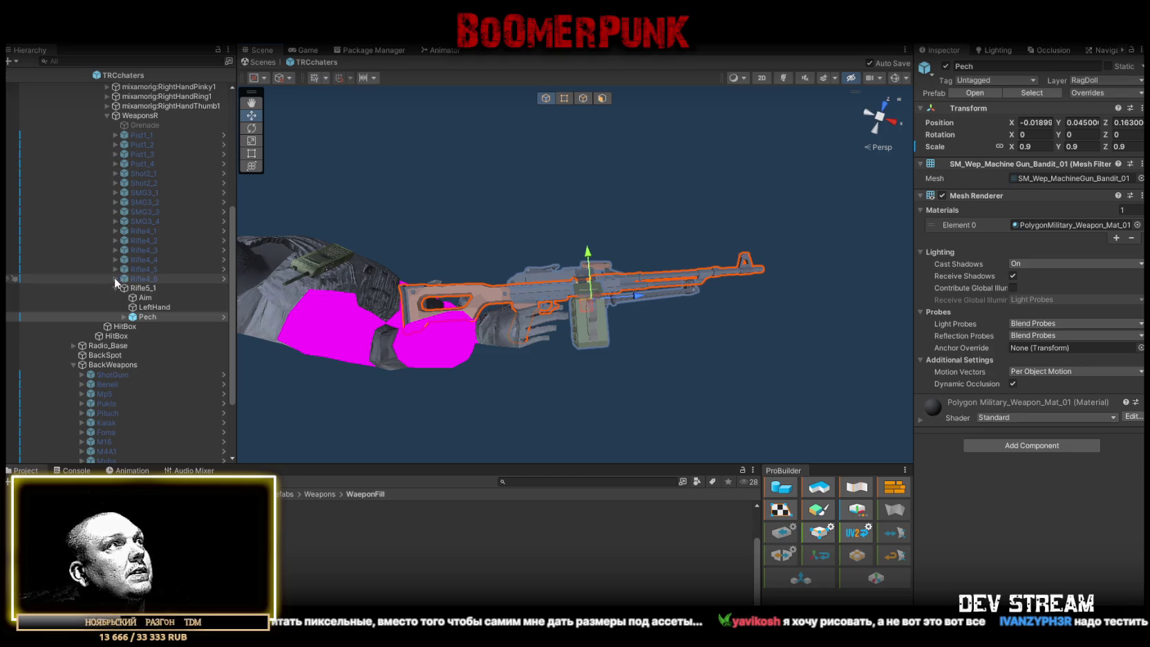
Compare Rifle4_6's Aim and LeftHand points, then hide Rifle4_6 again
left_click(114, 276)
left_click(118, 286)
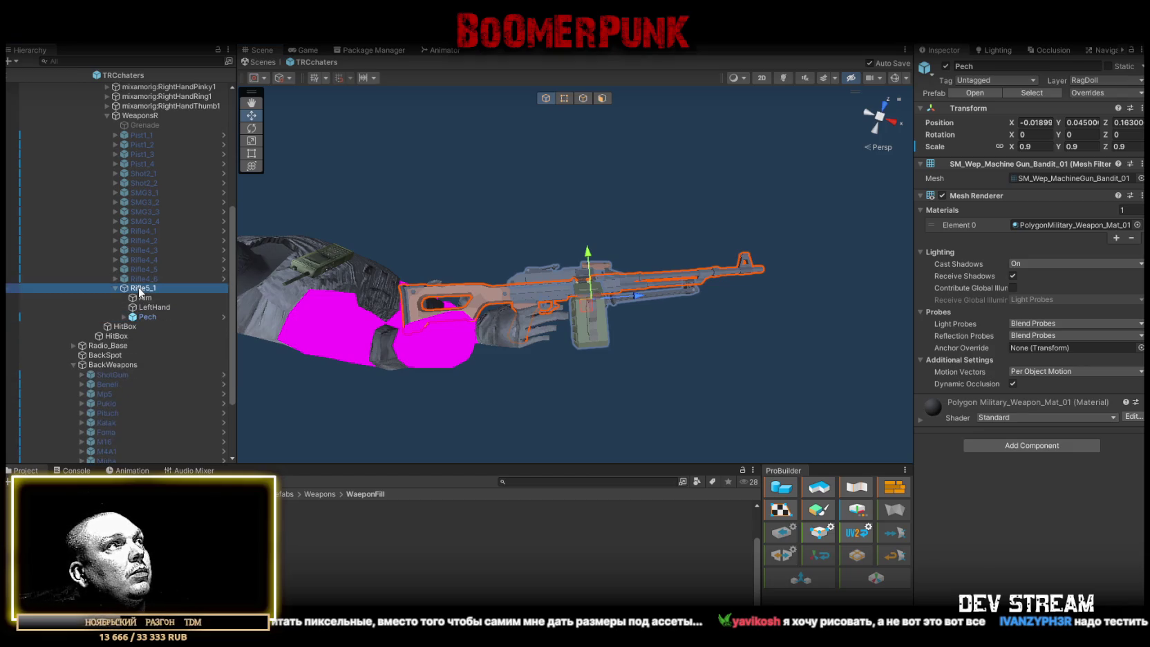
left_click(945, 65)
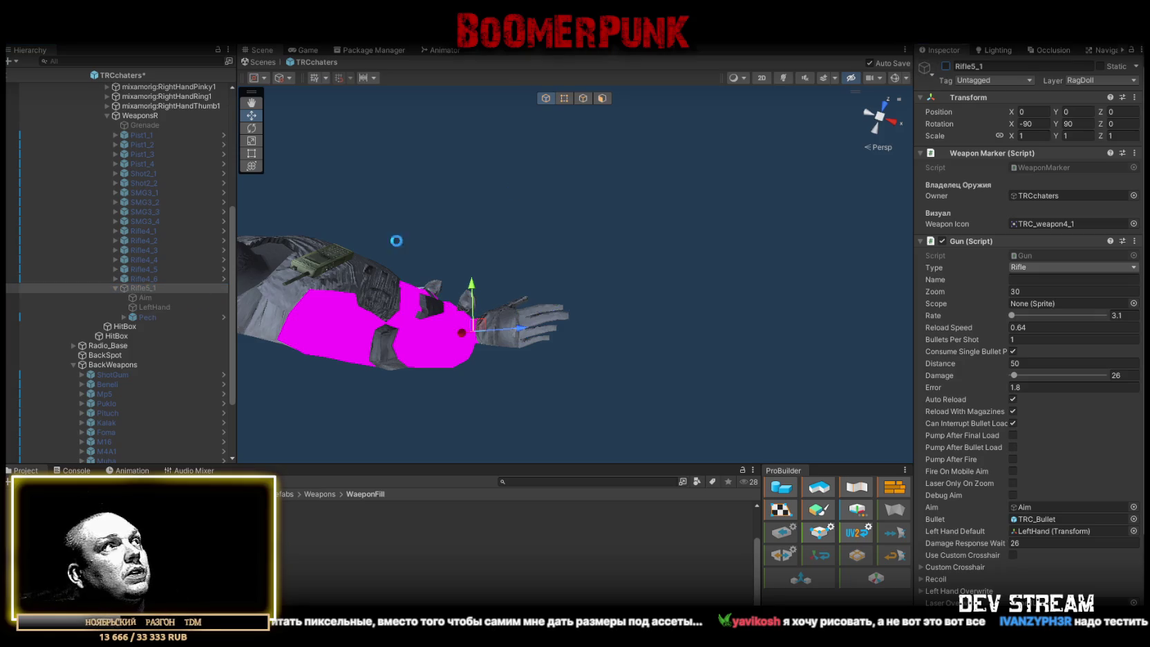
left_click(124, 278)
left_click(114, 279)
left_click(945, 66)
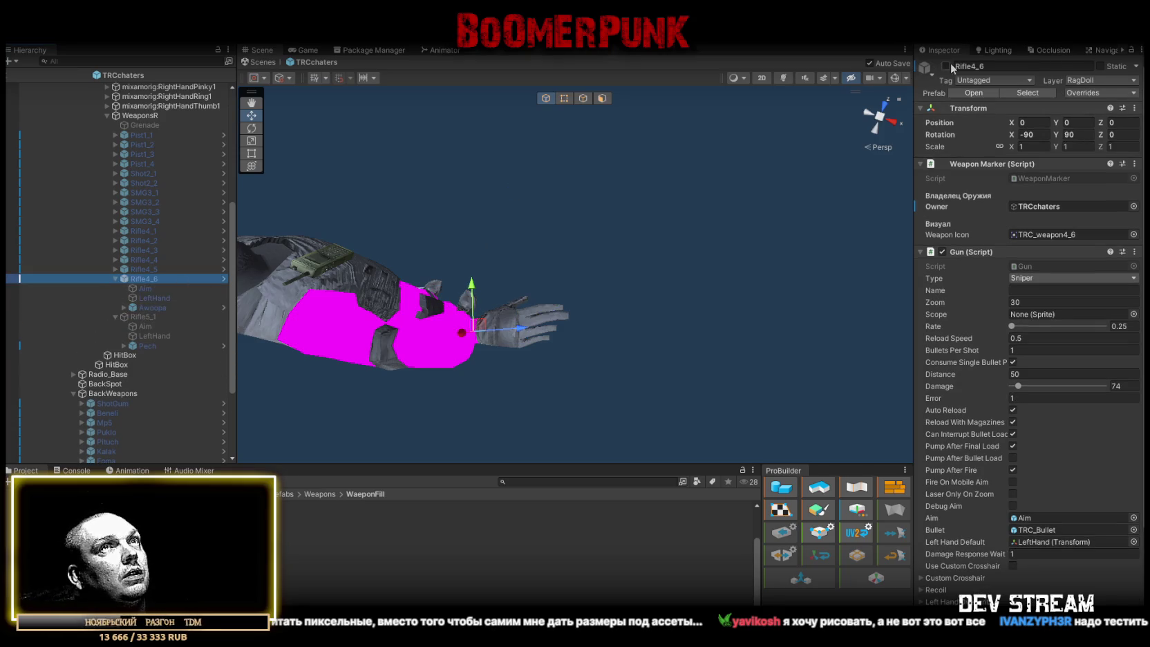
left_click(146, 297)
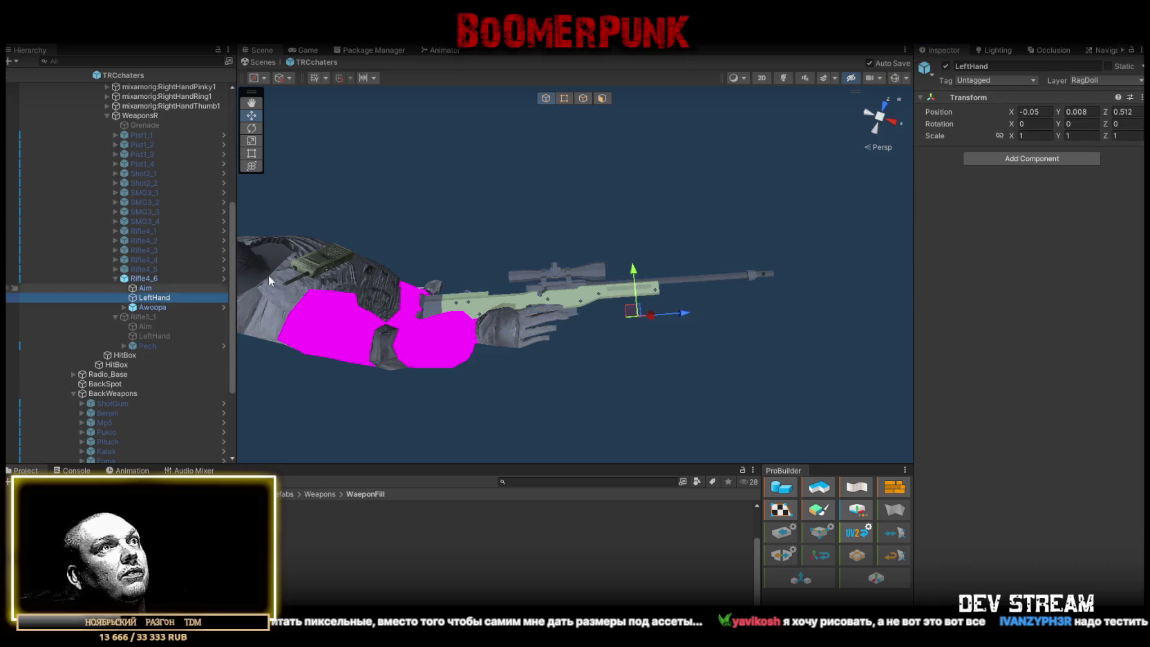
left_click(159, 288)
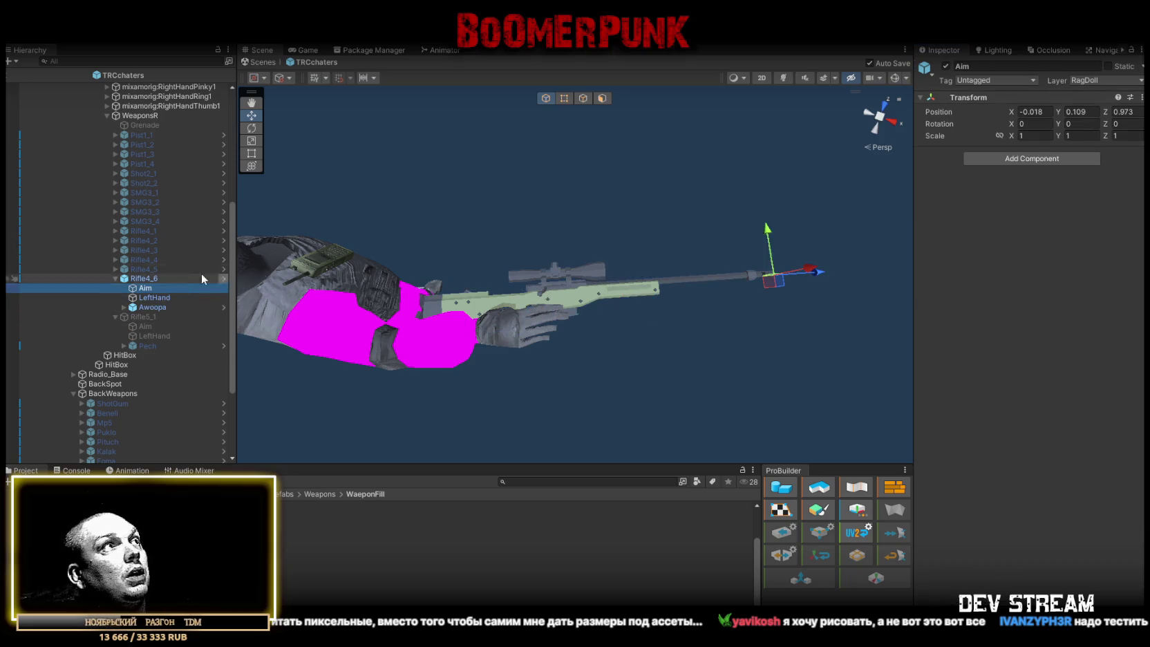
left_click(116, 278)
left_click(135, 279)
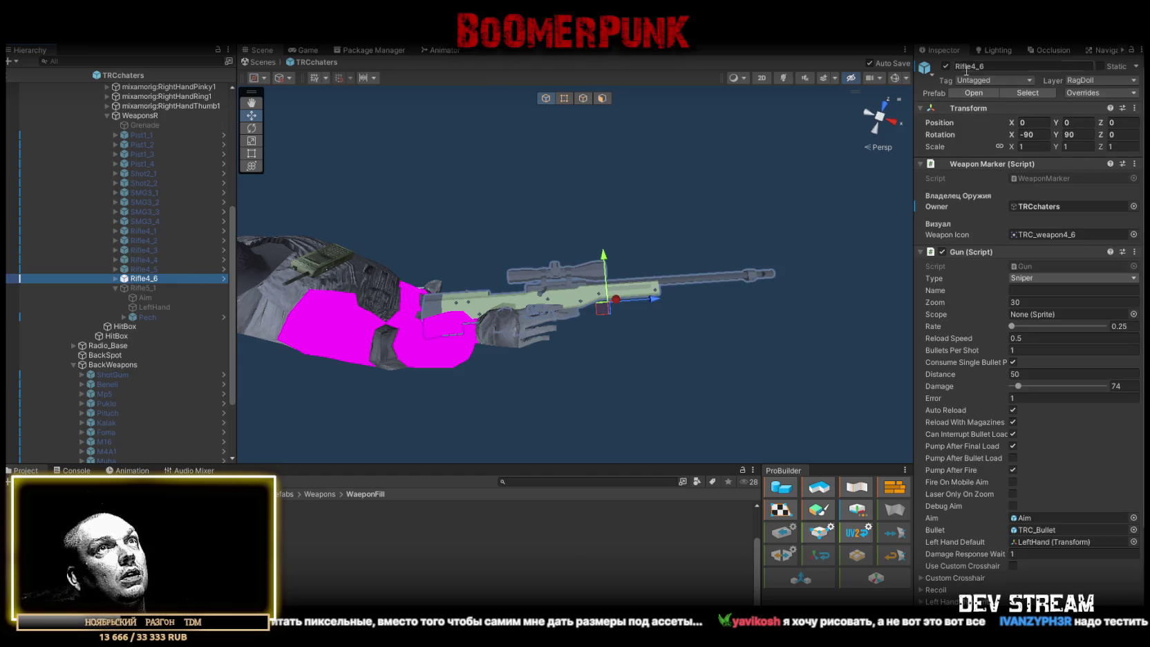
left_click(945, 66)
Reactivate Rifle5_1 and move its Aim point forward to the machine gun's muzzle
left_click(148, 287)
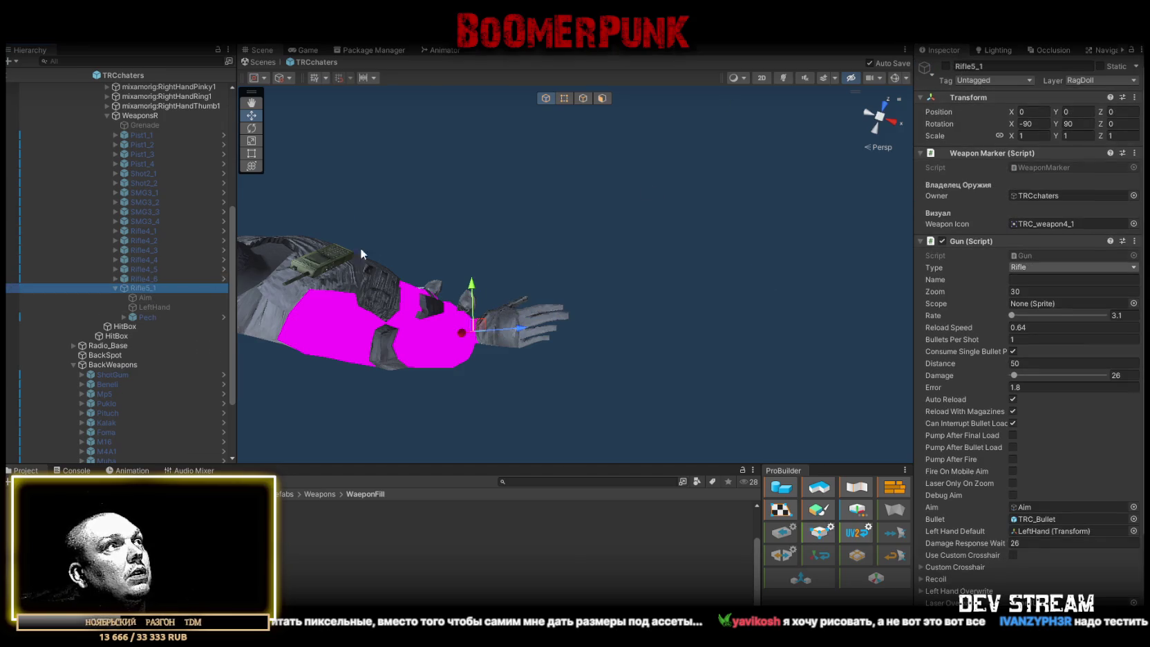
left_click(946, 66)
left_click_drag(665, 257, 584, 250)
left_click(145, 298)
key("f")
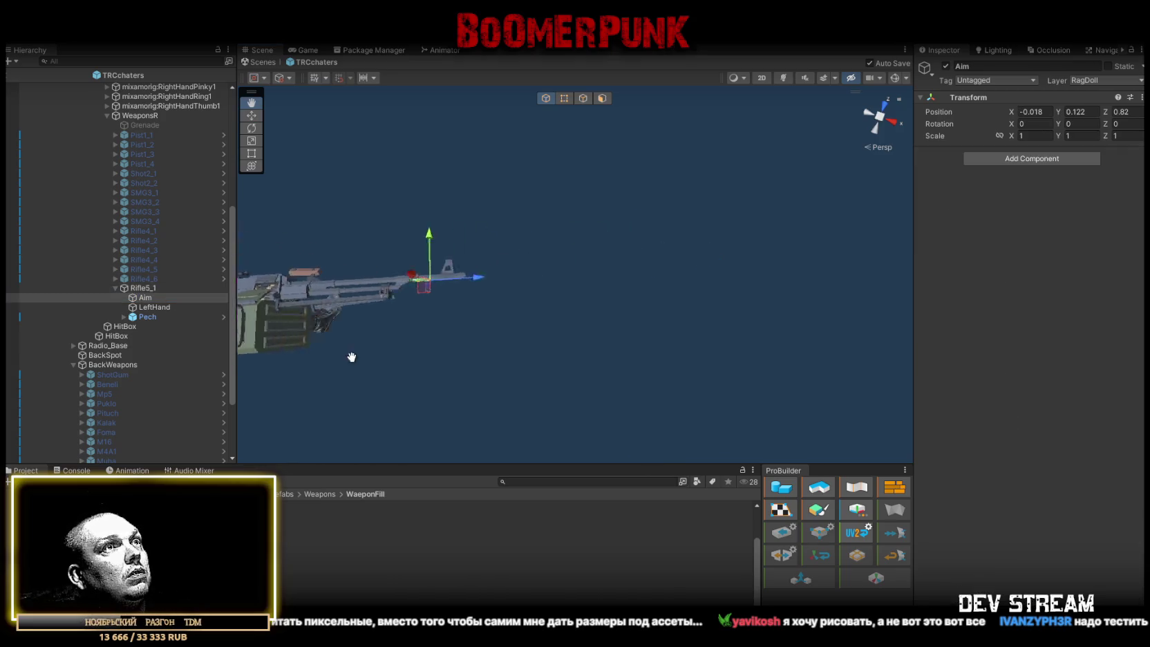
key("w")
left_click_drag(446, 303, 482, 290)
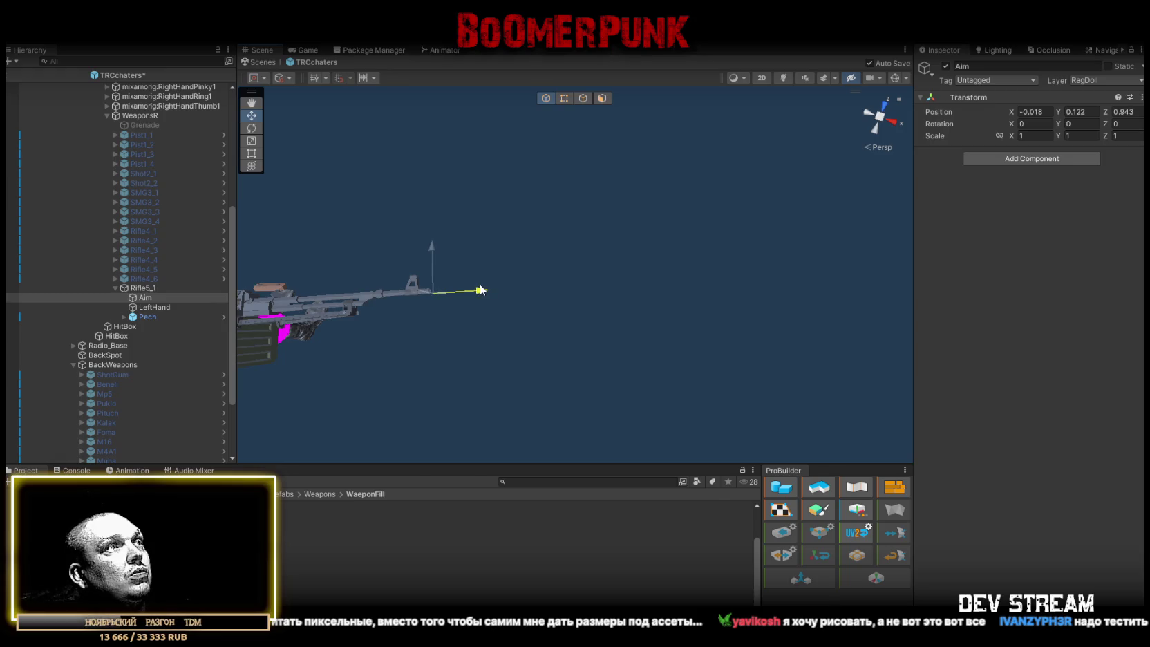
left_click_drag(473, 247, 474, 237)
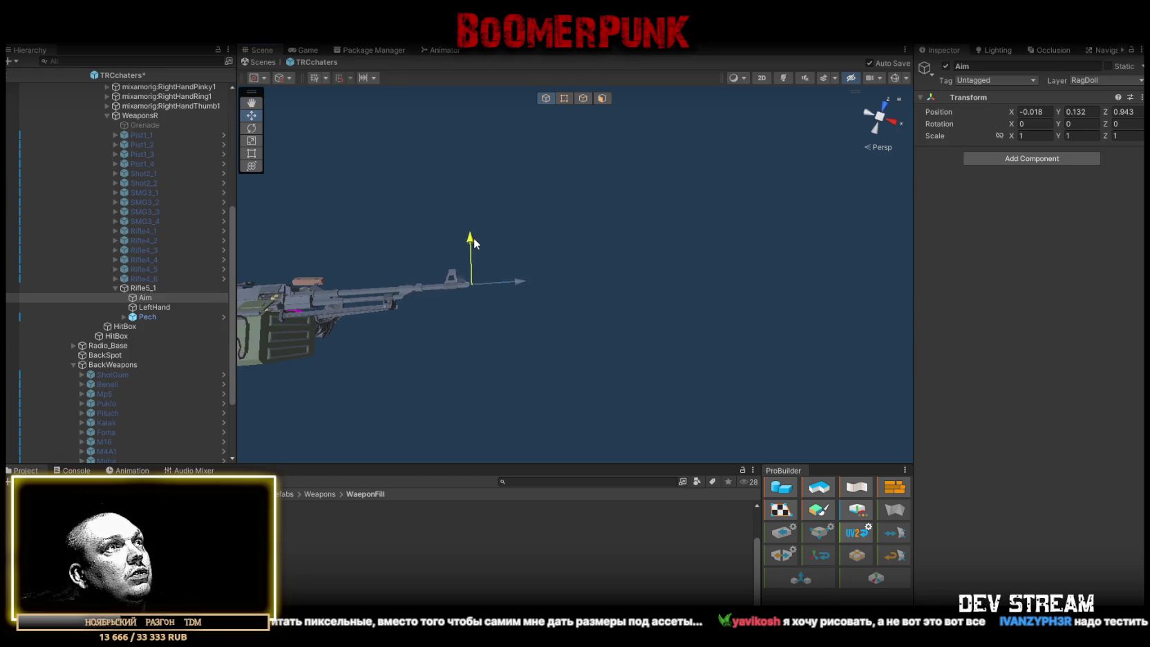
double_click(141, 288)
Nudge Rifle5_1's LeftHand grip point down under the gun
left_click(154, 307)
mouse_move(508, 316)
left_mouse_down()
mouse_move(572, 287)
mouse_move(543, 332)
mouse_move(530, 330)
left_mouse_up()
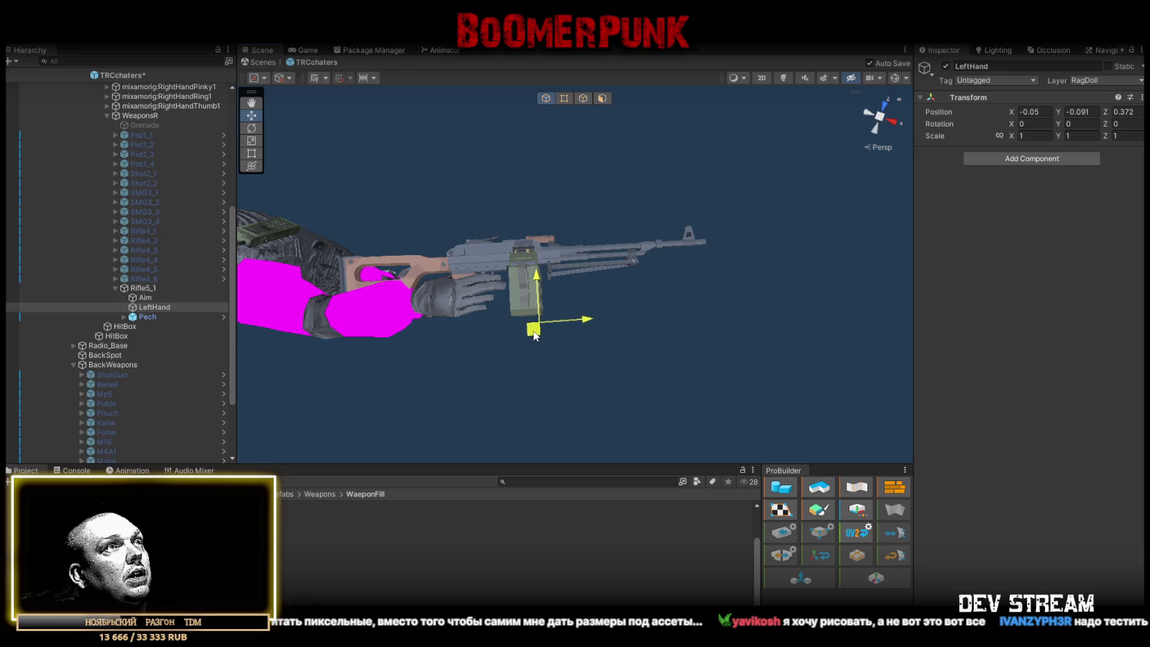
left_click_drag(297, 335, 396, 332)
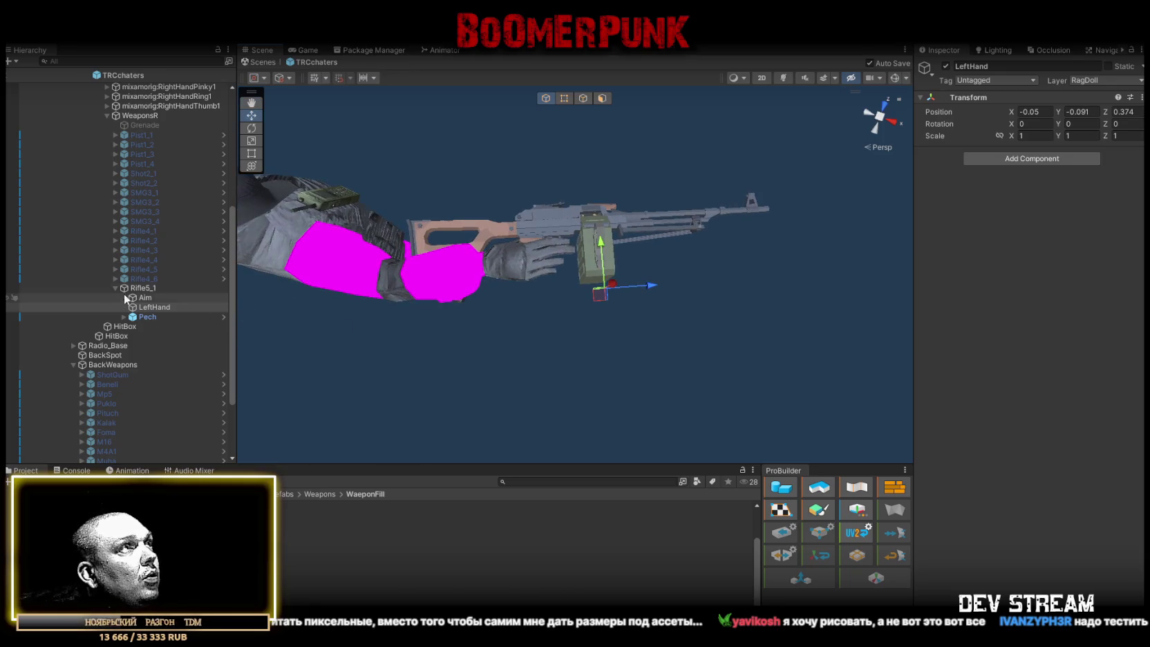
left_click(166, 288)
scroll(1047, 407, "down", 5)
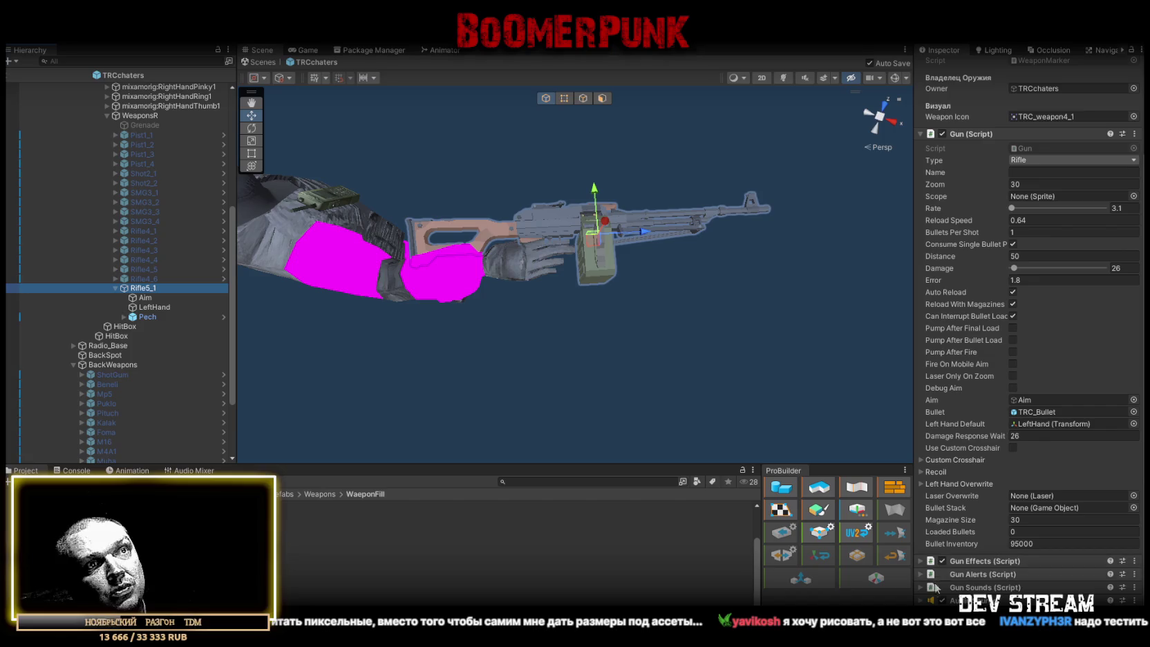
Set Rifle5_1's two fire sounds to m249-1 and m249-2
left_click(926, 599)
scroll(998, 533, "down", 3)
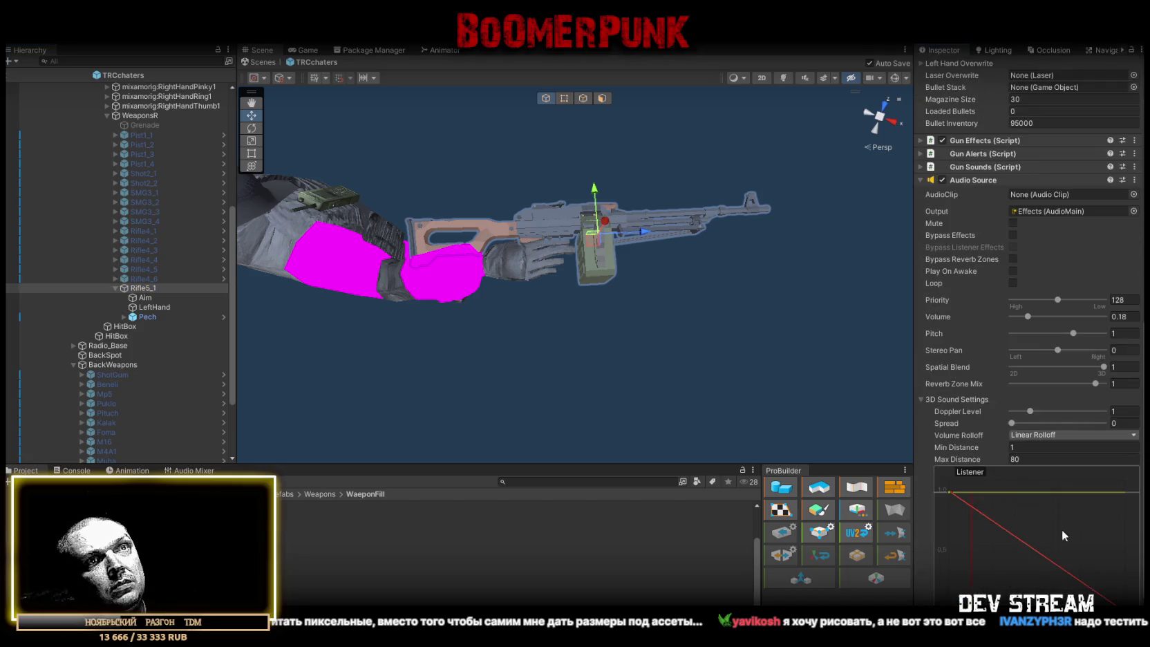
scroll(1023, 449, "up", 3)
scroll(921, 309, "up", 5)
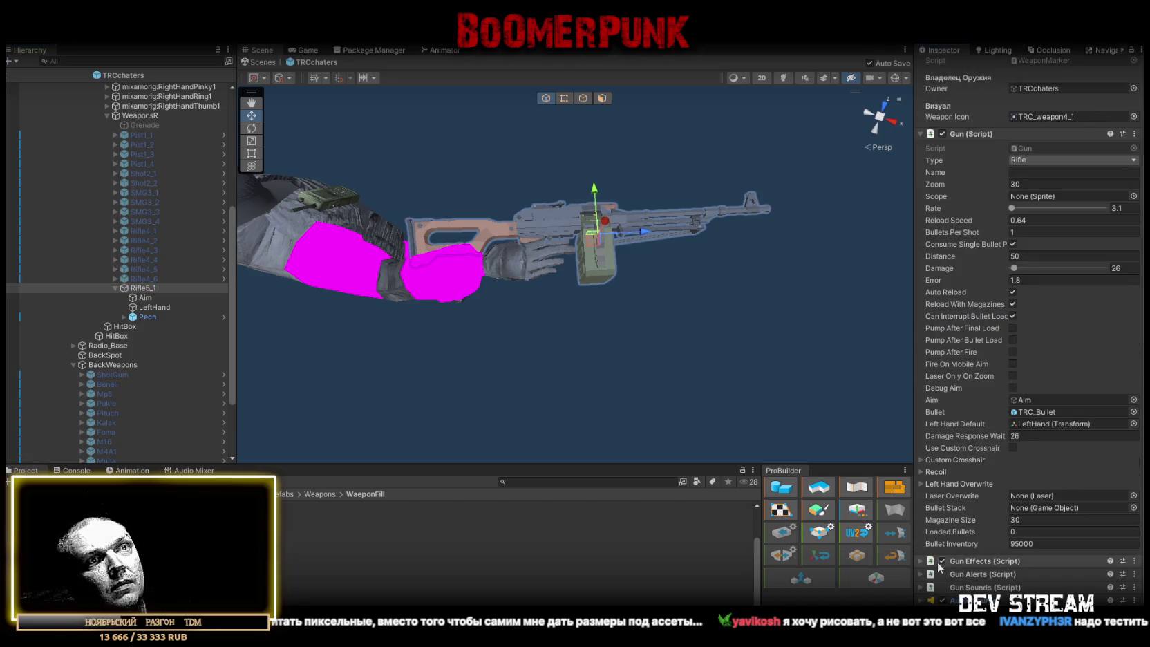
left_click(921, 587)
left_click(921, 134)
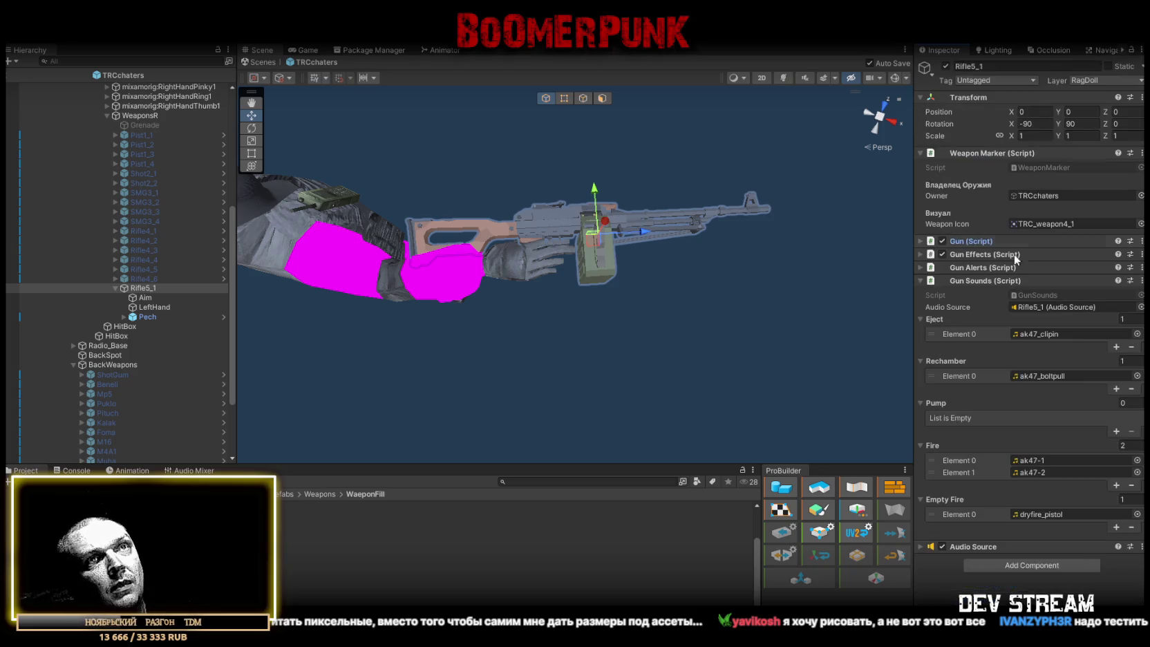
left_click(1046, 460)
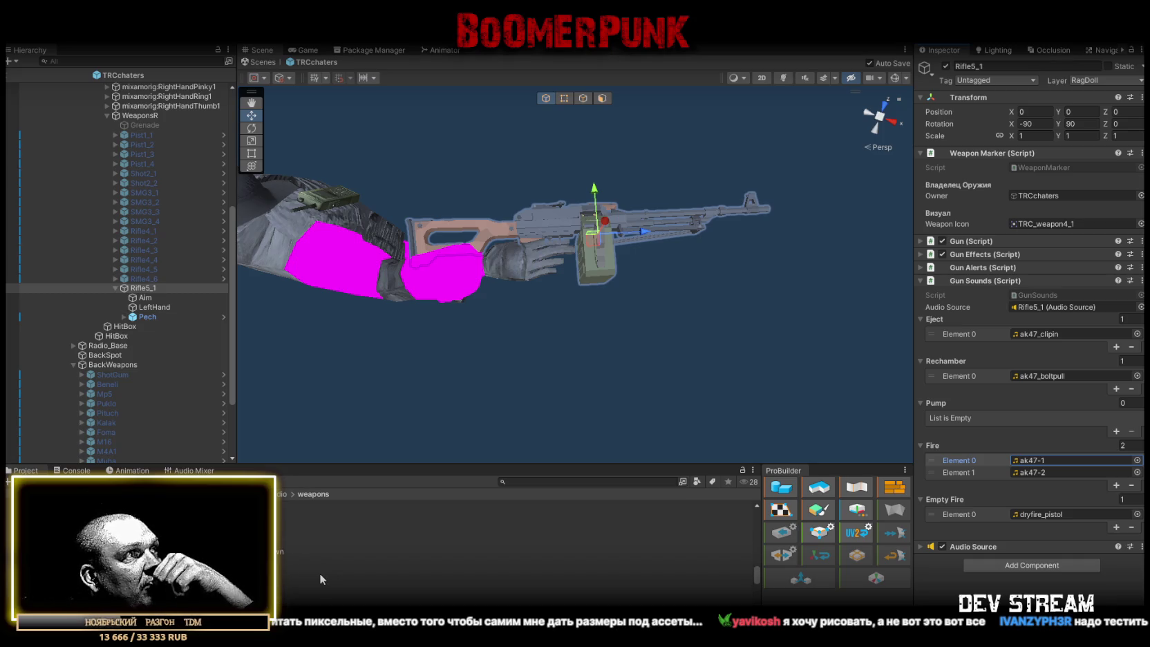
scroll(331, 561, "up", 2)
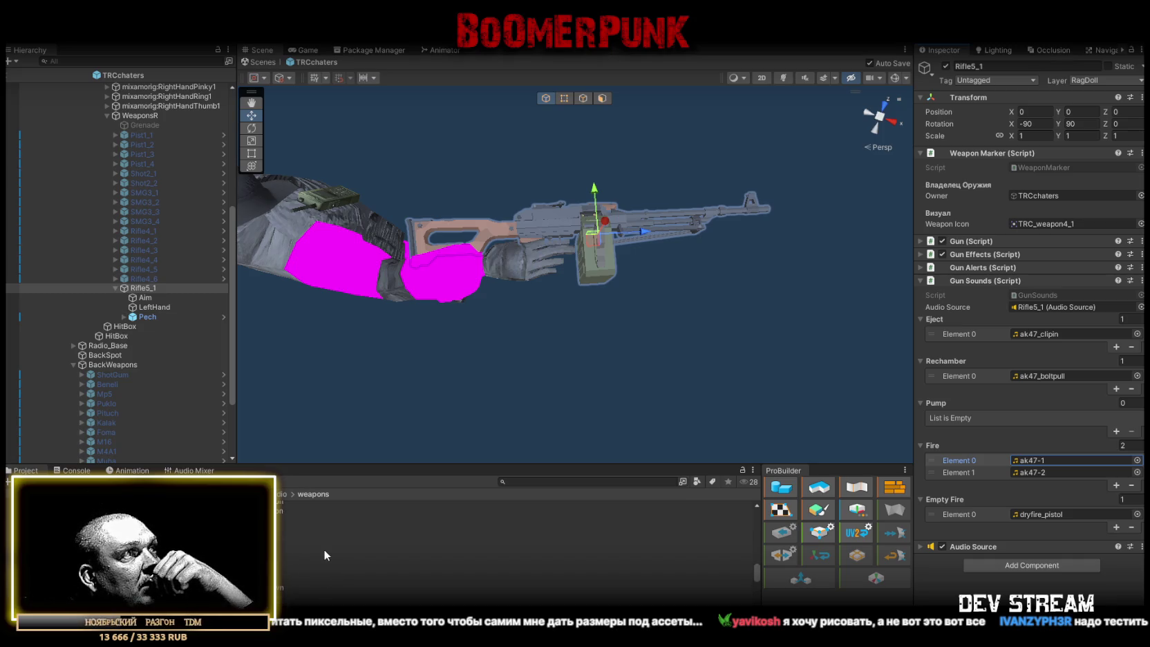
left_click_drag(308, 534, 1027, 470)
left_click_drag(521, 548, 1057, 470)
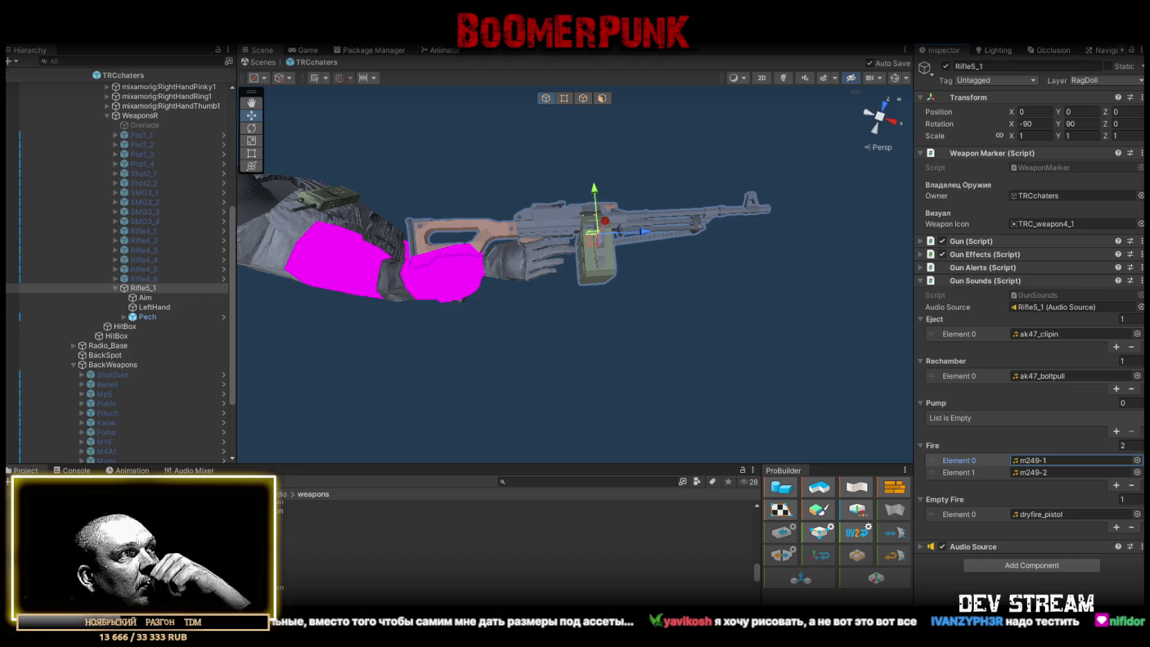
Set the eject sound to m249_boxout and the rechamber sound to m249_boxin
left_click(286, 587)
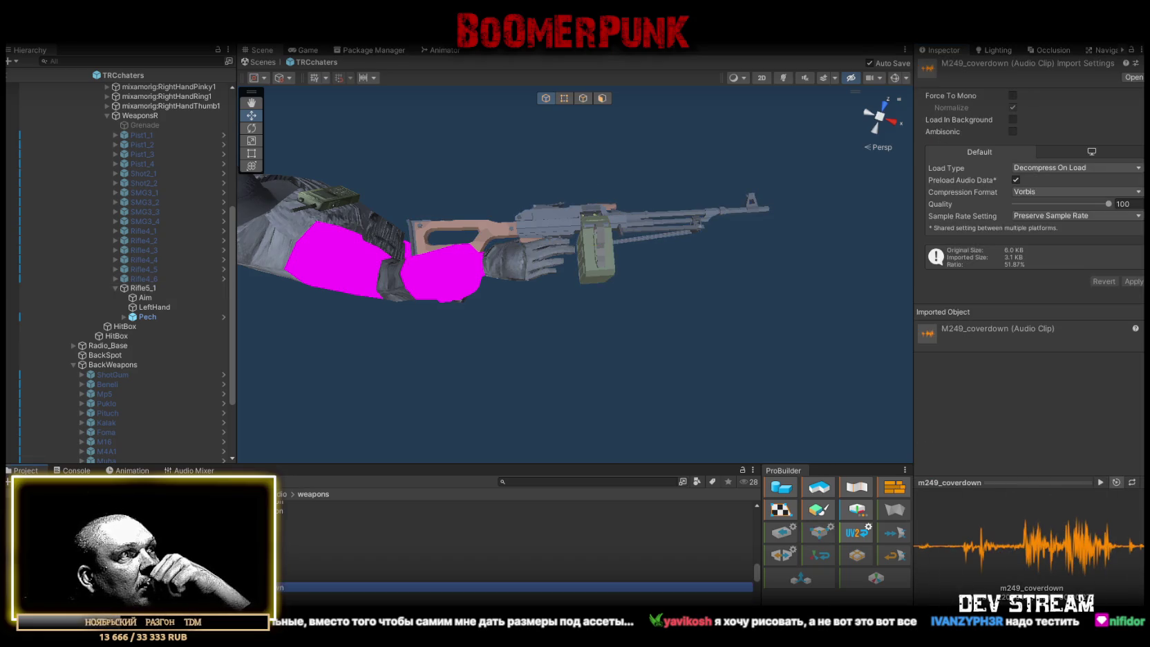
left_click(286, 568)
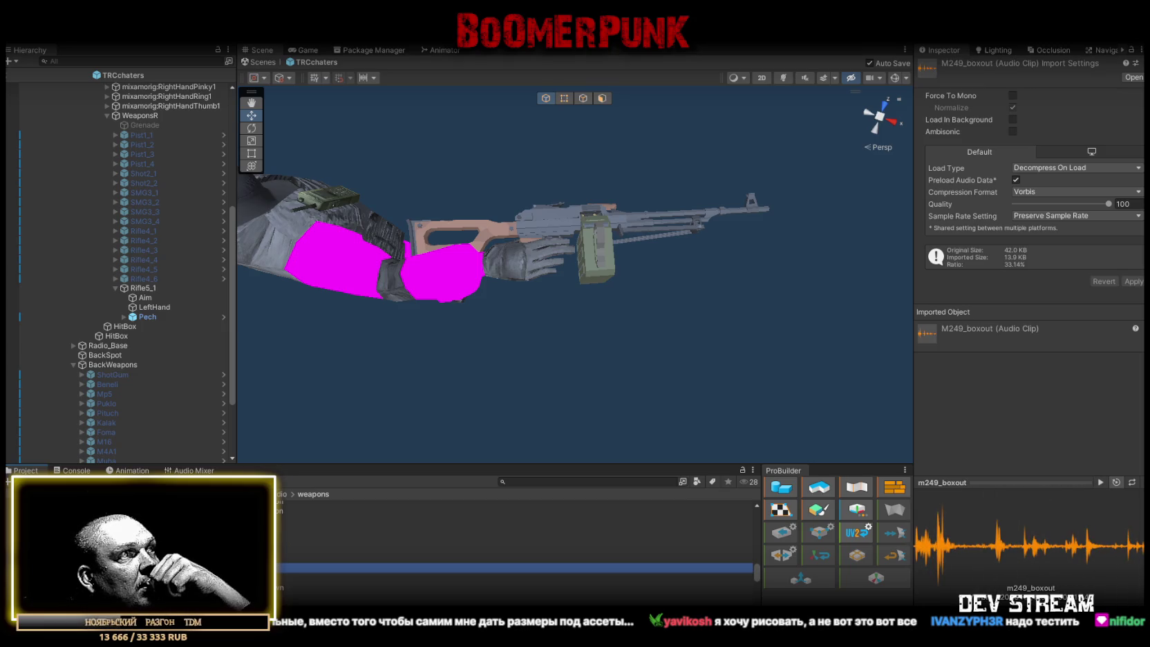
left_click(285, 558)
left_click(169, 287)
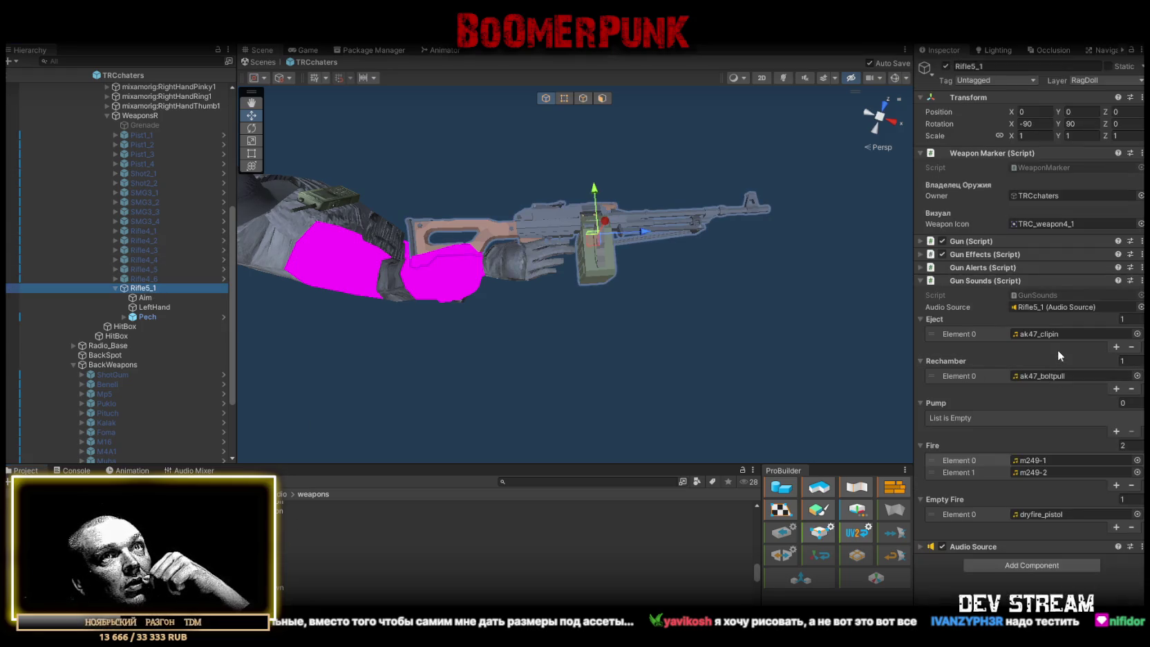
mouse_move(283, 567)
left_mouse_down()
mouse_move(1055, 351)
mouse_move(1052, 334)
left_mouse_up()
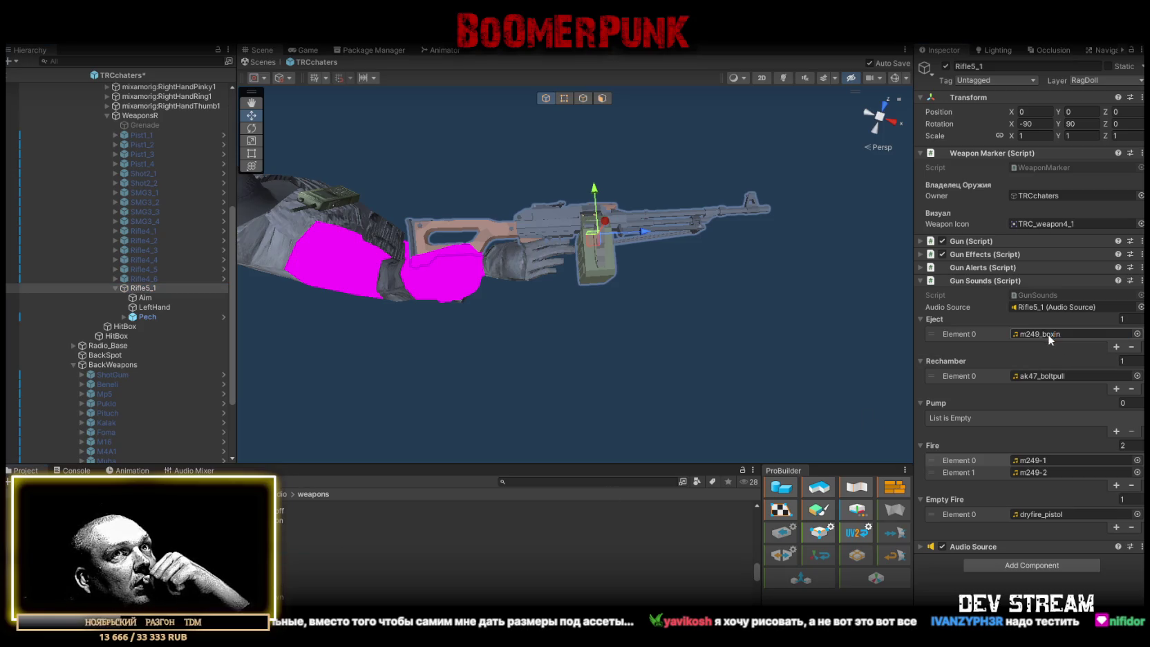
mouse_move(283, 573)
left_mouse_down()
mouse_move(1025, 367)
mouse_move(1053, 377)
mouse_move(1051, 332)
left_mouse_up()
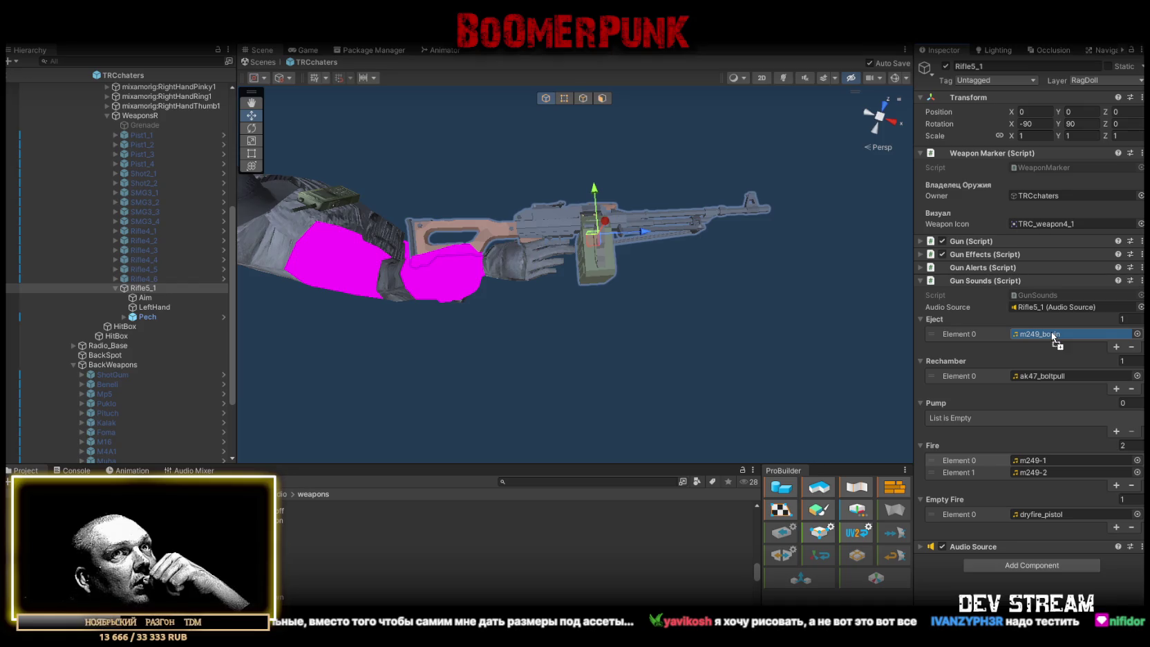
left_click_drag(1052, 331, 1051, 333)
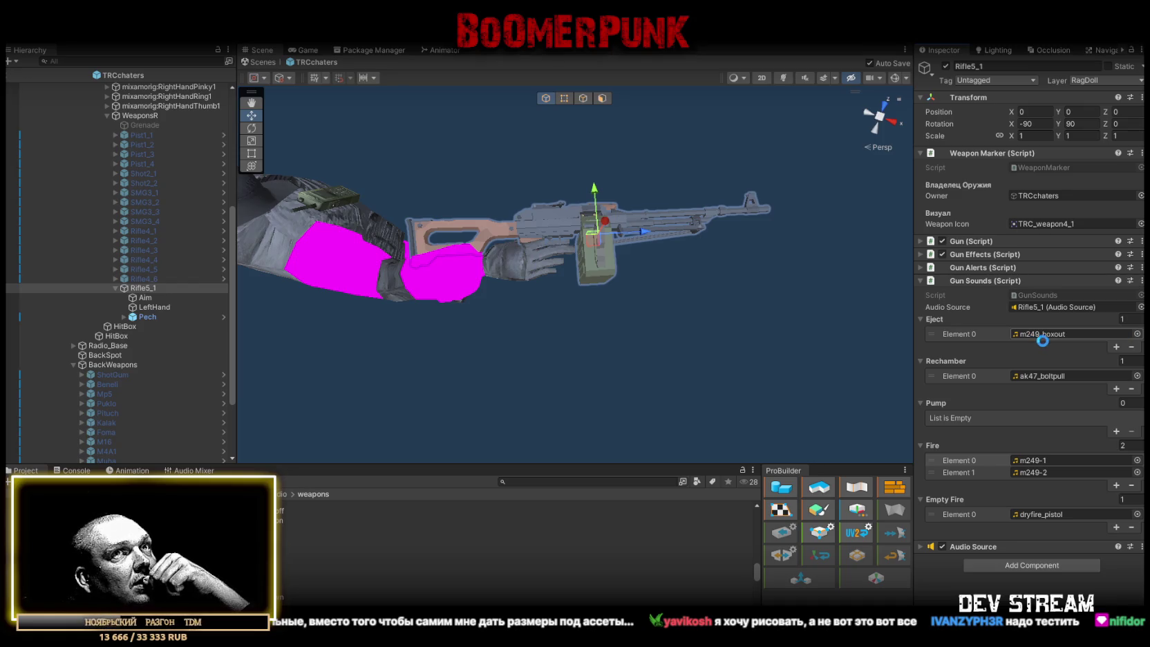
mouse_move(297, 568)
left_mouse_down()
mouse_move(1058, 346)
mouse_move(1052, 377)
left_mouse_up()
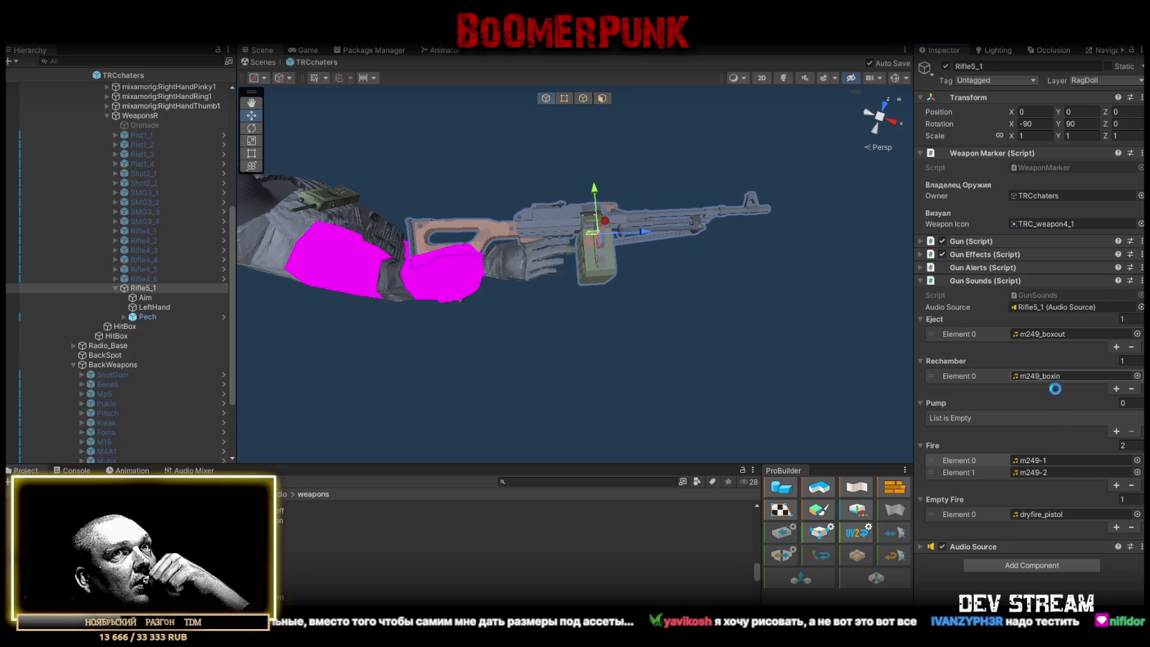
left_click(311, 560)
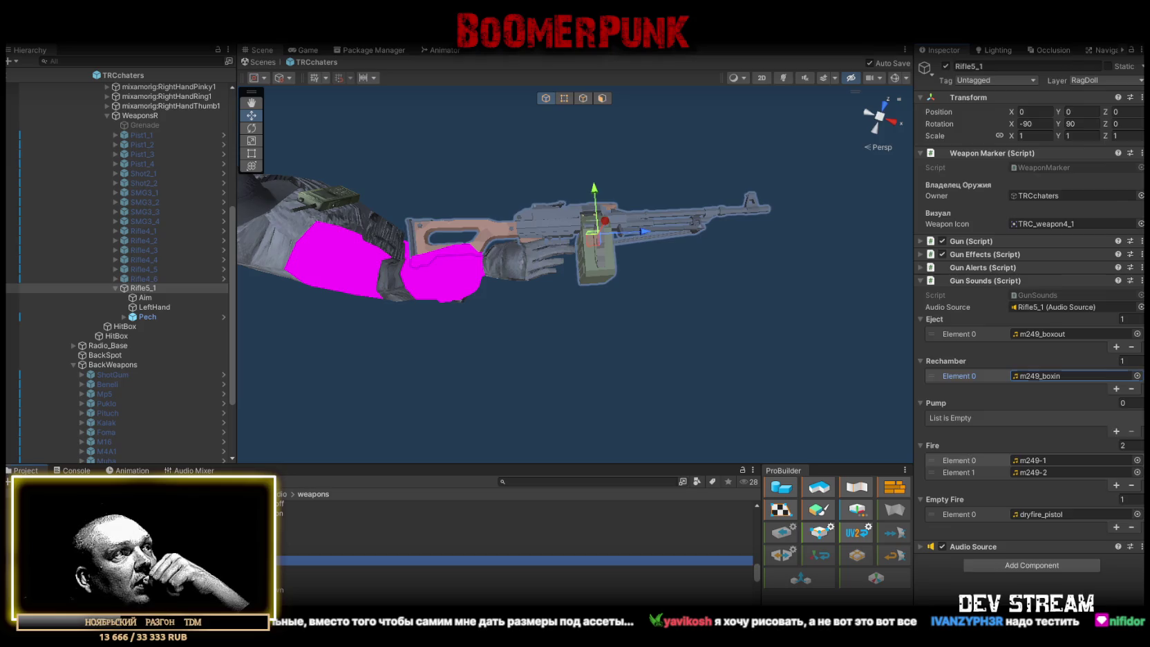
left_click(311, 570)
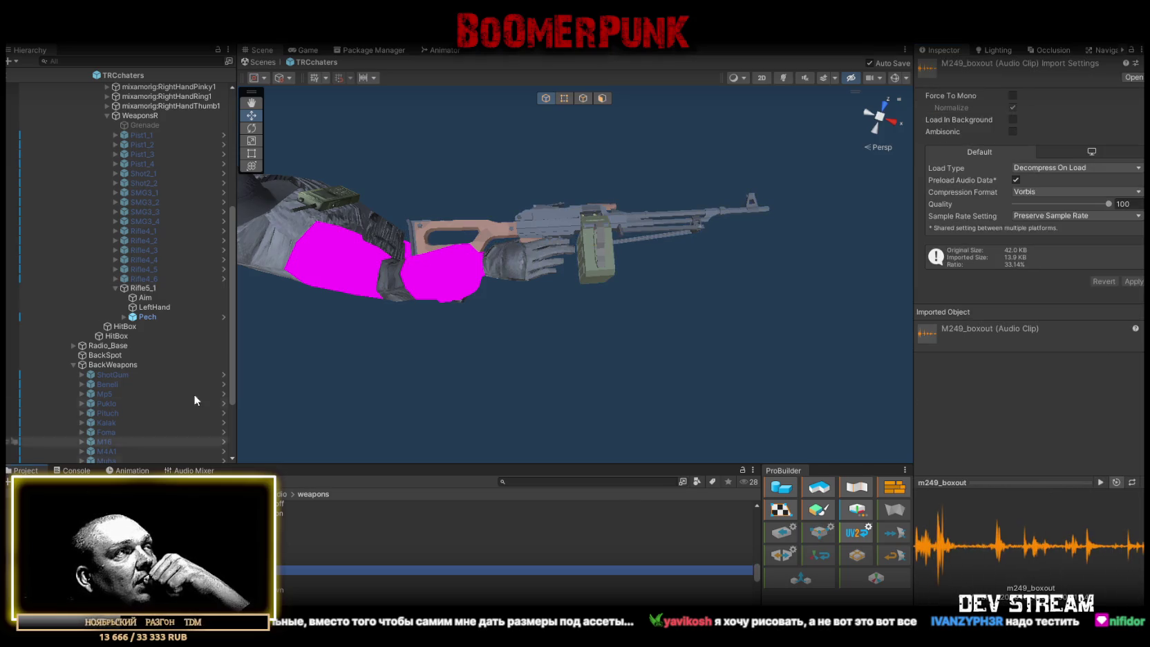
scroll(146, 337, "up", 2)
Preview the assigned M249 fire clips, then collapse the Gun Sounds lists
left_click(146, 326)
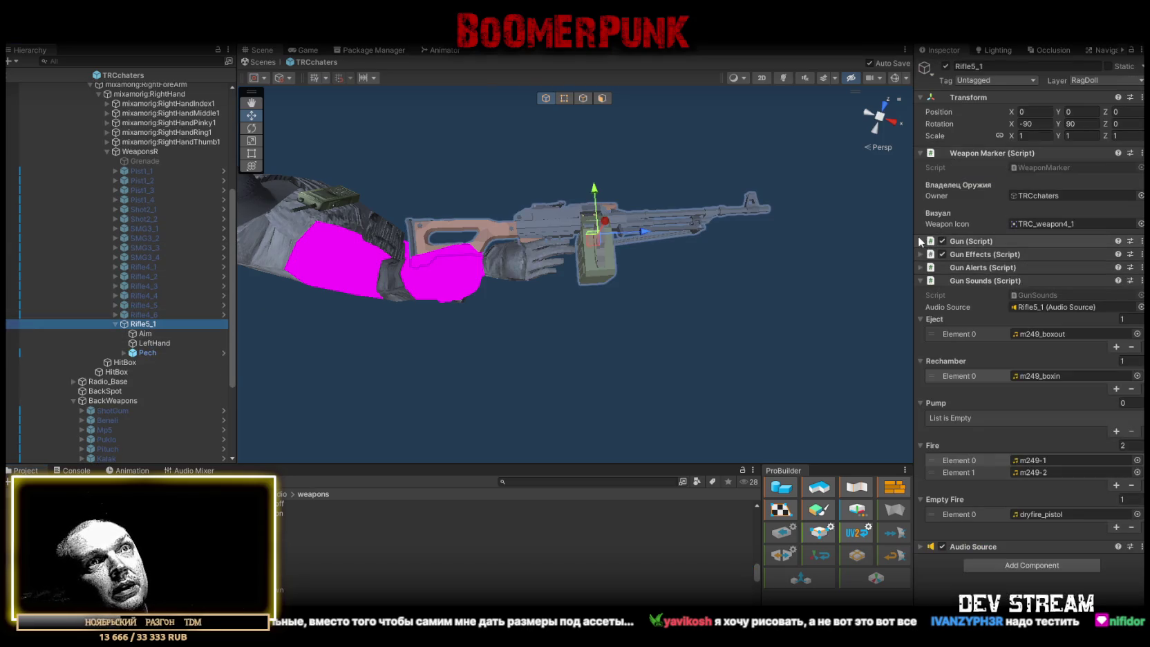
left_click(1027, 460)
left_click(297, 560)
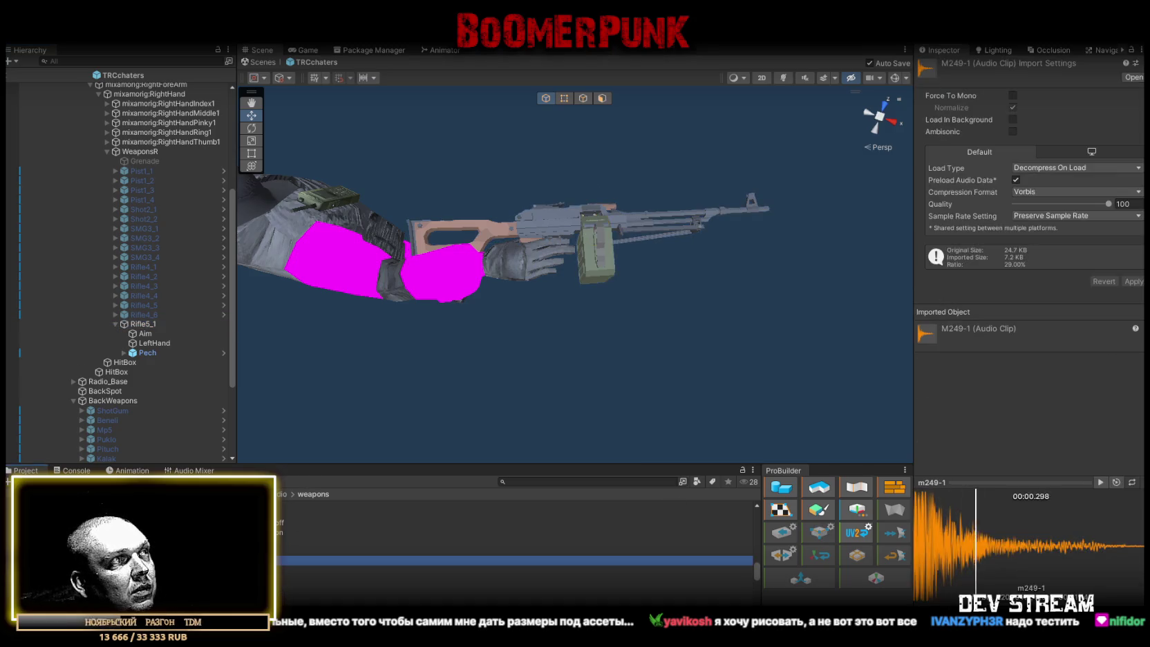
scroll(515, 546, "up", 3)
scroll(515, 546, "down", 6)
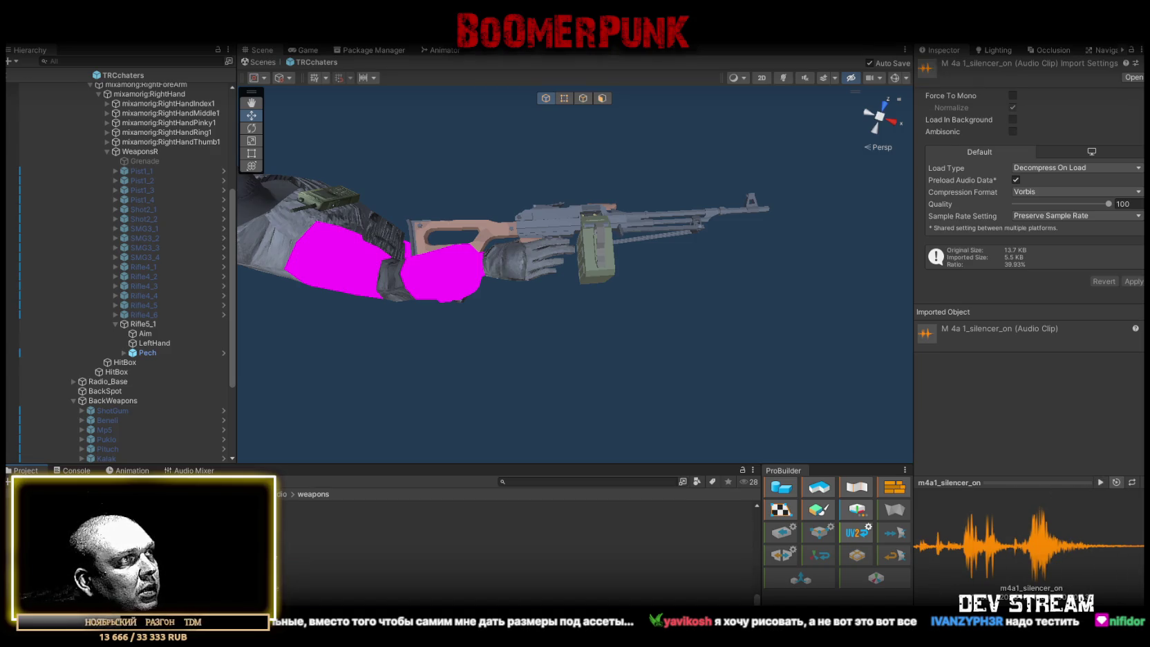
scroll(515, 546, "up", 3)
scroll(515, 546, "up", 2)
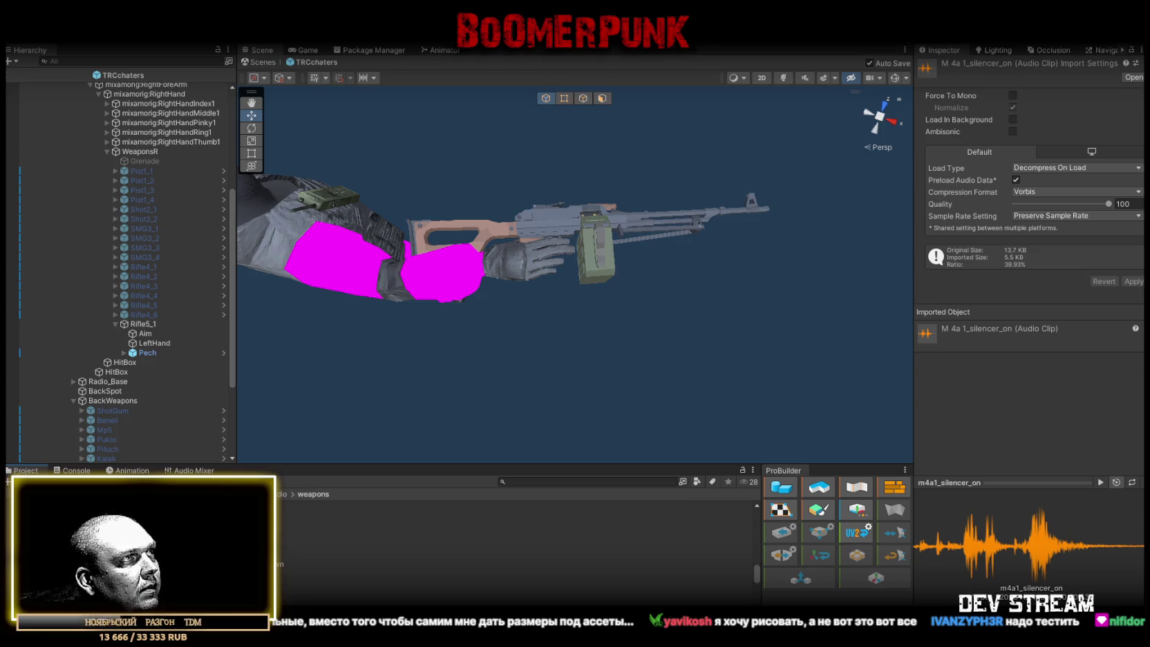
left_click(514, 525)
left_click(515, 515)
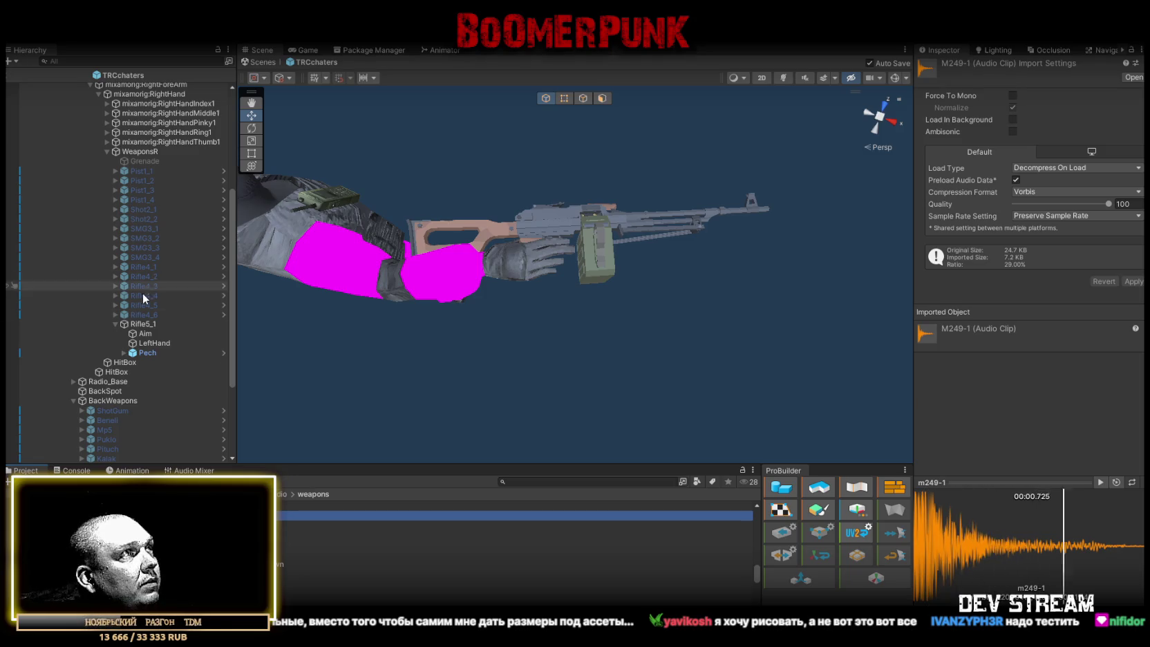
left_click(143, 323)
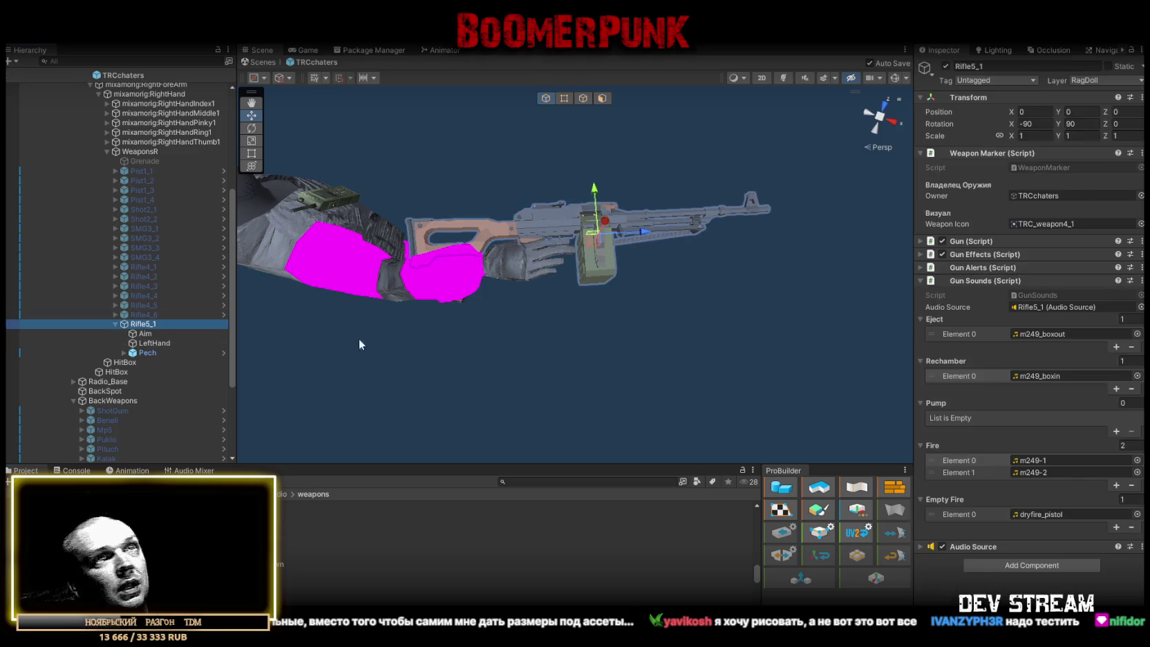
left_click(920, 280)
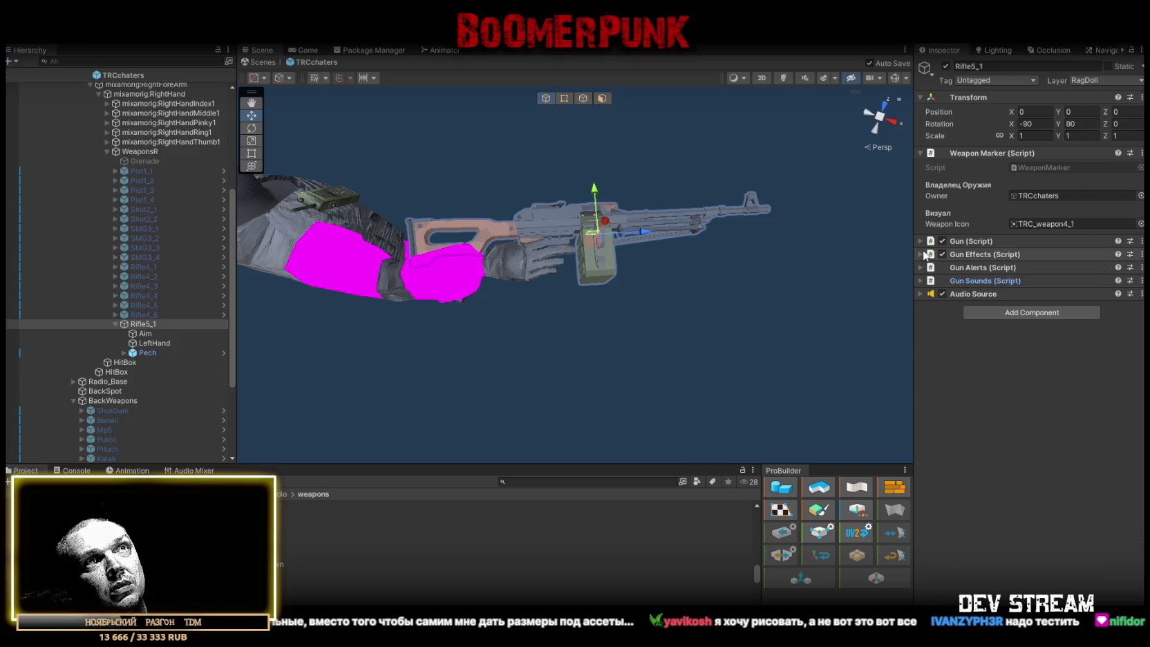
left_click(974, 241)
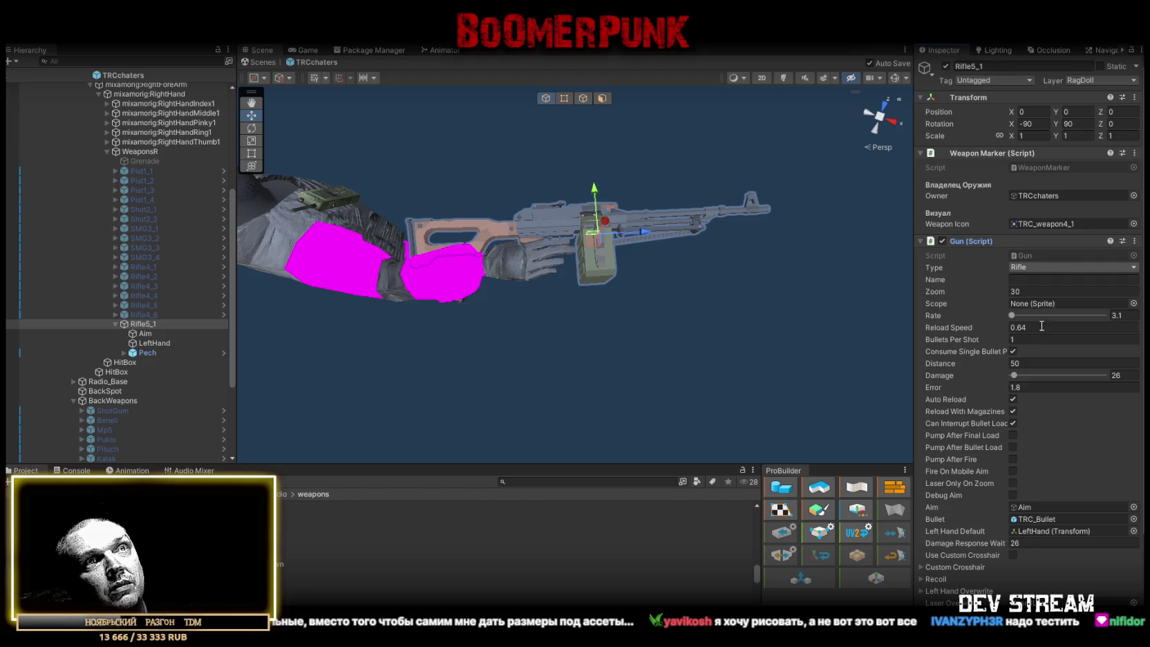
Enter Reload Speed 0.5, Rate 3.8, Error 4 and Magazine Size 100 in Rifle5_1's Gun script
scroll(1038, 333, "down", 2)
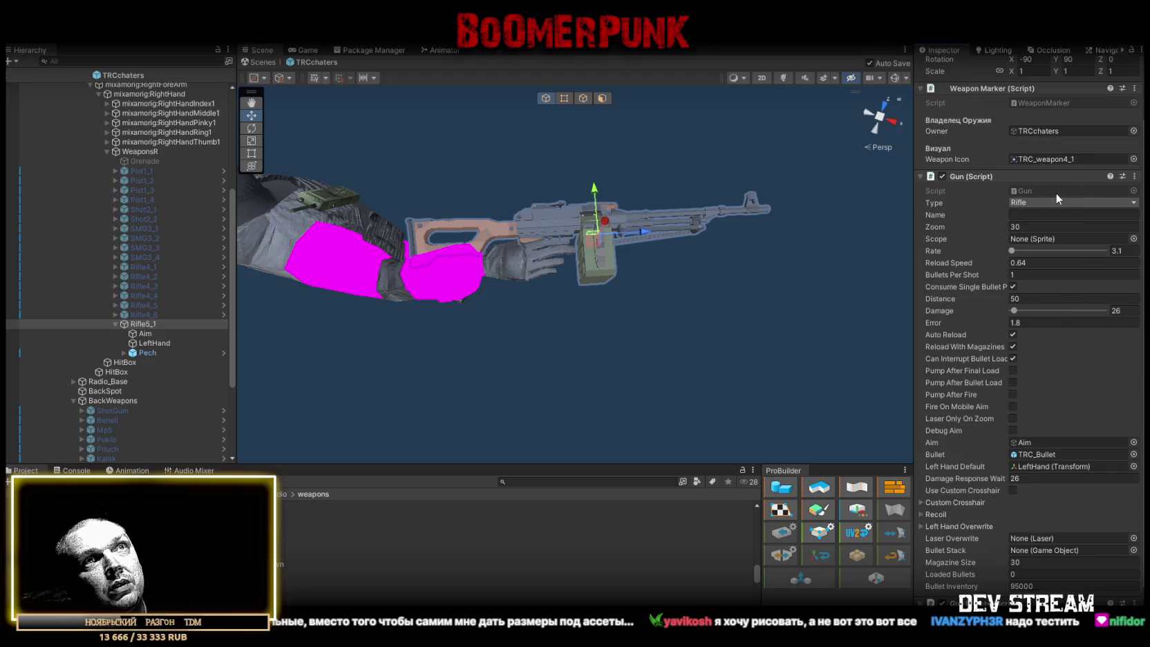
left_click(1062, 262)
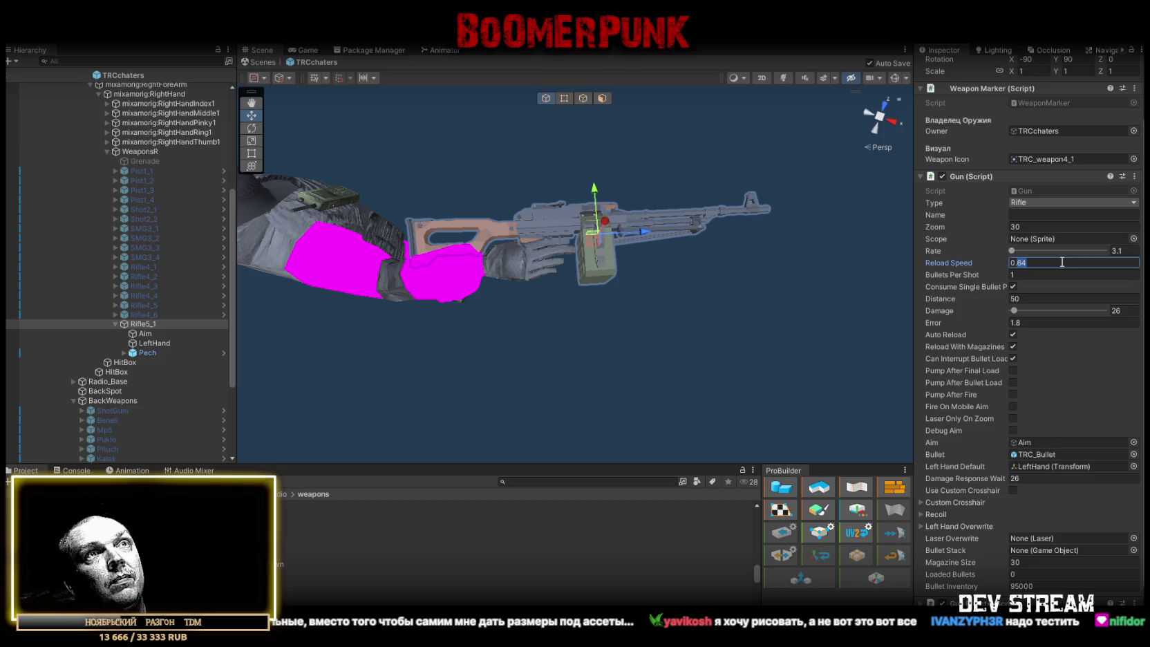
type("0.5")
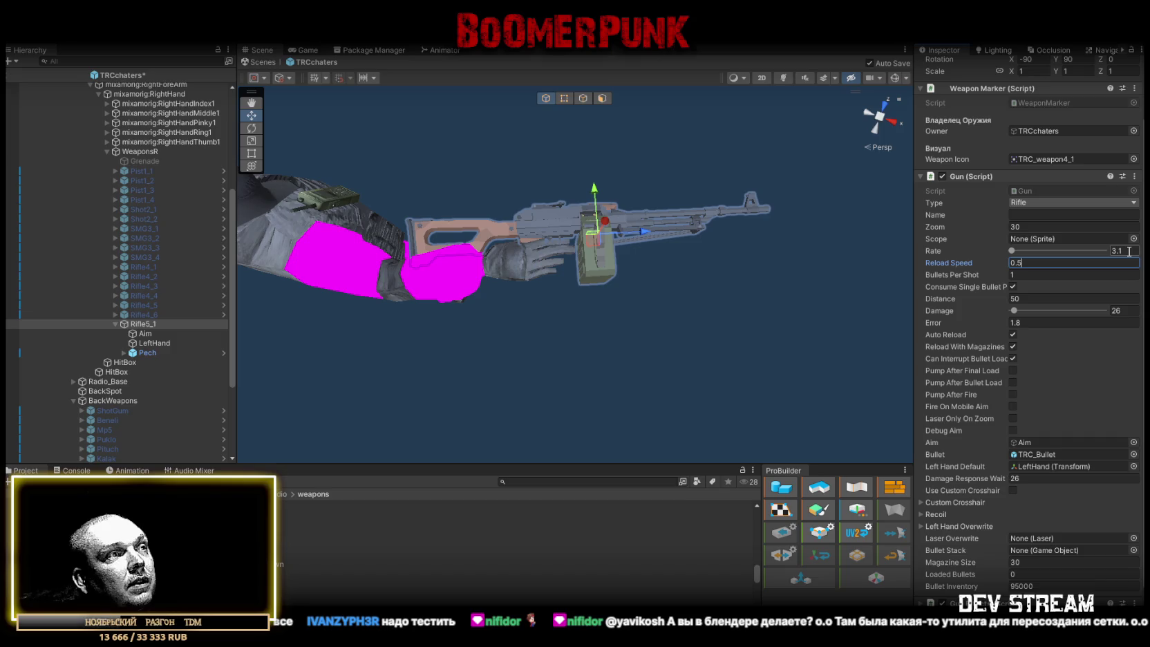
left_click(1129, 251)
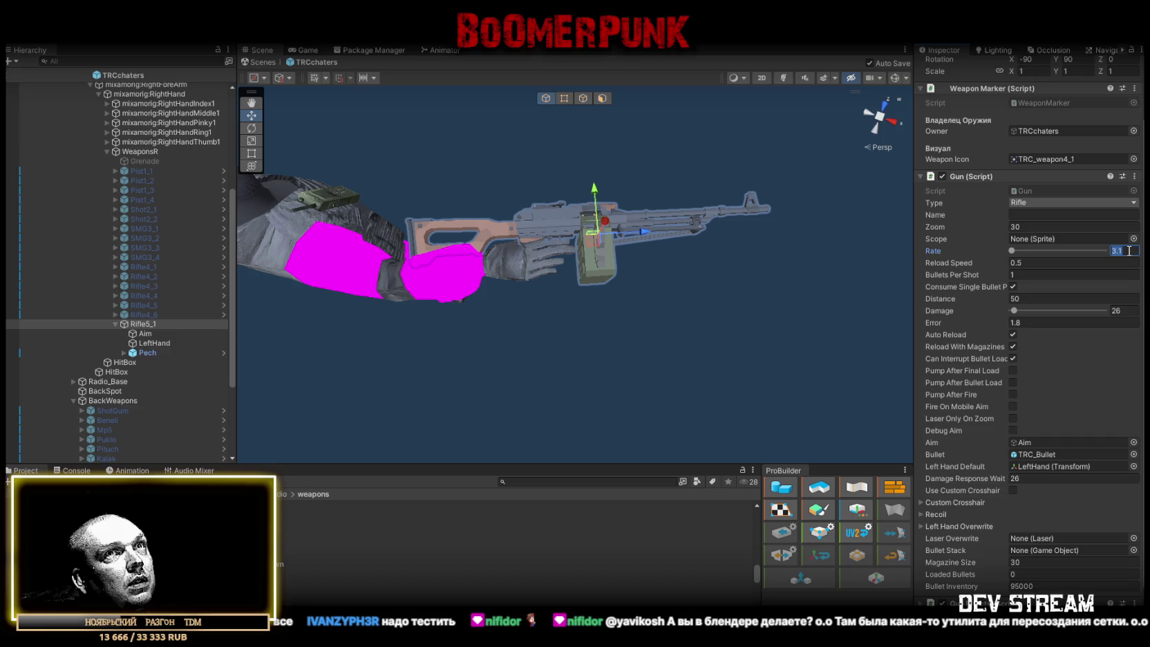
type("5")
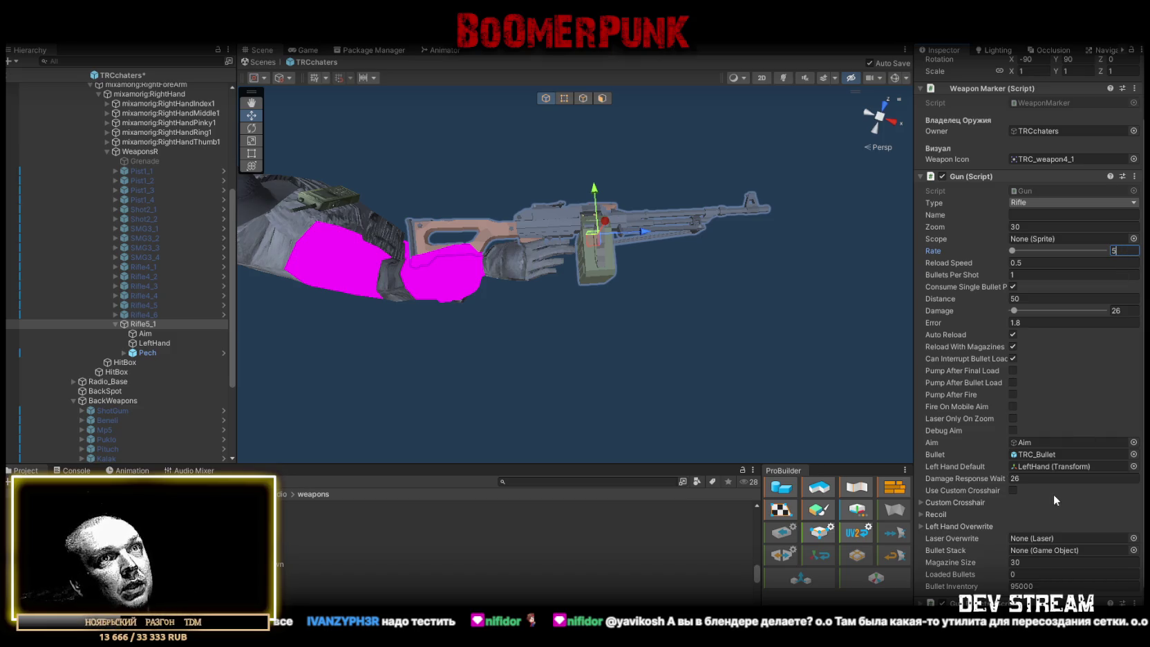
left_click(1045, 322)
type("5")
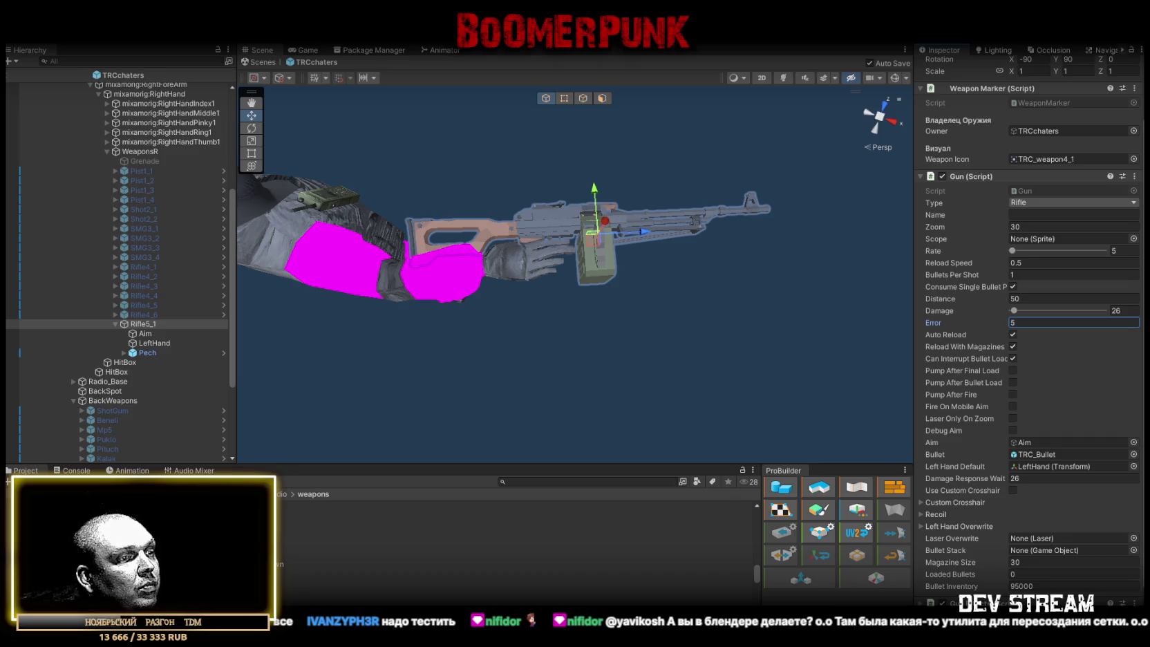
left_click(1123, 250)
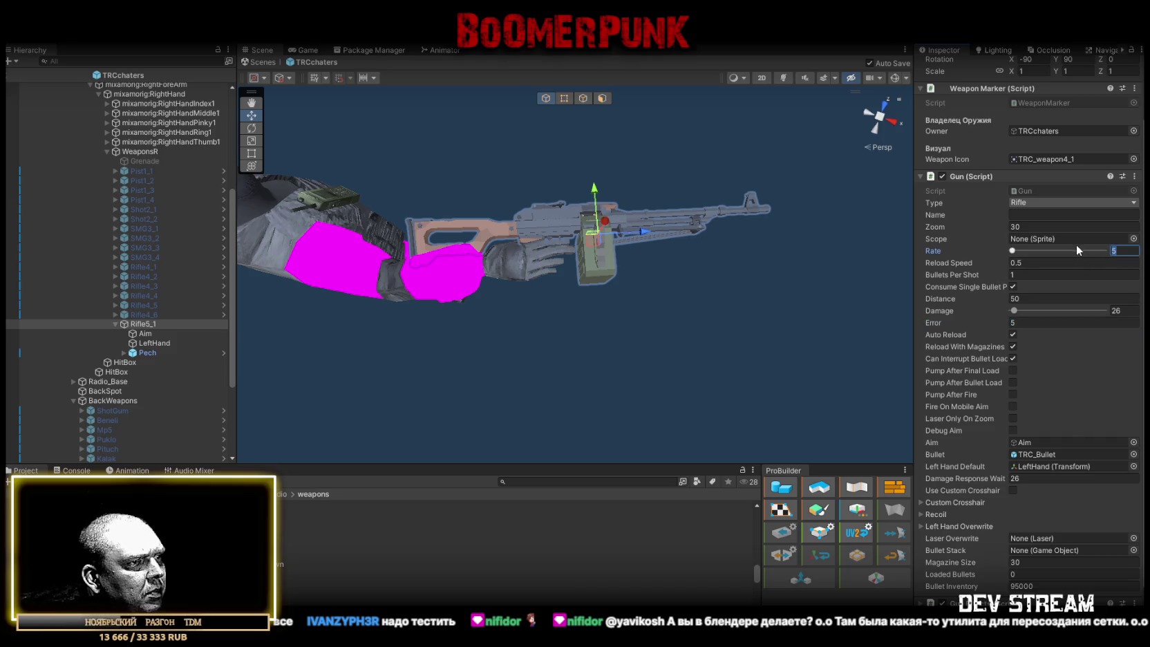
type("4")
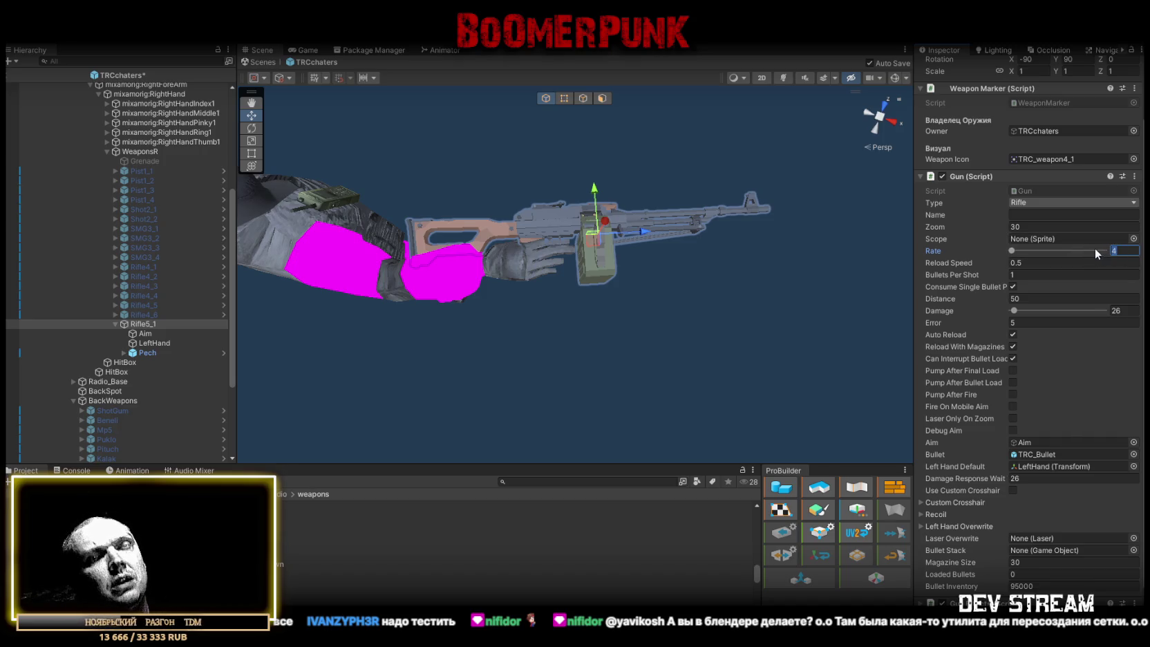
type("3,8")
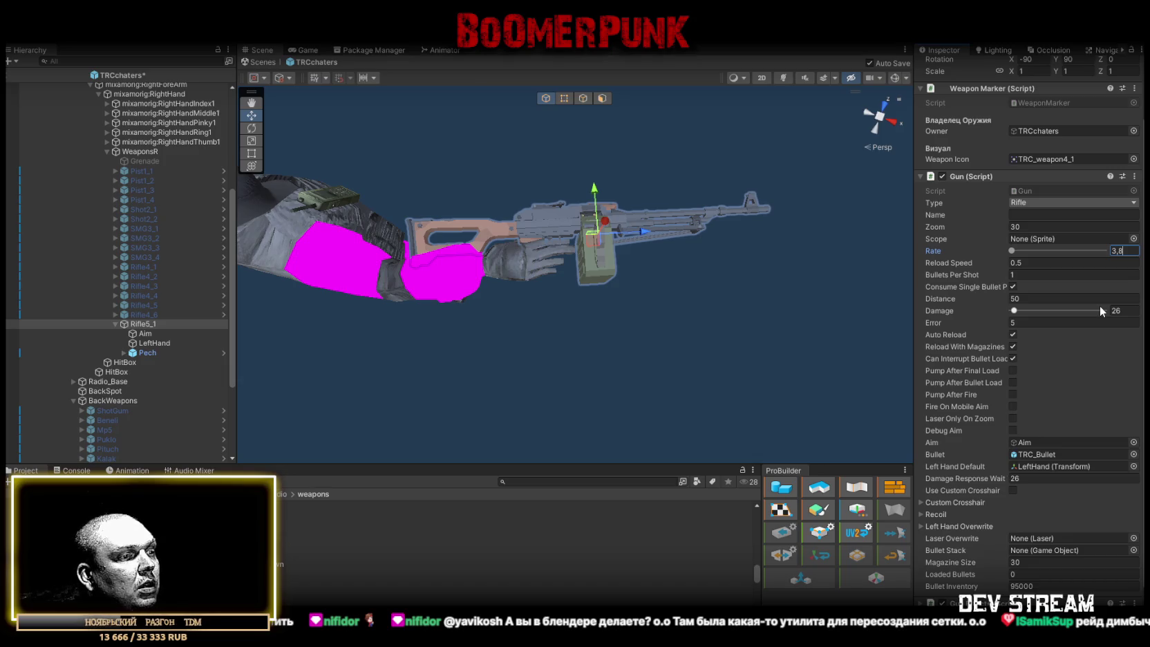
left_click(1030, 323)
type("4")
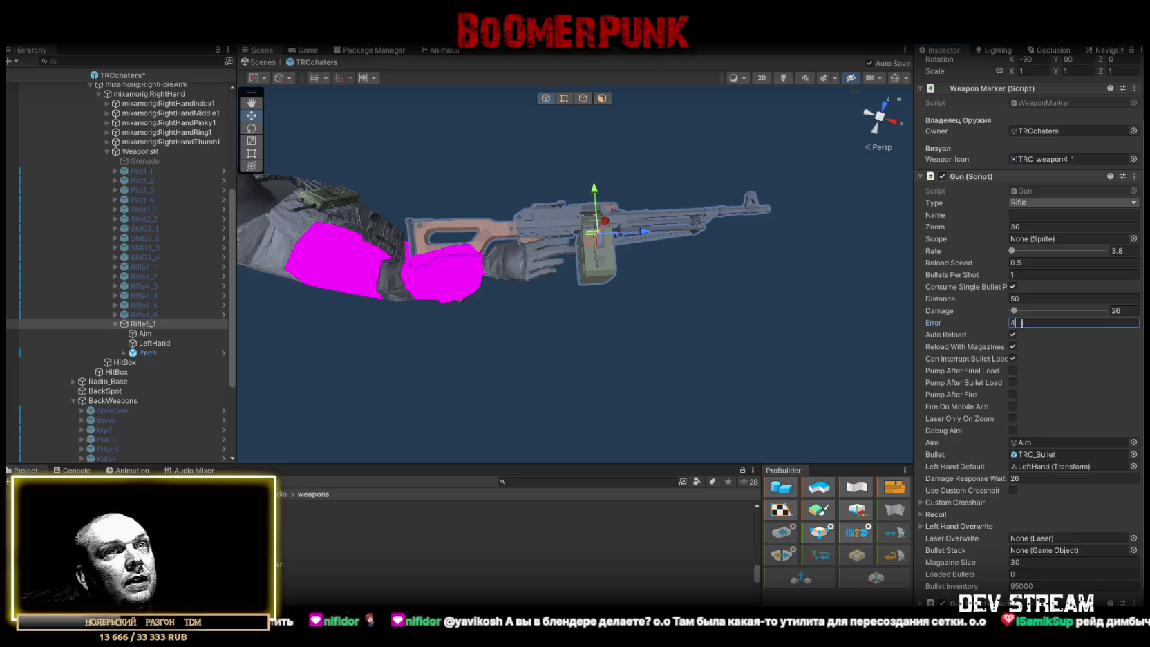
left_click(1065, 562)
type("100")
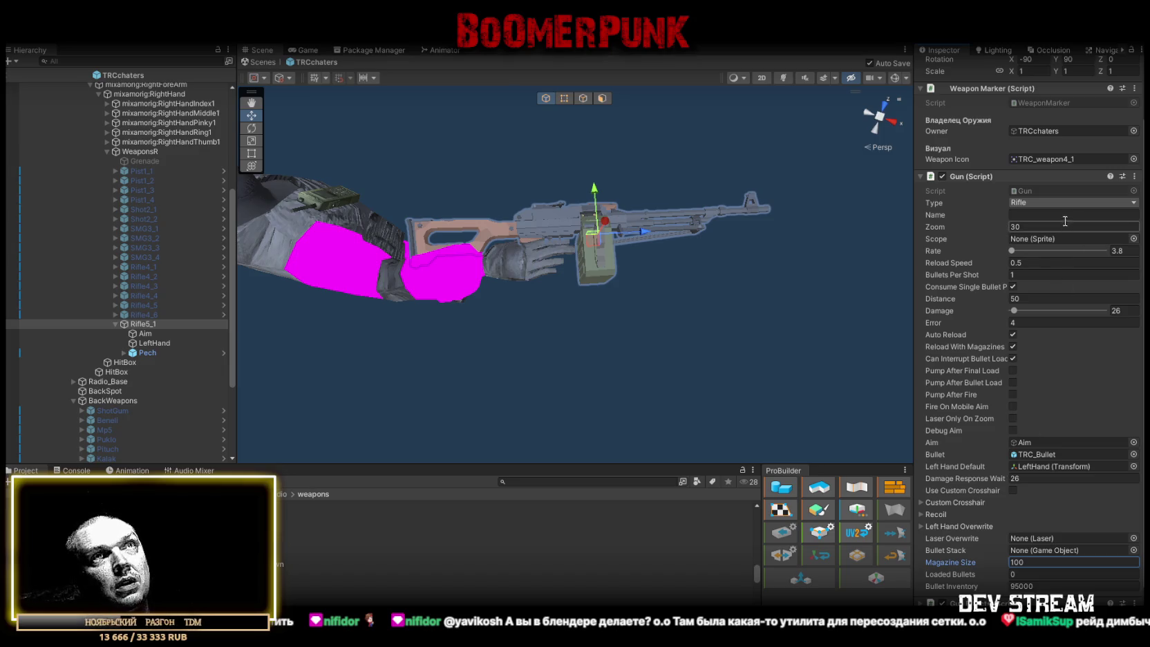
Set the weapon icon to TRC_weapon5_1 and Damage to 23
left_click(1134, 159)
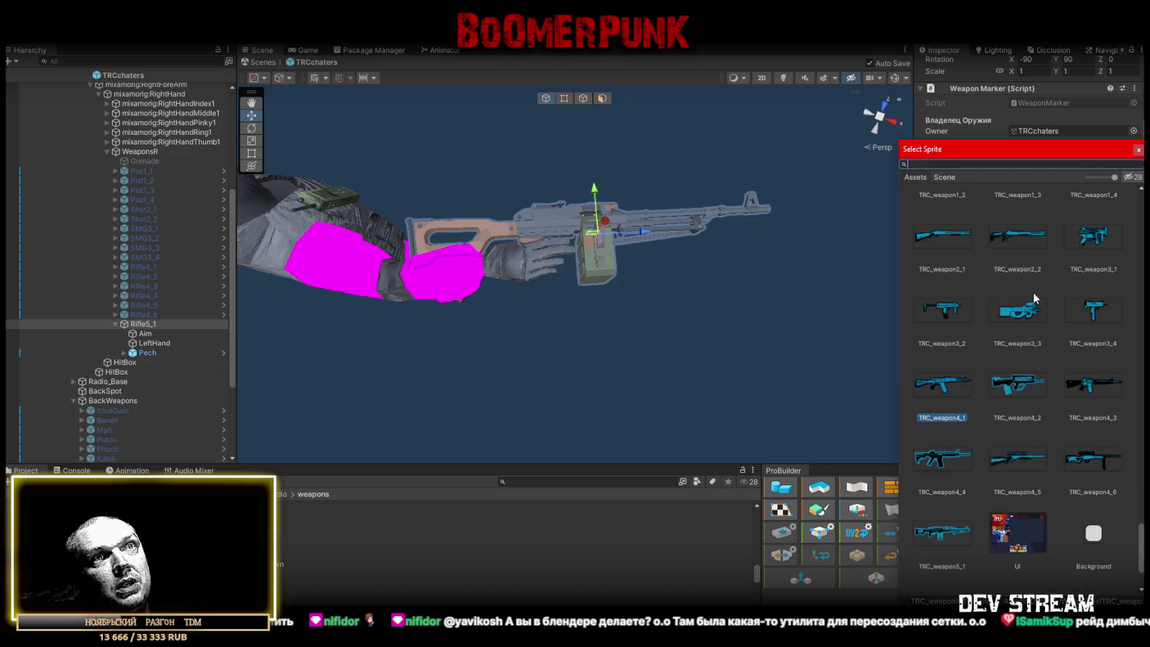
double_click(938, 539)
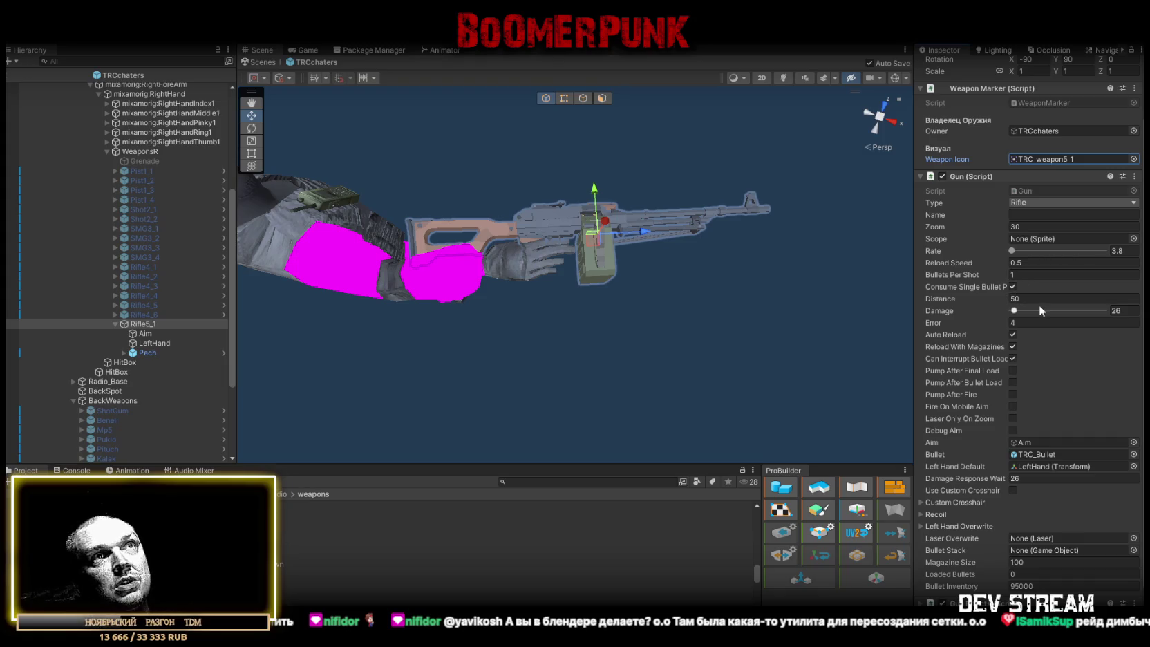
left_click(1116, 311)
type("23")
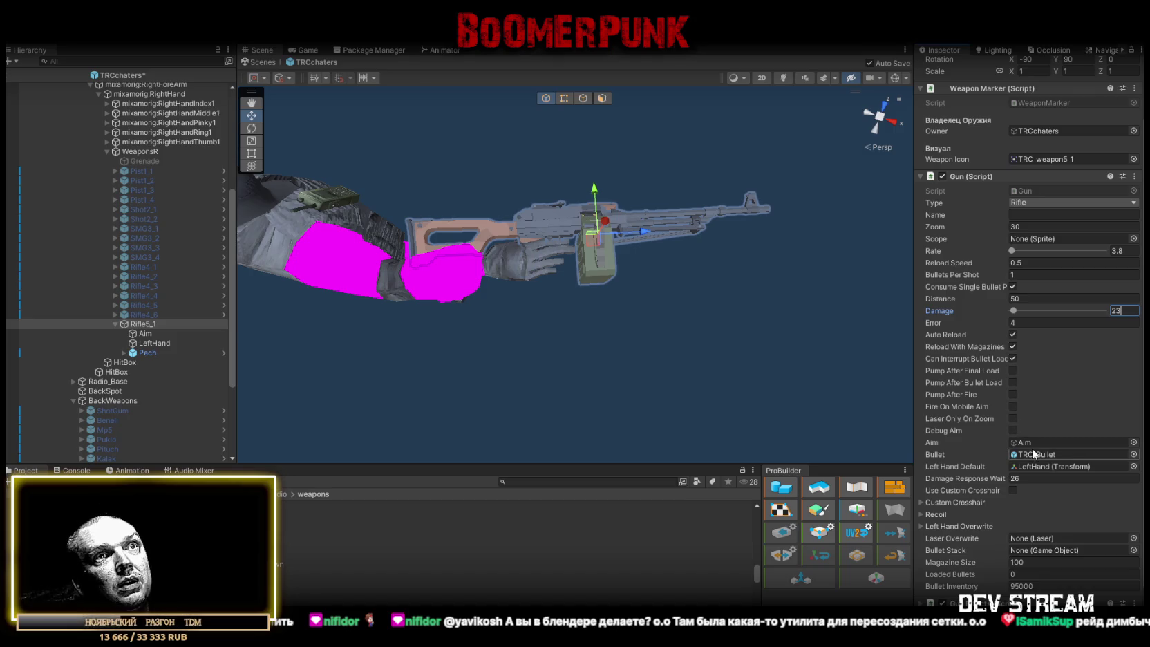
Expand and collapse the Gun Effects settings to review them
scroll(1018, 457, "down", 2)
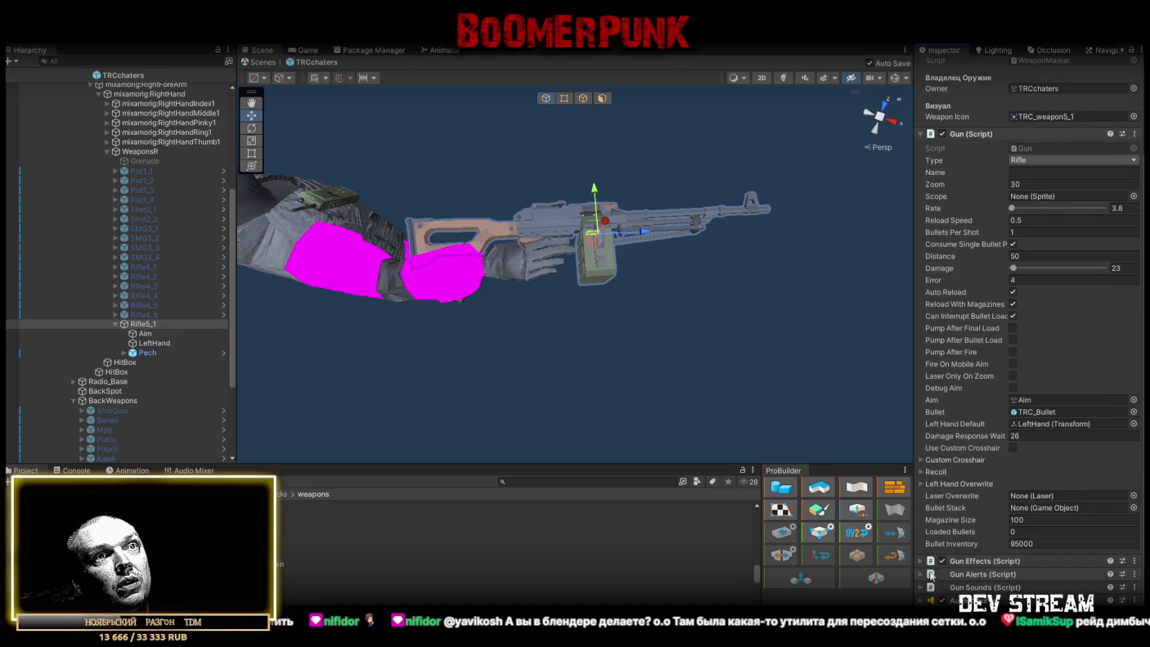
left_click(922, 561)
scroll(956, 535, "down", 3)
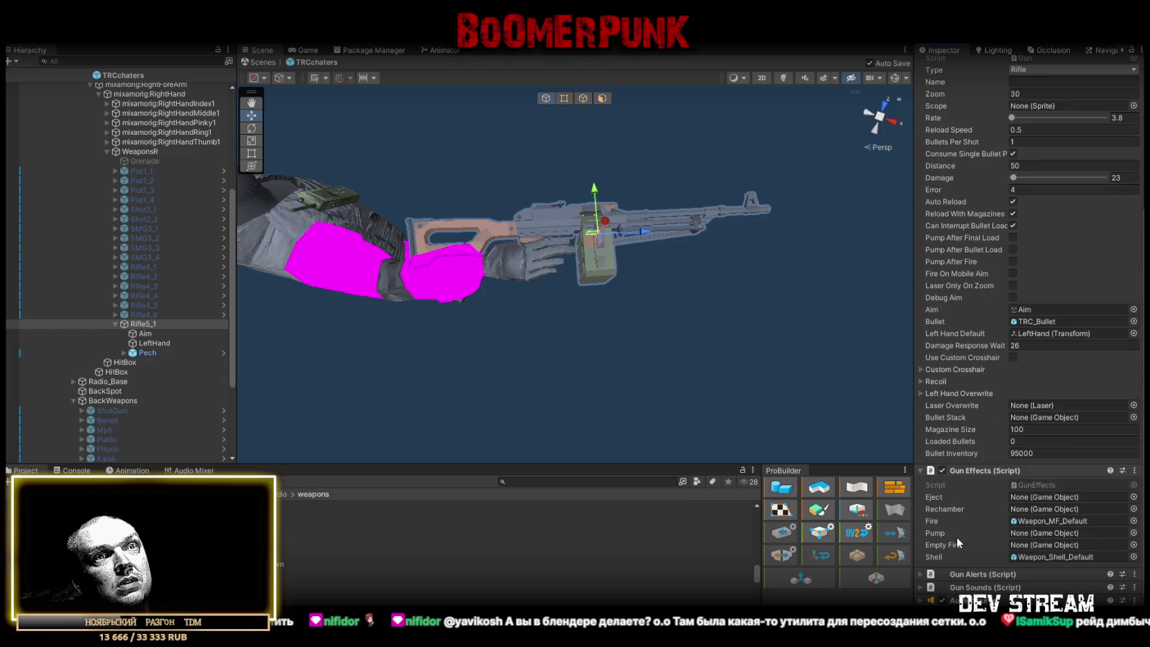
left_click(920, 470)
scroll(990, 427, "up", 3)
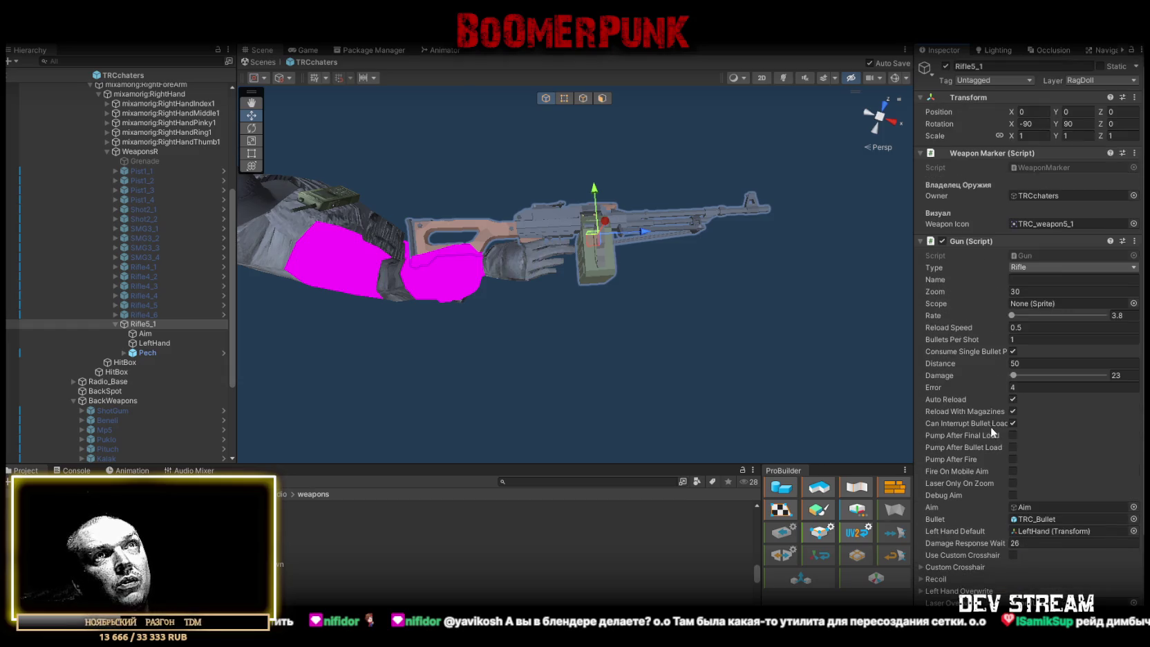
scroll(141, 377, "down", 3)
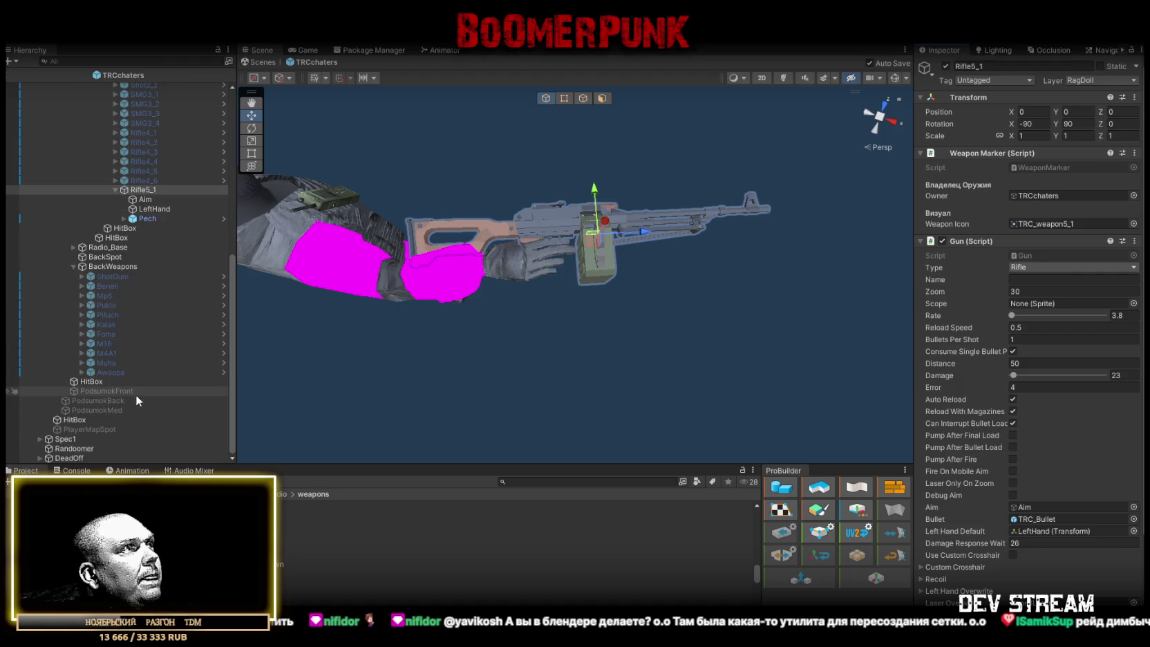
Drag a Pech prefab from WeaponFill onto BackWeapons, scale it to 0.9 and deactivate it
left_click(176, 219)
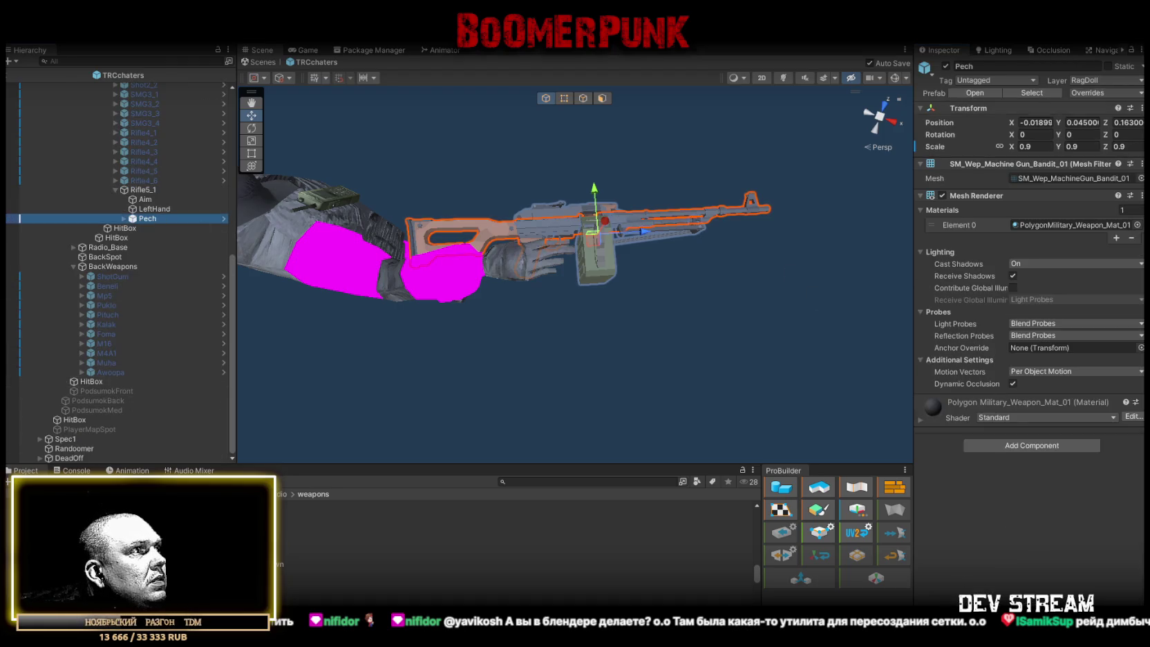
left_click(228, 560)
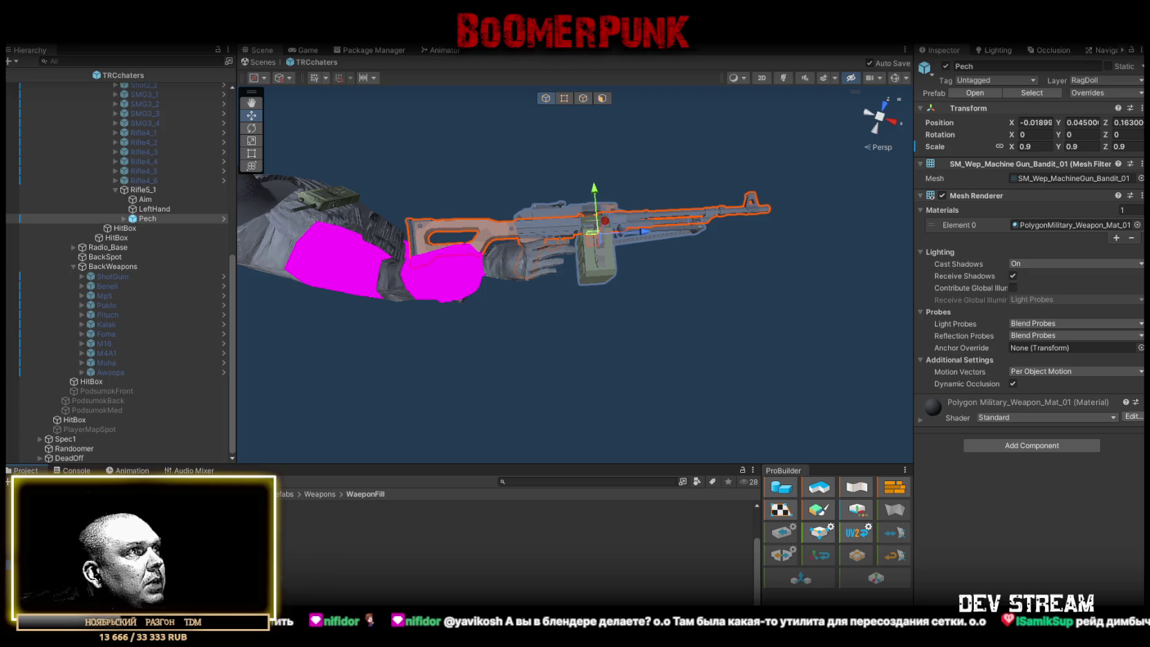
mouse_move(207, 539)
left_mouse_down()
mouse_move(166, 318)
mouse_move(103, 267)
left_mouse_up()
key("f")
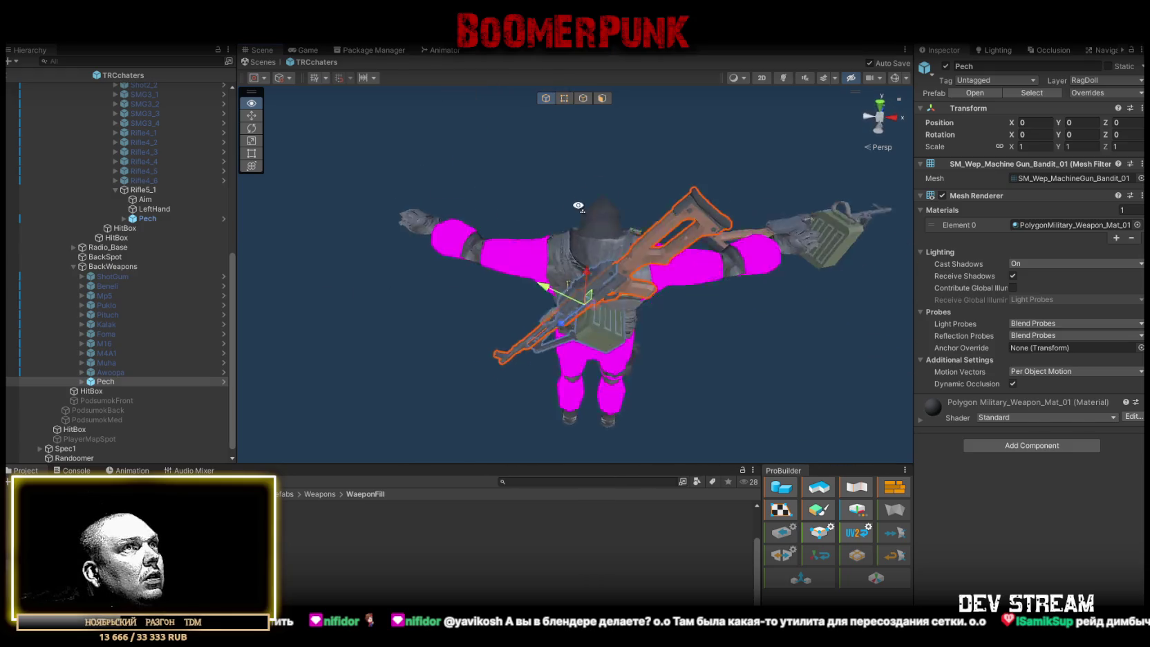
double_click(1034, 146)
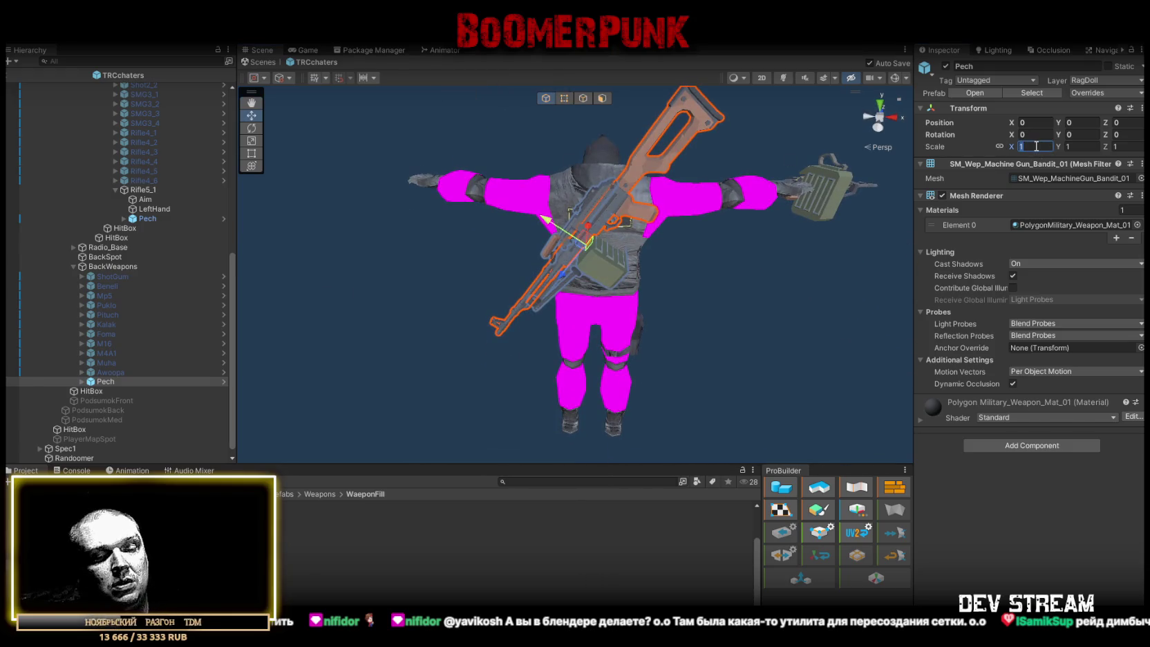
type("09")
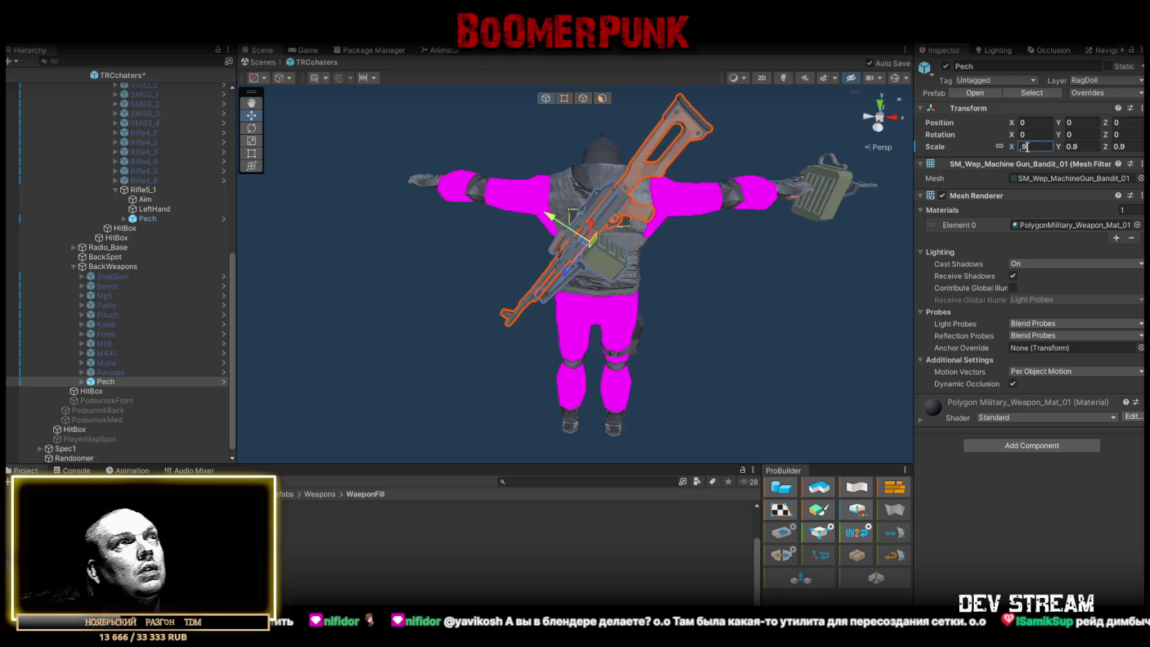
scroll(670, 193, "up", 5)
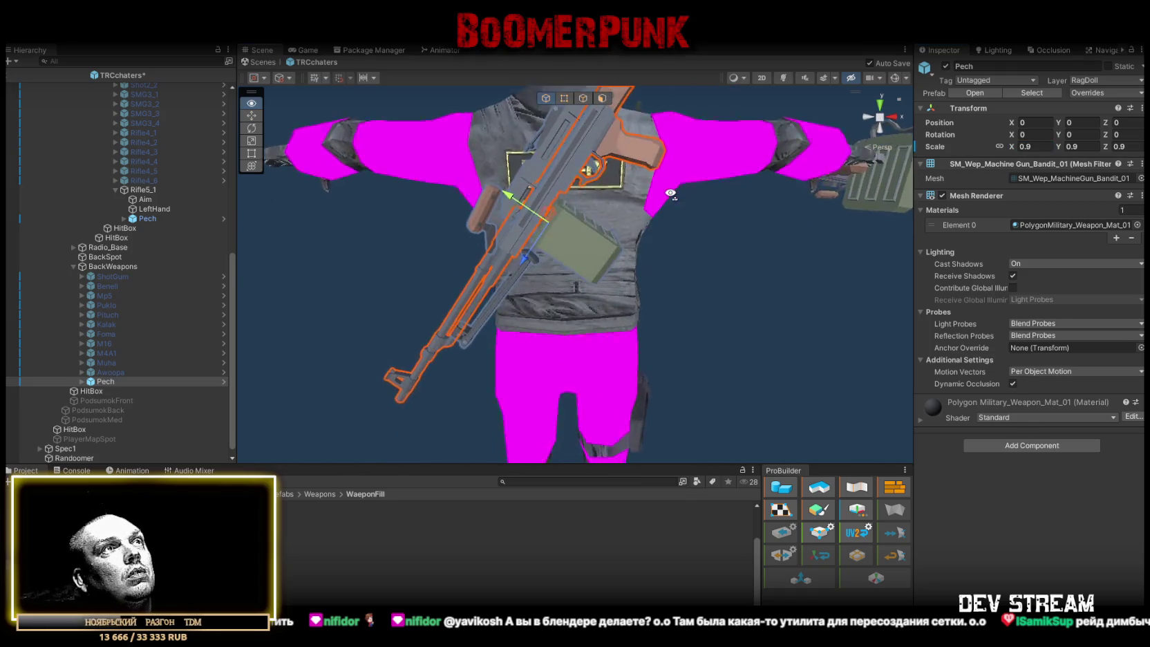
scroll(671, 194, "down", 8)
mouse_move(679, 243)
left_mouse_down()
mouse_move(673, 279)
mouse_move(497, 321)
mouse_move(604, 326)
mouse_move(500, 325)
left_mouse_up()
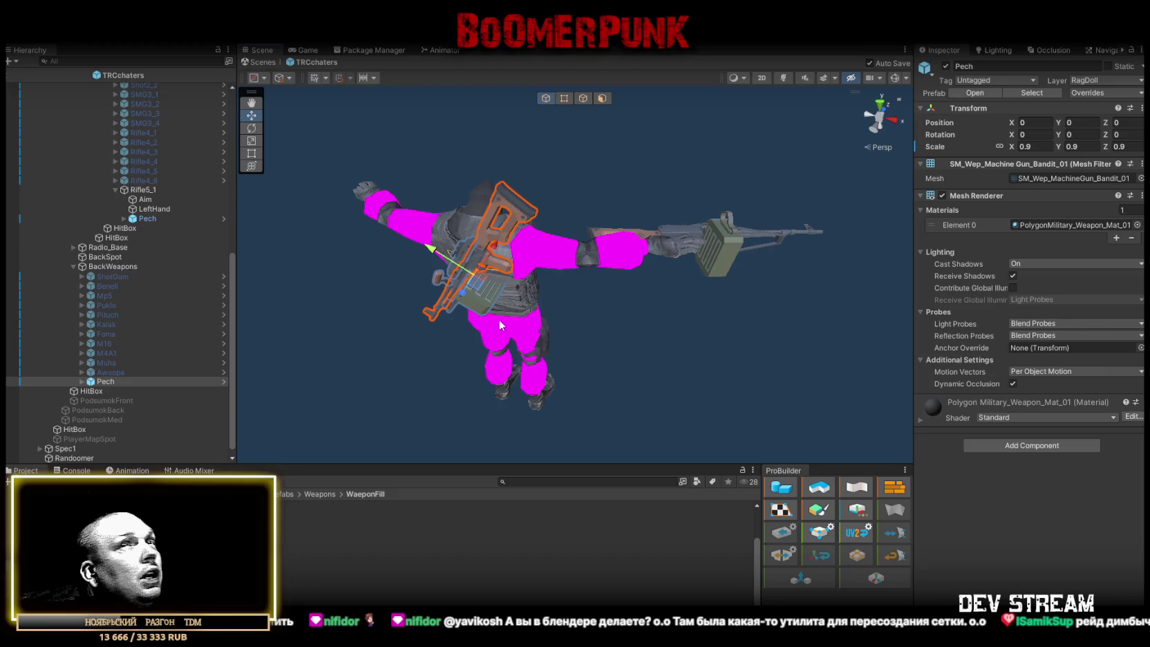
left_click(946, 66)
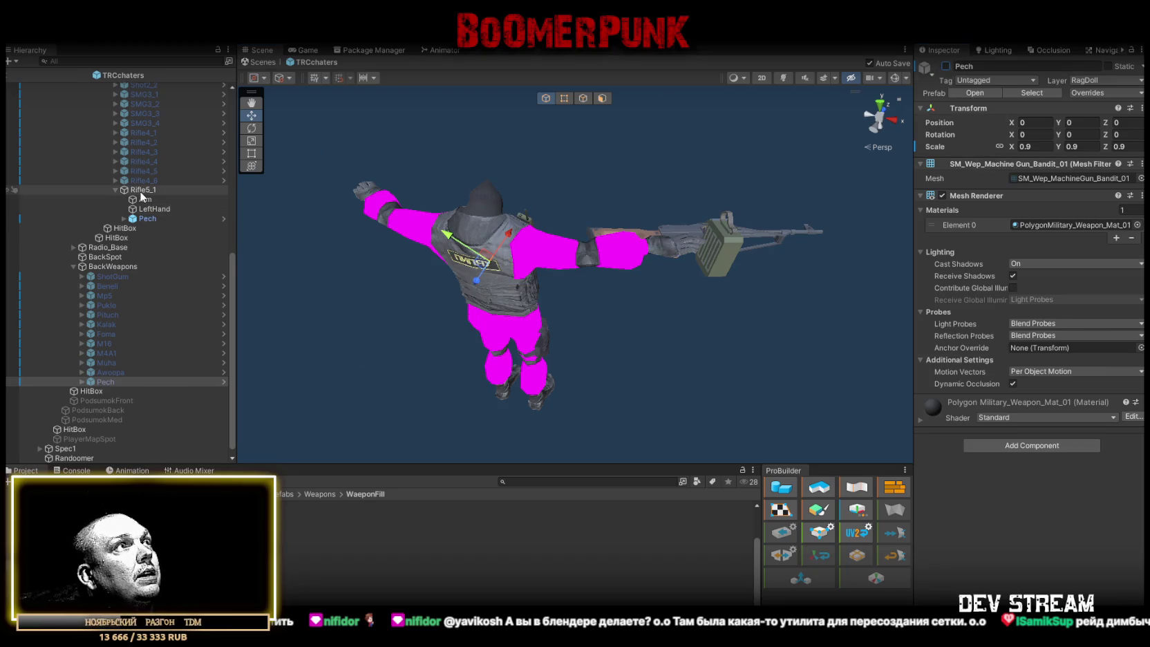
left_click(143, 190)
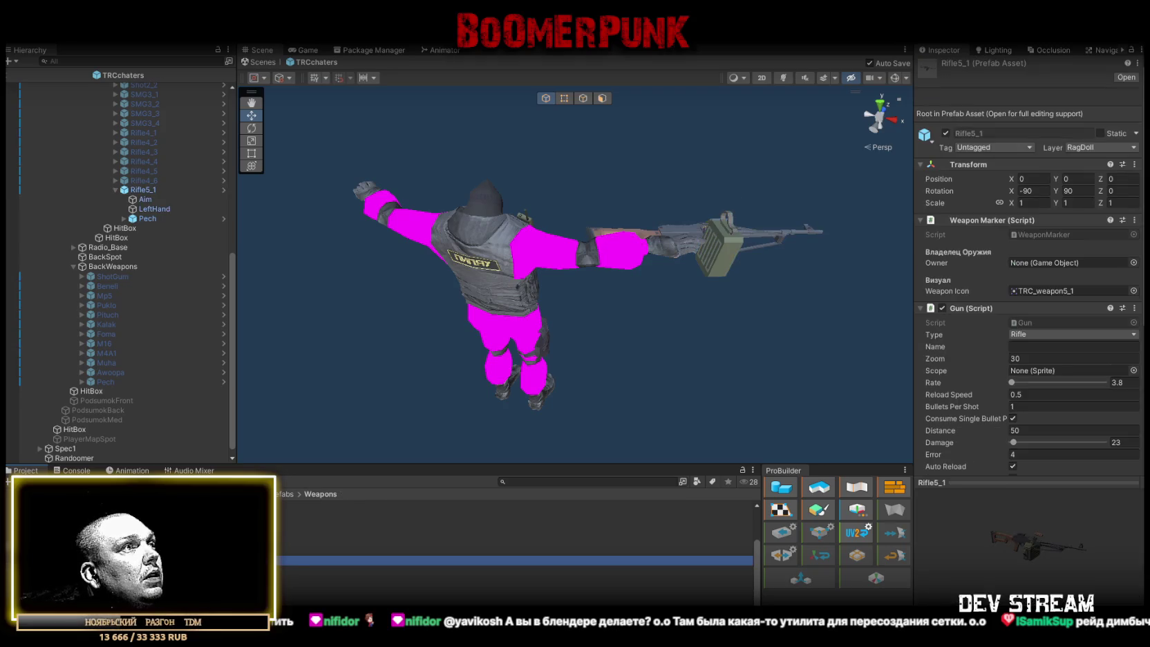
Add Element 16 to Randoomer's Available Weapons with Weapon Type Heavy
scroll(1079, 181, "down", 10)
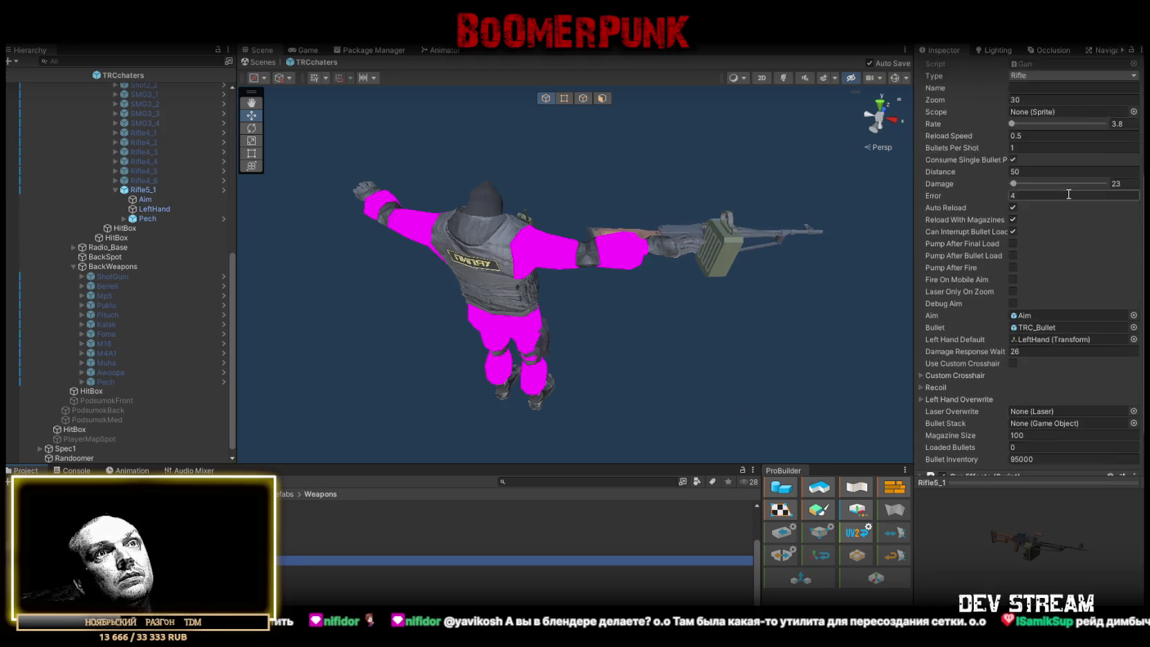
scroll(1059, 292, "up", 4)
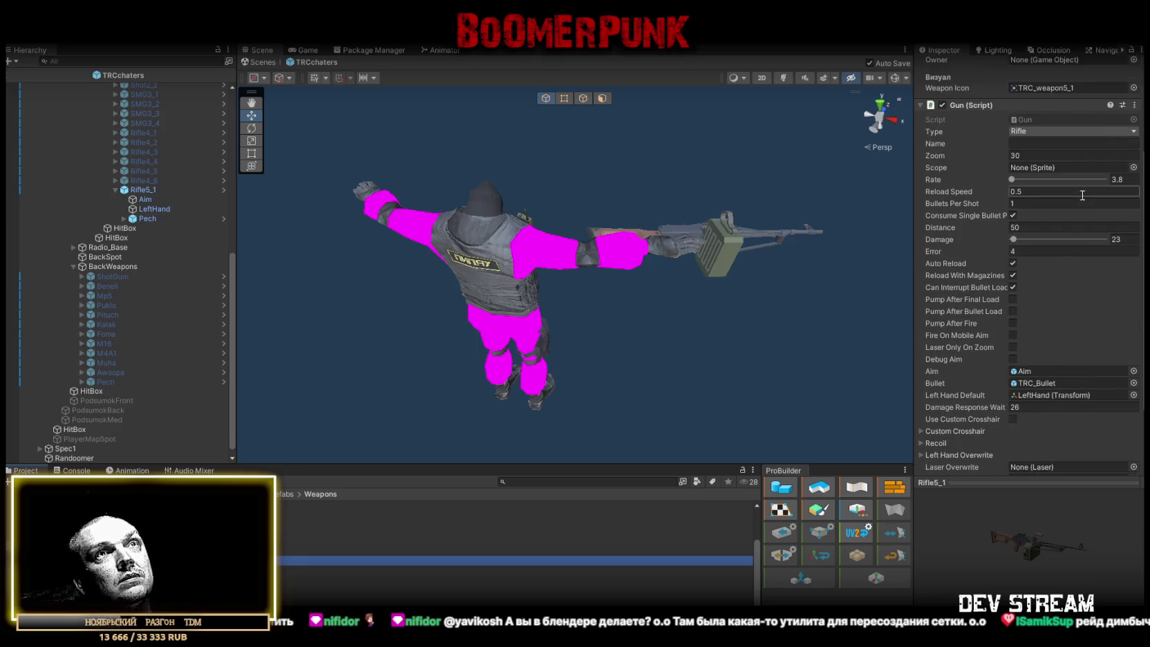
scroll(1082, 195, "up", 1)
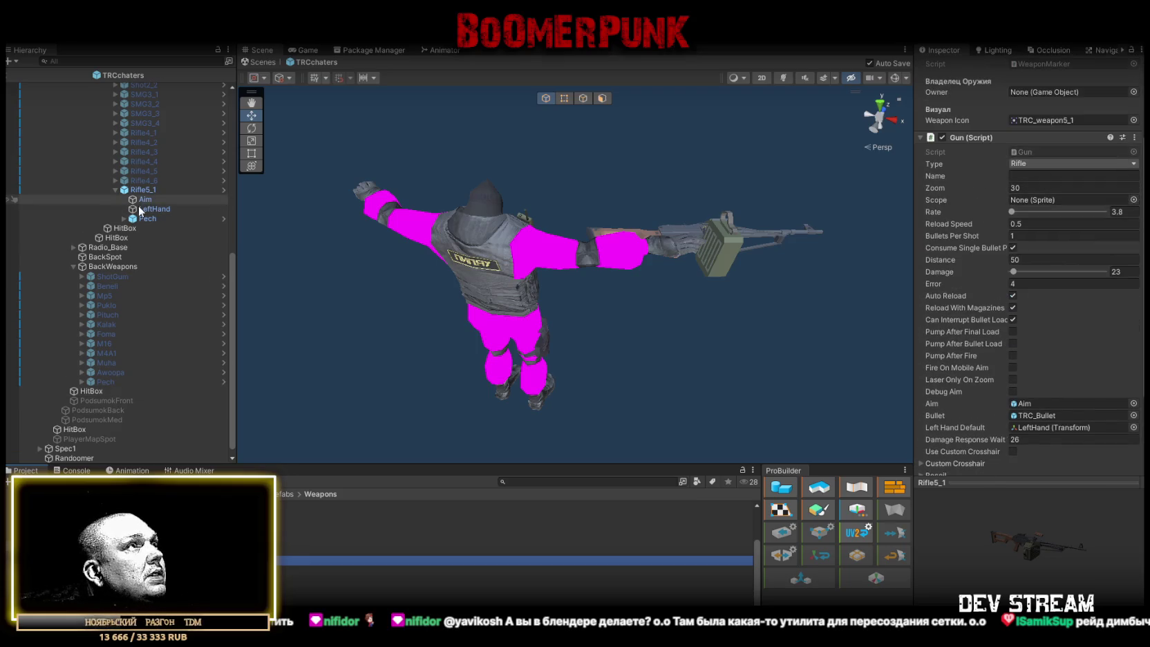
scroll(124, 311, "down", 1)
left_click(74, 449)
scroll(1013, 402, "down", 5)
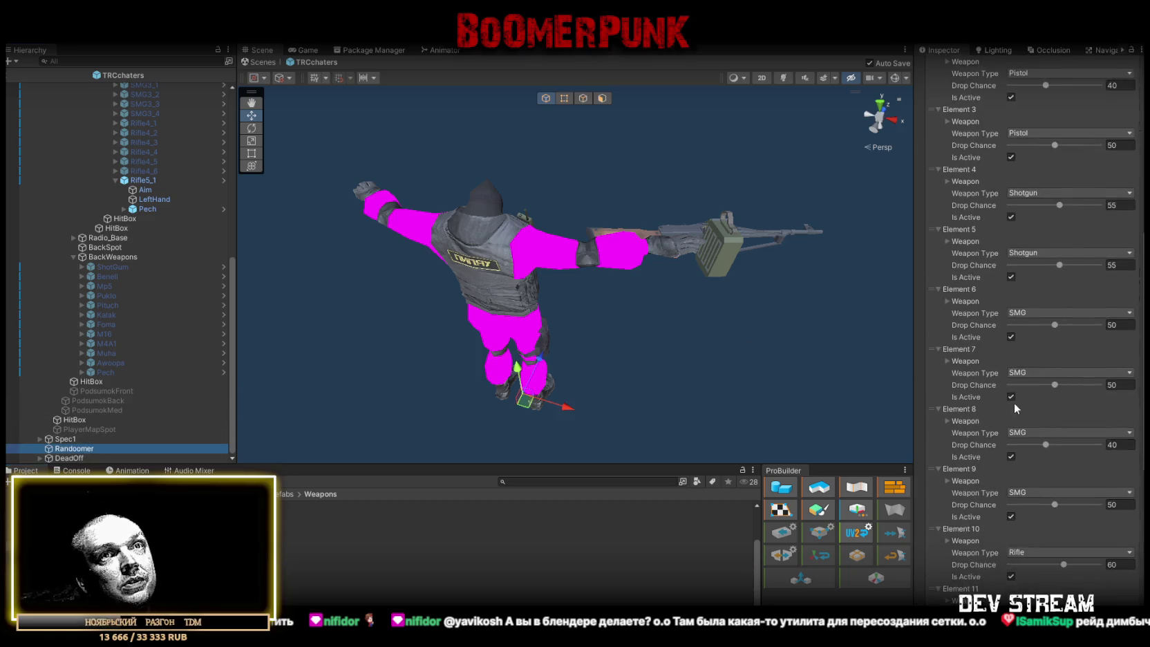
scroll(1014, 404, "down", 10)
left_click(1110, 530)
scroll(943, 499, "down", 2)
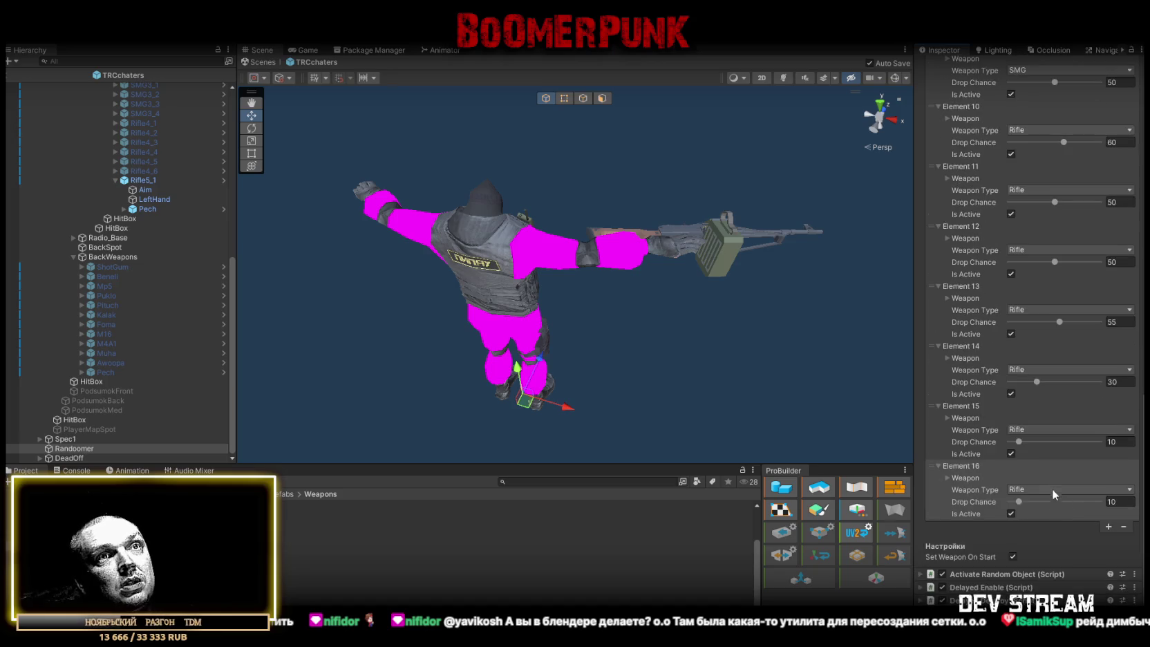
left_click(1052, 492)
left_click(1045, 556)
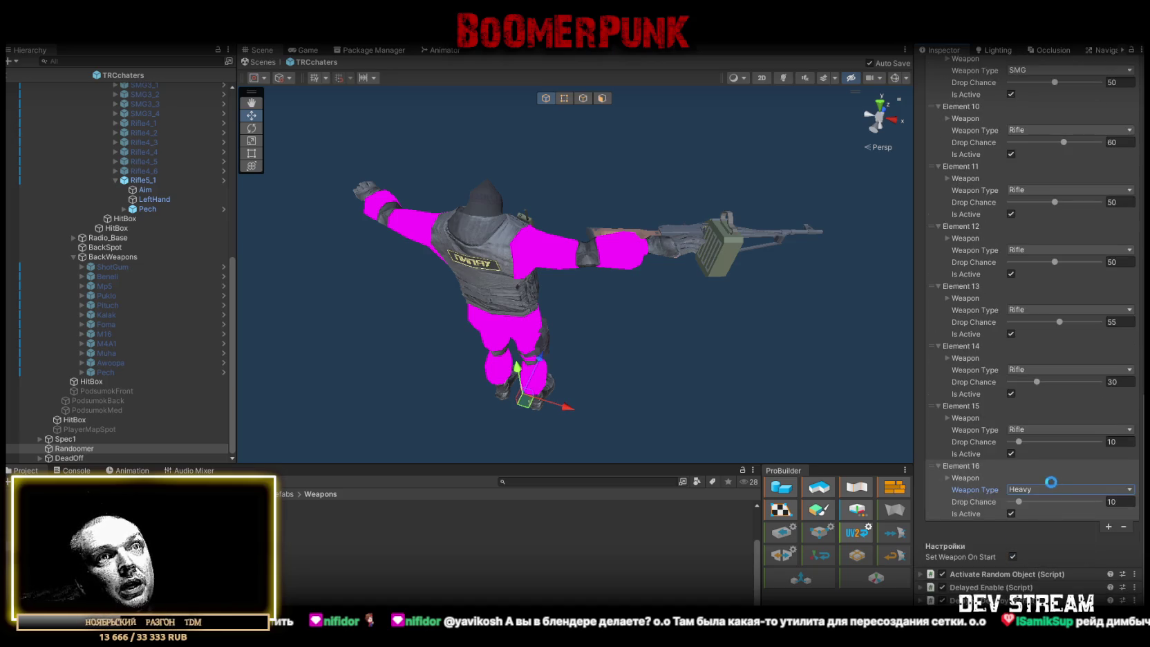
Assign Rifle5_1 as Element 16's Right Item and the Pech copy as Right Holster
left_click(948, 476)
scroll(1076, 542, "down", 4)
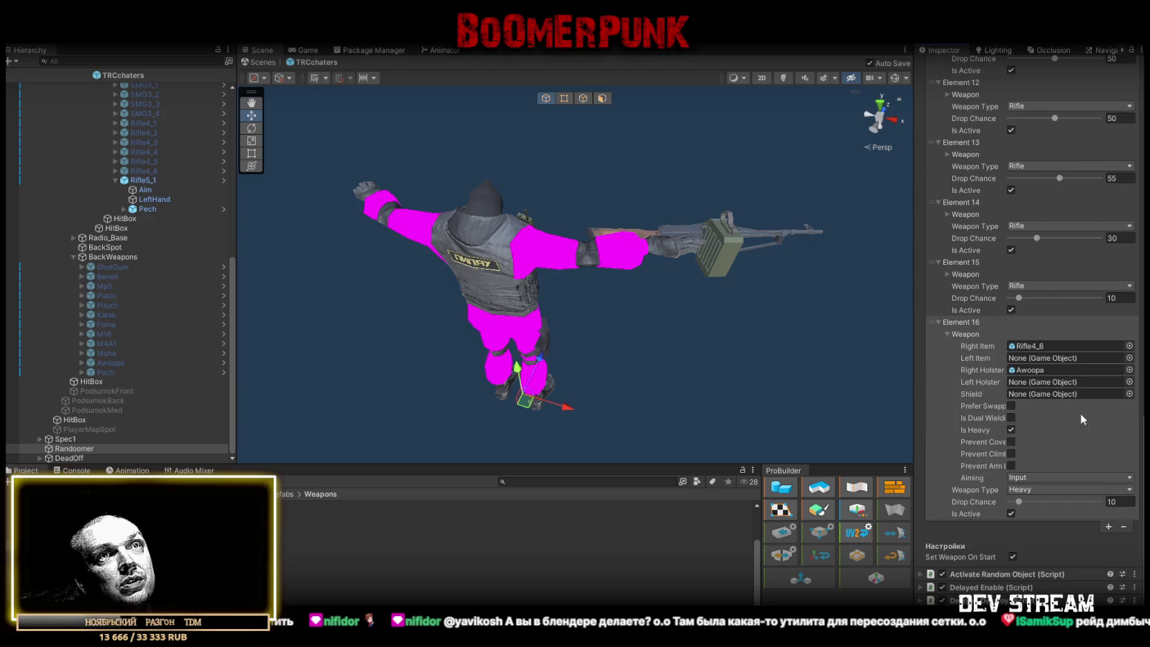
left_click_drag(143, 180, 1084, 352)
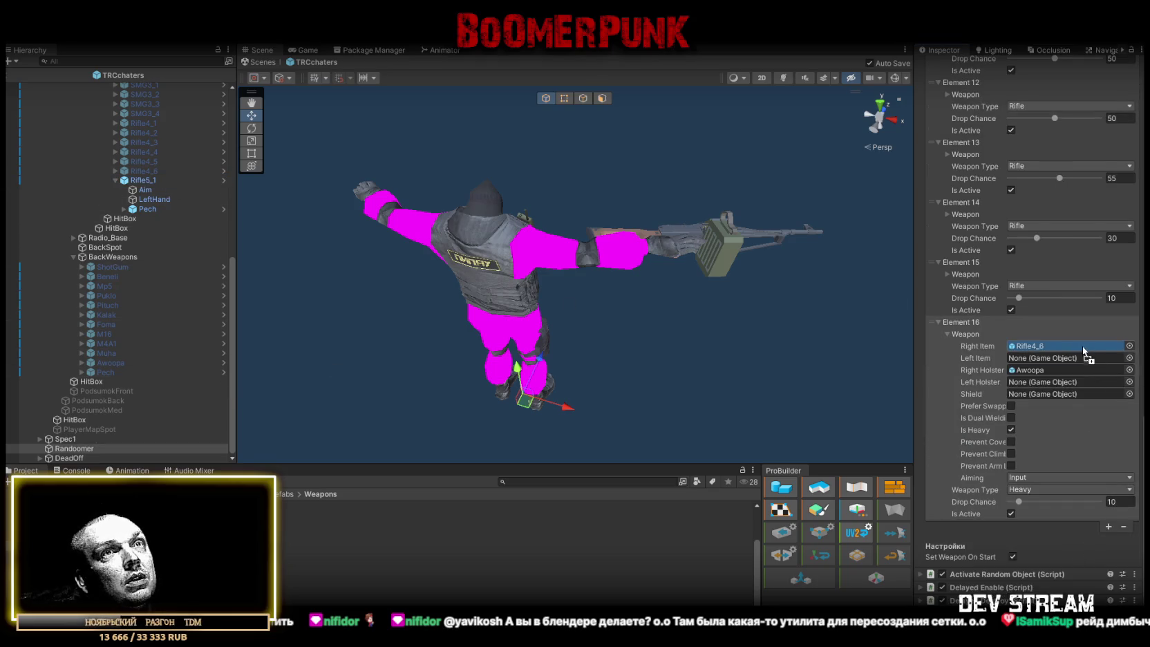
mouse_move(105, 372)
left_mouse_down()
mouse_move(446, 361)
mouse_move(1033, 383)
mouse_move(1038, 371)
left_mouse_up()
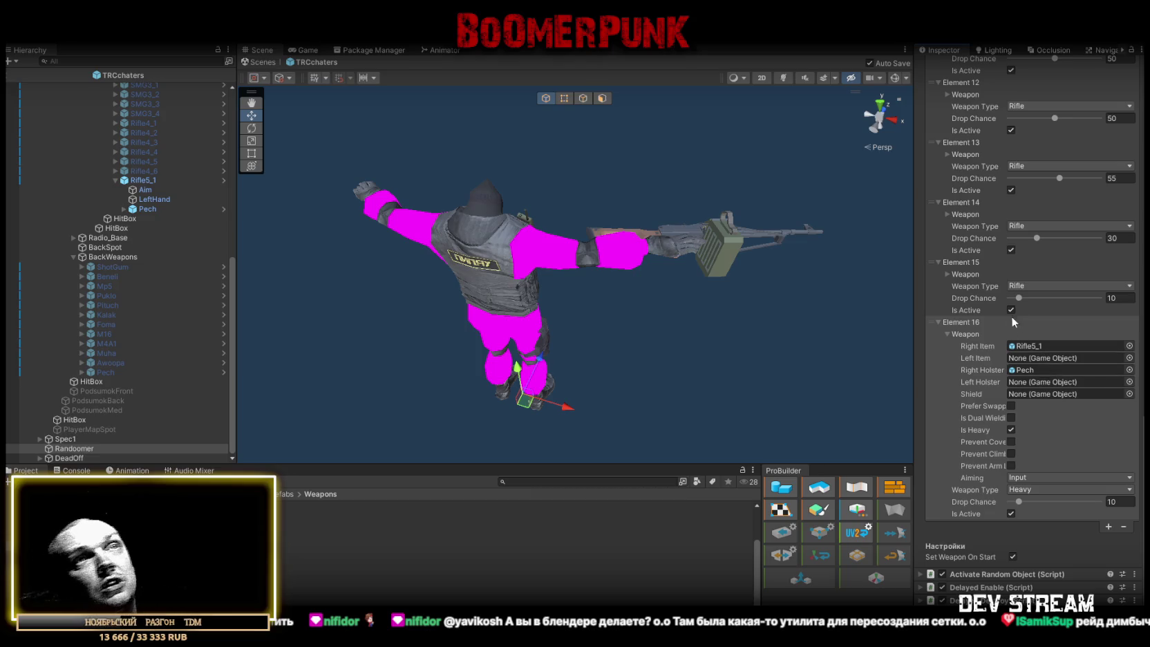
left_click(948, 333)
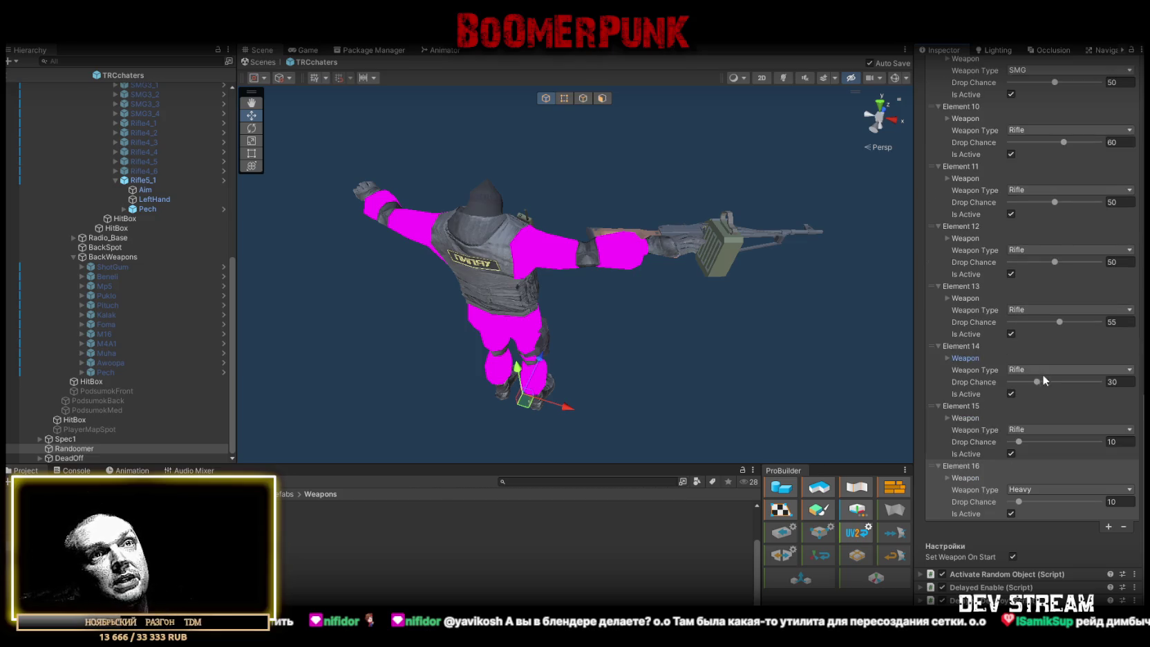
scroll(1088, 381, "up", 15)
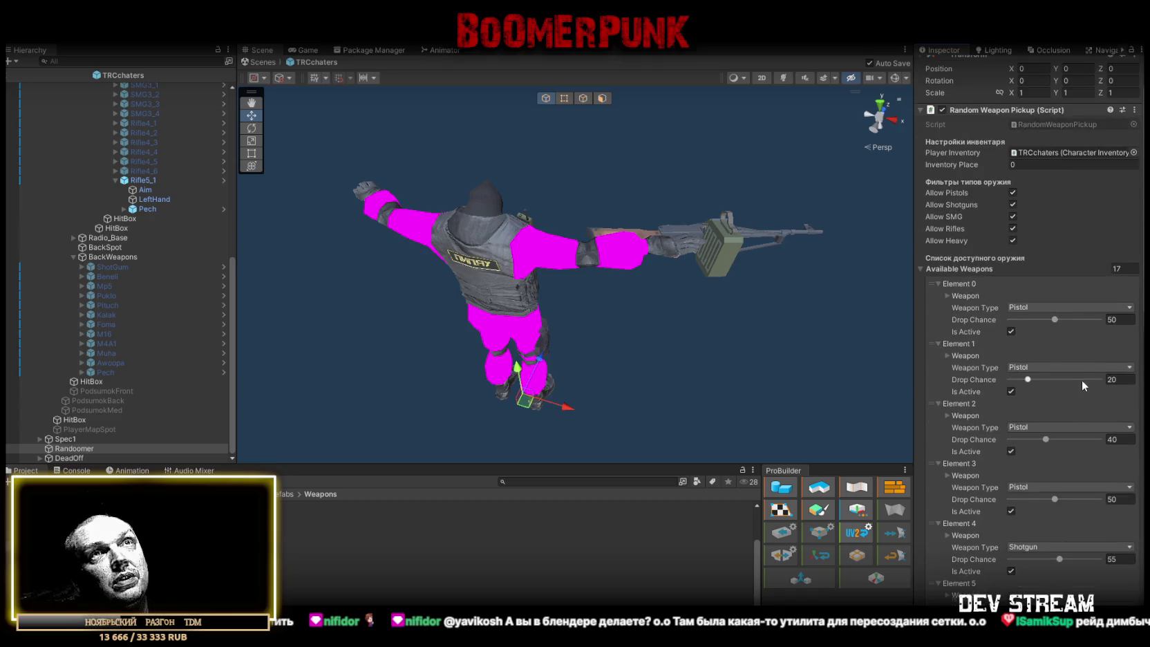
Deactivate the Rifle5_1 rifle and collapse its children in the Hierarchy
left_click(139, 181)
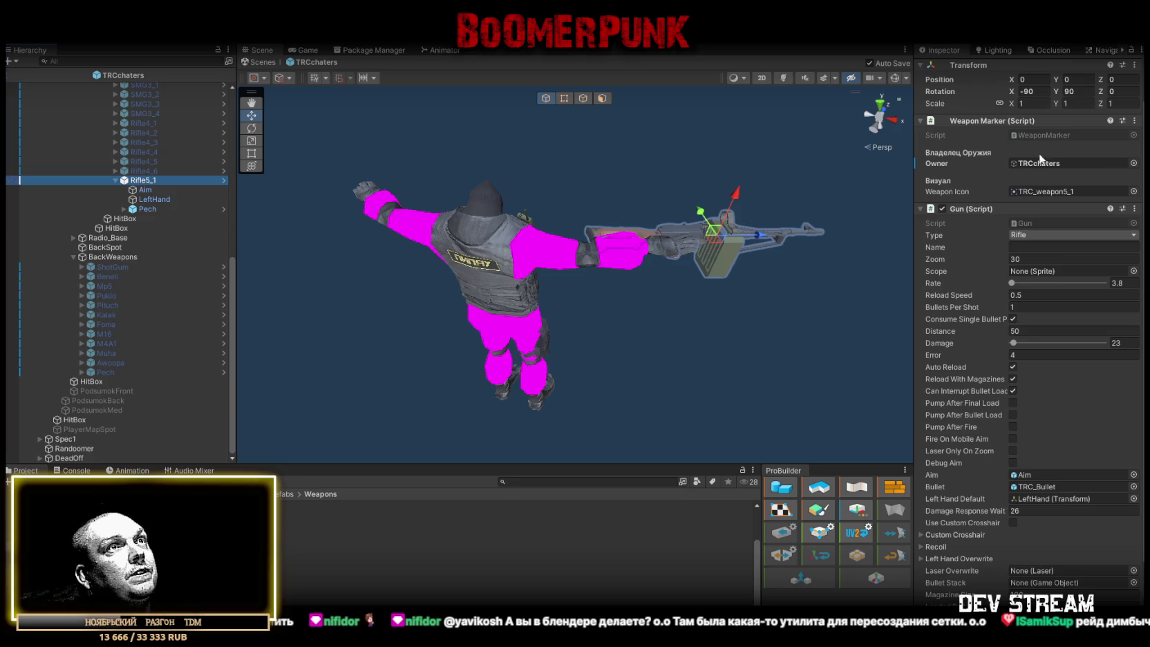
scroll(1016, 81, "up", 2)
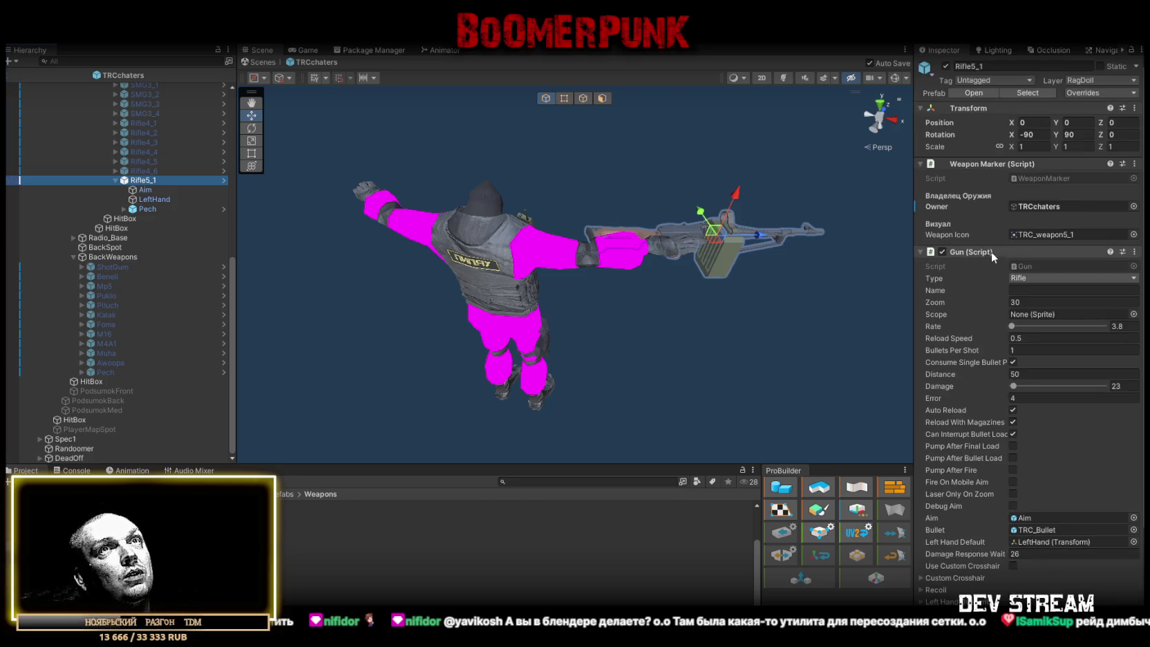
left_click(946, 66)
left_click_drag(626, 359, 626, 325)
scroll(146, 209, "up", 5)
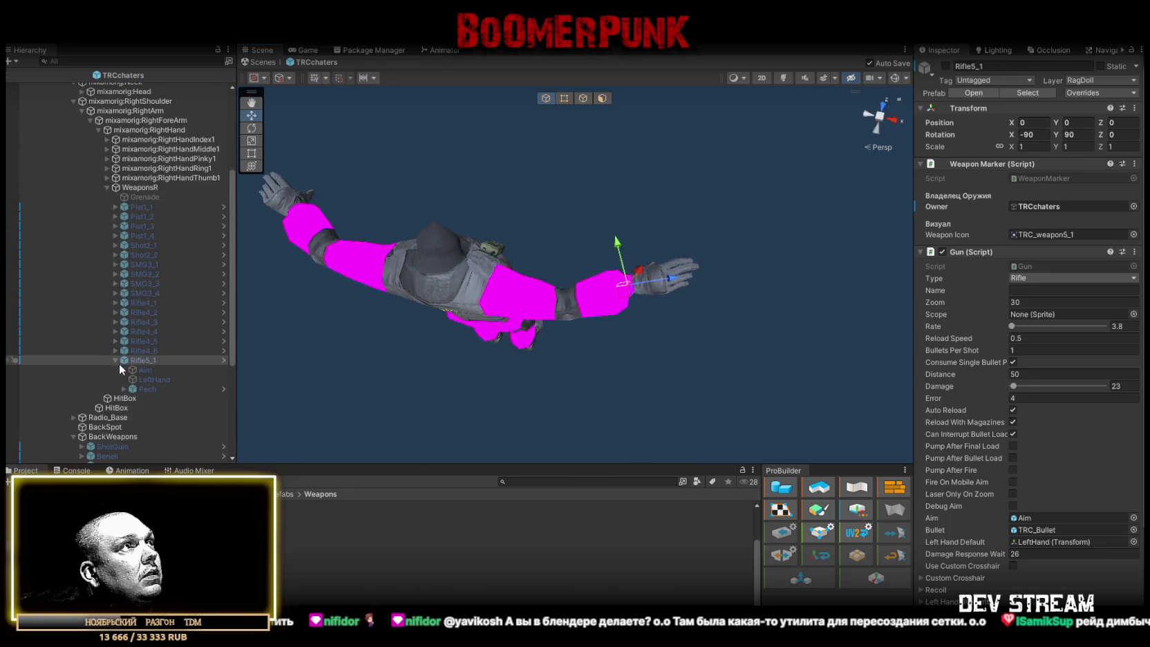
left_click(116, 360)
Expand Shot2_1 and activate it so its shotgun appears in the character's hand
mouse_move(414, 277)
left_mouse_down()
mouse_move(450, 266)
mouse_move(425, 276)
left_mouse_up()
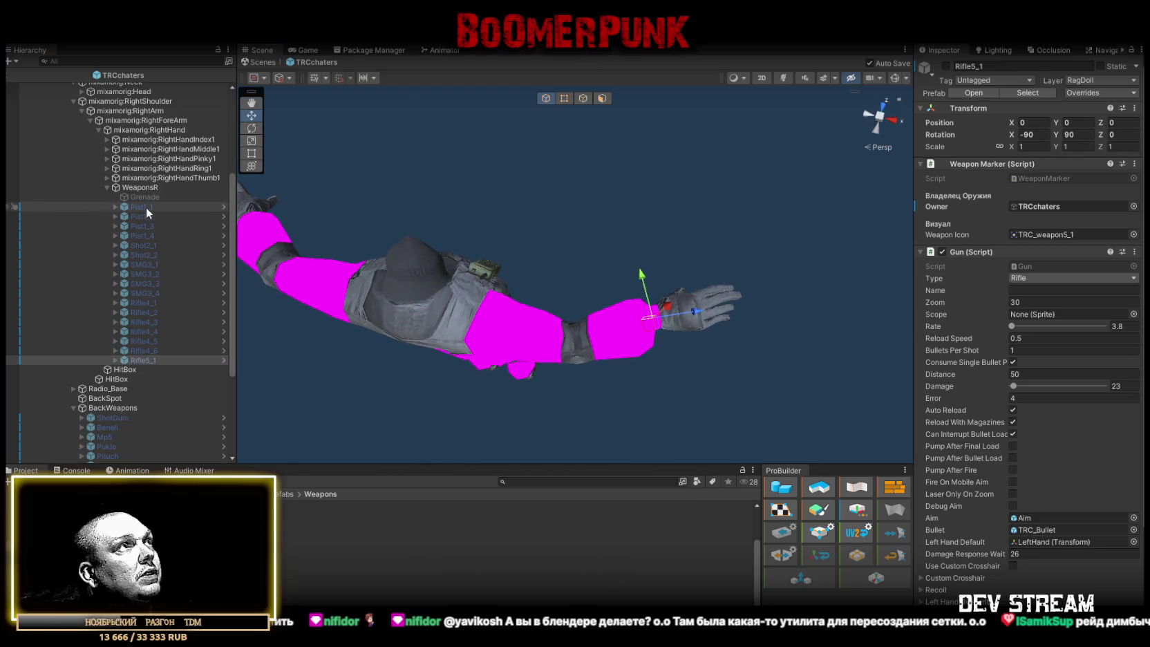
left_click(115, 246)
left_click(945, 66)
left_click(946, 65)
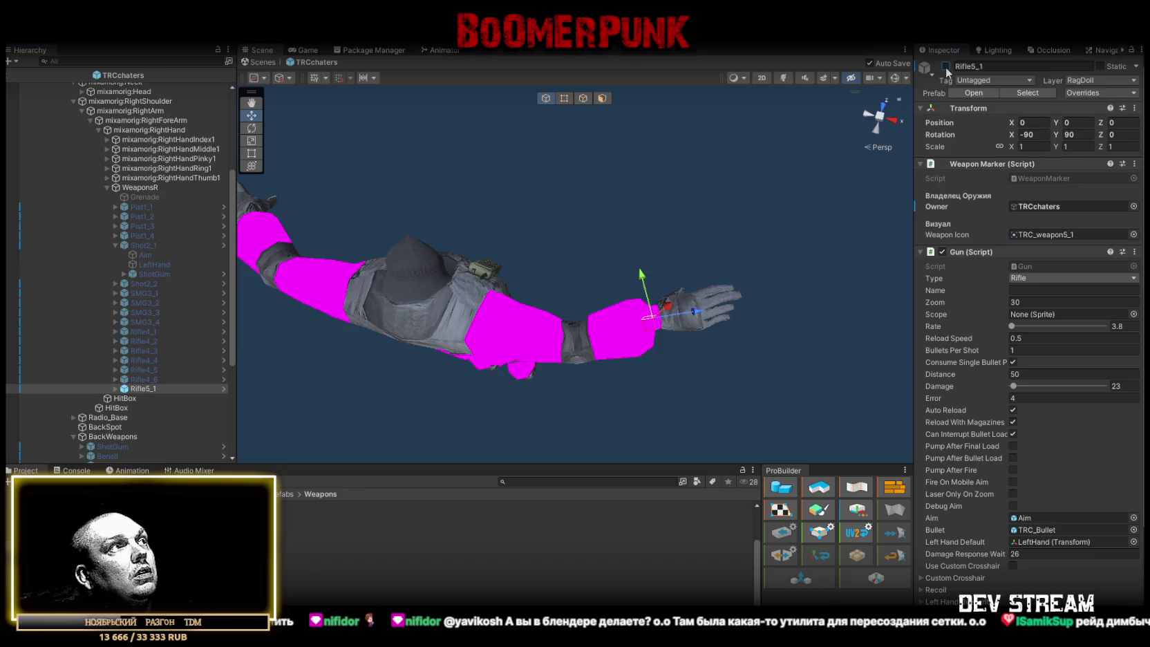
left_click(149, 246)
left_click(946, 66)
left_click_drag(602, 280, 511, 325)
scroll(134, 338, "down", 6)
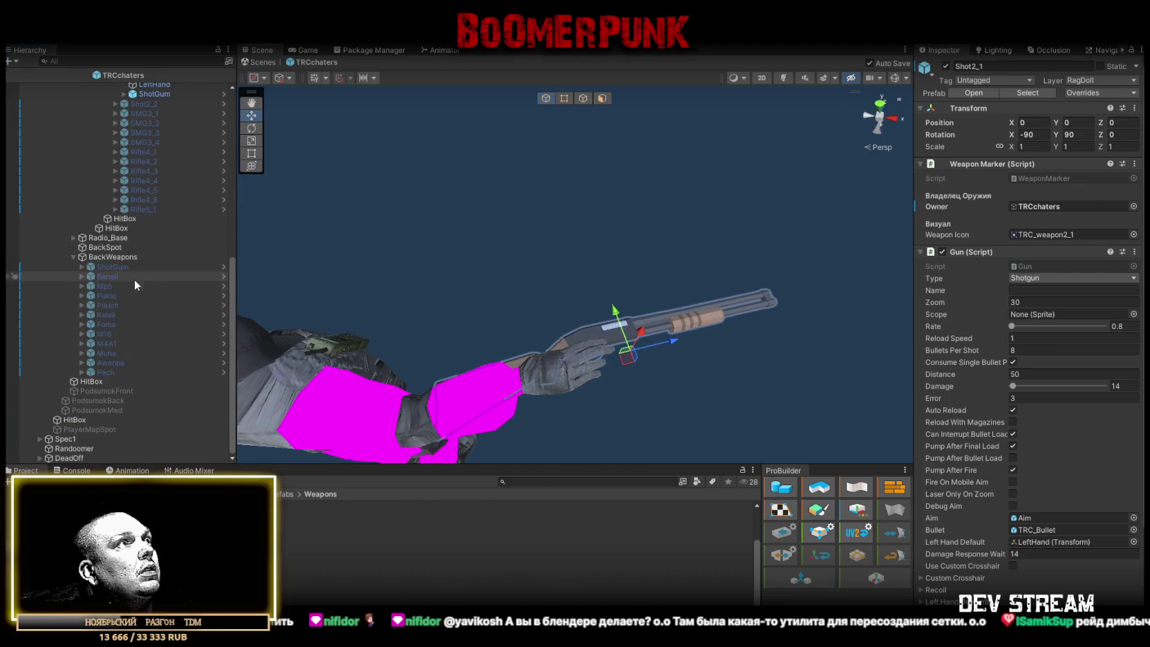
left_click(117, 266)
Scale both the back-mounted and in-hand ShotGum to 0.8
left_click(945, 65)
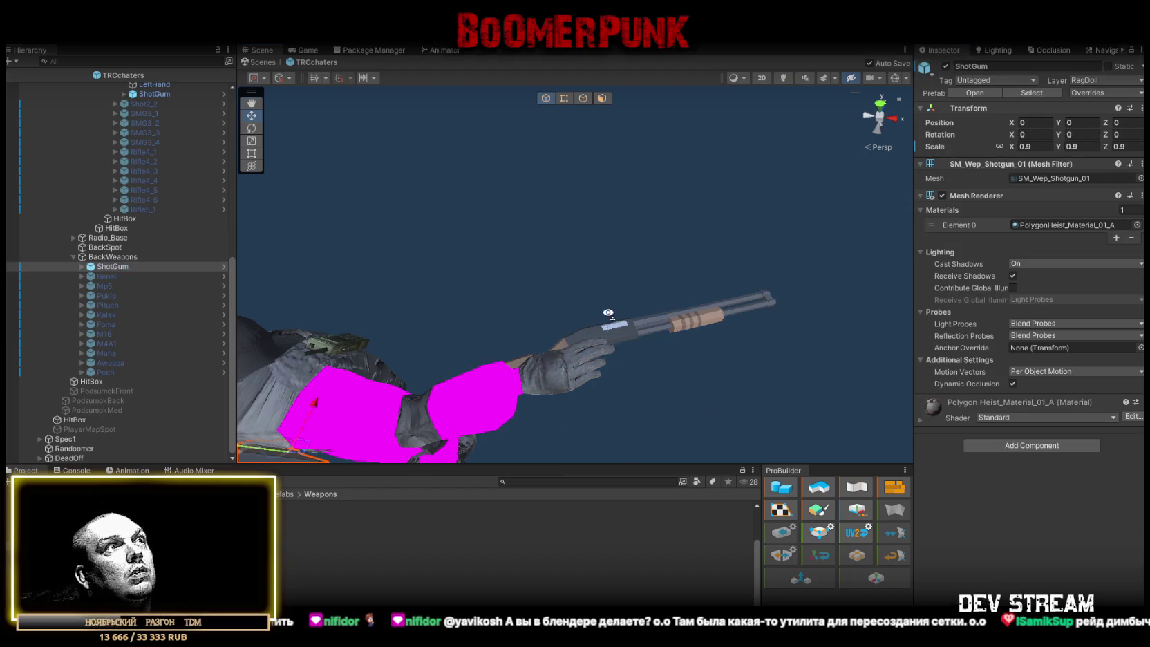
key("f")
left_click_drag(667, 184, 873, 173)
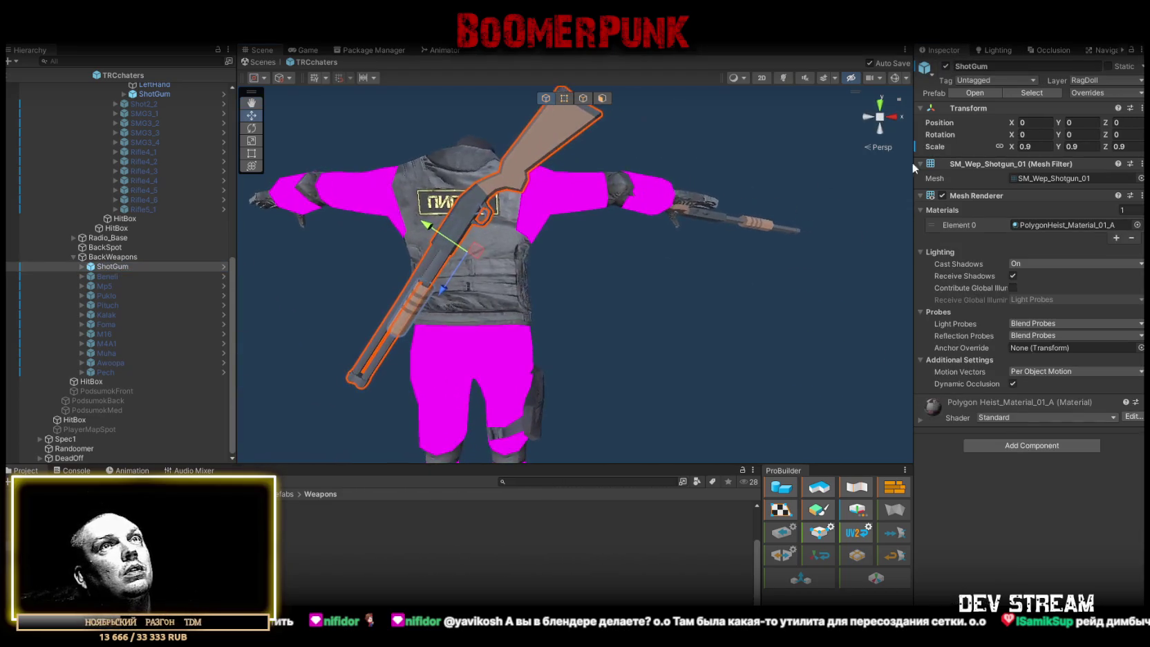
type("0.8")
mouse_move(885, 191)
left_mouse_down()
mouse_move(660, 308)
mouse_move(591, 218)
mouse_move(662, 229)
mouse_move(330, 238)
left_mouse_up()
left_click(158, 95)
left_click_drag(692, 233, 795, 333)
type("0.8")
key("Return")
Move Shot2_1's Aim point back to the muzzle and apply all overrides to its prefab
scroll(744, 326, "up", 5)
mouse_move(679, 342)
left_mouse_down()
mouse_move(694, 290)
mouse_move(663, 318)
left_mouse_up()
scroll(187, 221, "up", 2)
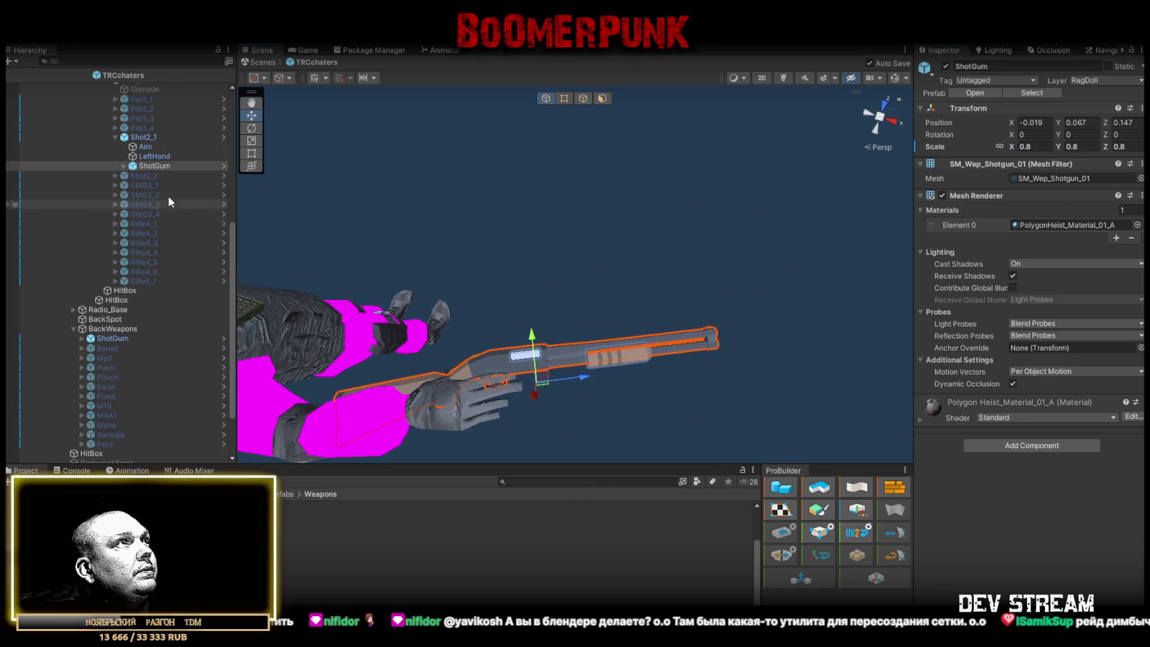
left_click(149, 147)
left_click_drag(752, 323, 725, 331)
left_click(117, 137)
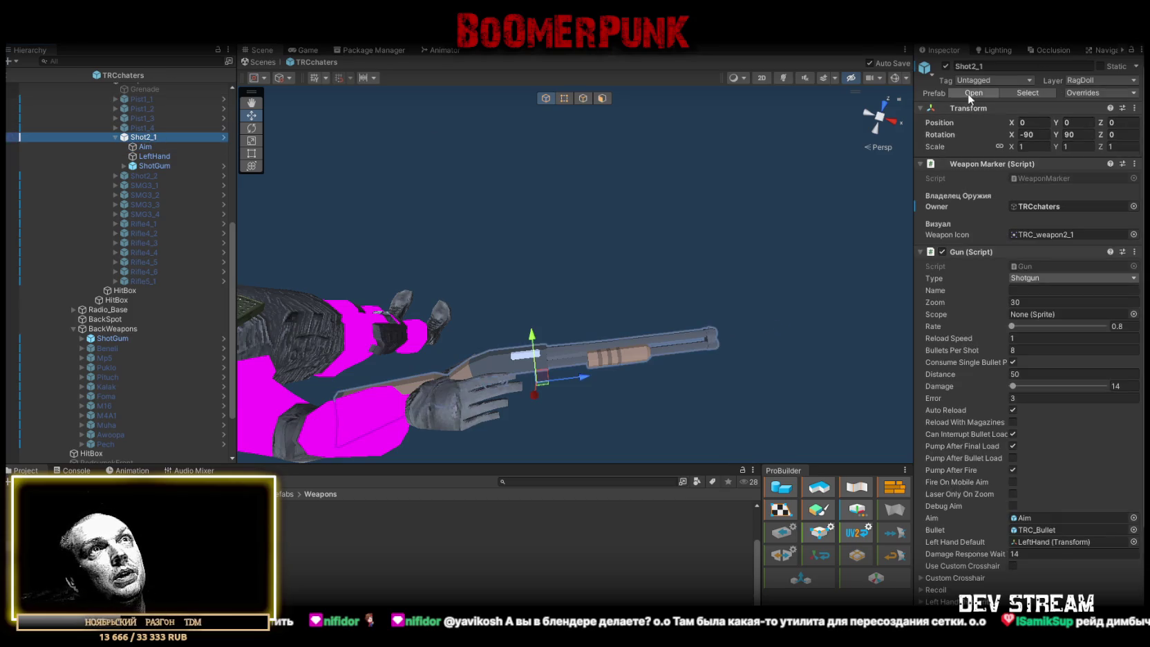
left_click(1096, 91)
left_click(1104, 235)
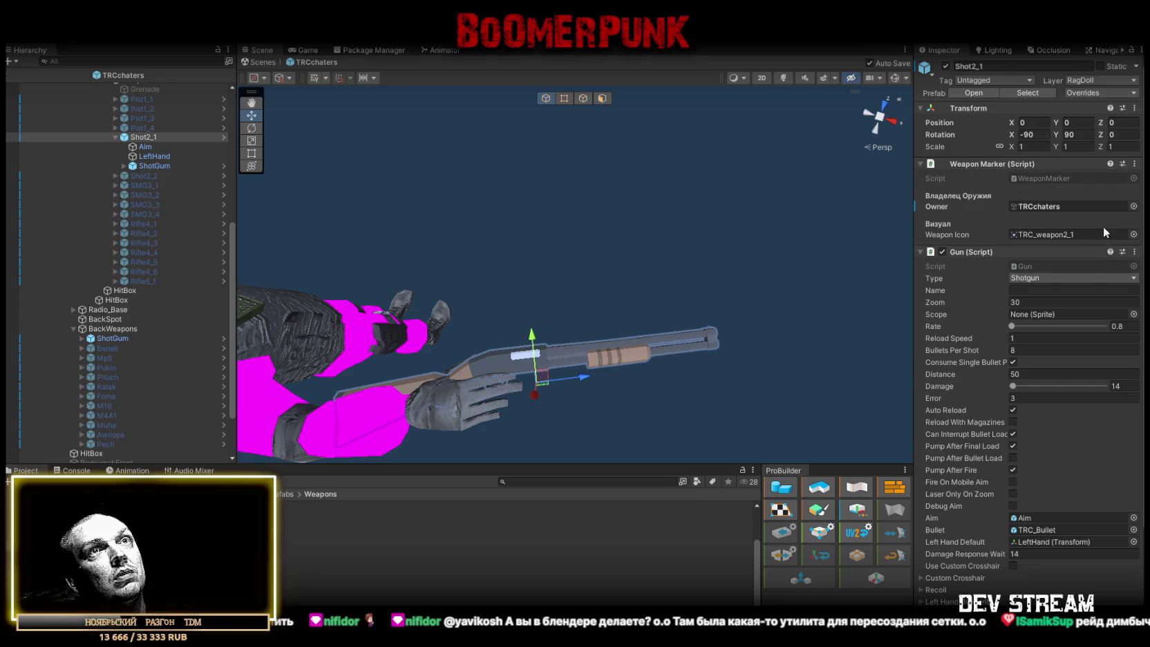
Swap Shot2_1 for Shot2_2 in the hand and scale both Beneli copies to 0.8
left_click(946, 67)
left_click(116, 137)
left_click(132, 147)
left_click(946, 66)
left_click(117, 147)
left_click(150, 175)
scroll(135, 333, "down", 2)
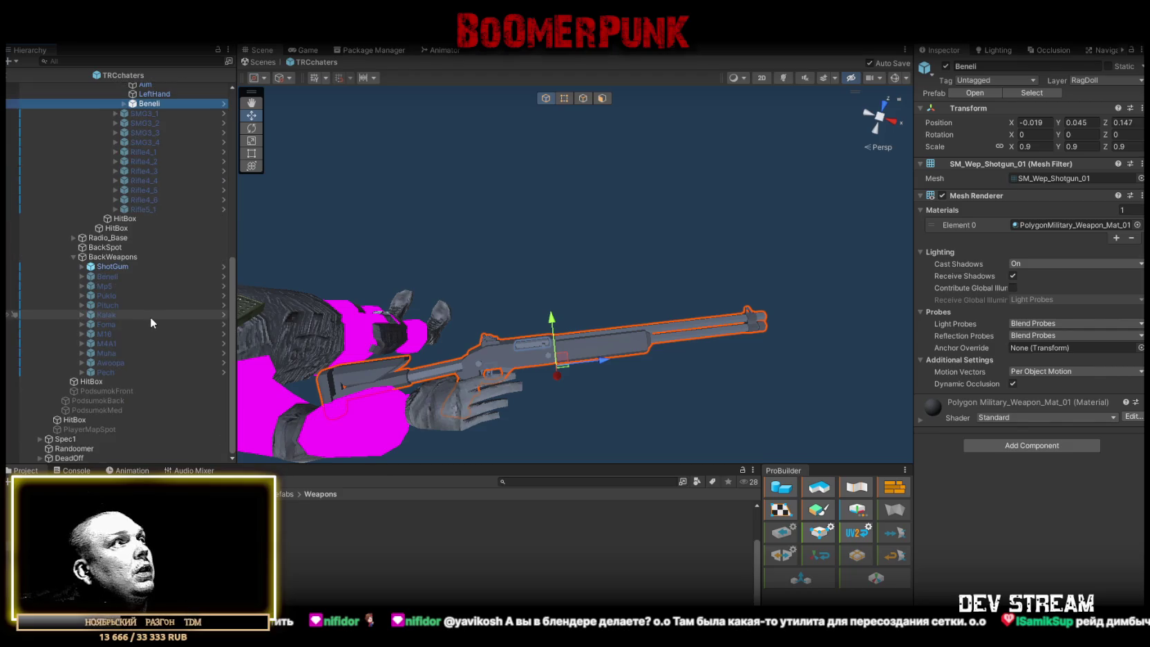
left_click(112, 275, "ctrl")
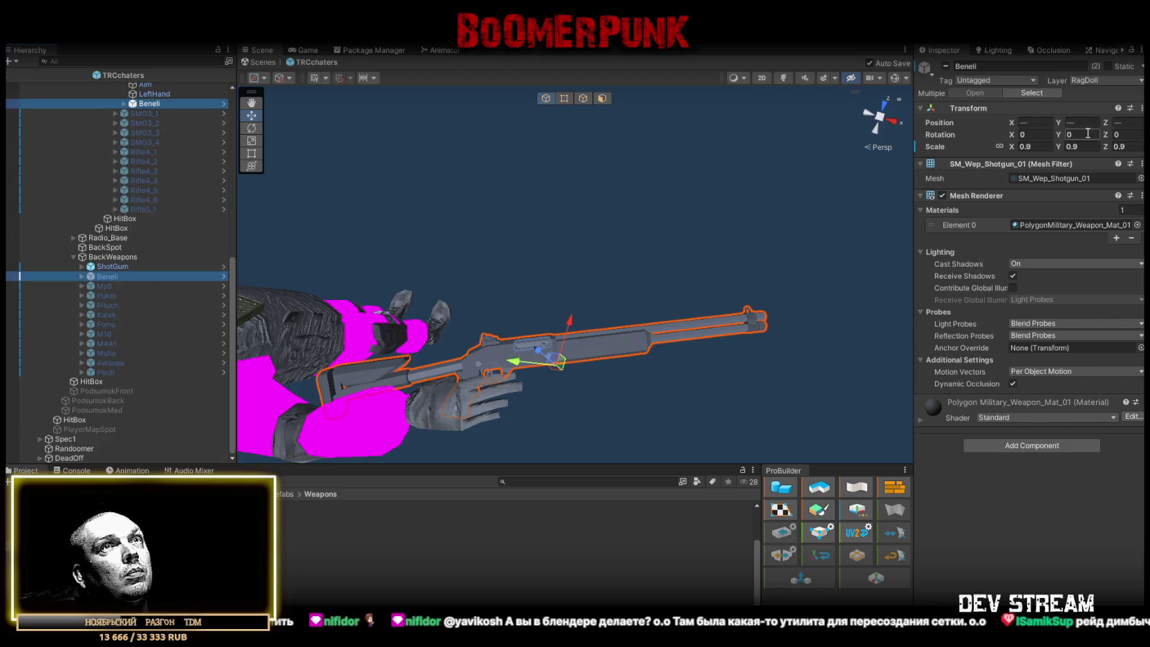
left_click(1028, 147)
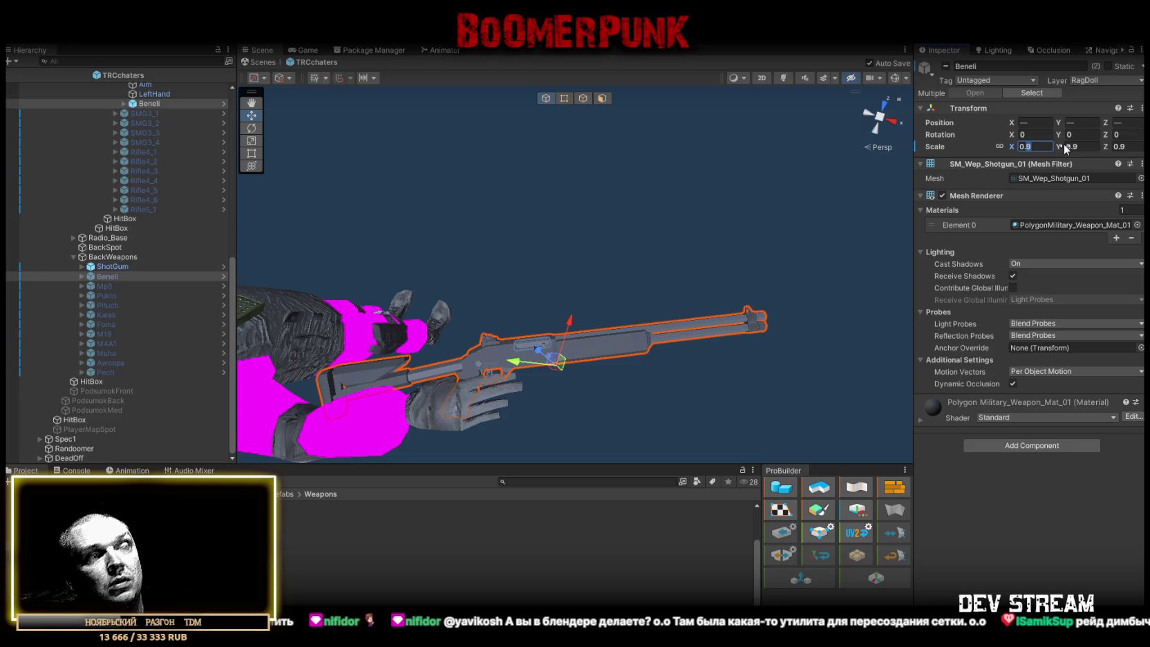
type("0.8")
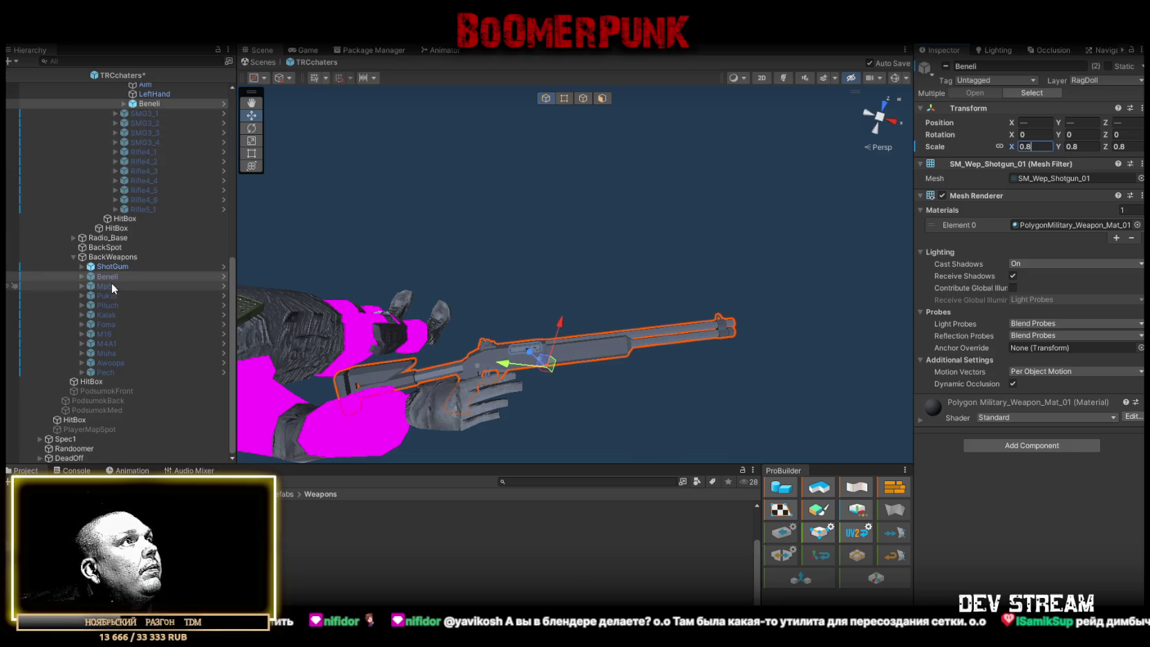
Hide the back ShotGum, move Shot2_2's Aim to the Beneli muzzle and LeftHand back along the barrel
left_click(116, 267)
left_click(946, 67)
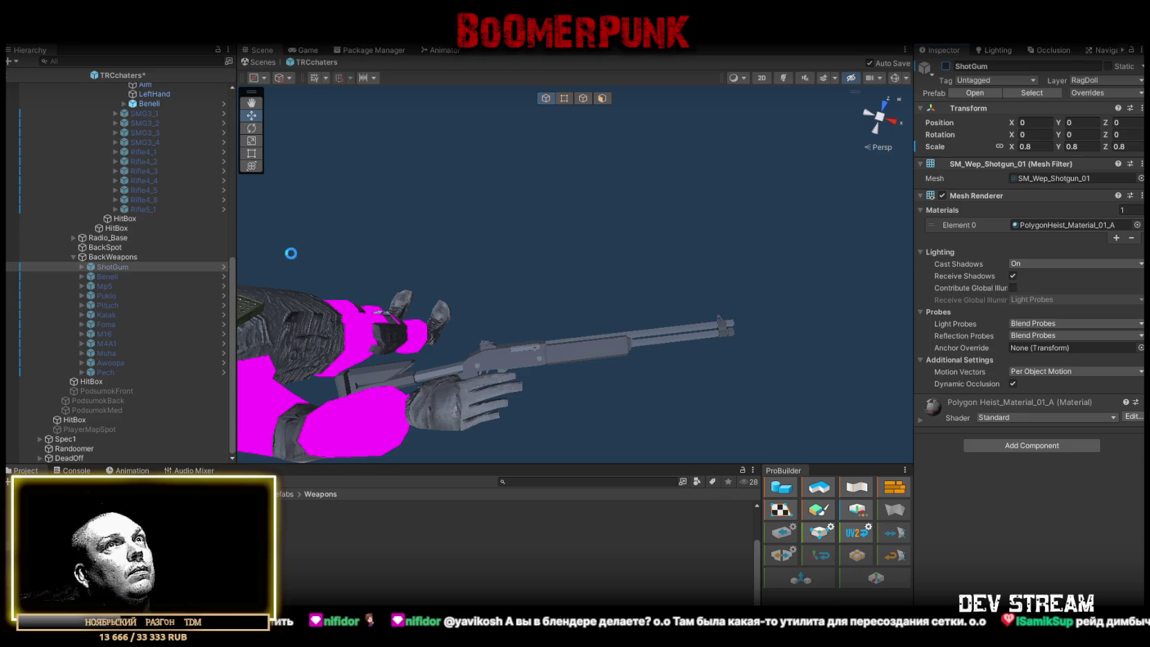
scroll(162, 249, "up", 3)
left_click(144, 192)
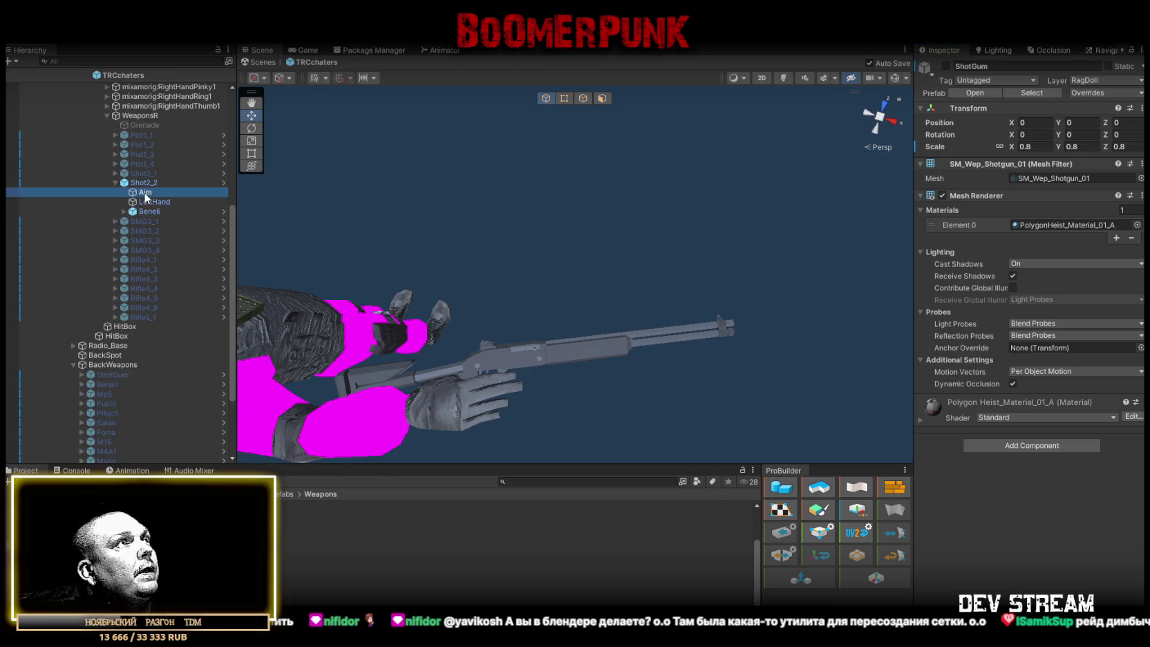
left_click_drag(739, 318, 331, 267)
left_click(153, 202)
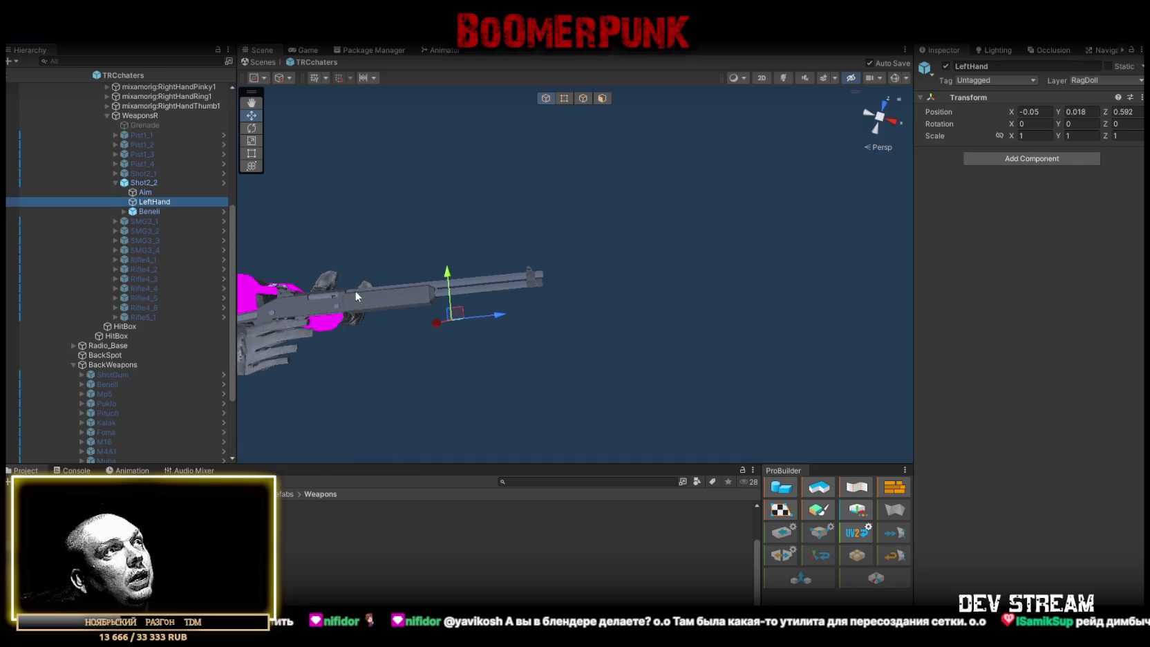
key("f")
left_click_drag(548, 293, 505, 293)
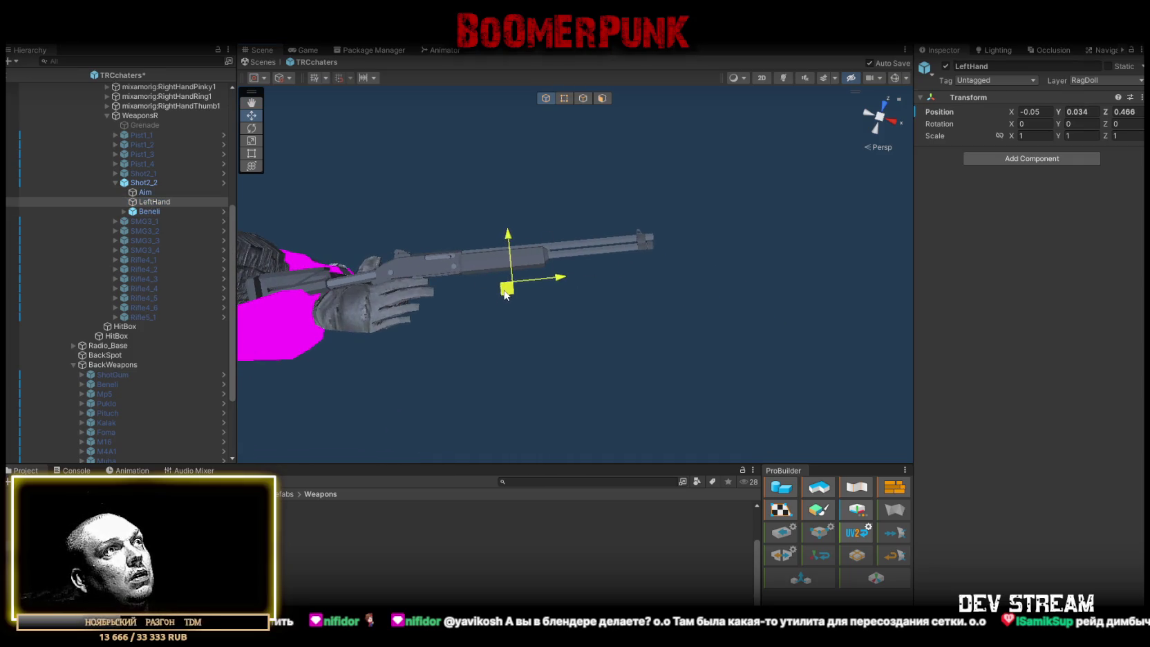
Raise the Beneli and its Aim point slightly, then deactivate Shot2_2
left_click(193, 183)
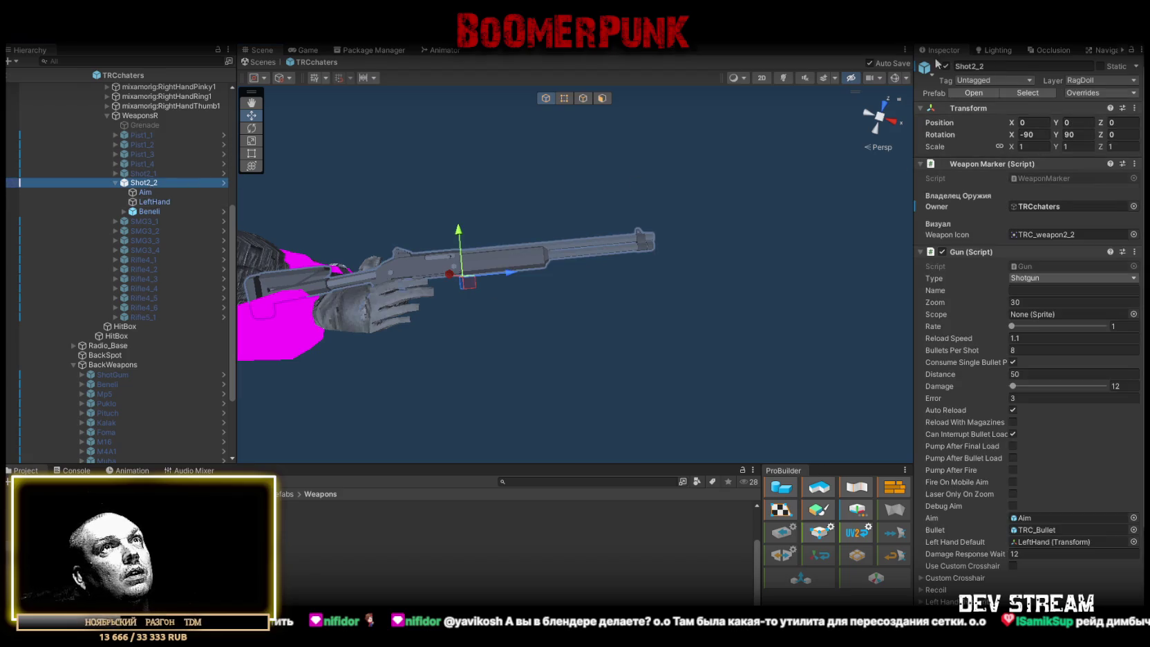
left_click(150, 191)
left_click(151, 211, "ctrl")
left_click_drag(459, 233, 460, 234)
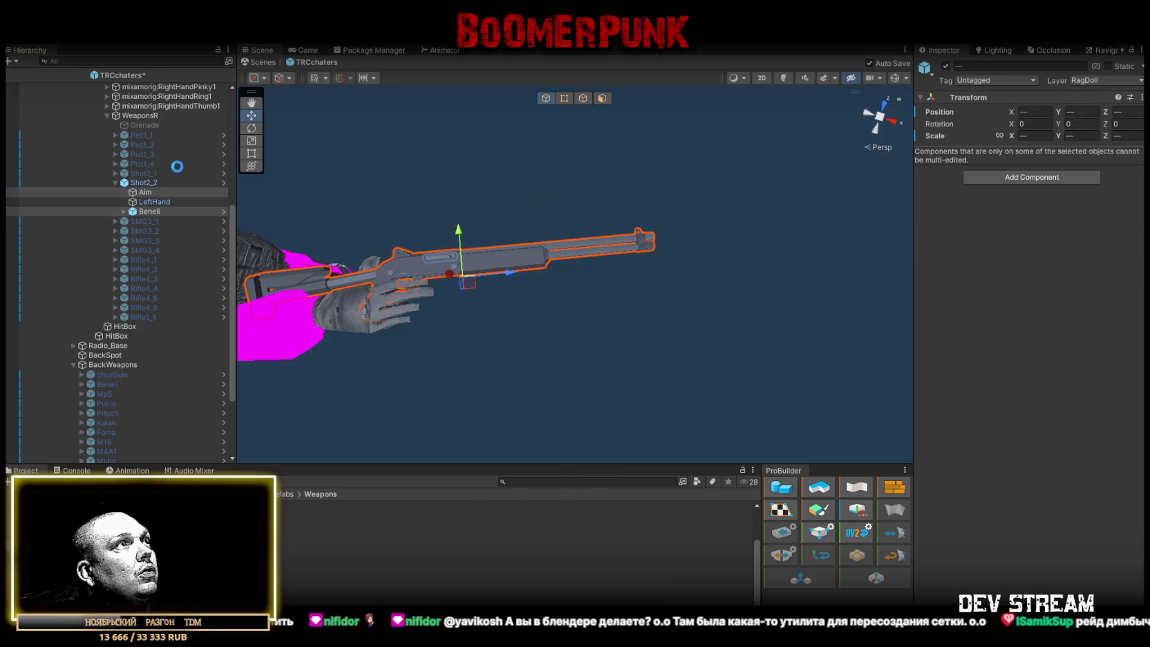
left_click(197, 181)
left_click(946, 66)
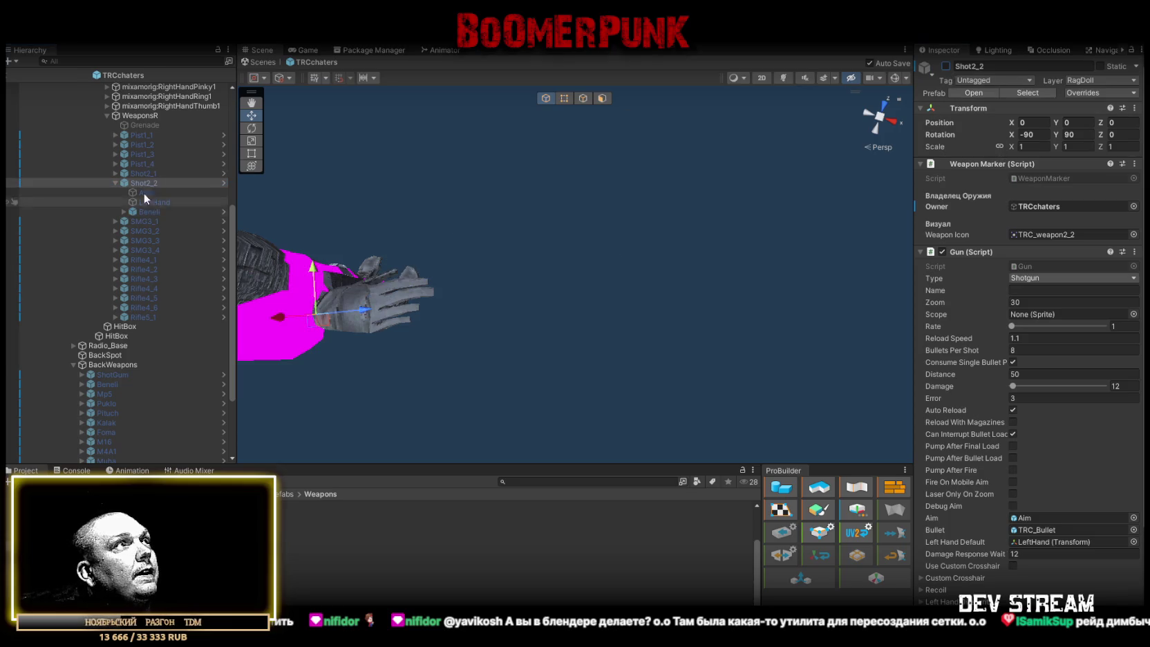
left_click(115, 183)
Activate SMG3_1 and adjust the in-hand Mp5 model's scale
left_click(115, 192)
left_click(136, 192)
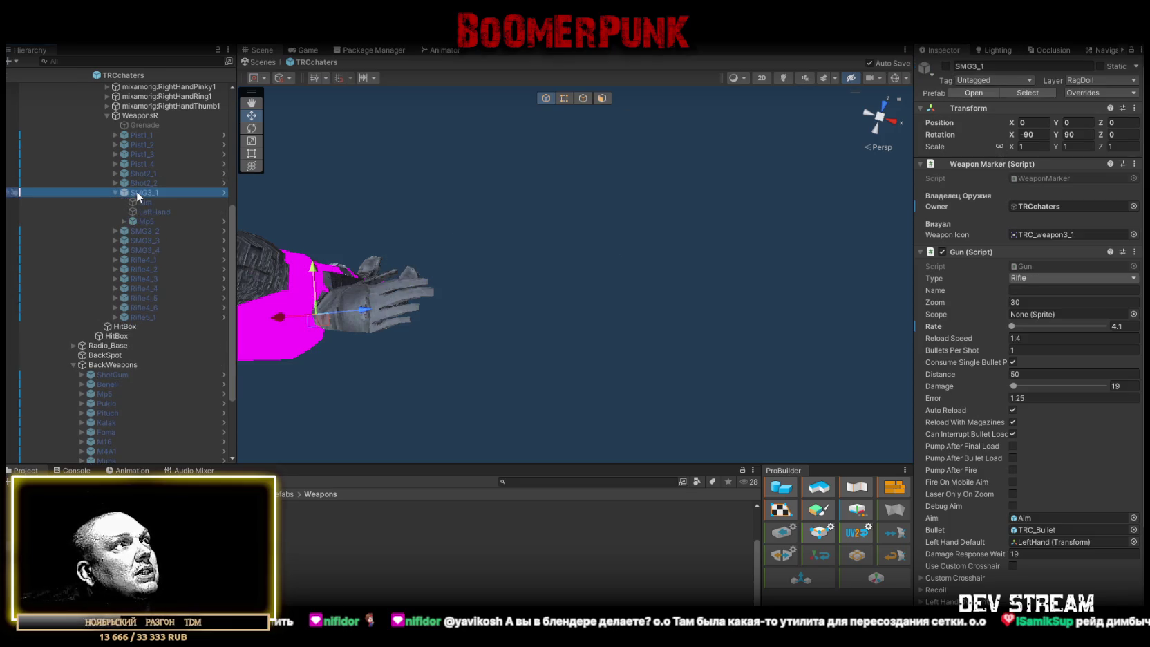
left_click(144, 221)
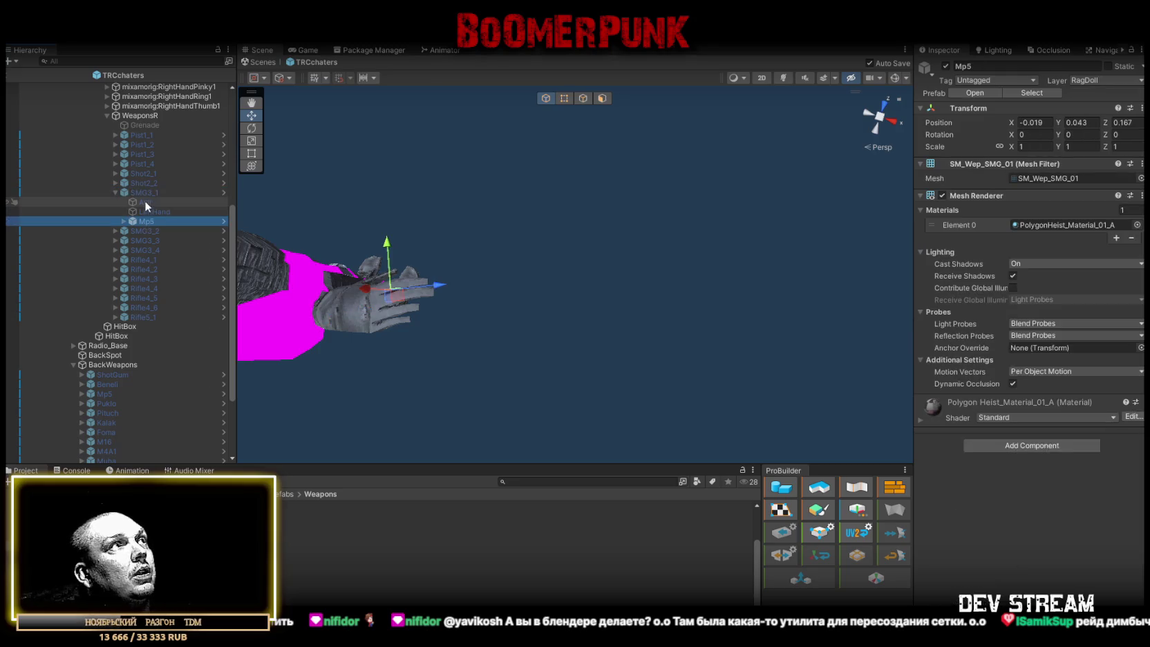
left_click(146, 194)
left_click(945, 66)
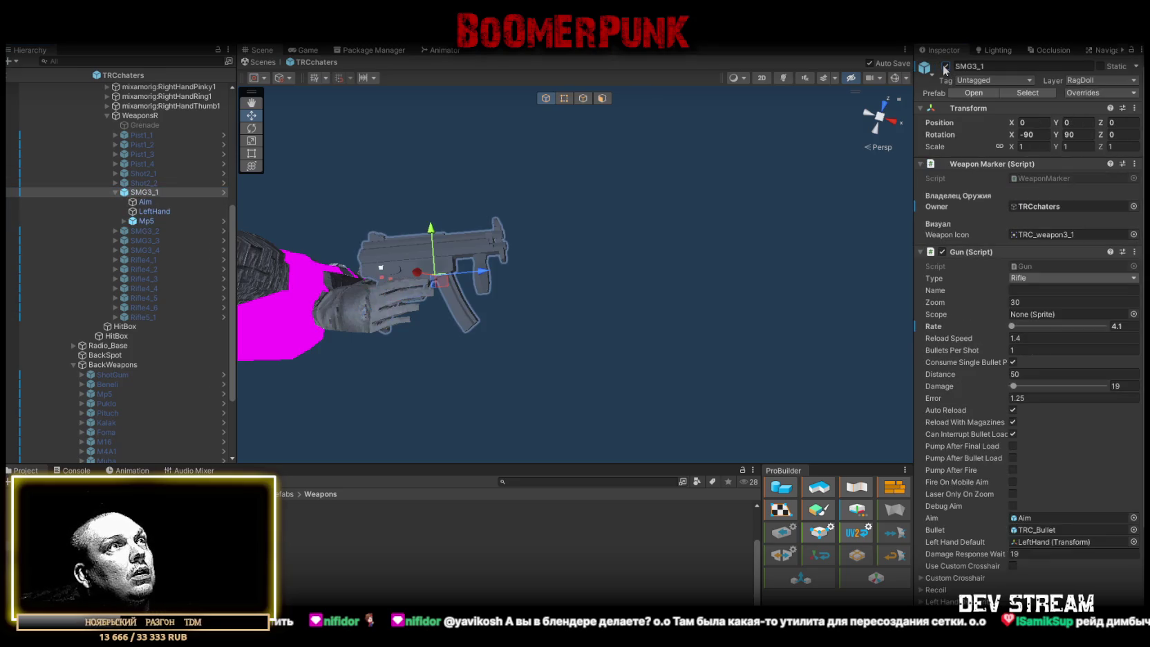
left_click(146, 220)
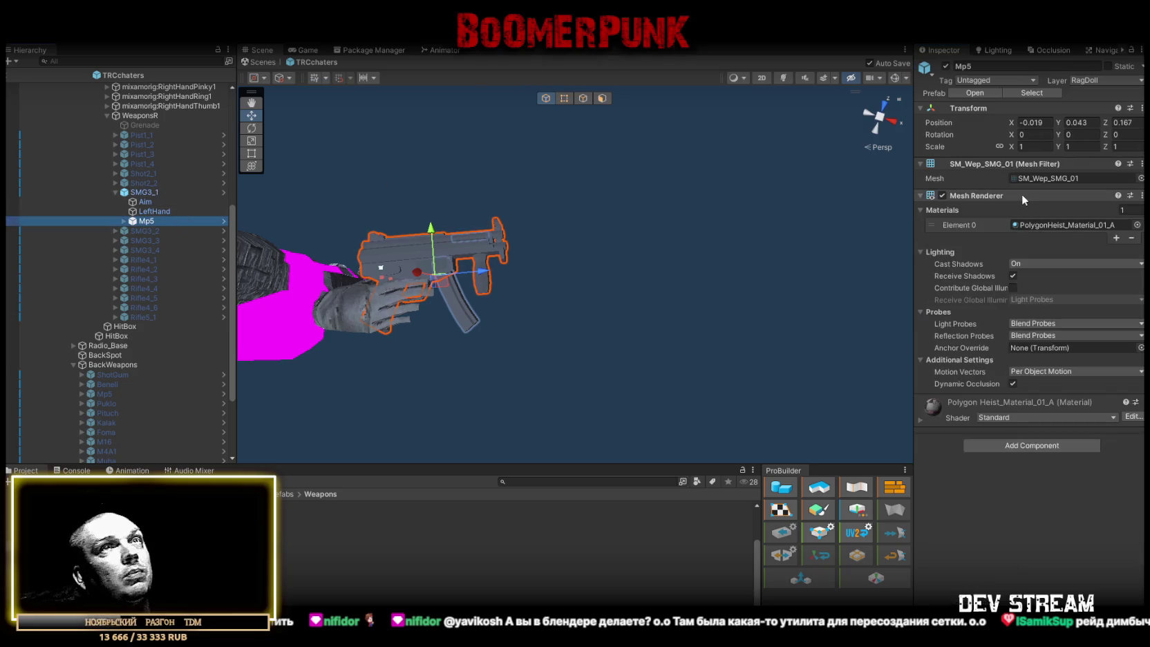
left_click(1032, 147)
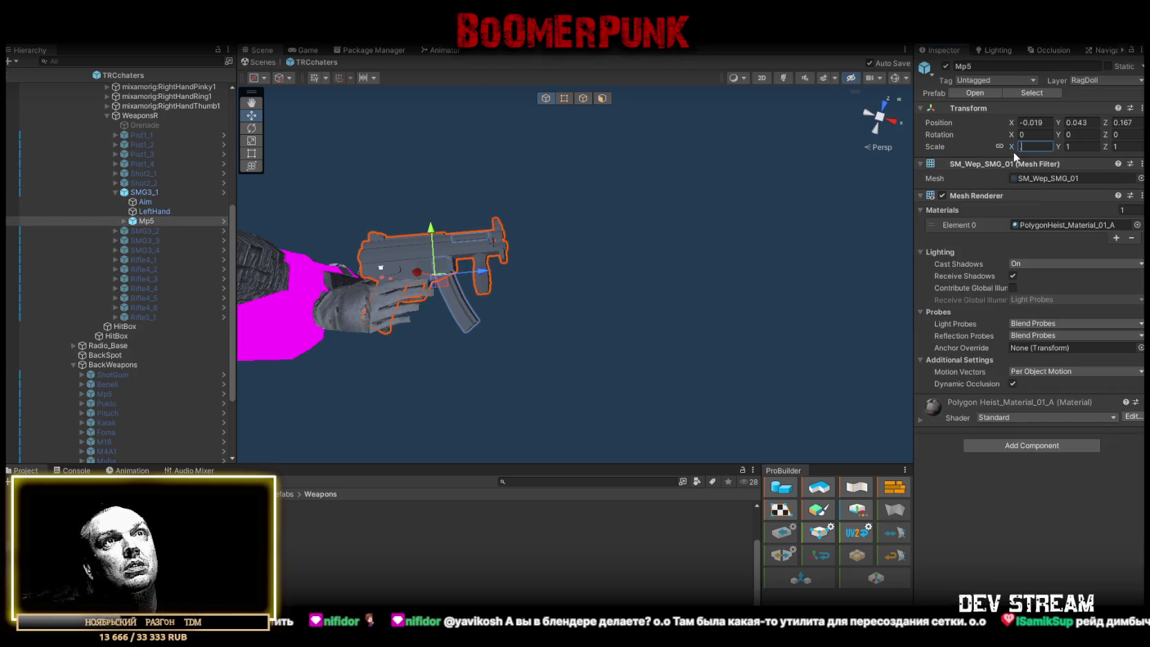
type("9")
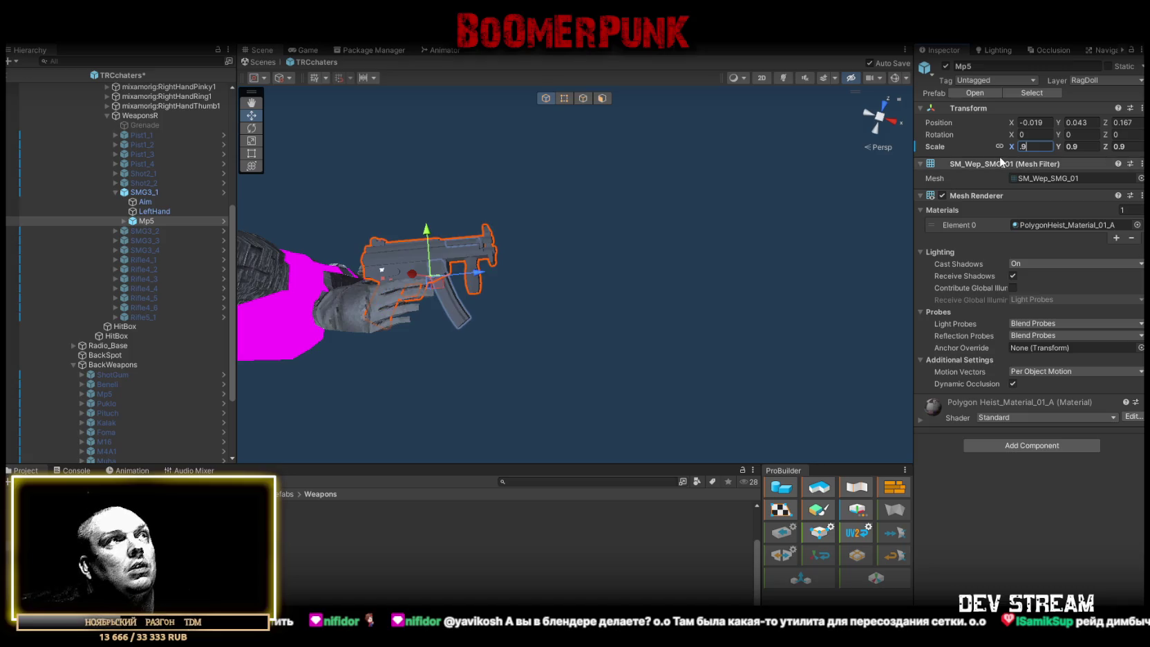
Lower SMG3_1's Aim point slightly, move LeftHand back along the Mp5, and hide SMG3_1
left_click(146, 202)
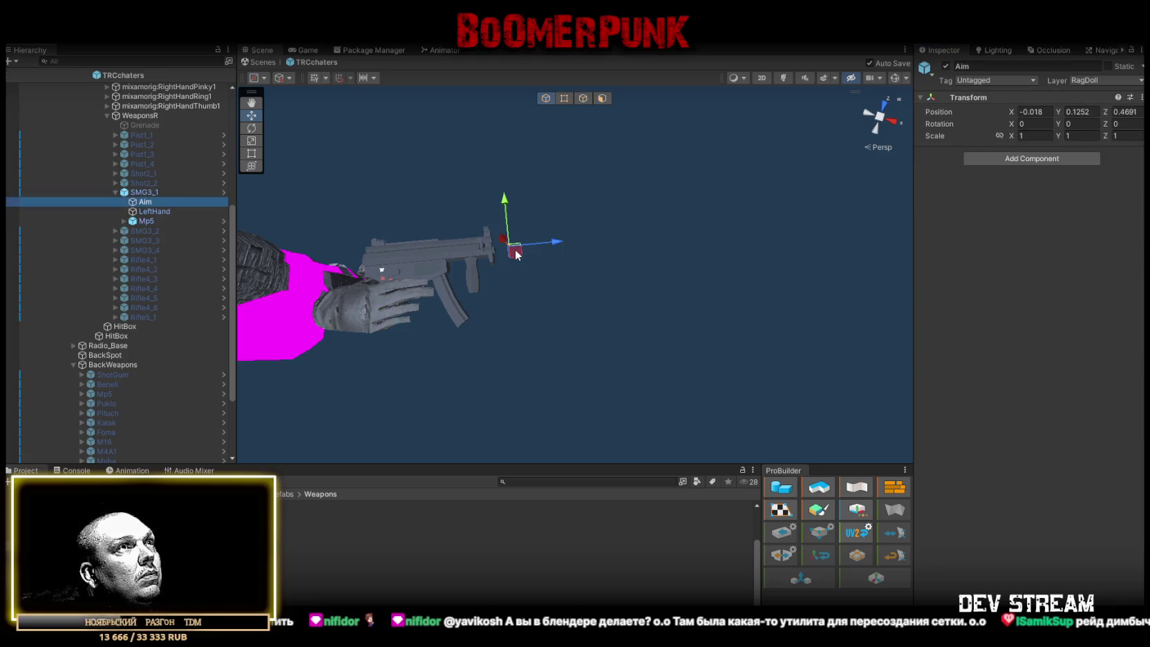
left_click_drag(502, 256, 506, 260)
left_click(166, 211)
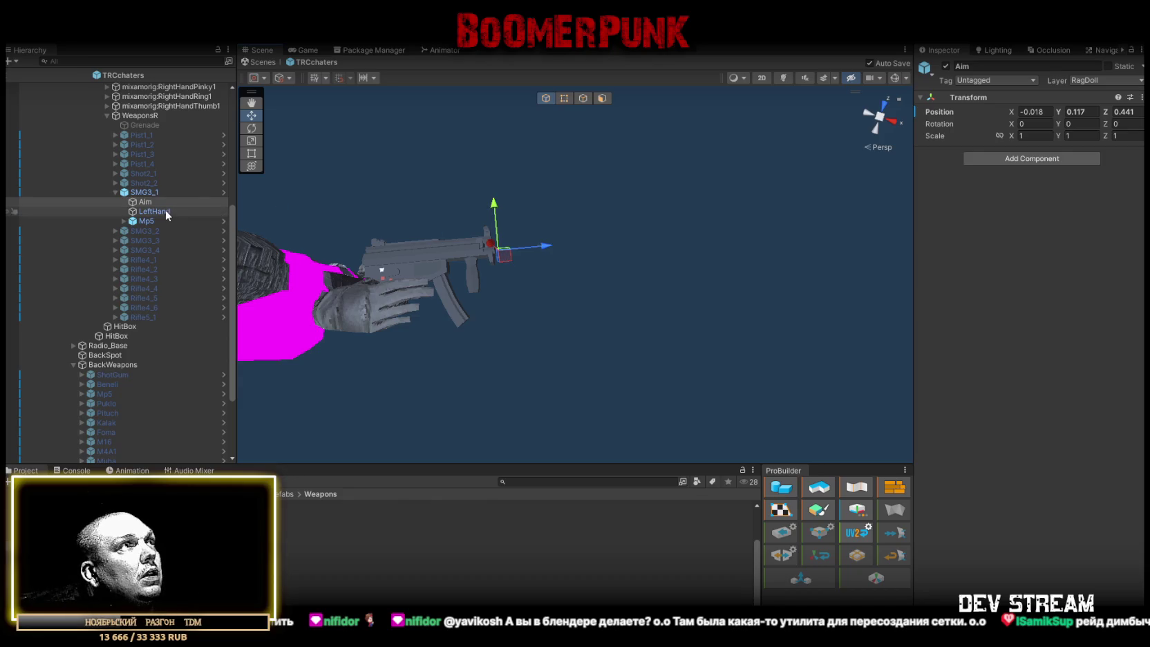
left_click_drag(483, 305, 468, 310)
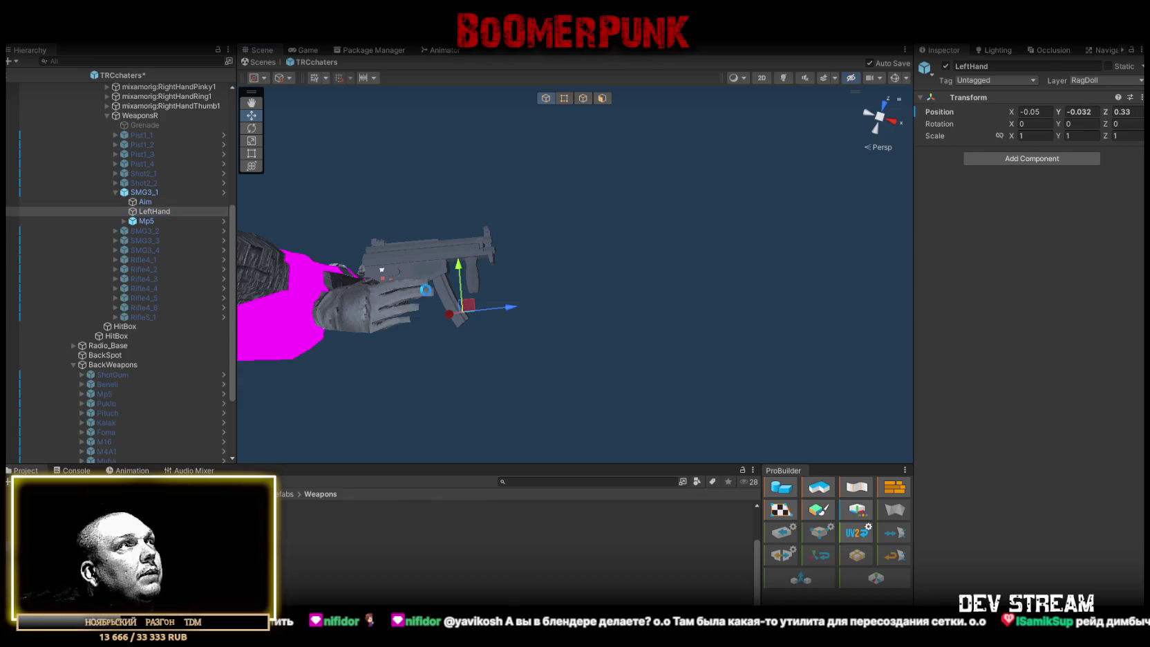
left_click(177, 190)
left_click(945, 66)
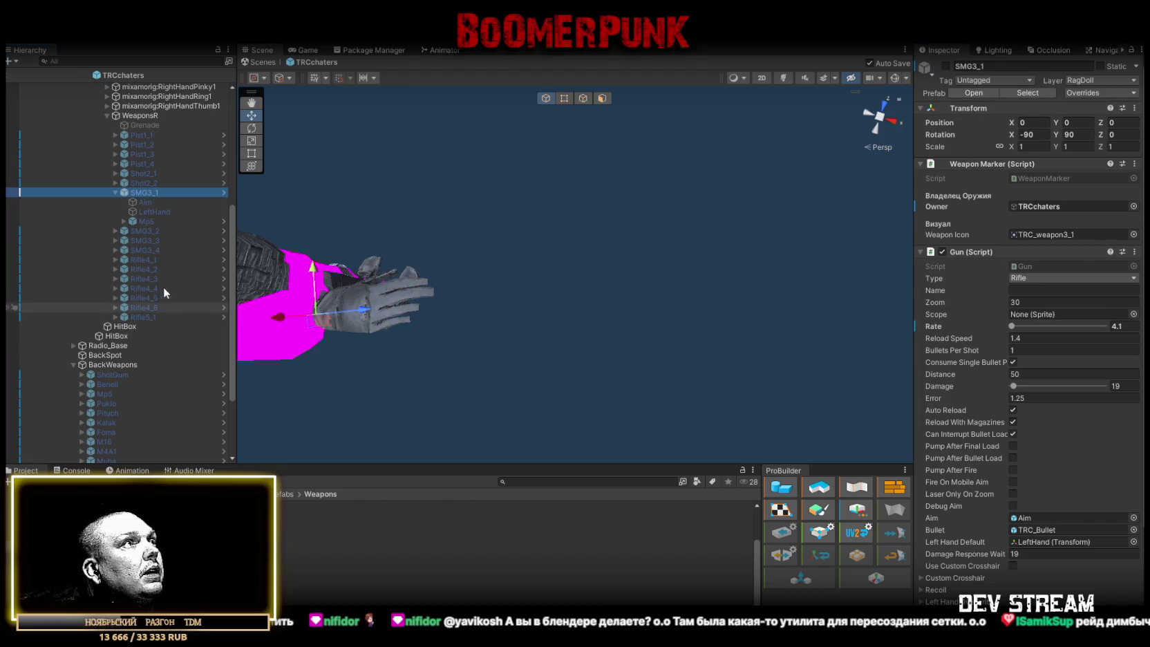
Set the back-mounted Mp5 copy's linked scale to .9
scroll(108, 420, "down", 2)
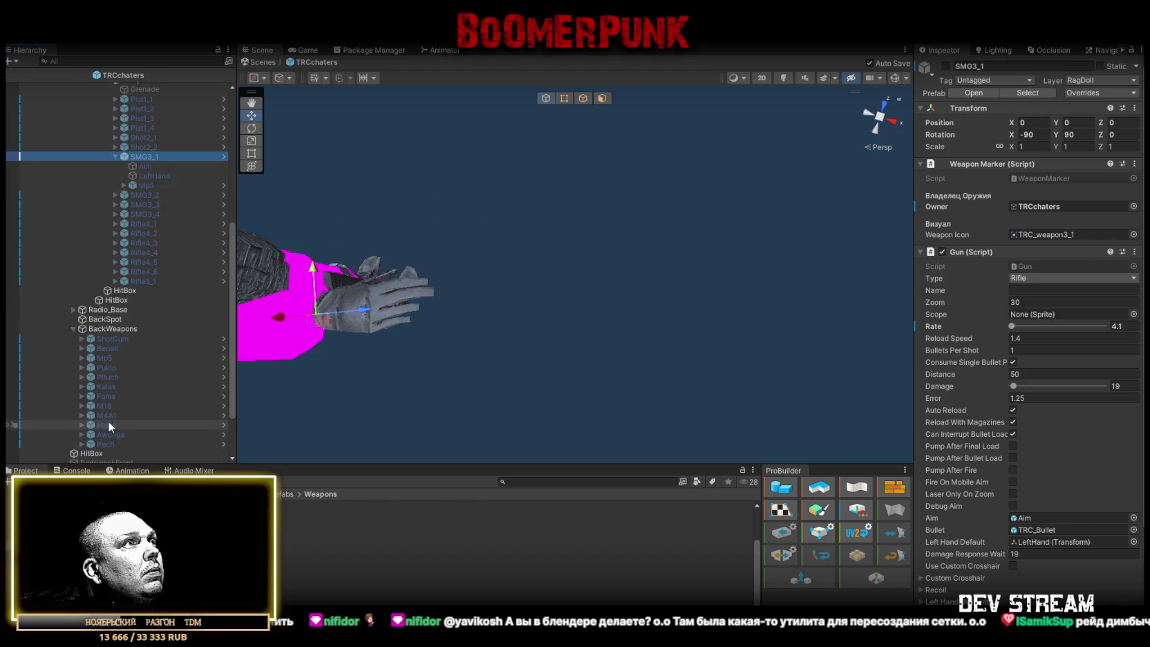
left_click(103, 357)
left_click(1035, 145)
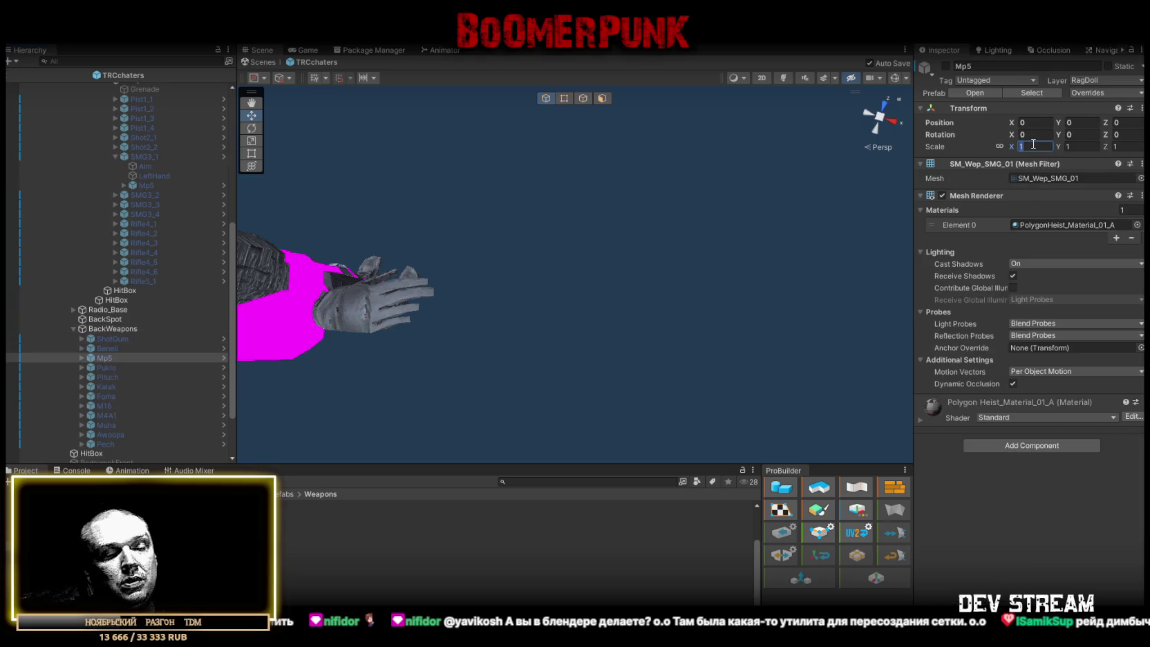
type(".9")
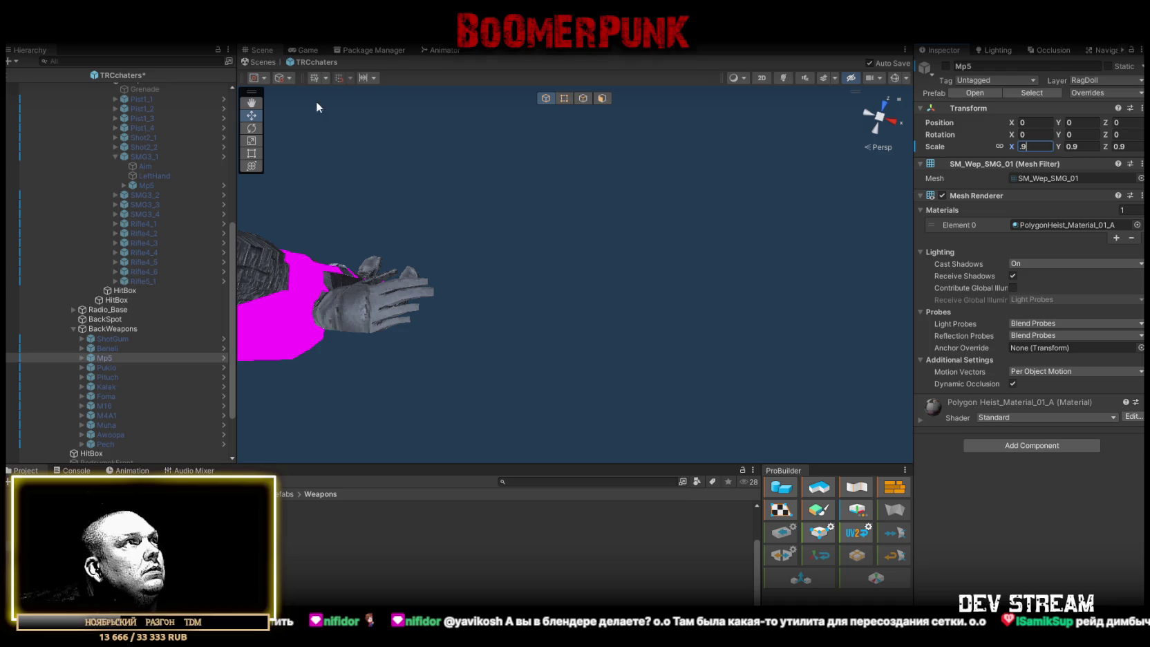
left_click(115, 157)
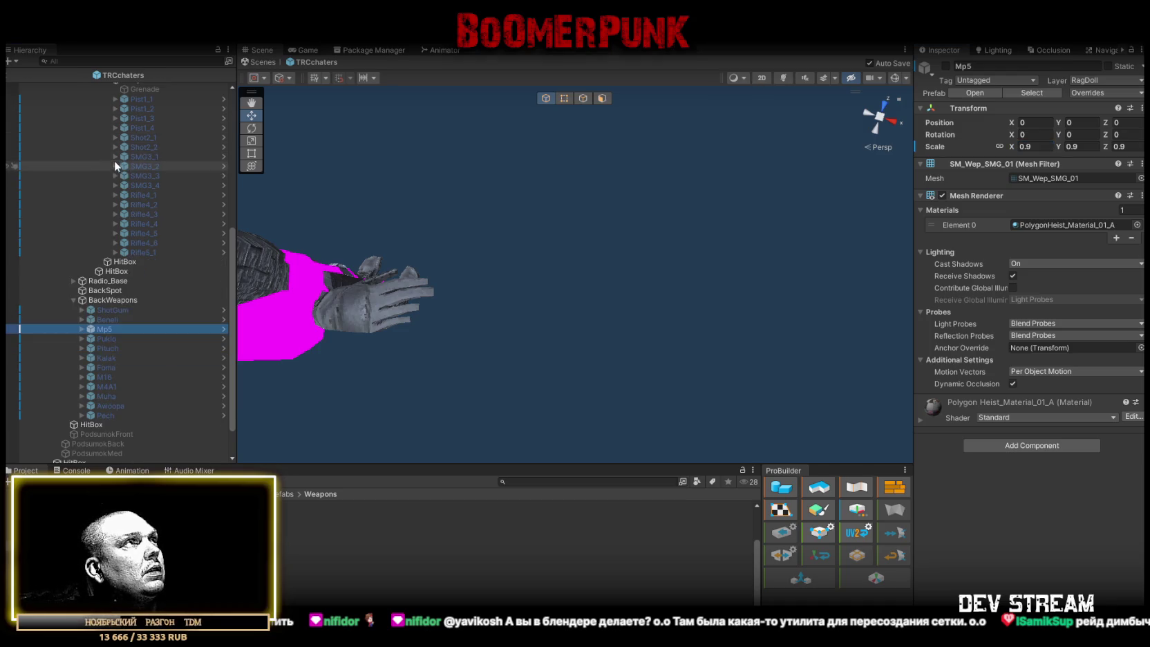
left_click(115, 166)
left_click(150, 195)
Enable SMG3_2 and set its Pukio gun's scale to 0.8
left_click(176, 166)
left_click(945, 66)
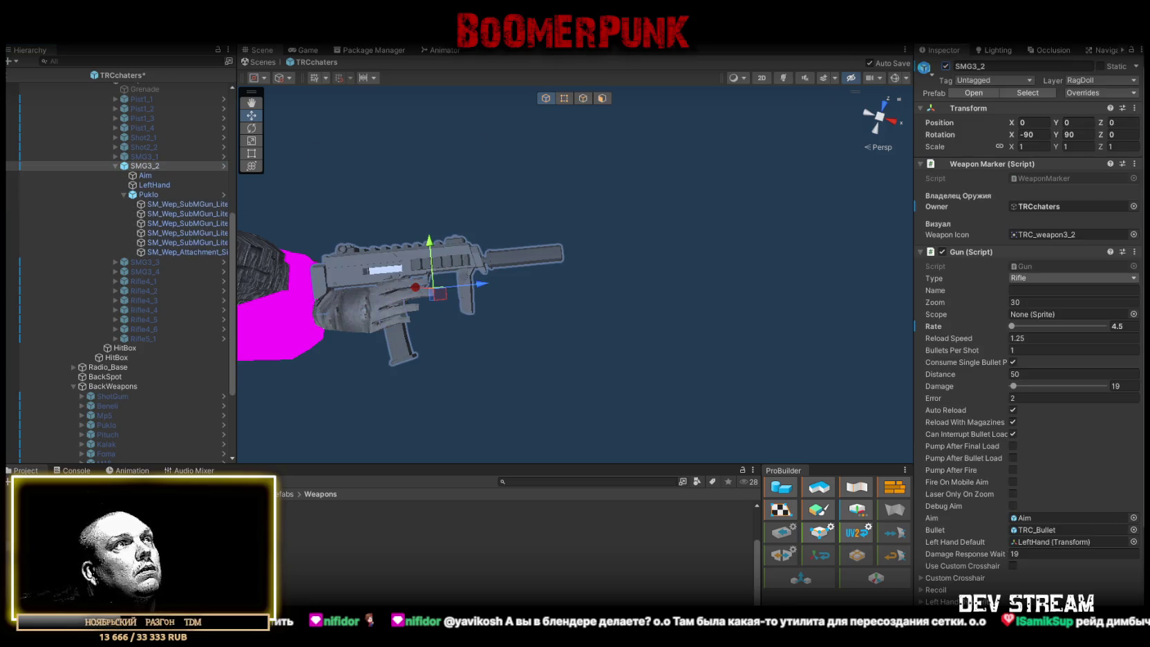
left_click(173, 195)
left_click(1028, 146)
type("0.8")
key("Return")
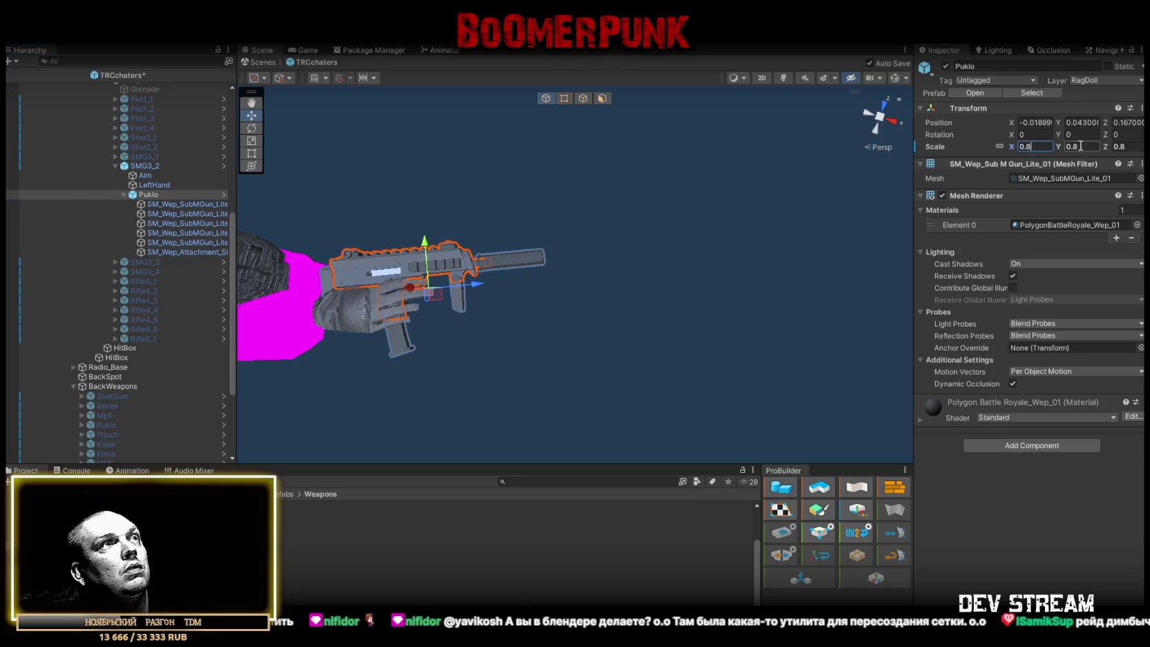
Pull SMG3_2's Aim point back to the shorter muzzle, nudge LeftHand, and disable SMG3_2
left_click(21, 175)
left_click_drag(560, 260, 546, 266)
left_click(154, 186)
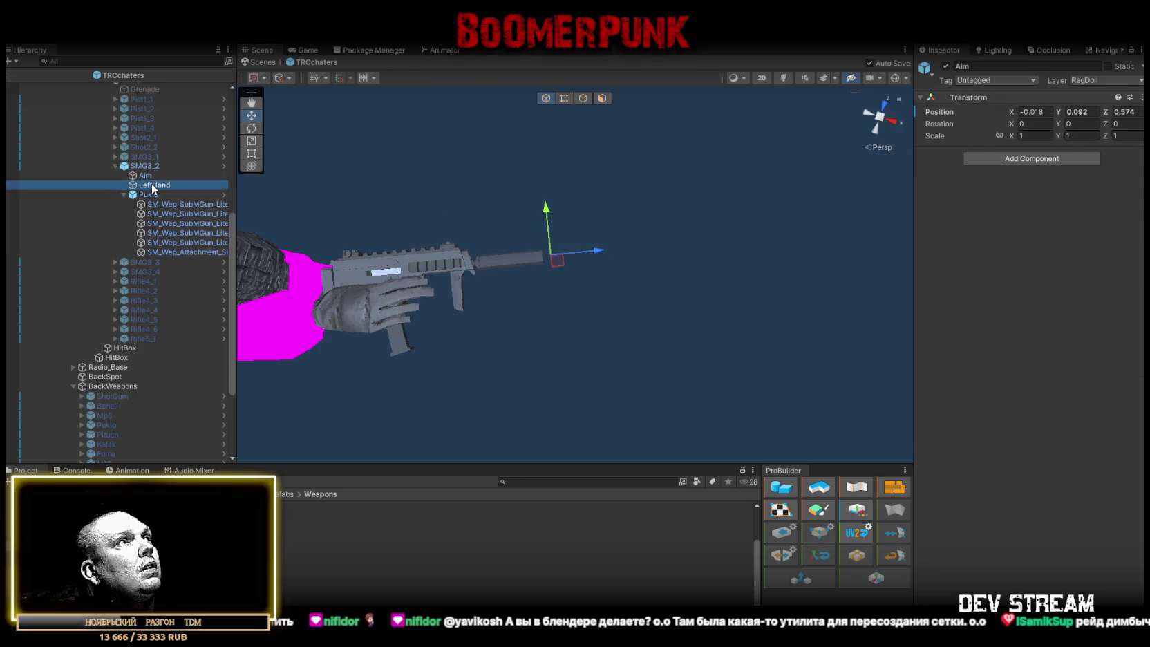
left_click_drag(478, 320, 458, 322)
left_click(145, 167)
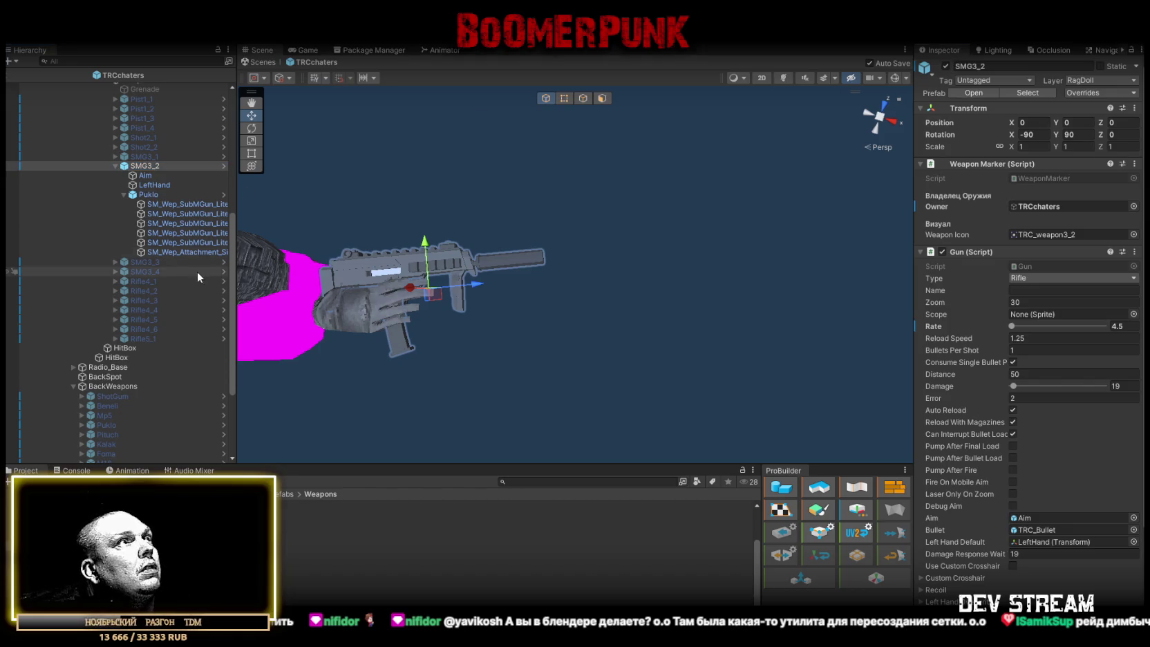
left_click(957, 67)
left_click(945, 65)
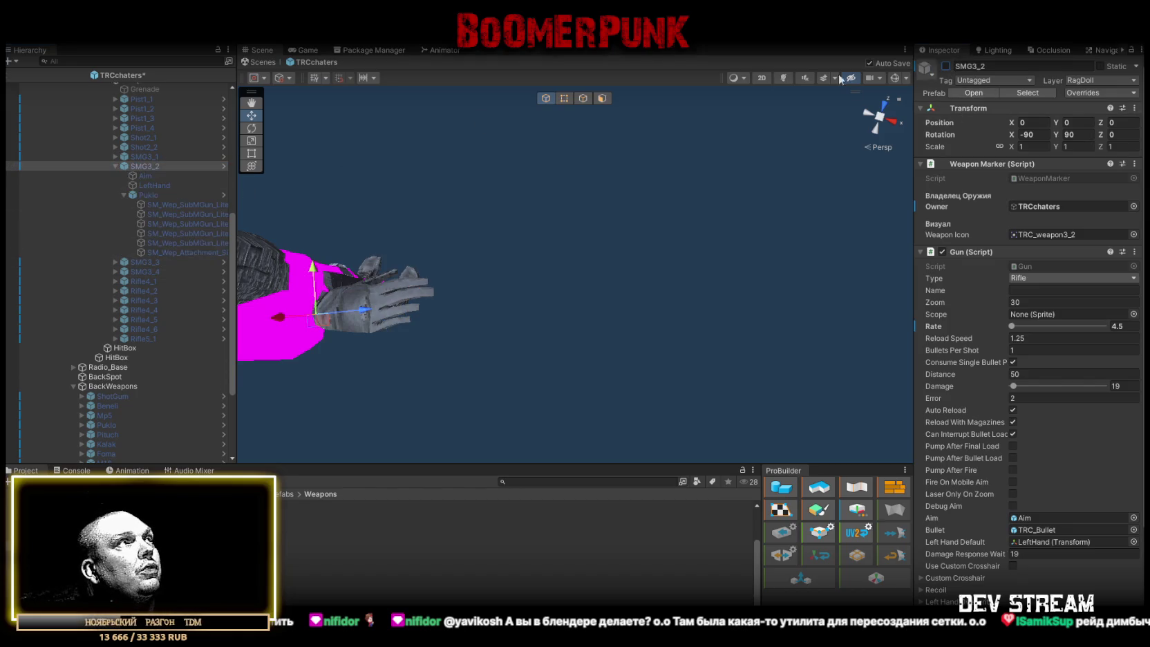
left_click(113, 166)
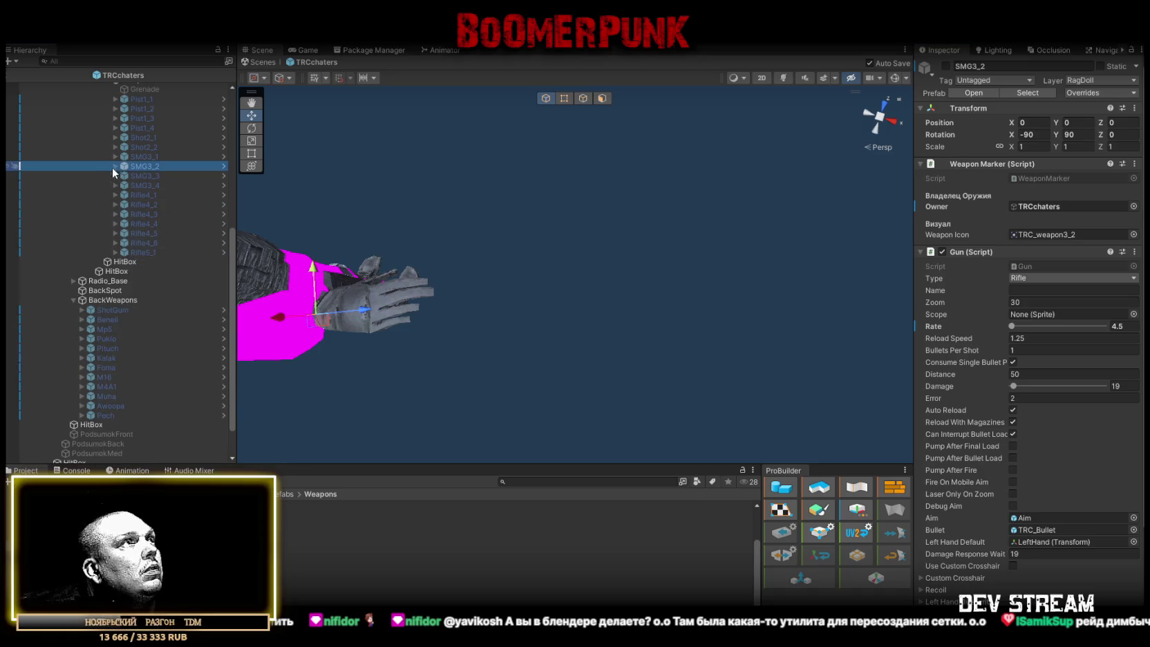
Set the Pukio back copy under BackWeapons to scale 0.8
left_click(114, 166)
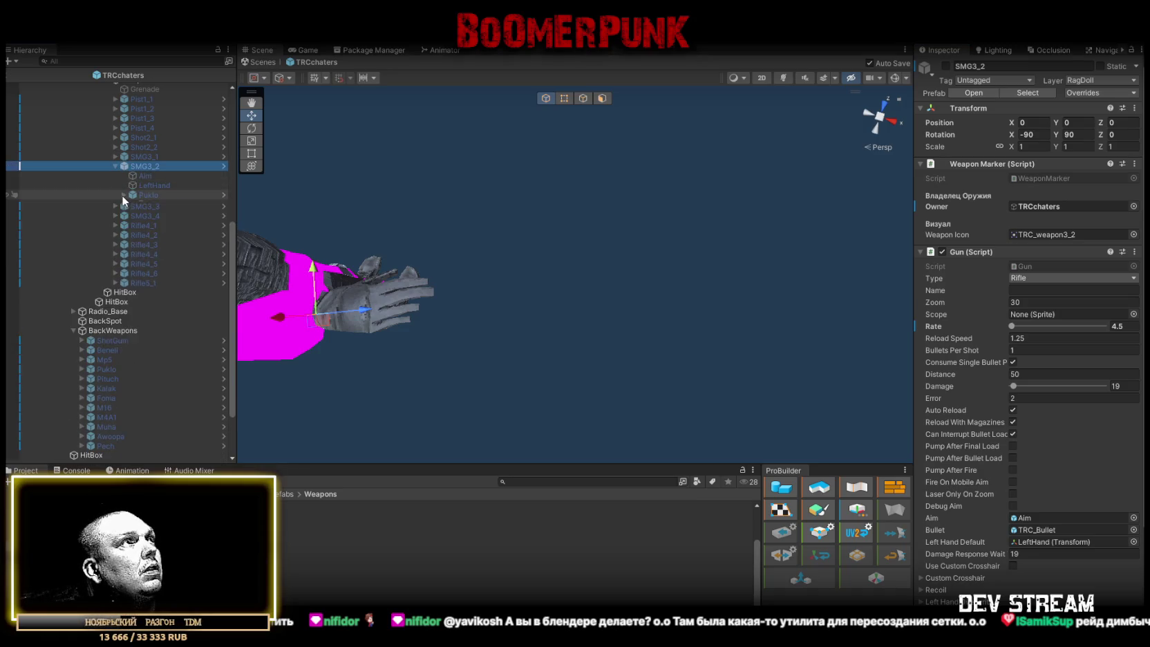
left_click(133, 192)
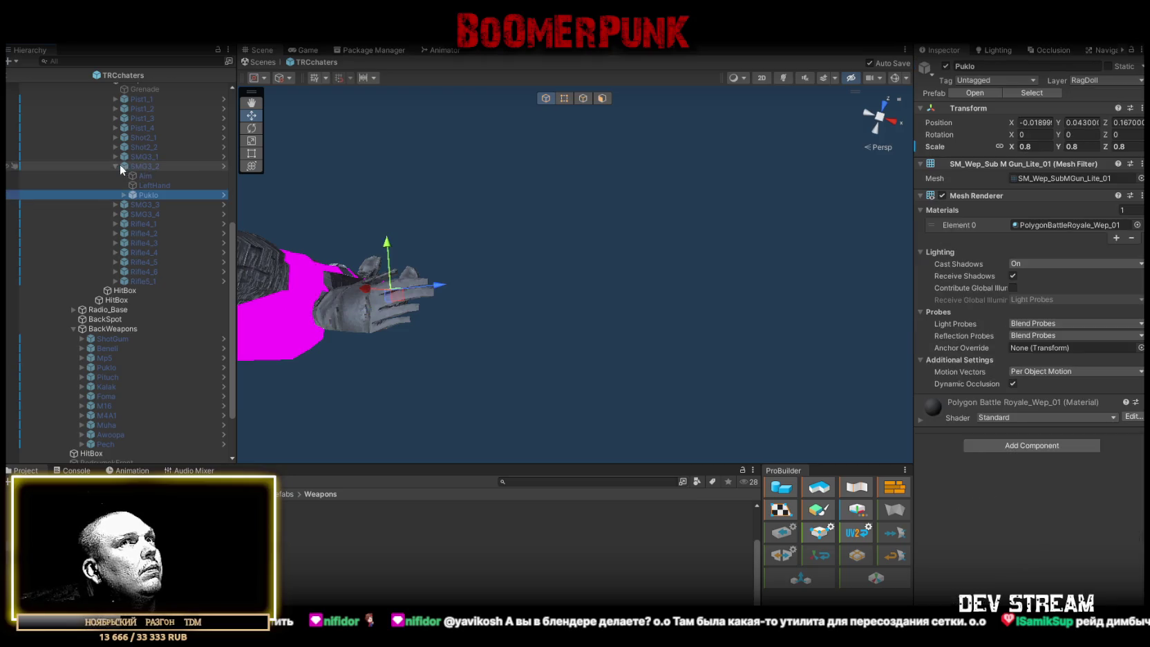
left_click(114, 166)
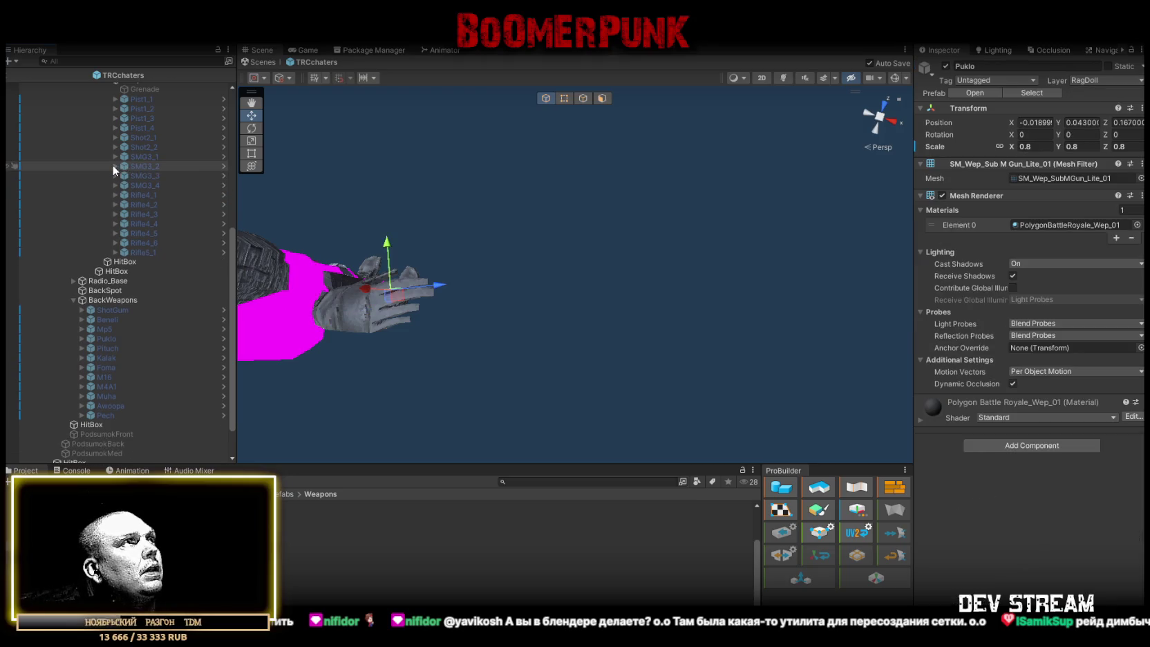
left_click(114, 339)
left_click(1026, 147)
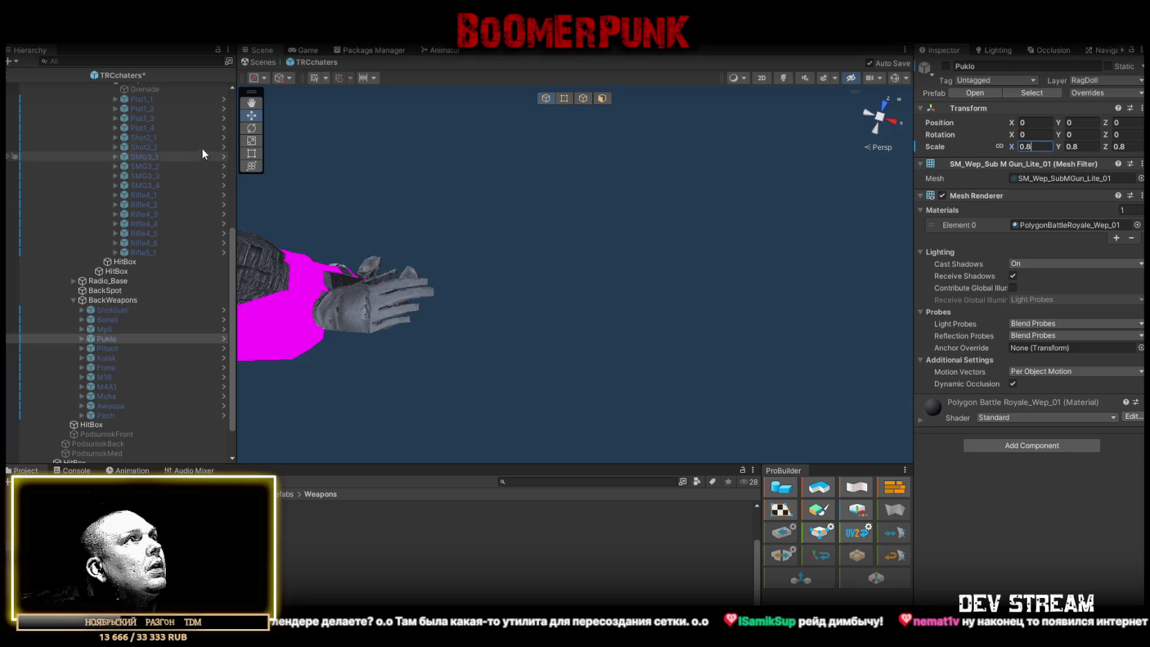
left_click(139, 176)
left_click(114, 176)
left_click(152, 205)
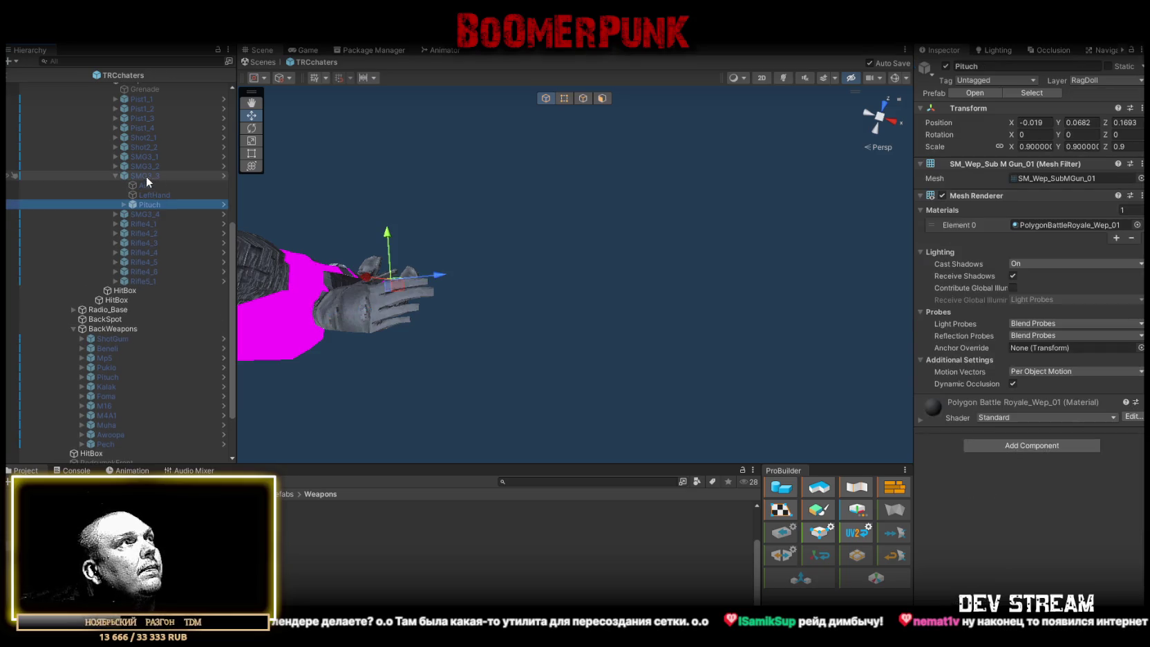
Enable SMG3_3 and set its Pituch gun's scale to 0.8
left_click(146, 176)
left_click(946, 66)
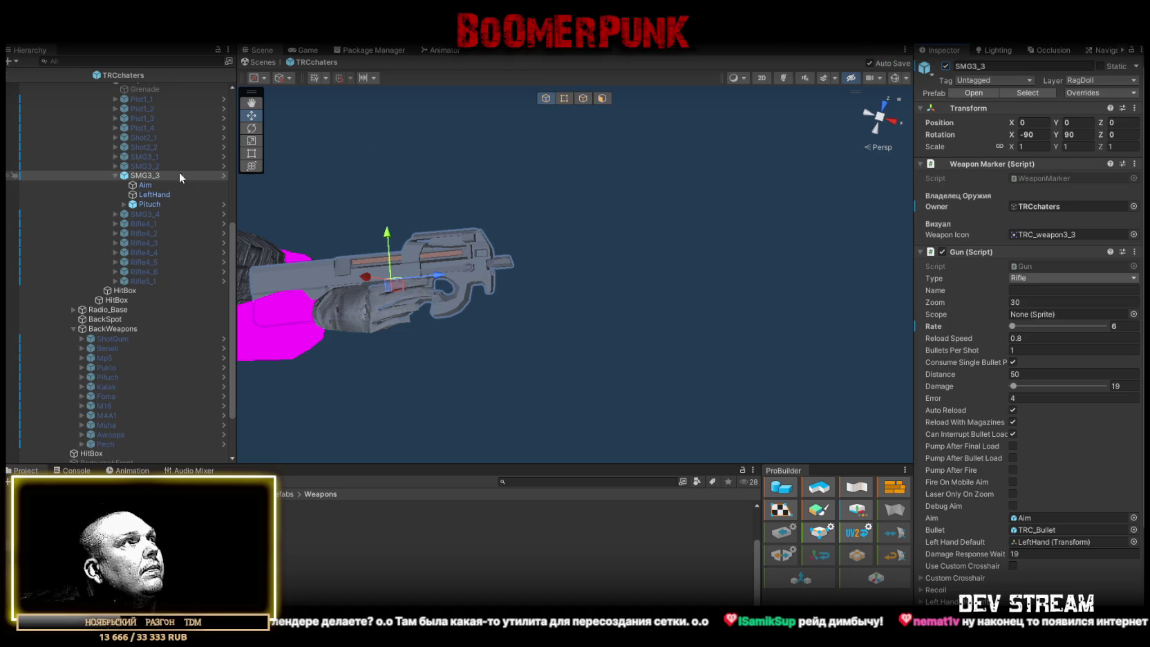
left_click(149, 205)
left_click(1032, 146)
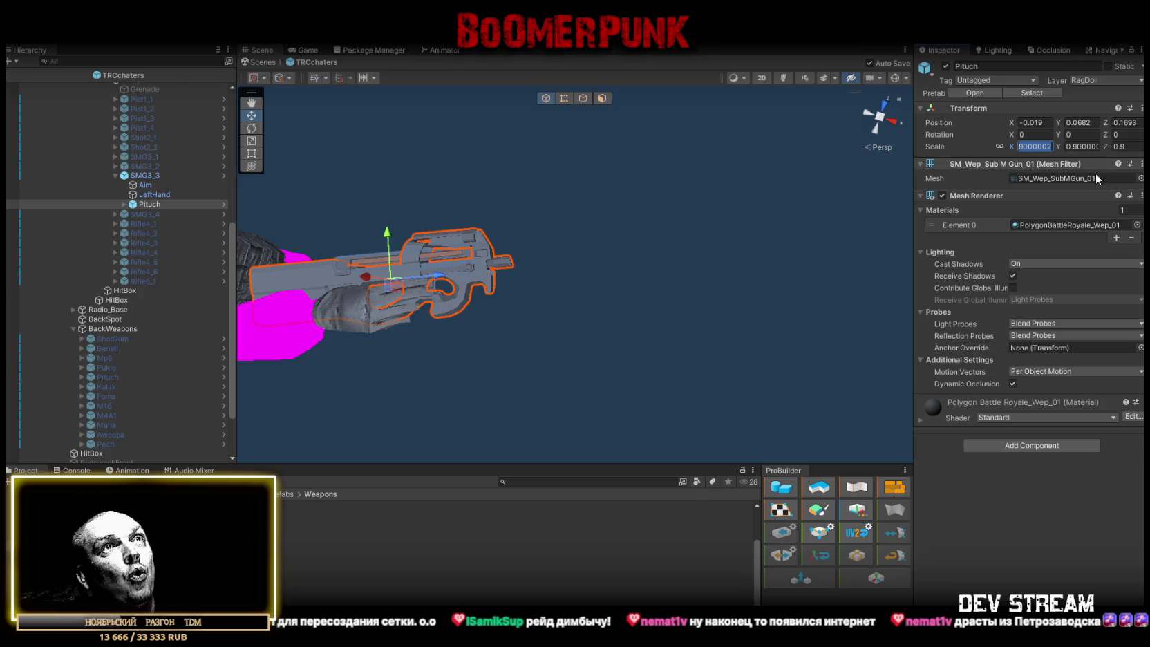
type("0.8")
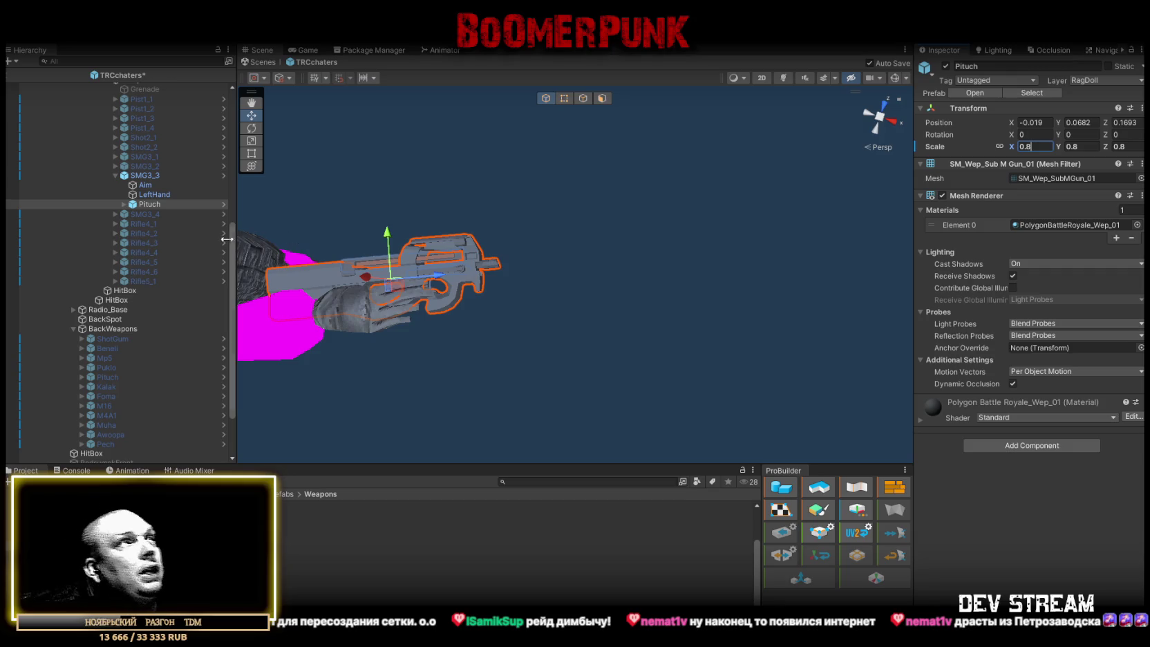
Pull SMG3_3's Aim back, nudge LeftHand, save, and shift the whole gun slightly
left_click(144, 185)
left_click_drag(515, 273, 507, 275)
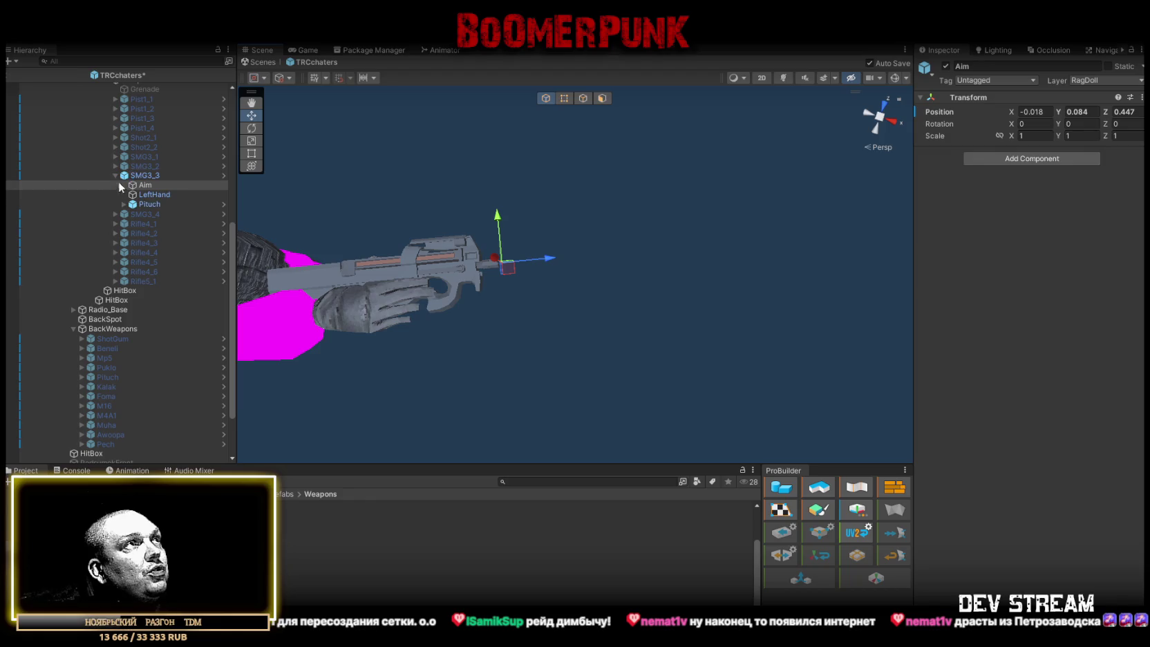
left_click(146, 194)
left_click_drag(439, 335, 440, 335)
key("ctrl+s")
left_click(150, 186)
left_click(153, 204, "shift")
left_click_drag(481, 270, 479, 275)
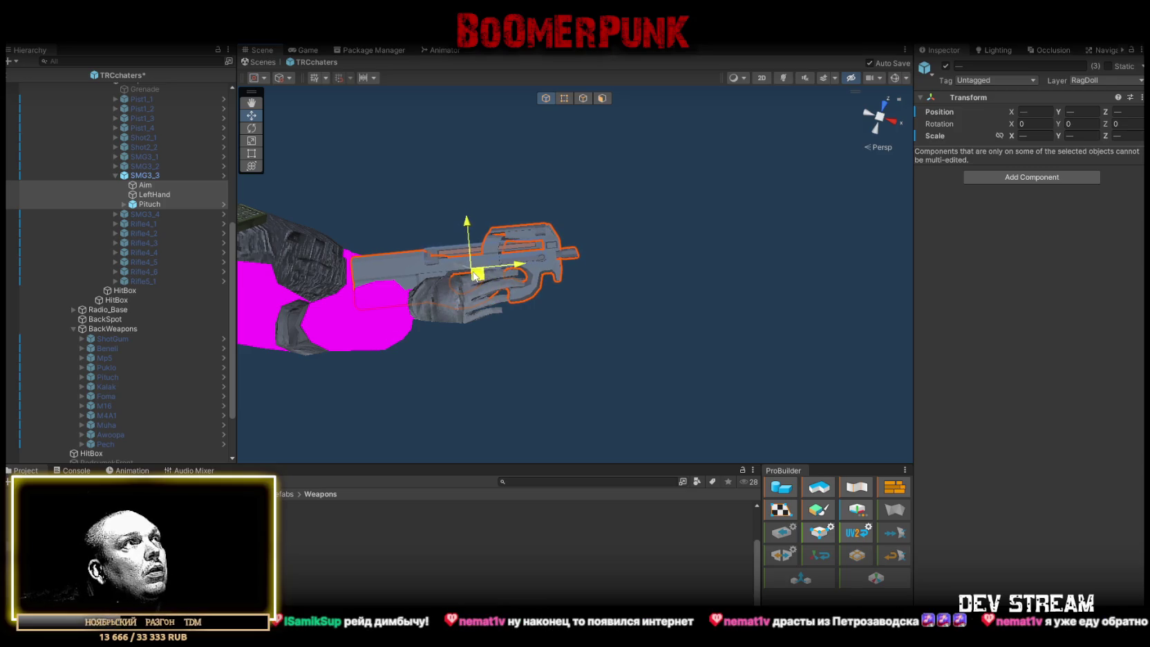
Edit the Pituch back copy's scale and apply all overrides to SMG3_3's prefab
scroll(143, 285, "up", 3)
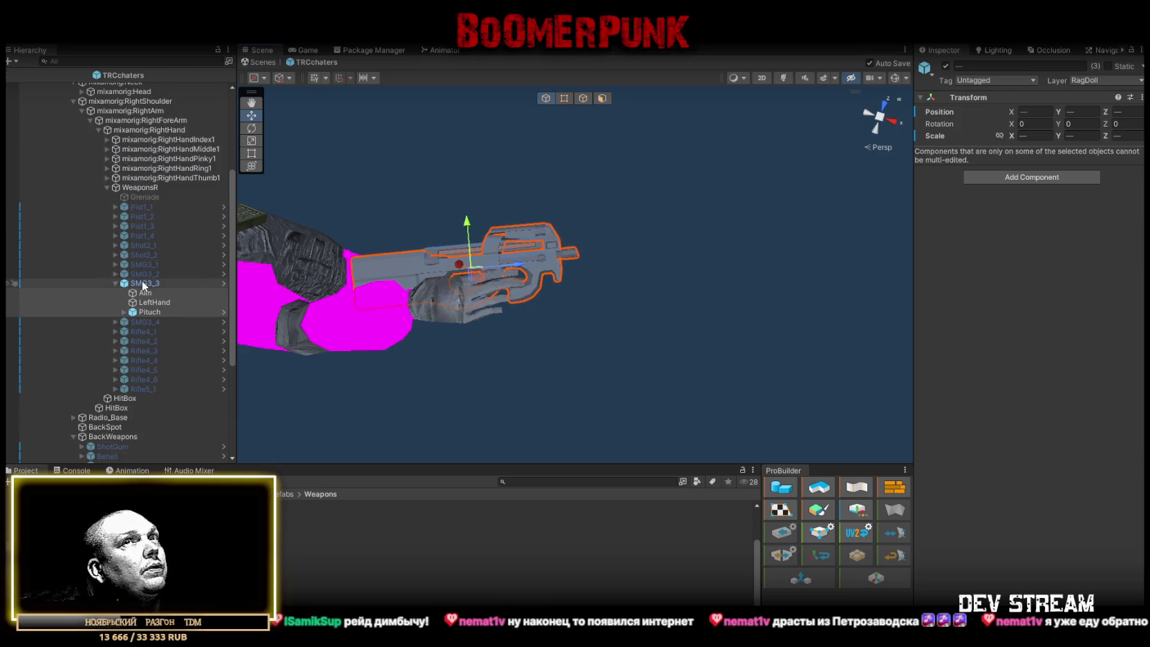
scroll(145, 297, "down", 5)
left_click(134, 306)
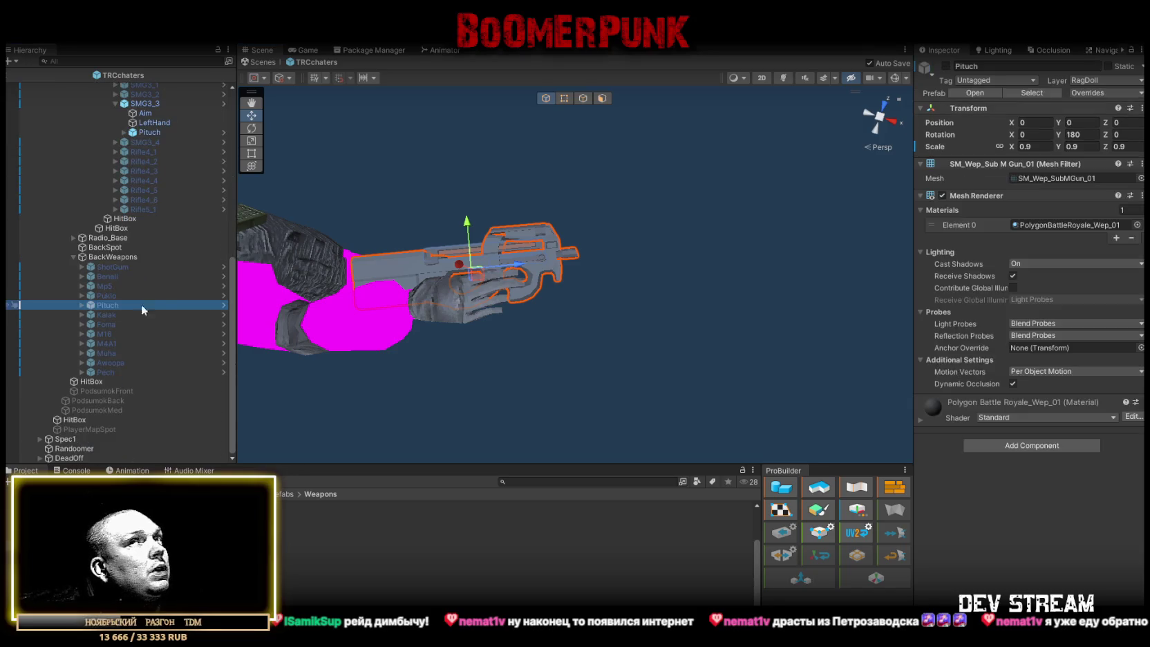
left_click(1032, 147)
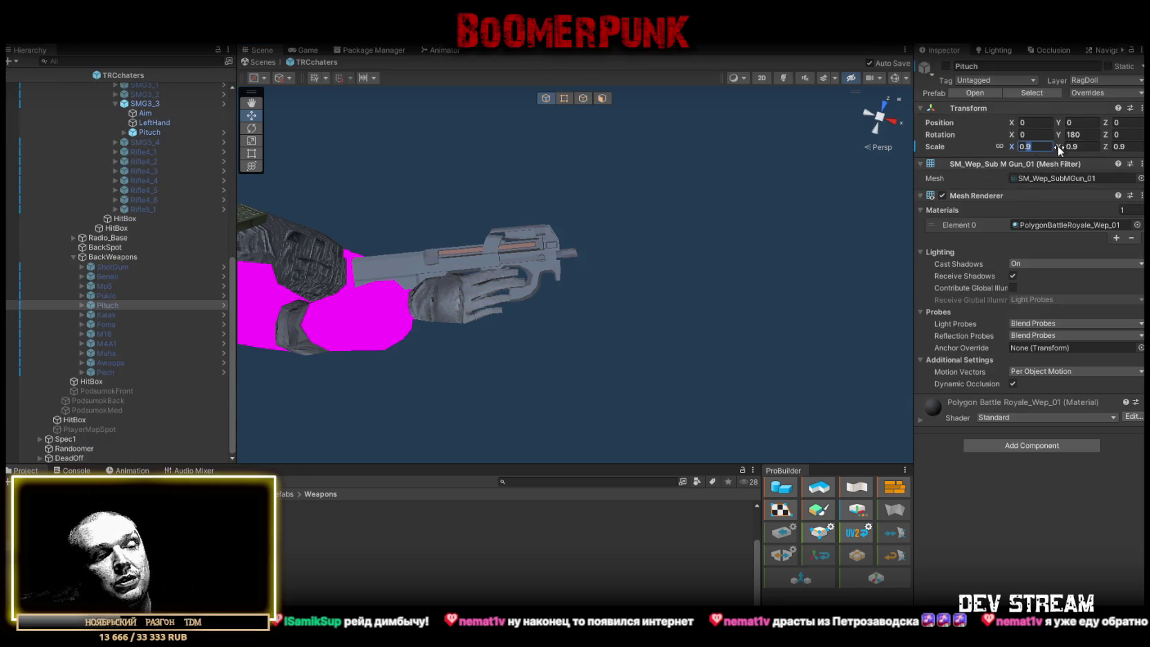
type("0.8")
scroll(146, 249, "up", 4)
left_click(143, 247)
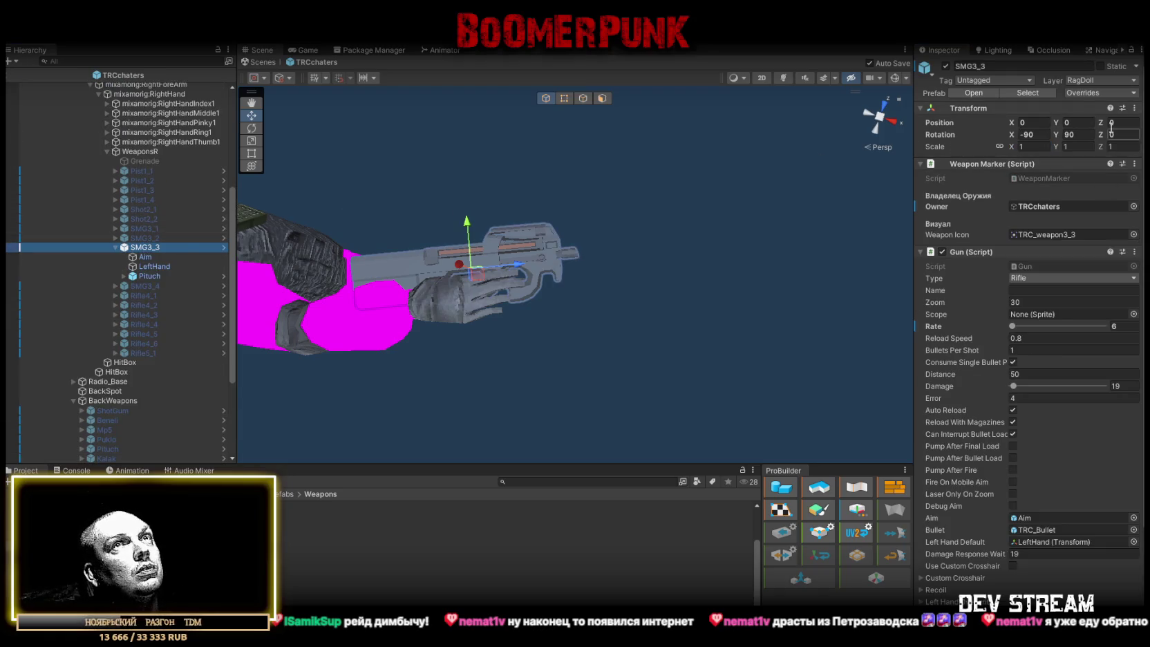
left_click(1095, 94)
left_click(1105, 260)
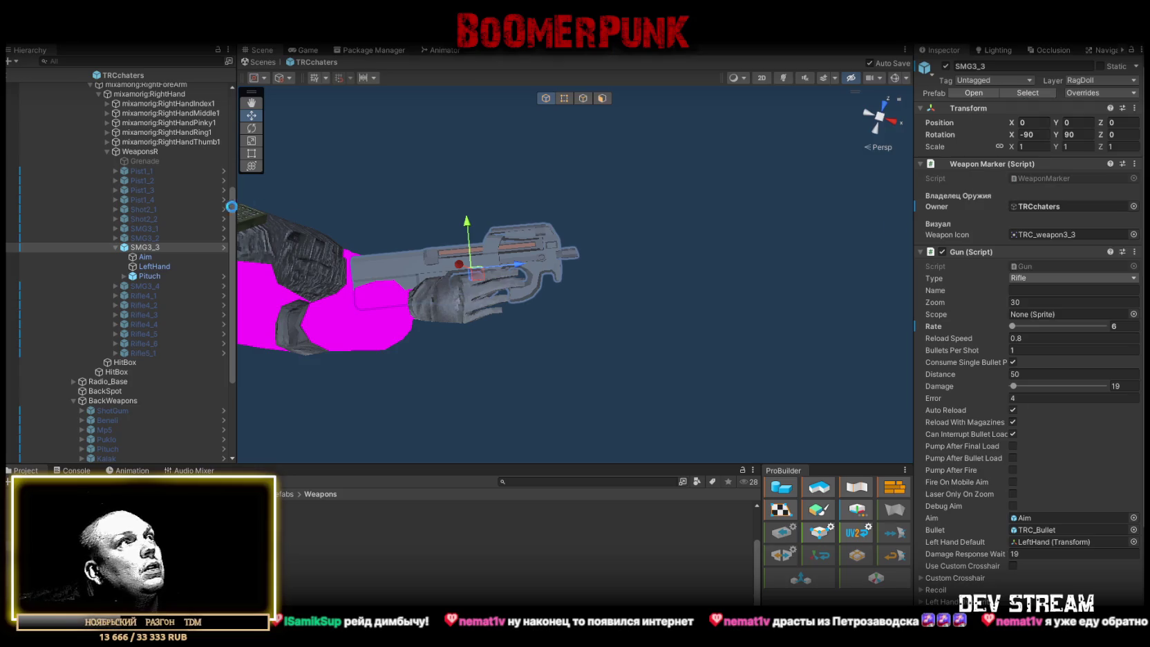
Apply all overrides to weapons Pist1_1 through SMG3_3, then deactivate SMG3_3
left_click(148, 248)
left_click(142, 170)
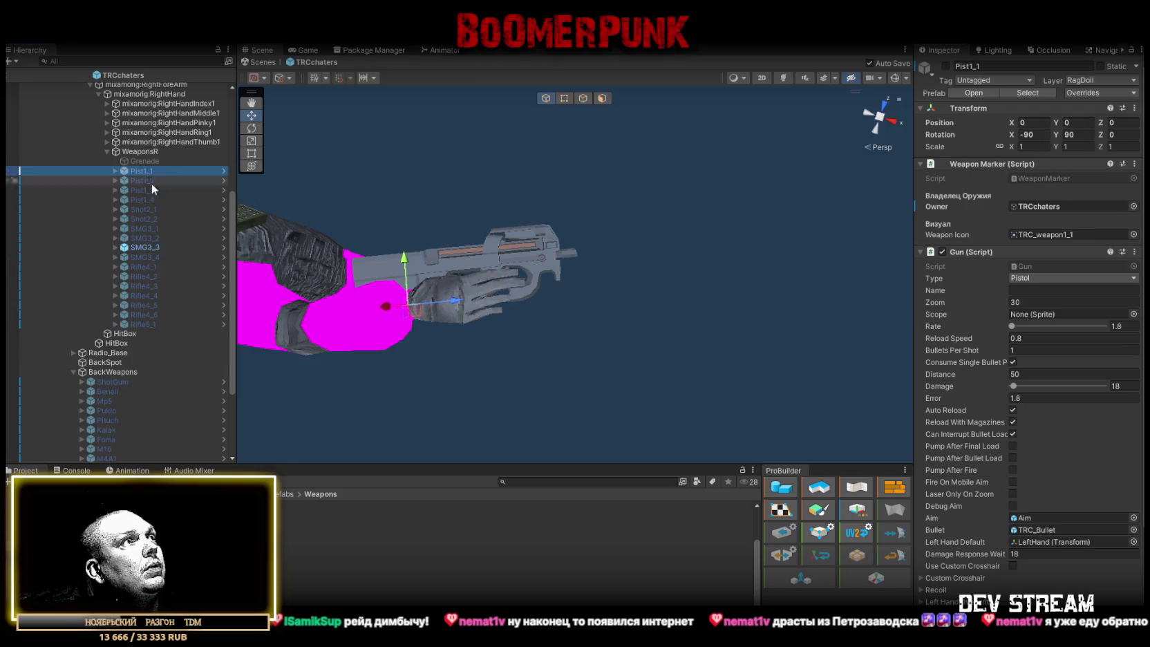
left_click(147, 247, "shift")
left_click(1092, 94)
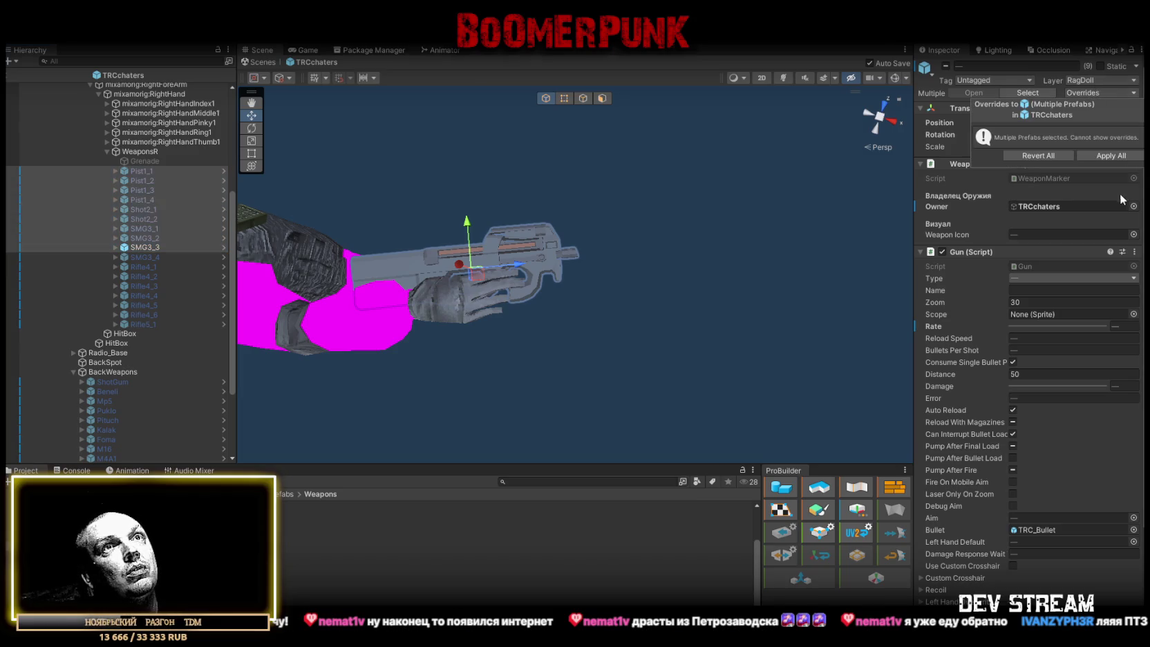
left_click(1110, 155)
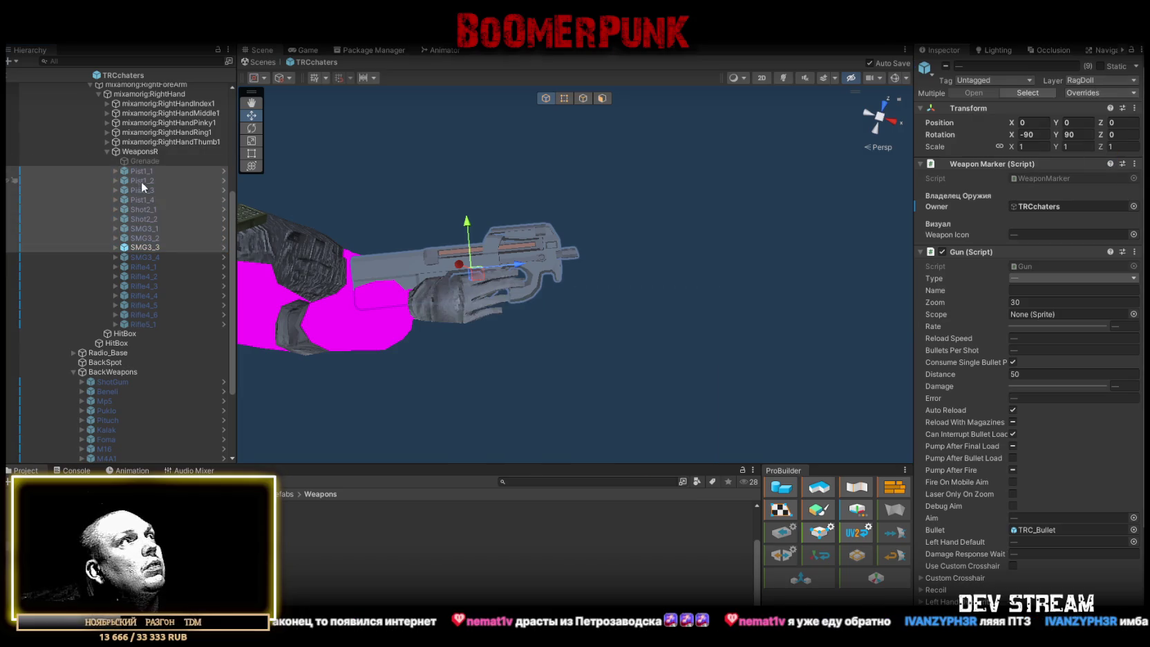
left_click(135, 248)
left_click(946, 65)
left_click(166, 257)
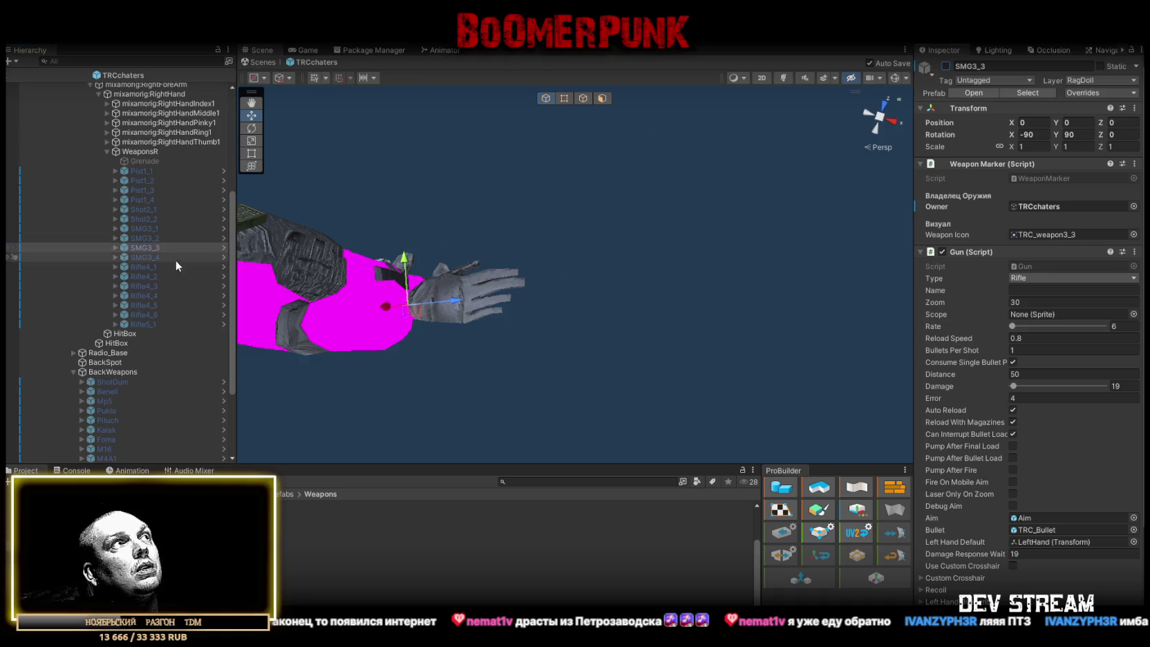
Enable SMG3_4 and set its Mac gun model's scale to 0.8
left_click(946, 66)
left_click(115, 256)
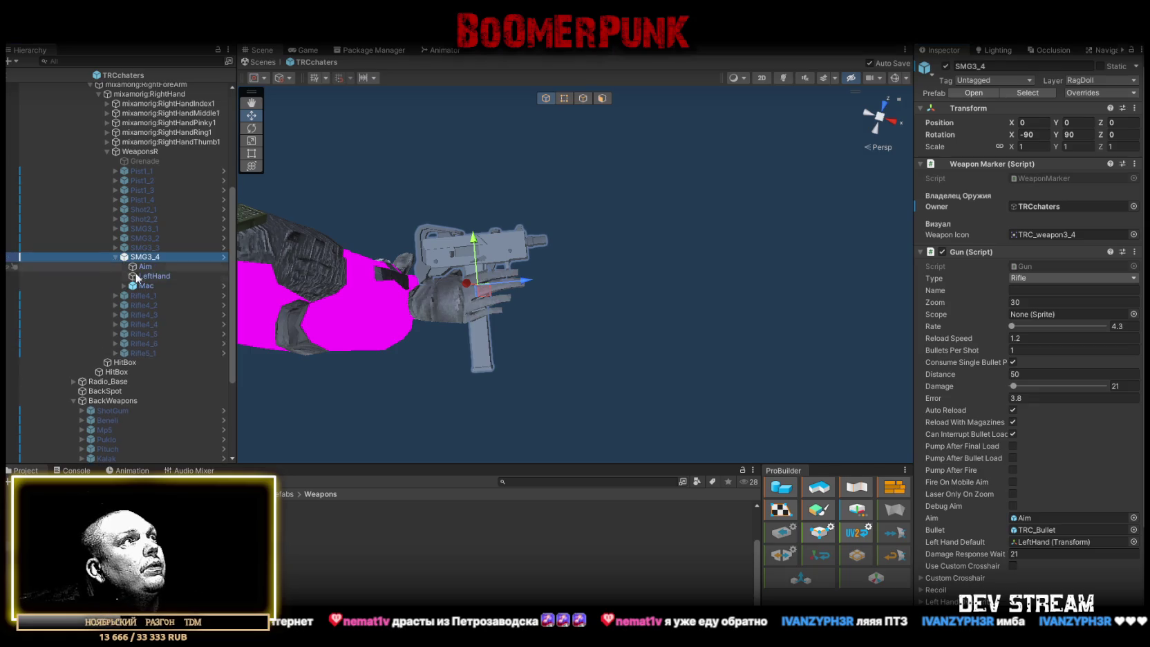
left_click(144, 286)
left_click(1031, 146)
type("0.8")
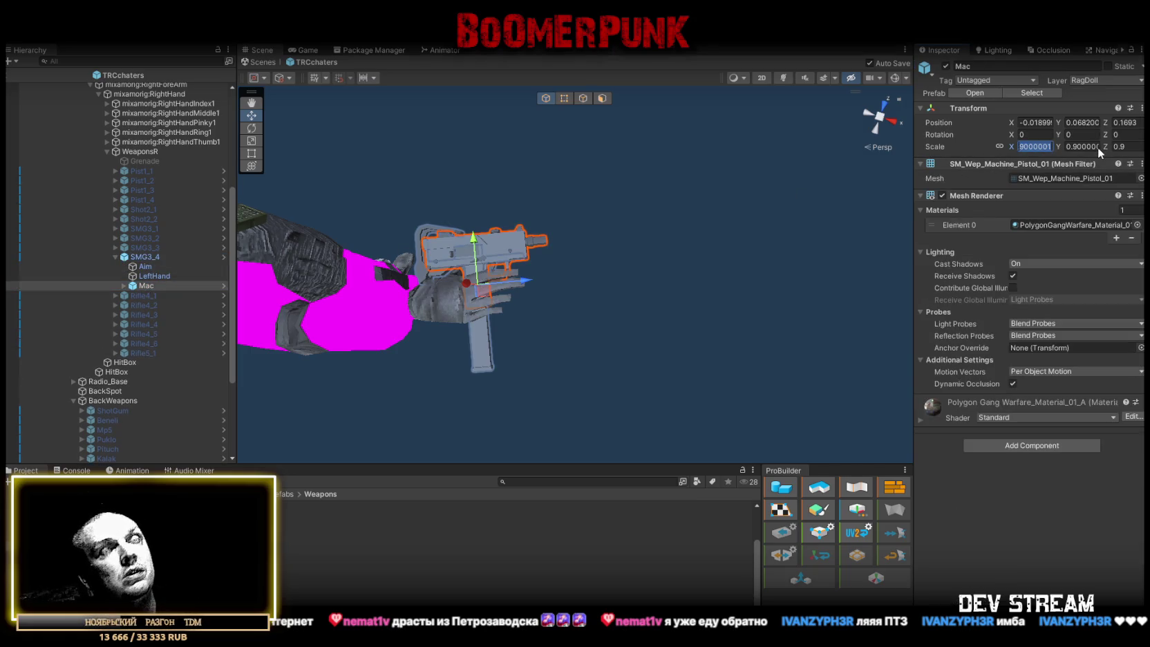
Check SMG3_4's LeftHand and Aim points, apply all its prefab overrides, and deactivate it
left_click(151, 277)
left_click(145, 267)
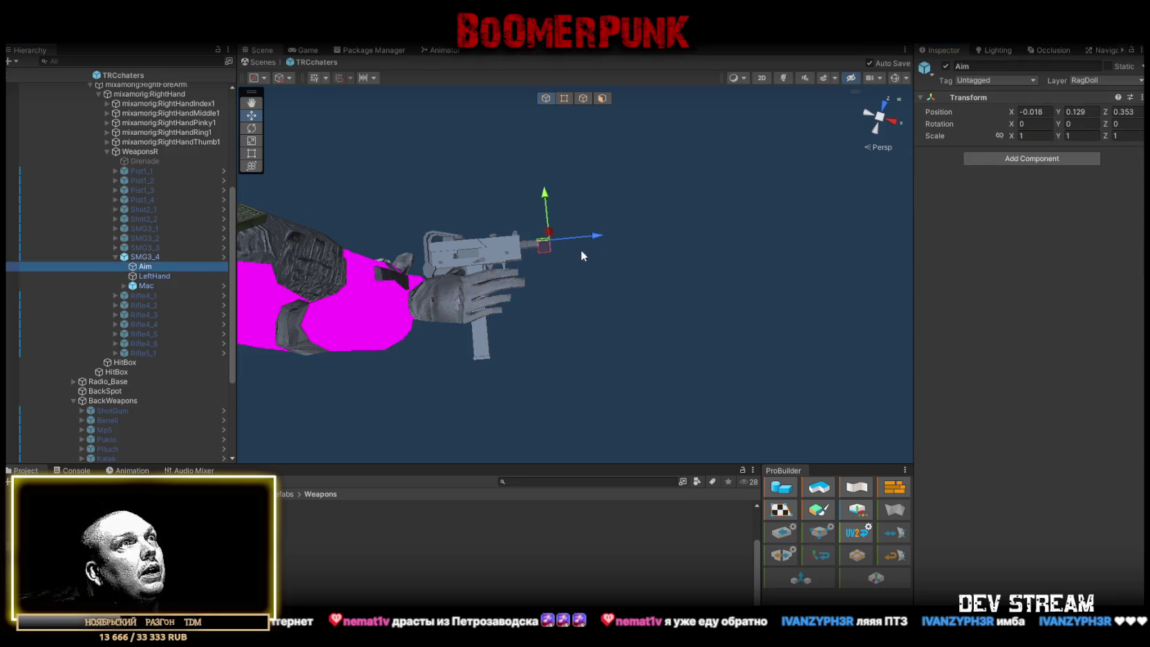
left_click(141, 256)
left_click(1101, 92)
left_click(1109, 231)
left_click(946, 66)
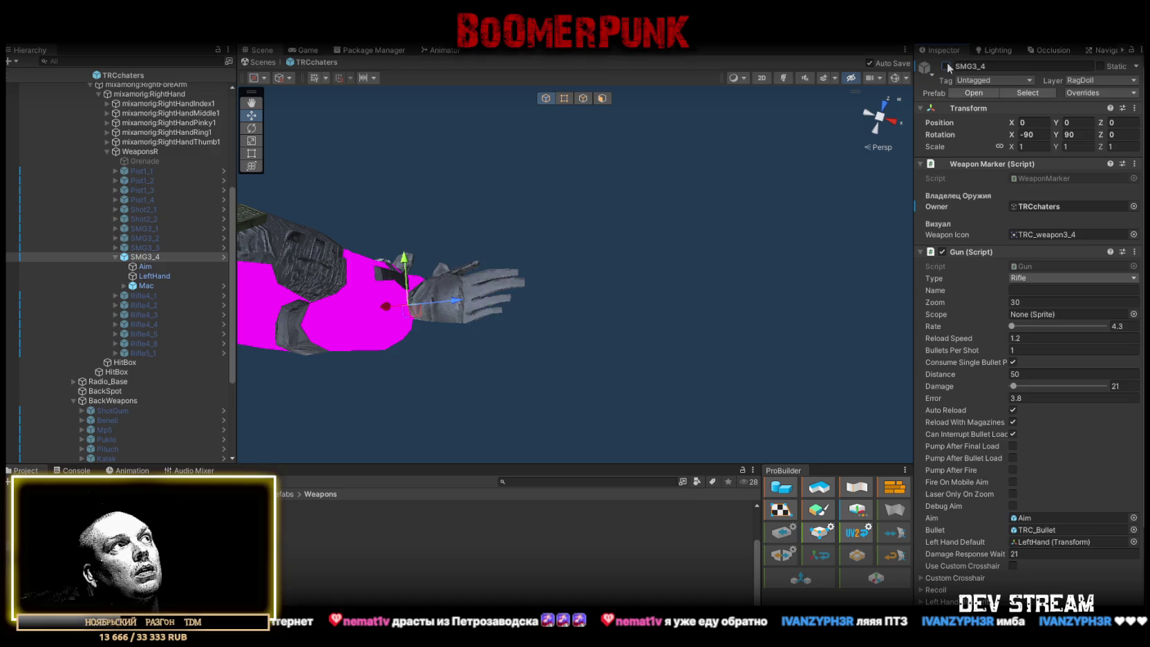
Scale the holstered Mac pistol to 0.8, check it in view, save, then hide it again
scroll(152, 221, "up", 5)
left_click(88, 193)
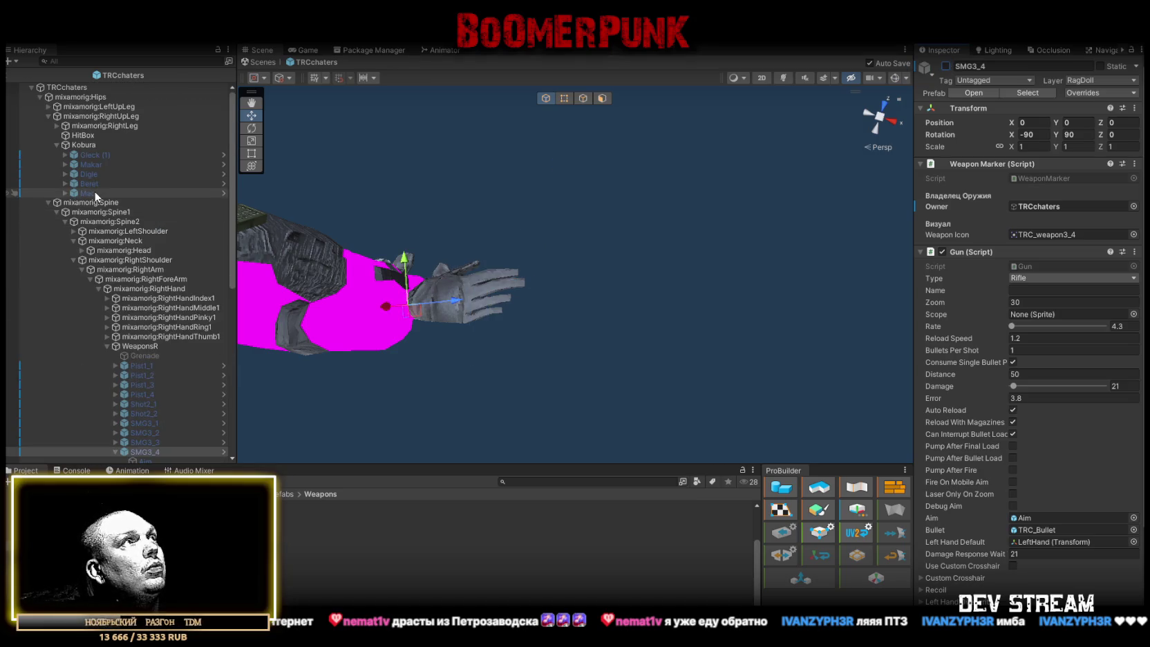
left_click(1030, 147)
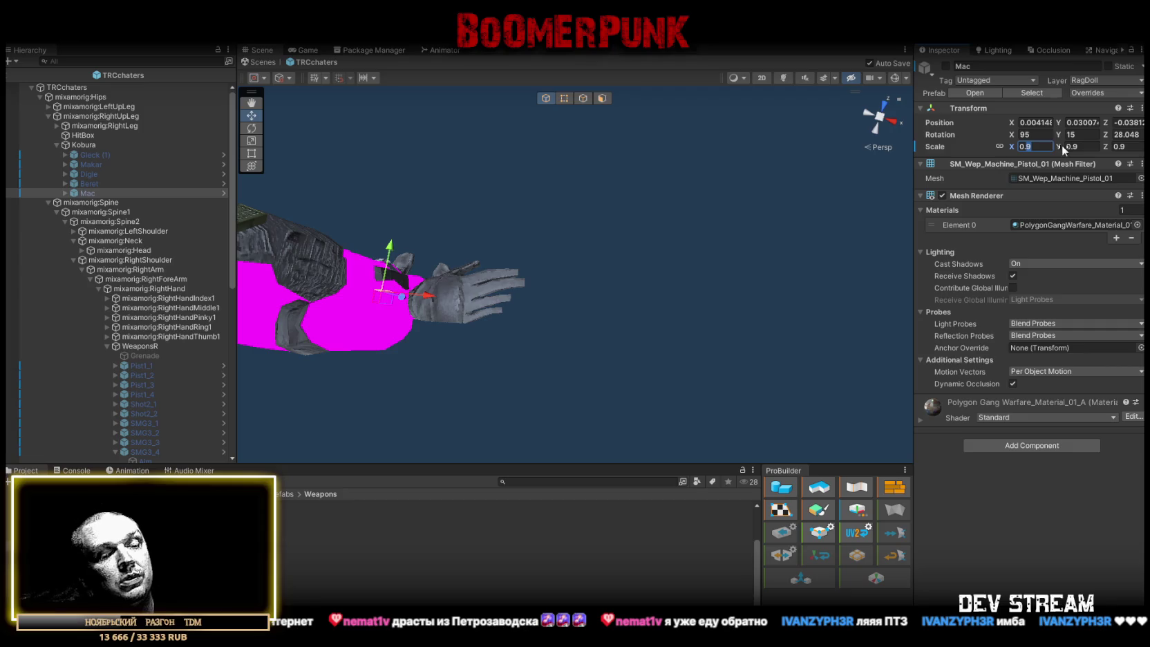
type("0.8")
key("Return")
mouse_move(555, 230)
left_mouse_down()
mouse_move(622, 262)
mouse_move(636, 242)
mouse_move(567, 132)
left_mouse_up()
left_click(945, 66)
key("ctrl+s")
left_click_drag(567, 131, 550, 100)
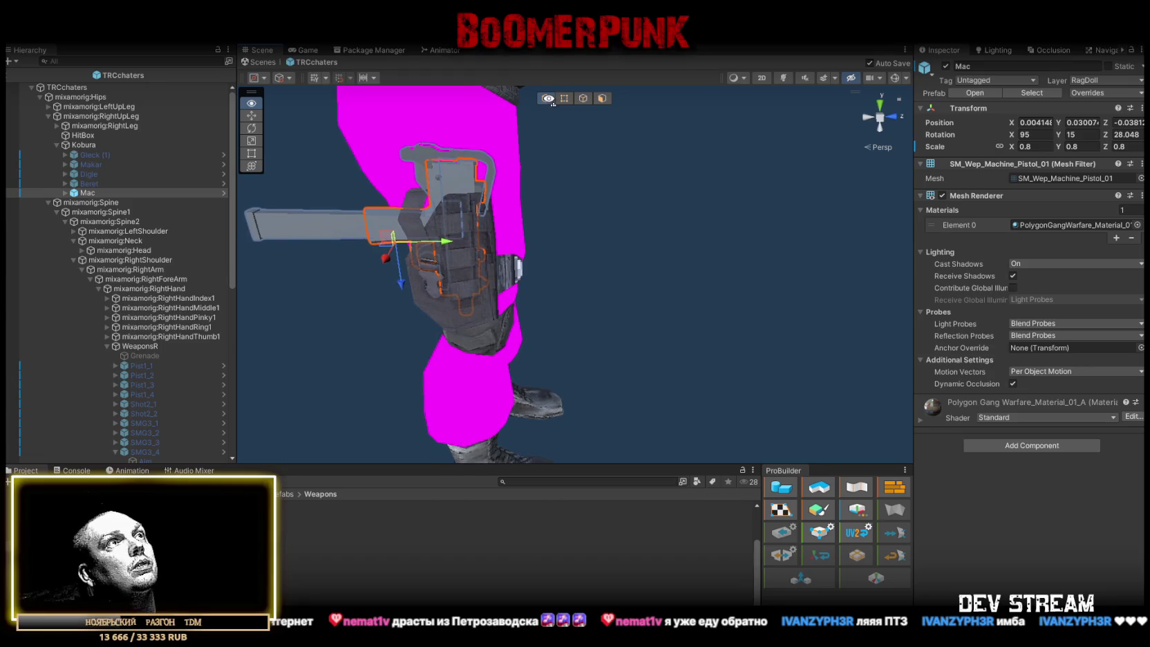
left_click(946, 65)
scroll(215, 271, "down", 5)
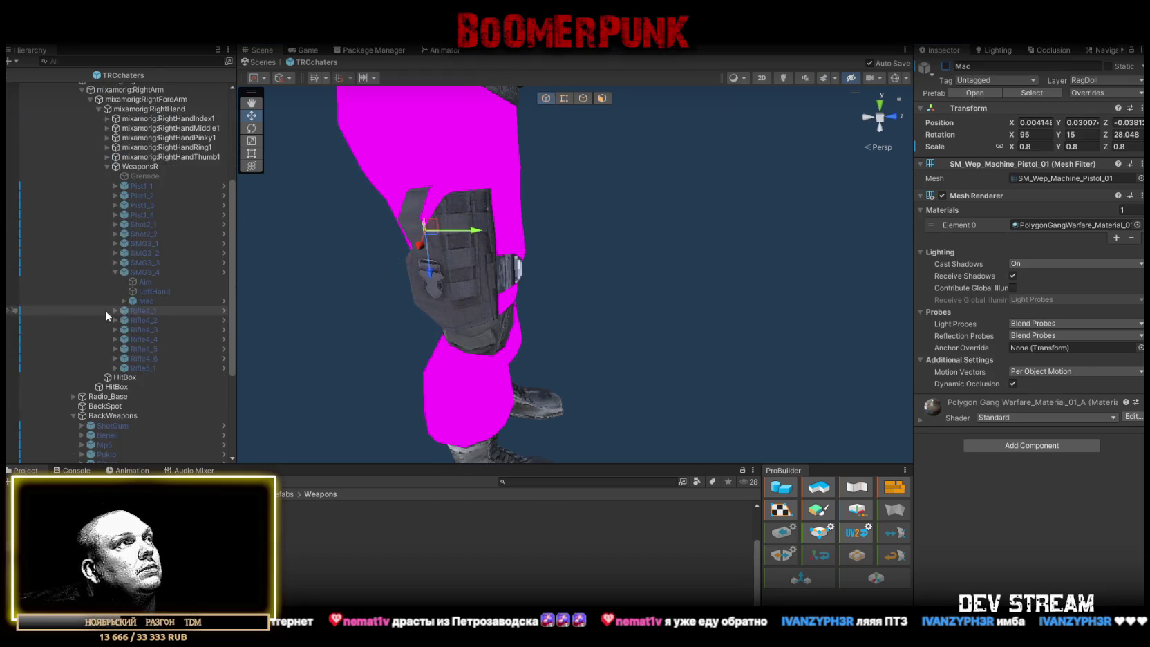
left_click(116, 272)
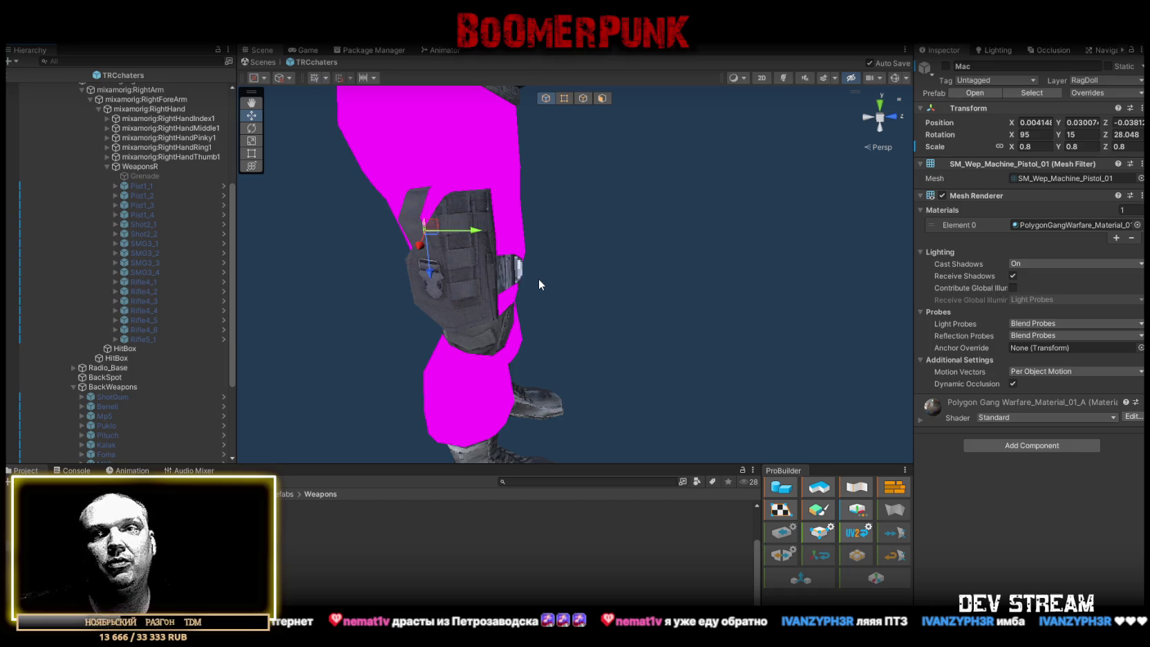
Select Rifle4_1, the AK weapon, in the hierarchy
scroll(587, 221, "down", 5)
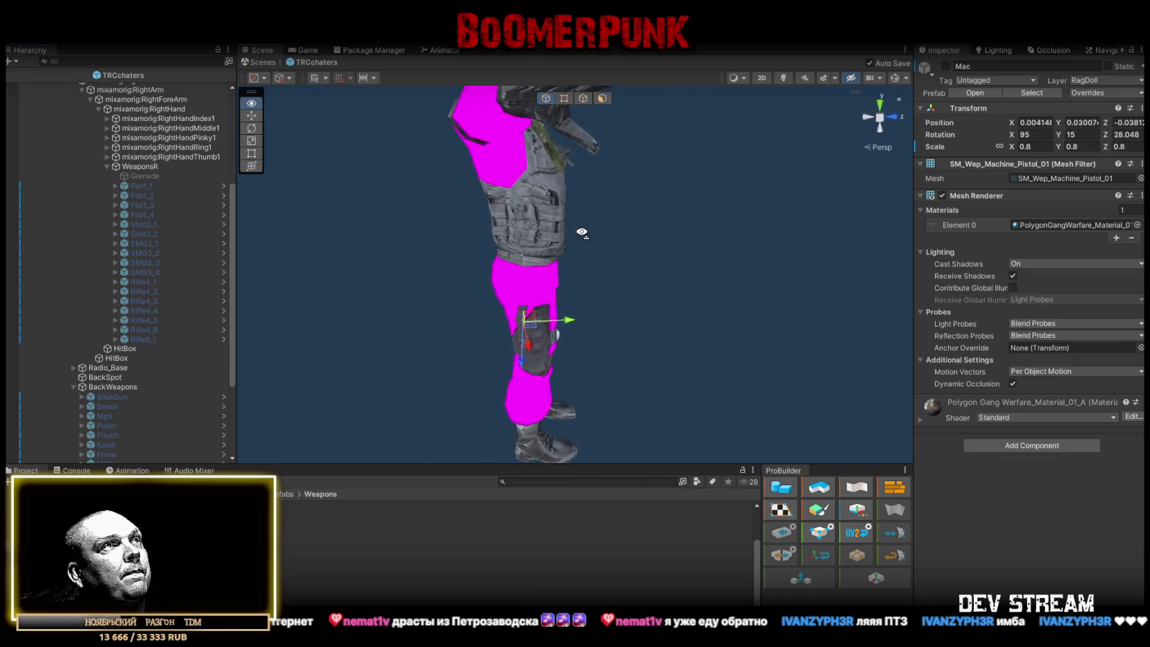
scroll(157, 246, "up", 7)
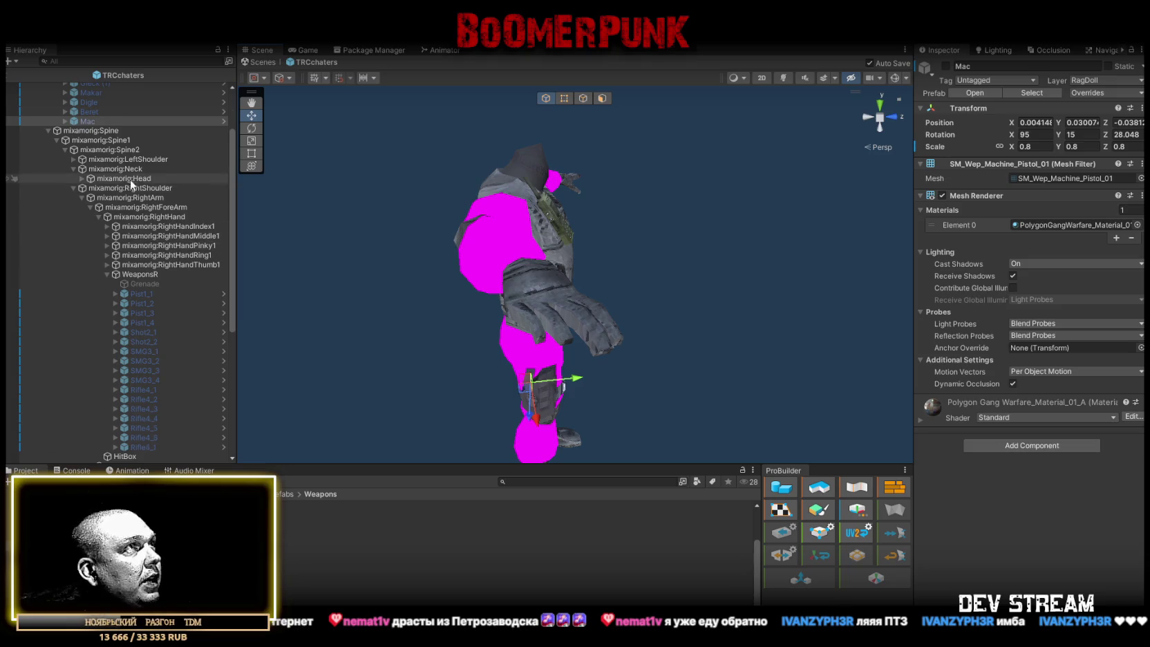
scroll(144, 191, "down", 4)
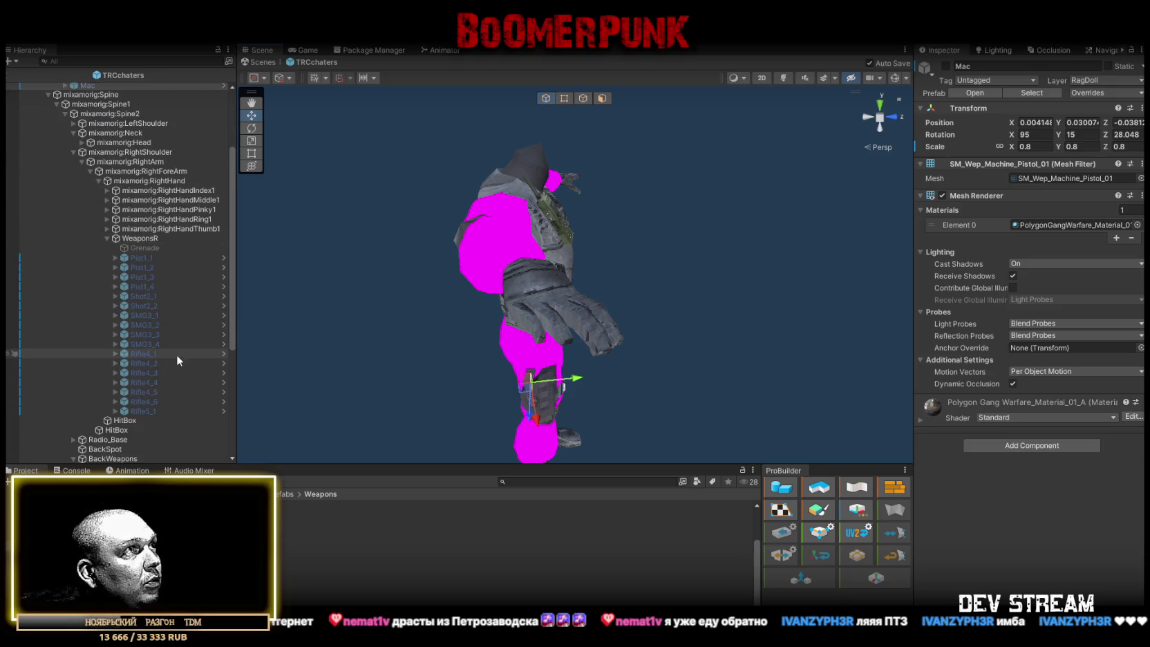
left_click(155, 345)
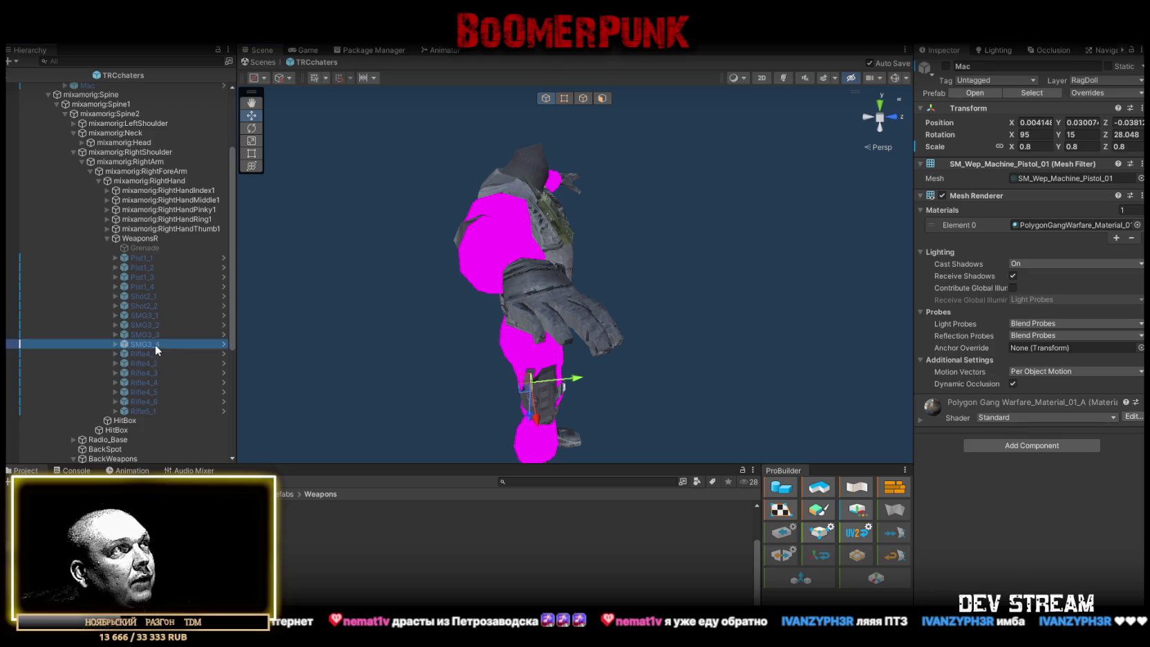
left_click(150, 354)
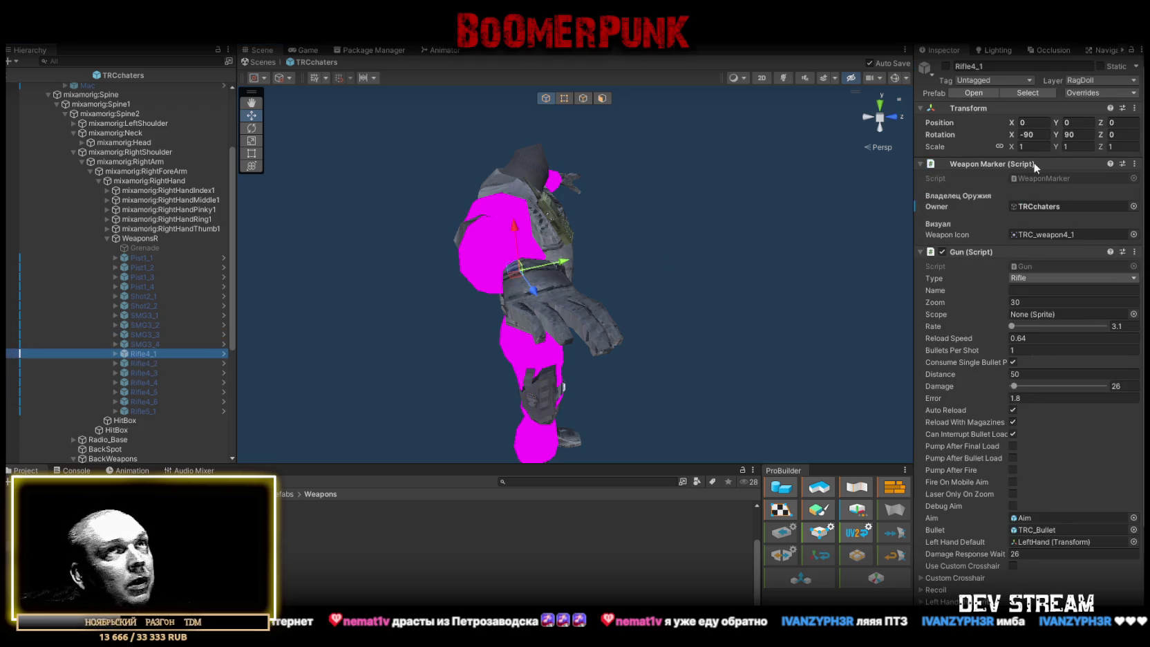
Enable Rifle4_1 and scale its Kalak AK and the BackWeapons Kalak copy to 0.8
left_click(945, 66)
mouse_move(692, 115)
left_mouse_down()
mouse_move(711, 343)
mouse_move(284, 371)
left_mouse_up()
left_click(553, 304)
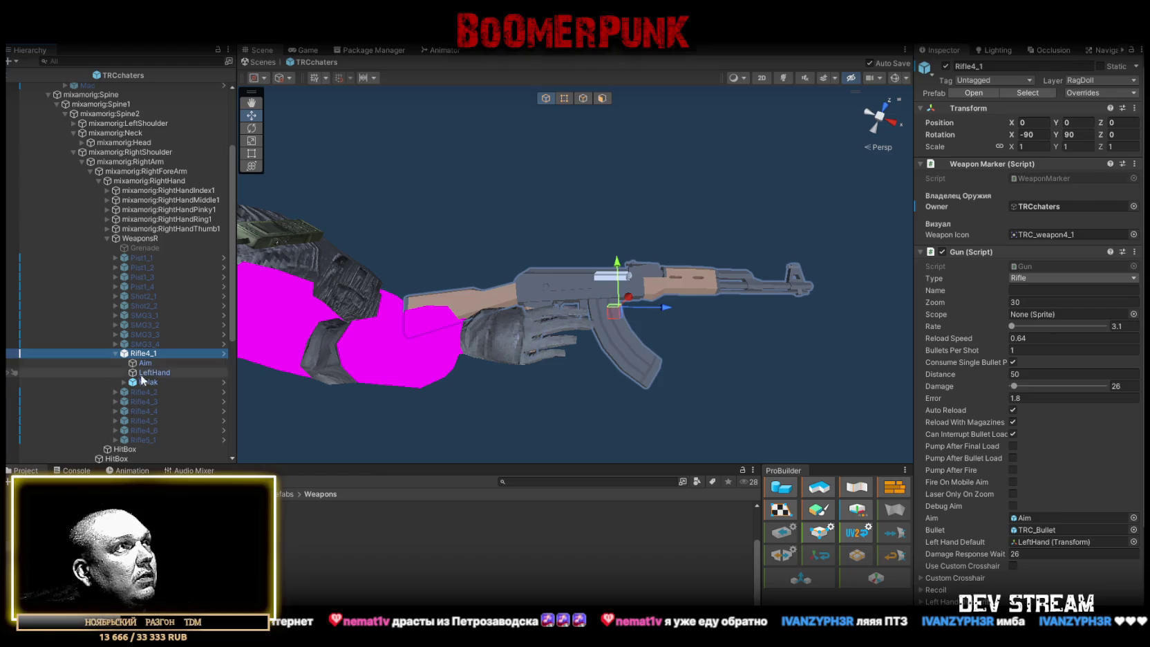
left_click(1029, 145)
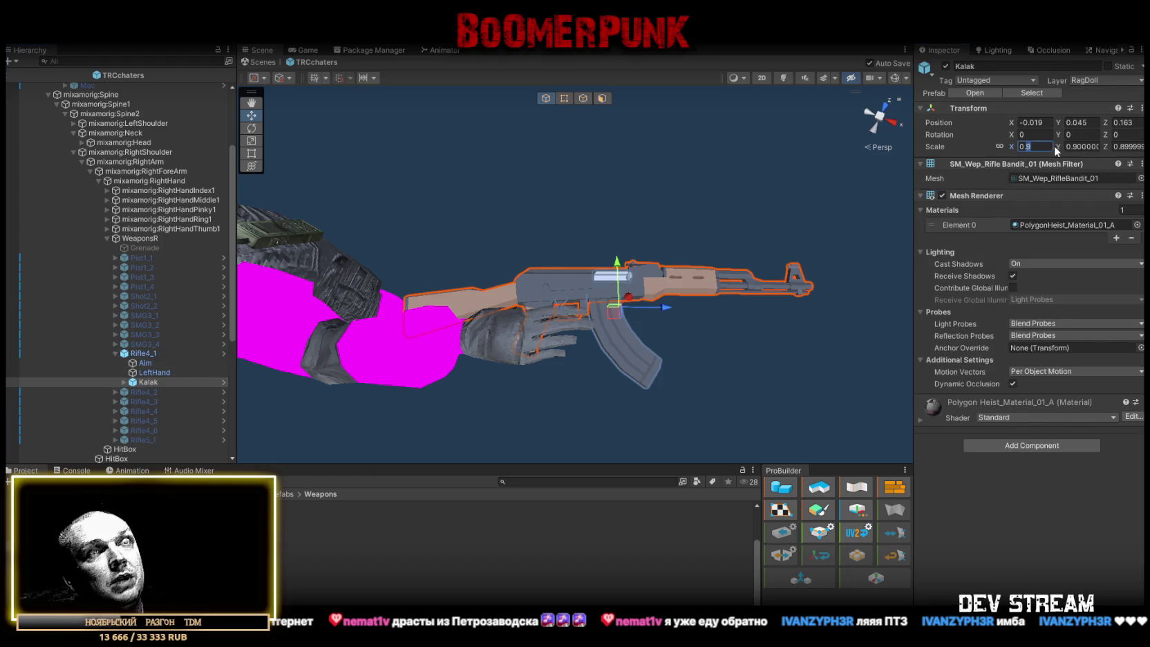
type("0.8")
scroll(144, 380, "down", 5)
left_click(128, 365)
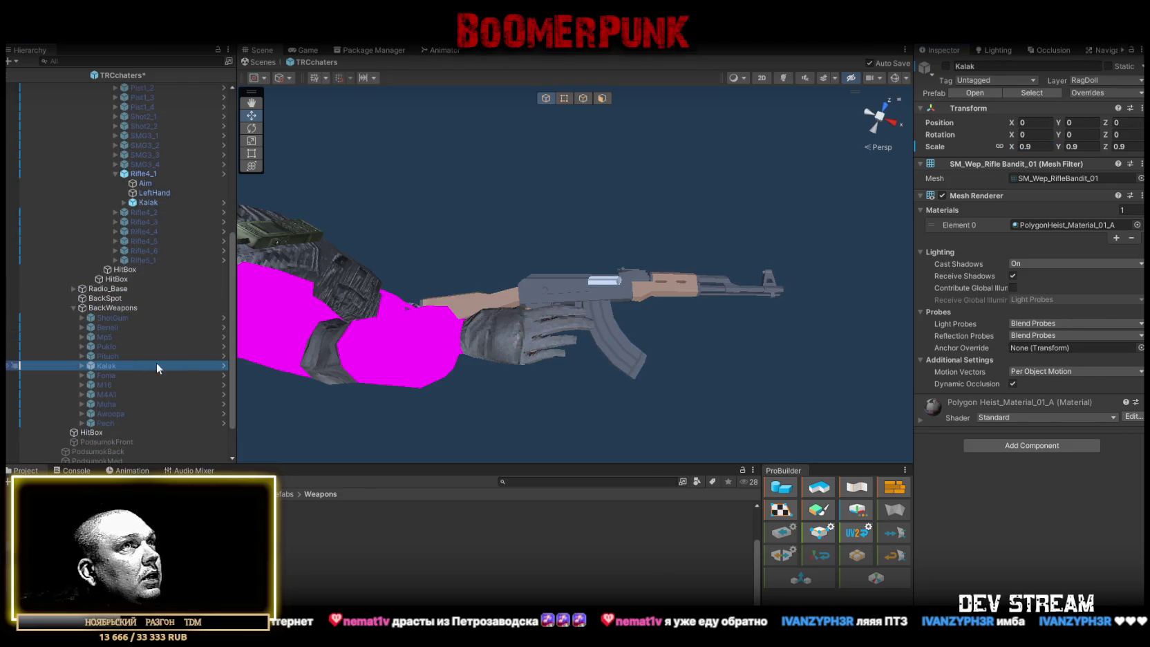
left_click(1047, 148)
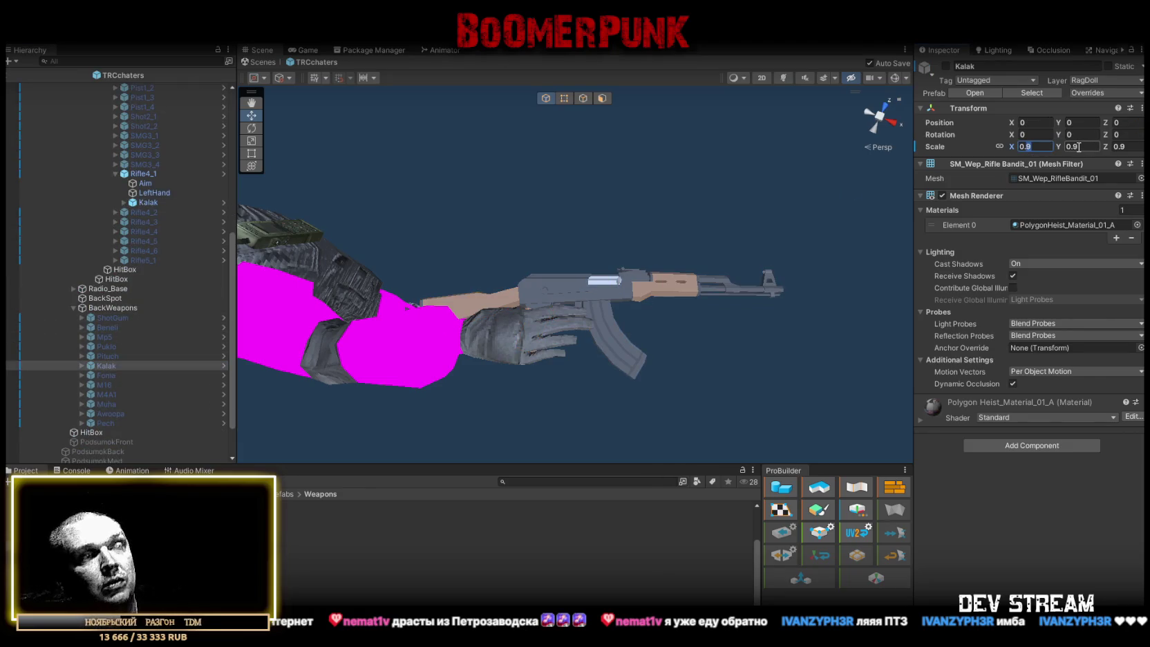
type("0.8")
key("Return")
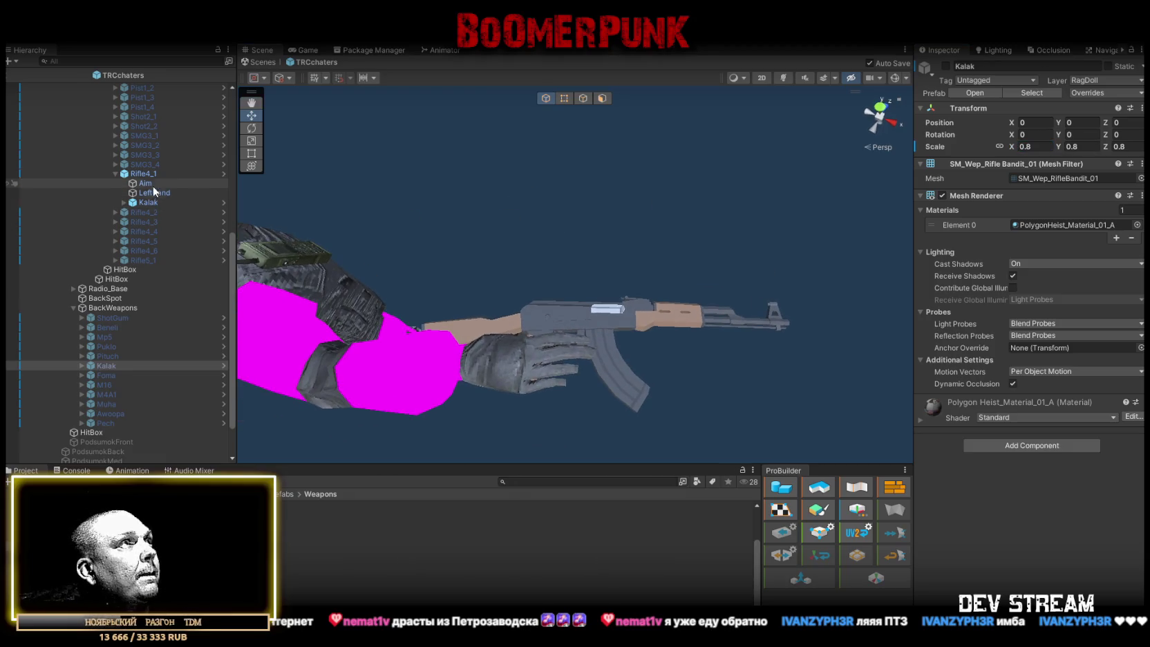
Move Rifle4_1's Aim point to the AK muzzle and LeftHand onto the front grip
left_click(140, 173)
left_click(144, 183)
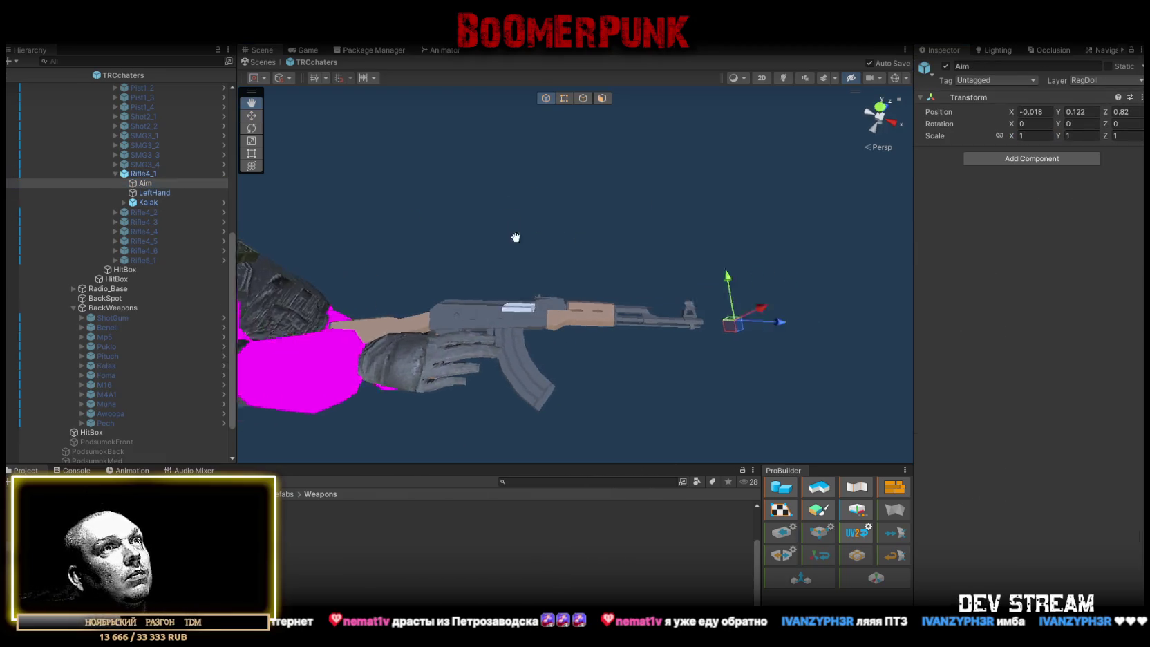
left_click_drag(515, 237, 467, 239)
left_click_drag(577, 321, 553, 325)
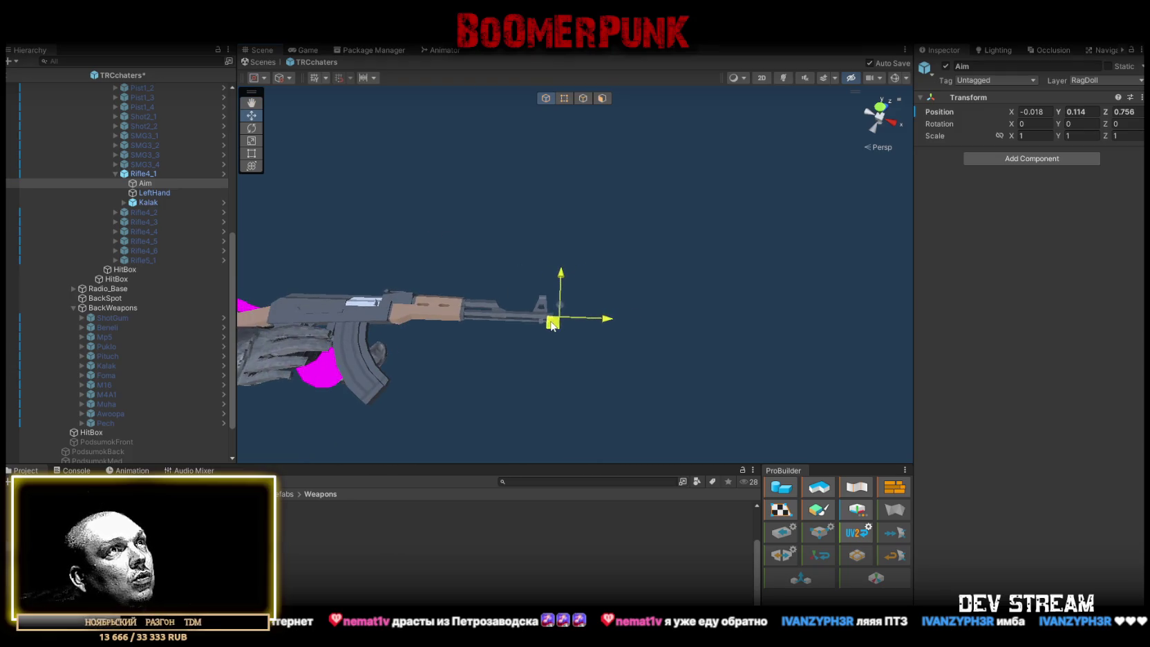
double_click(153, 193)
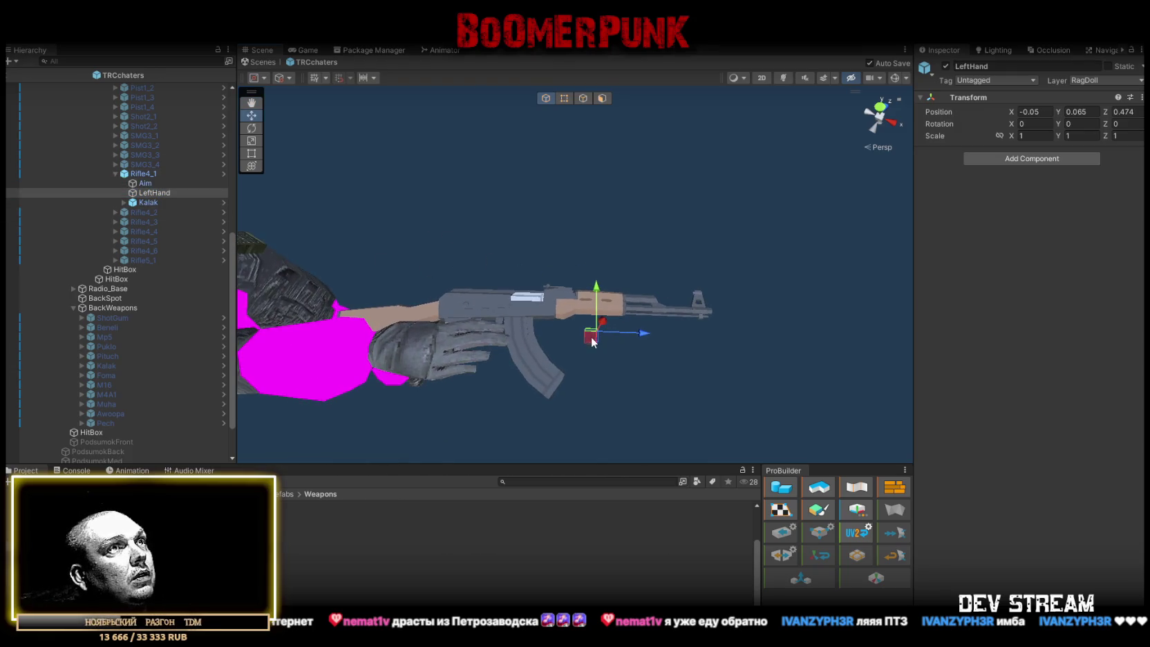
left_click_drag(592, 342, 568, 340)
Apply all Rifle4_1 prefab overrides, hide it, and activate Rifle4_2's FAMAS
left_click(147, 177)
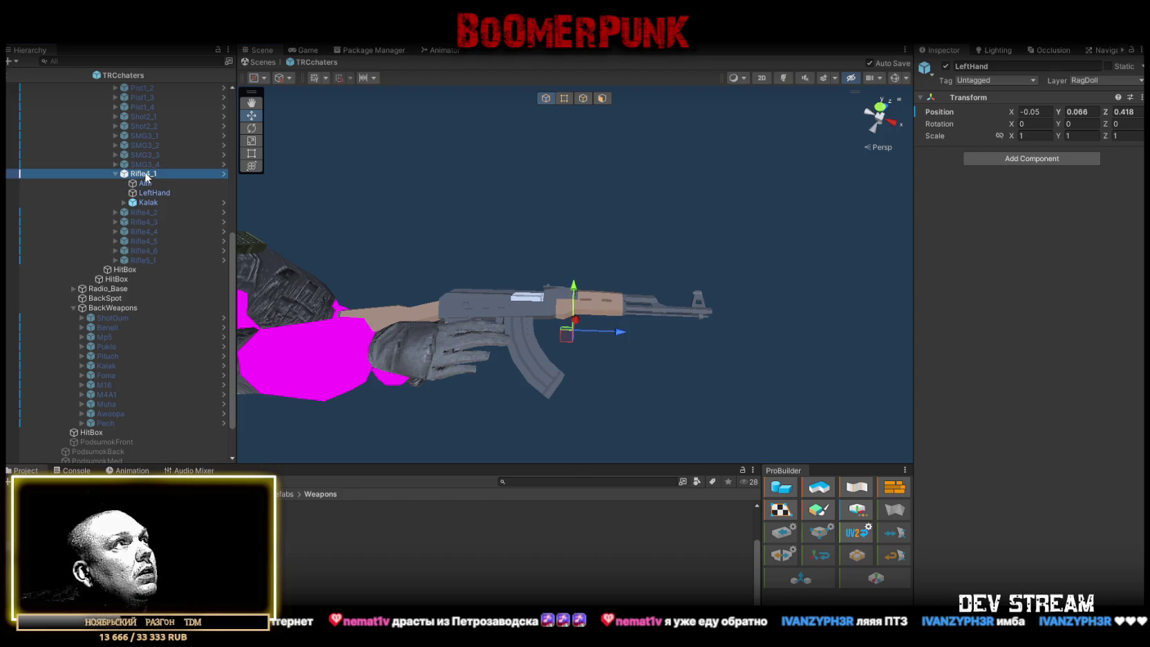
left_click(1082, 93)
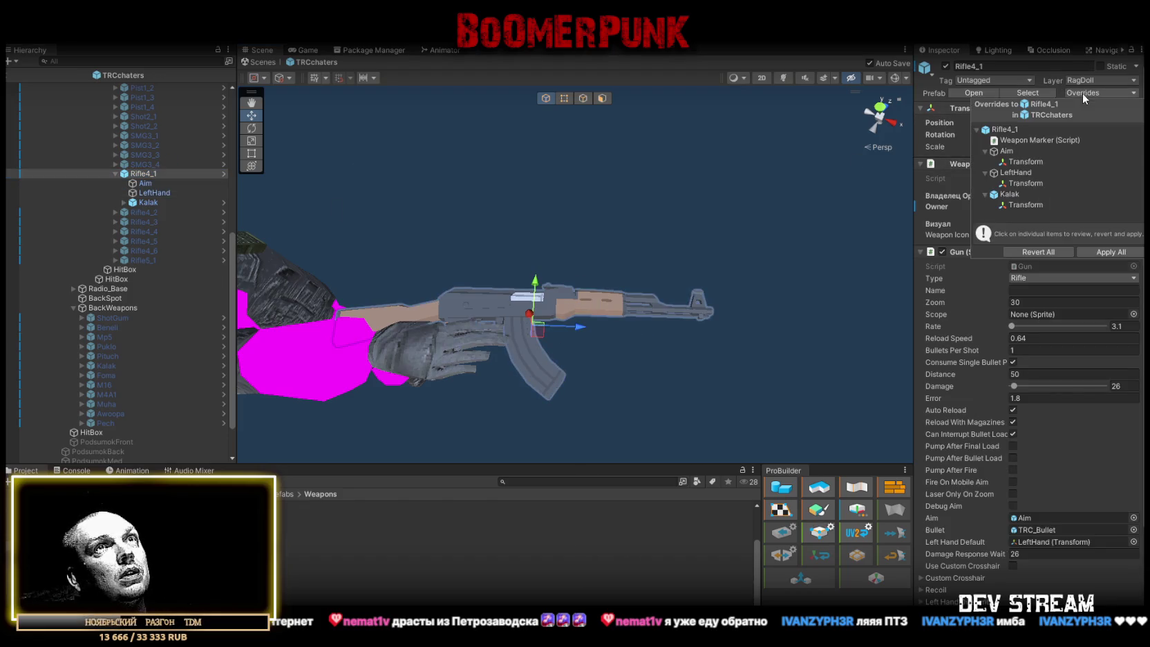
left_click(1120, 253)
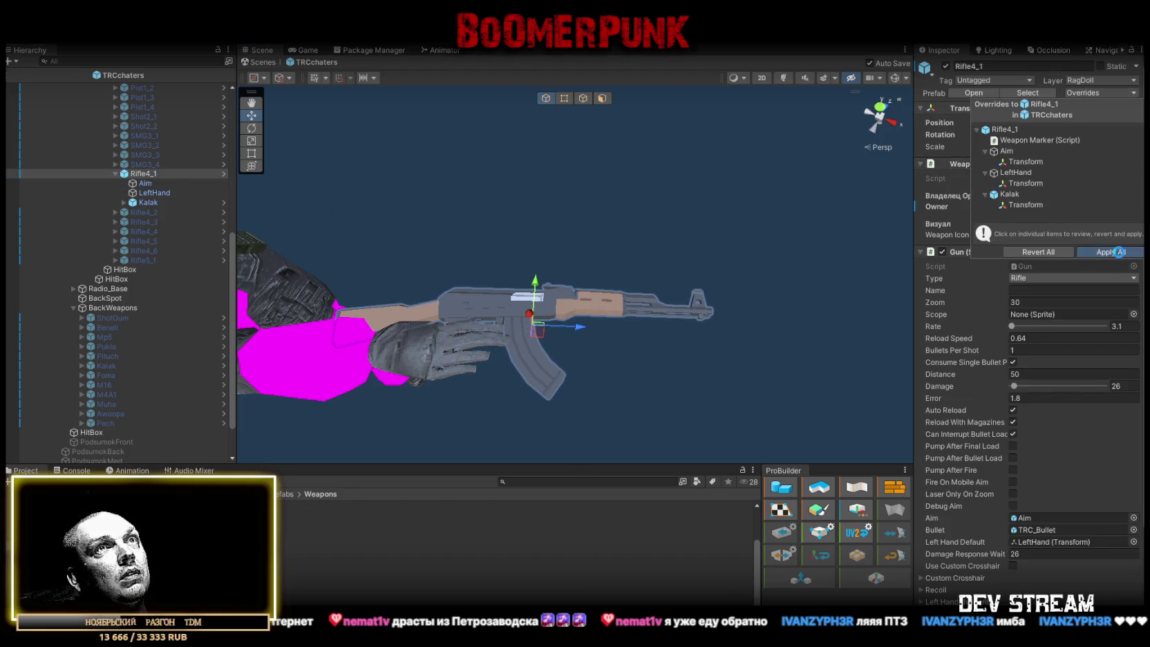
left_click(116, 173)
left_click(945, 66)
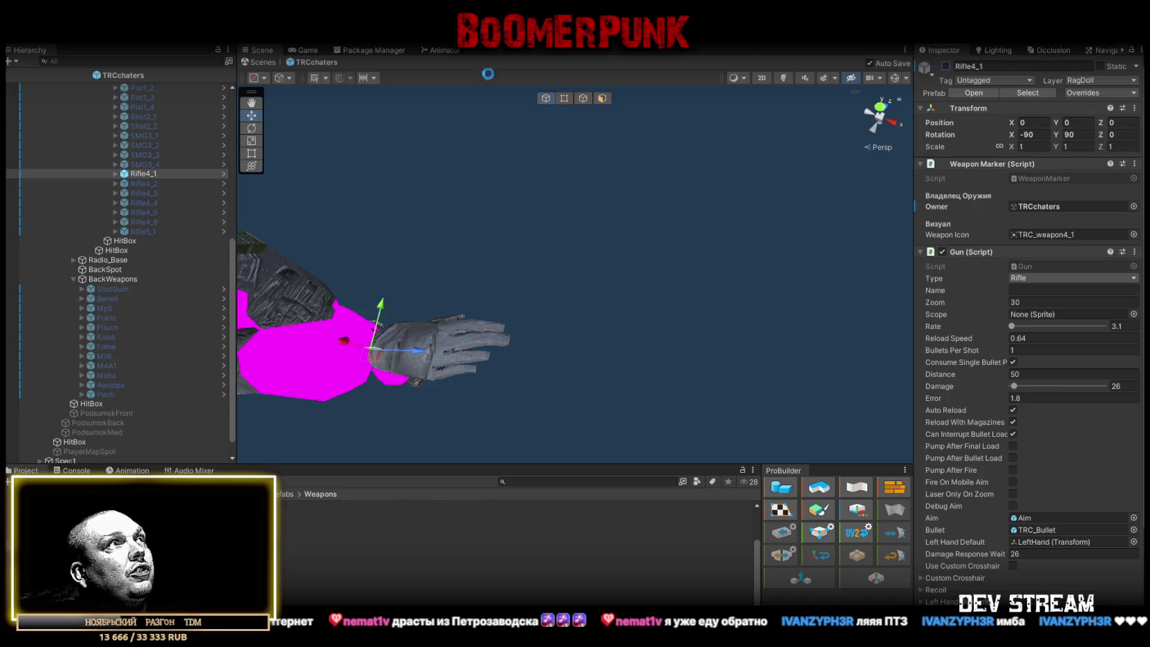
left_click(144, 183)
left_click(945, 66)
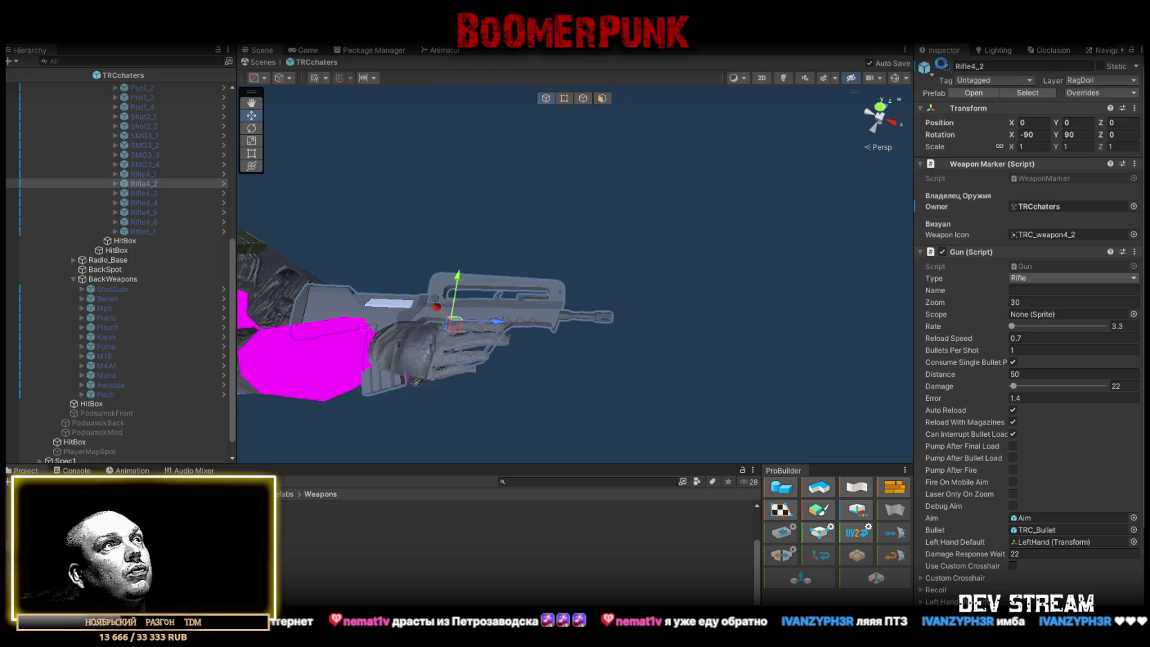
Scale Rifle4_2's Foma FAMAS mesh to 0.8
left_click(115, 184)
left_click(148, 212)
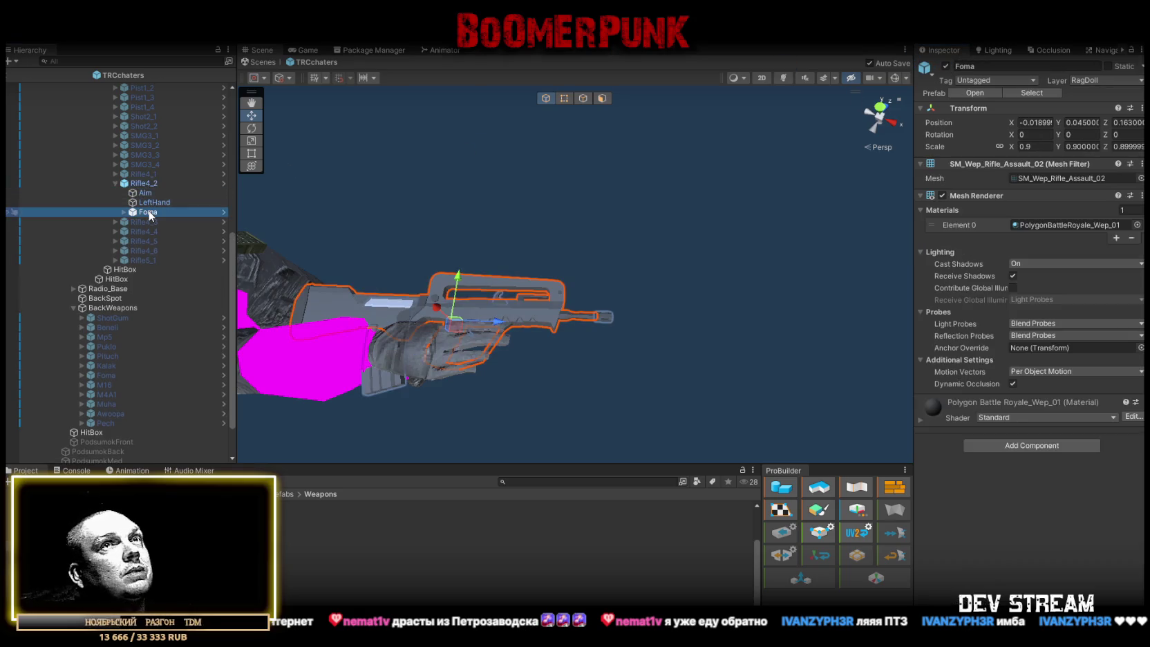
left_click_drag(430, 216, 557, 218)
left_click(1028, 147)
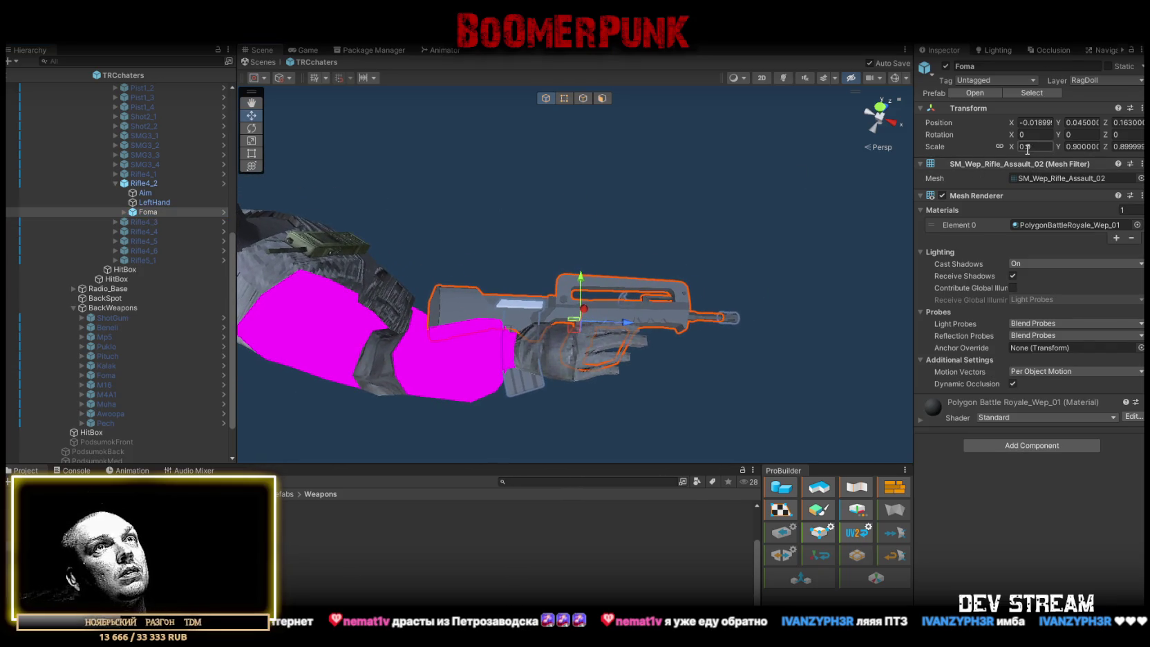
type("0.8")
key("Return")
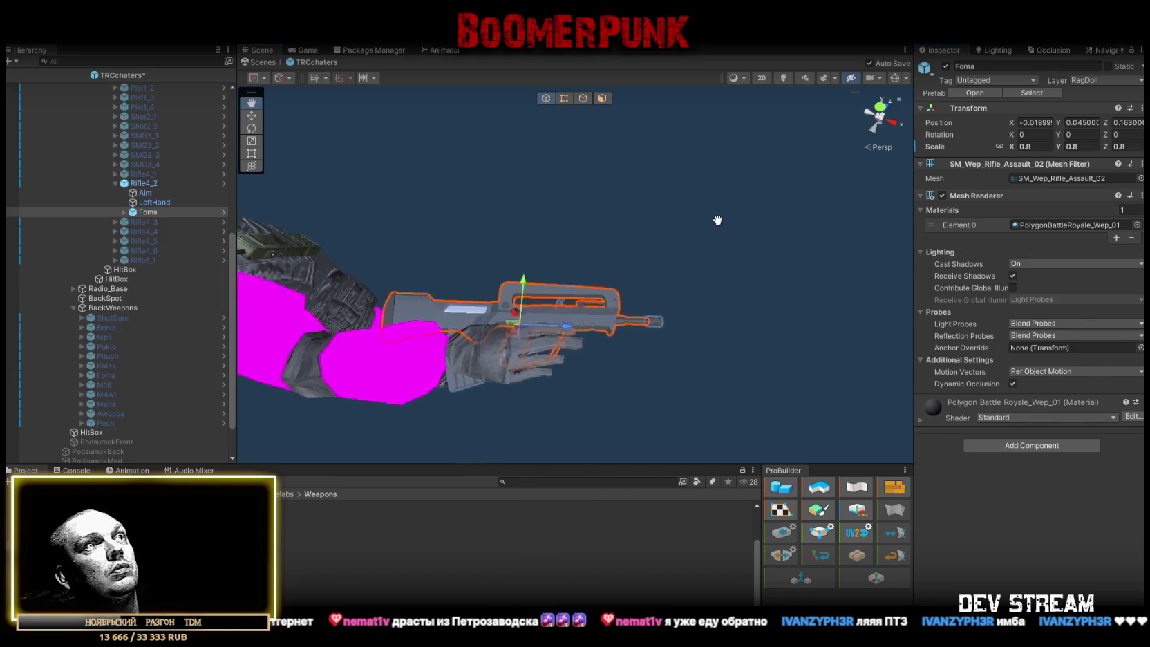
Check the Aim and LeftHand points, apply all Rifle4_2 overrides, then select the Kalak and Foma back copies
mouse_move(676, 196)
left_mouse_down()
mouse_move(636, 262)
mouse_move(657, 243)
mouse_move(655, 186)
left_mouse_up()
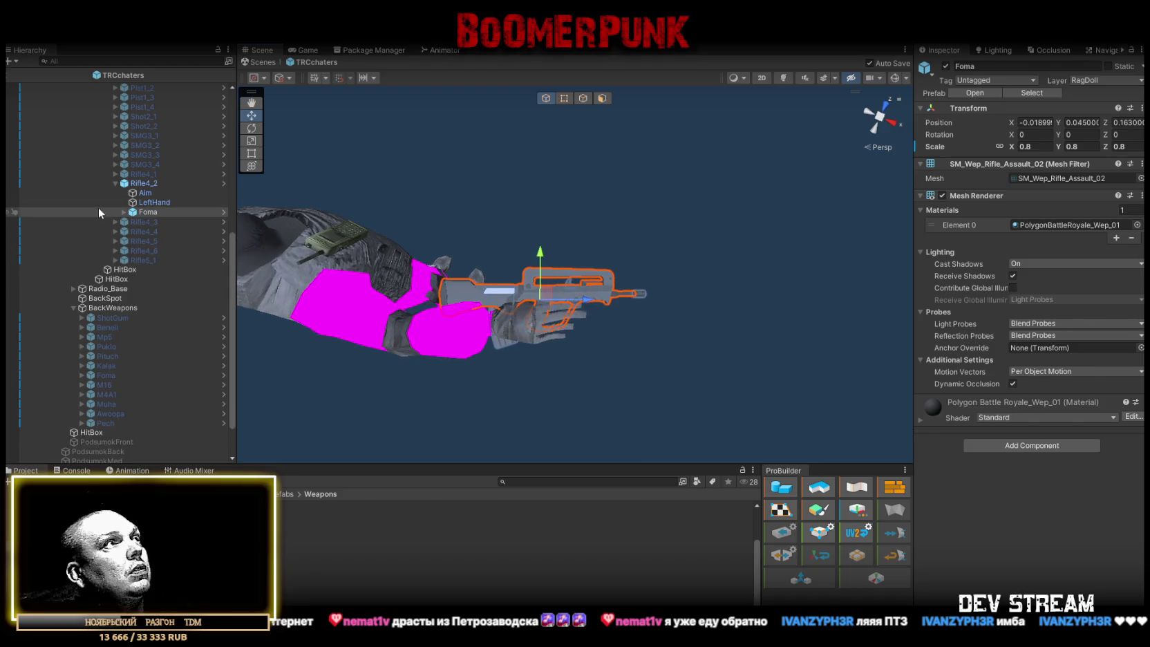
left_click(152, 192)
scroll(644, 297, "up", 1)
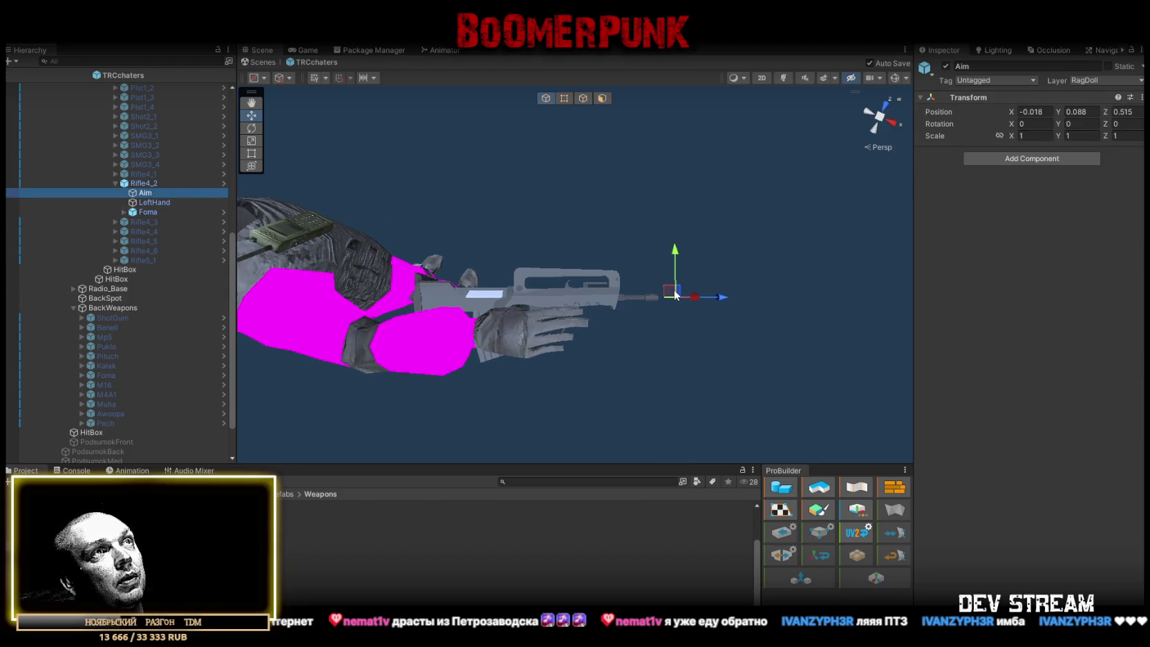
left_click(724, 296)
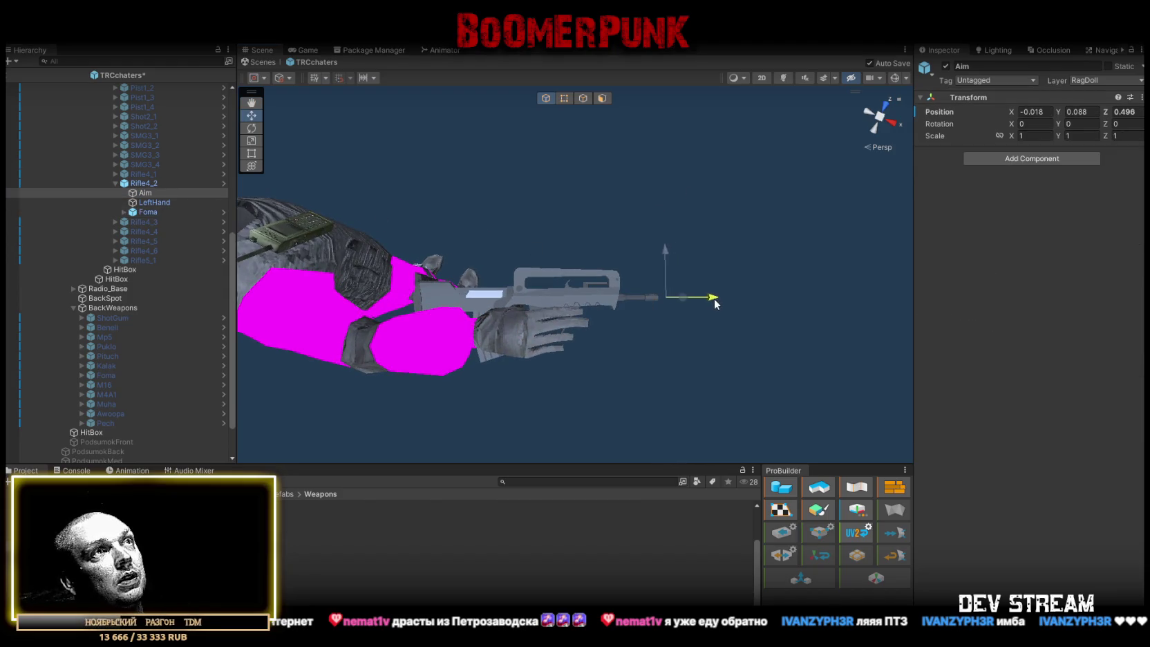
left_click(154, 201)
left_click(141, 183)
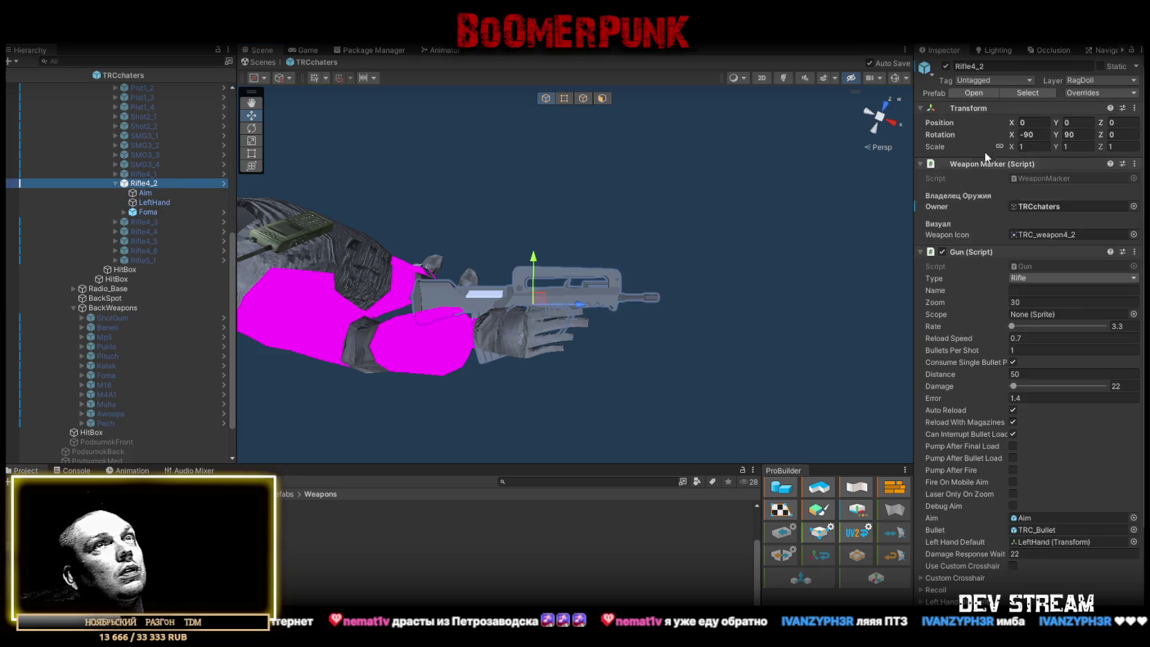
left_click(1113, 94)
left_click(1104, 233)
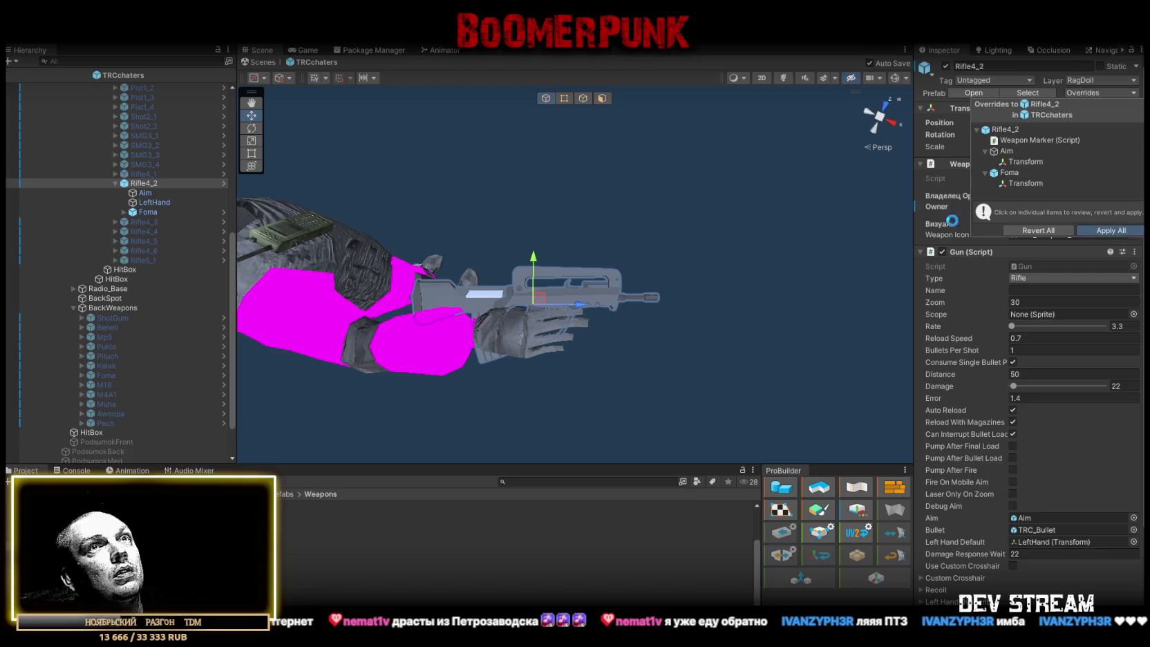
scroll(131, 331, "down", 2)
left_click(117, 329)
left_click(110, 339, "shift")
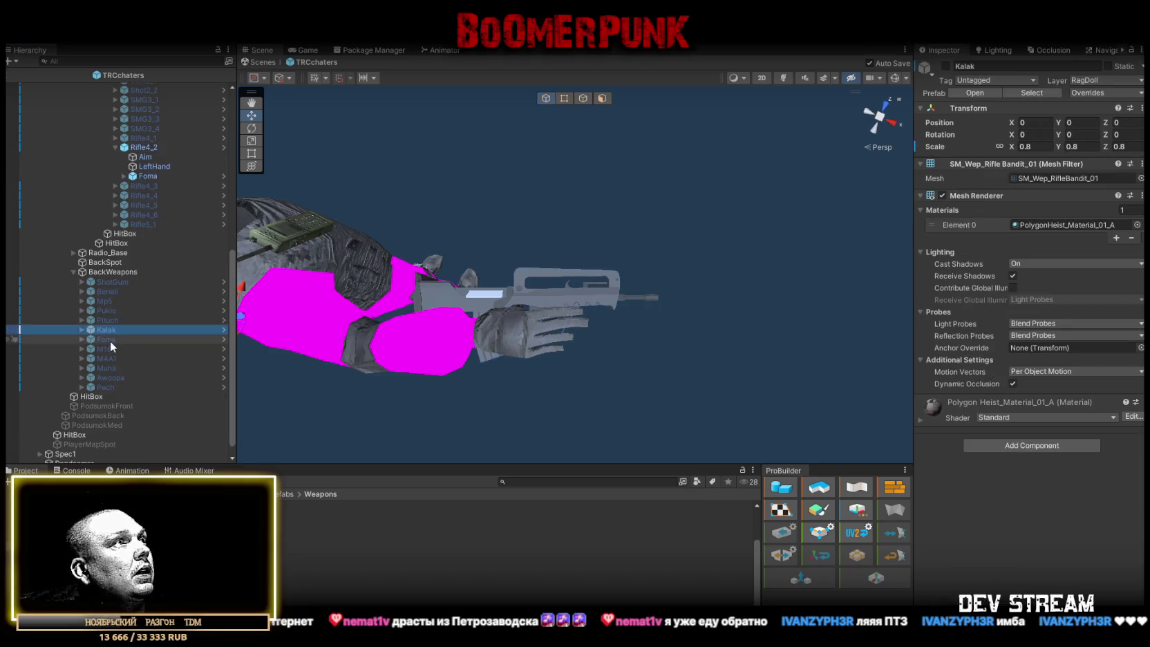
Set the Kalak and Foma back copies to 0.8 scale and save the scene
left_click(1043, 145)
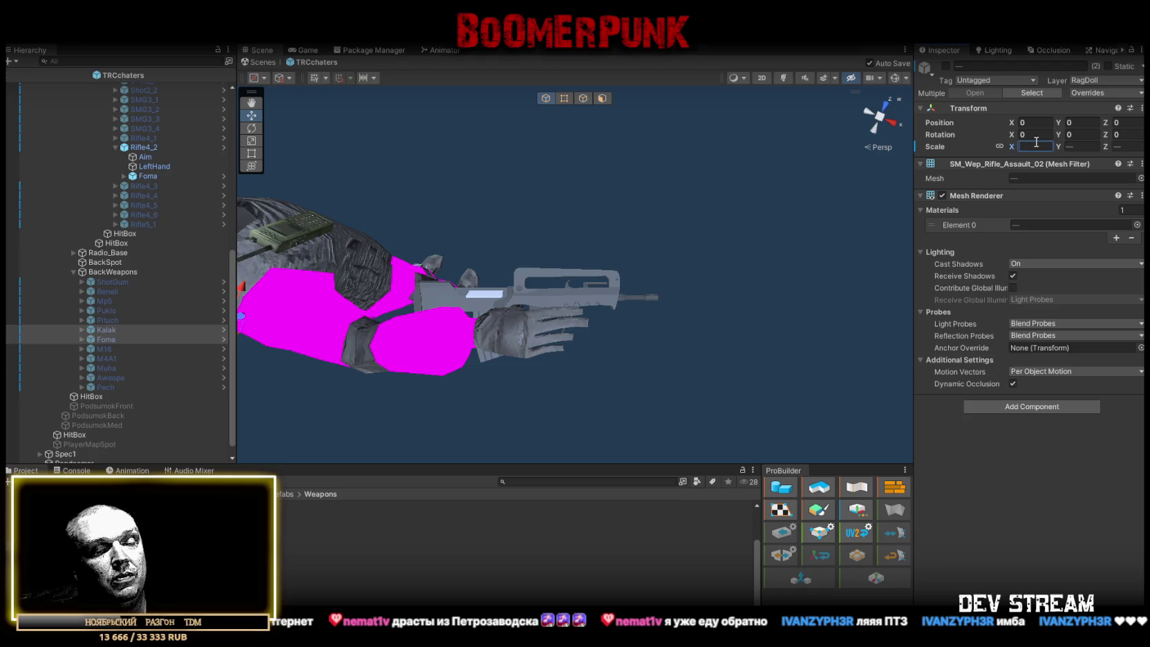
type("0.8")
key("Return")
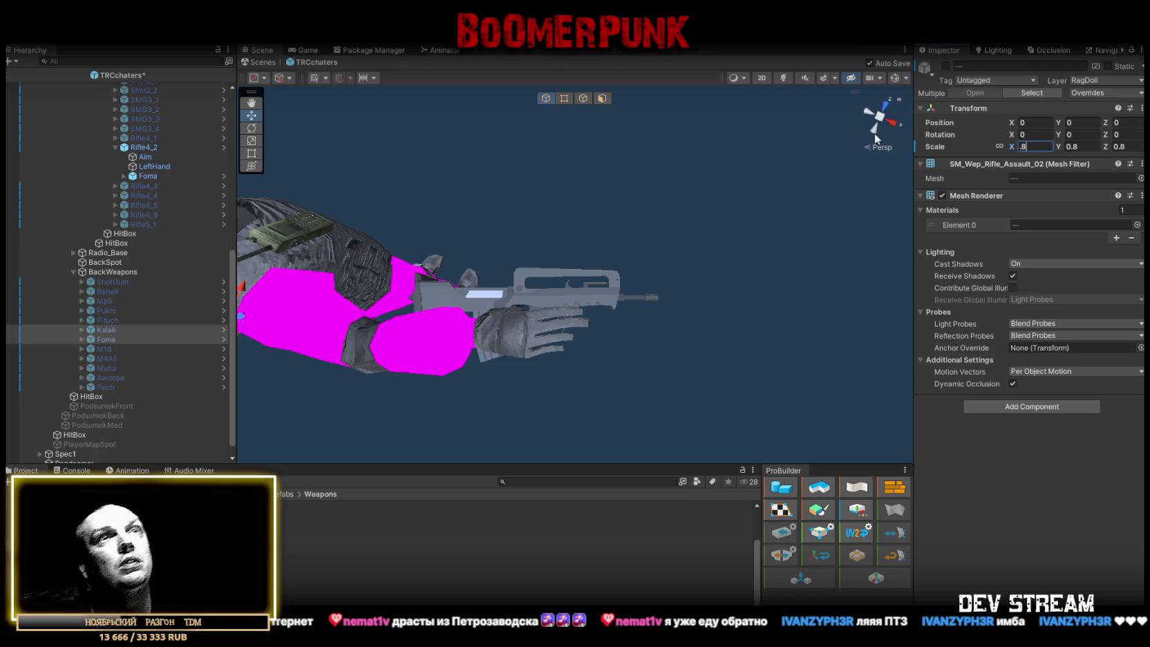
key("ctrl+s")
left_click(101, 349)
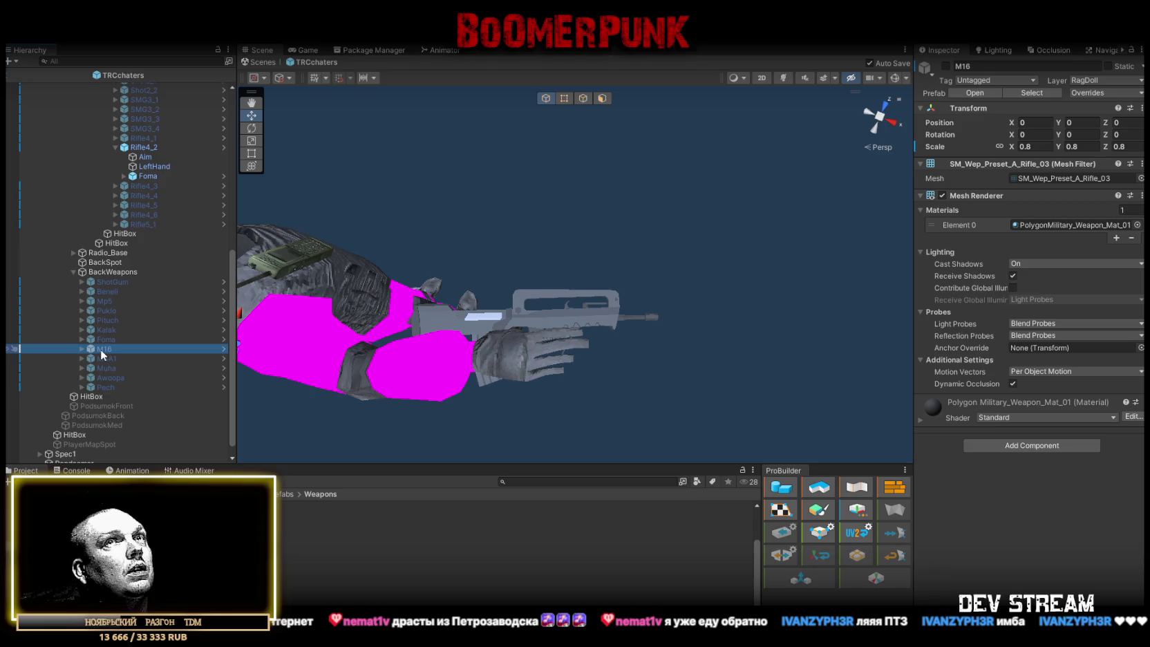
Deactivate Rifle4_2 and apply all overrides for the five weapons SMG3_2 through Rifle4_2
left_click(145, 148)
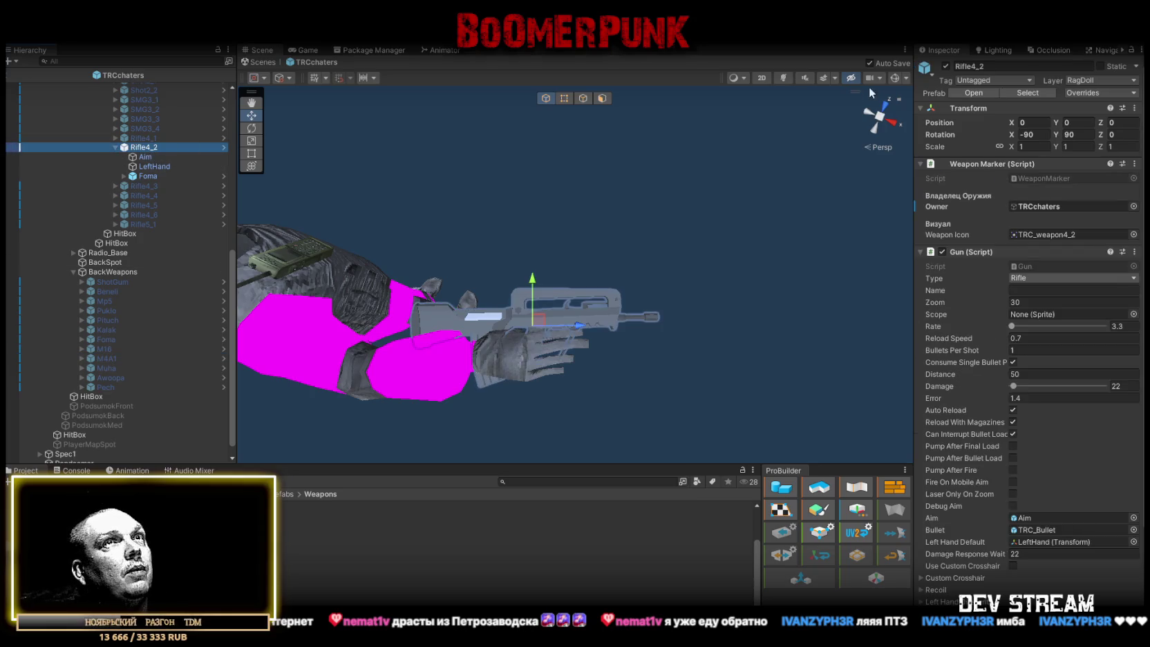
left_click(945, 67)
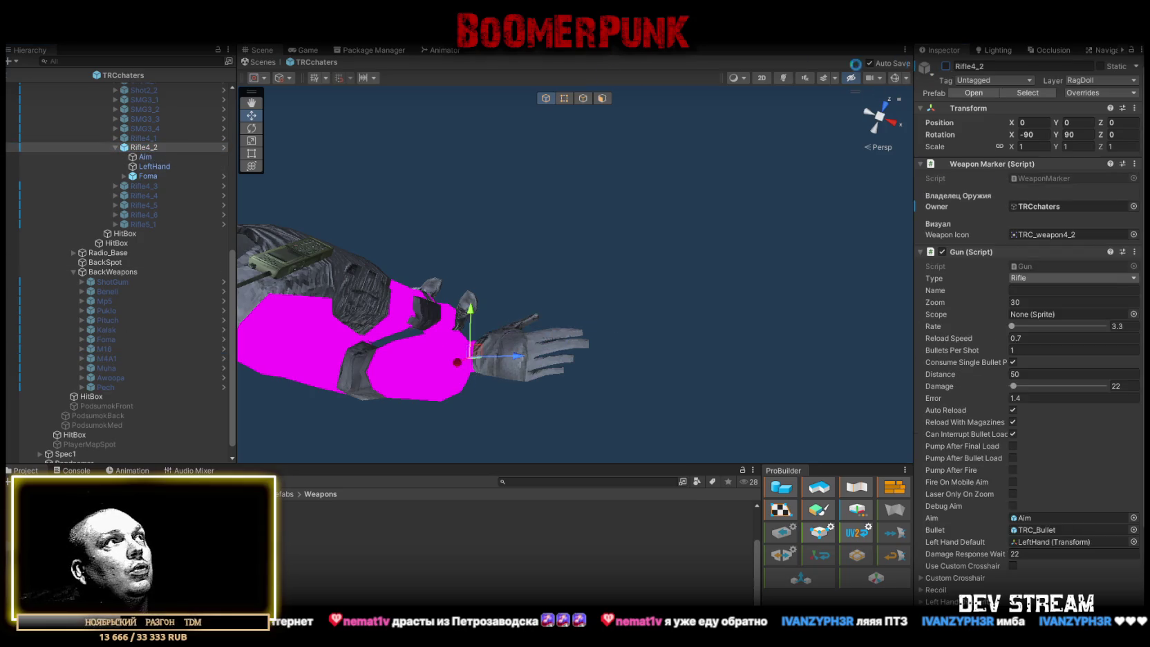
left_click(115, 147)
left_click(144, 123)
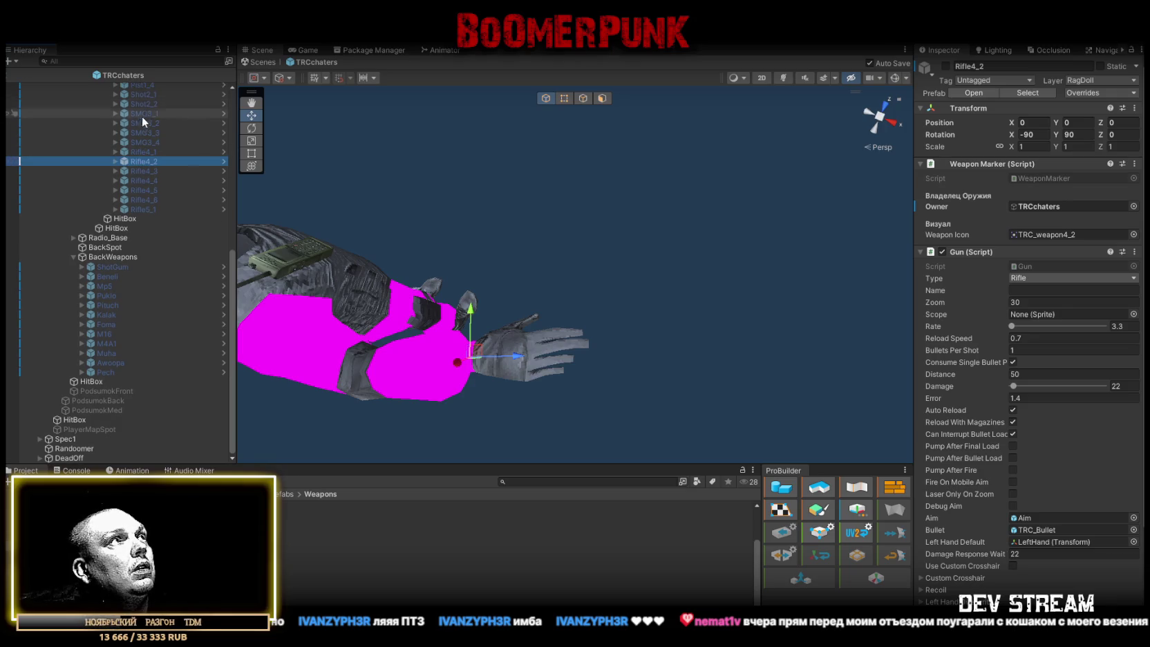
left_click(144, 161, "shift")
left_click(1102, 94)
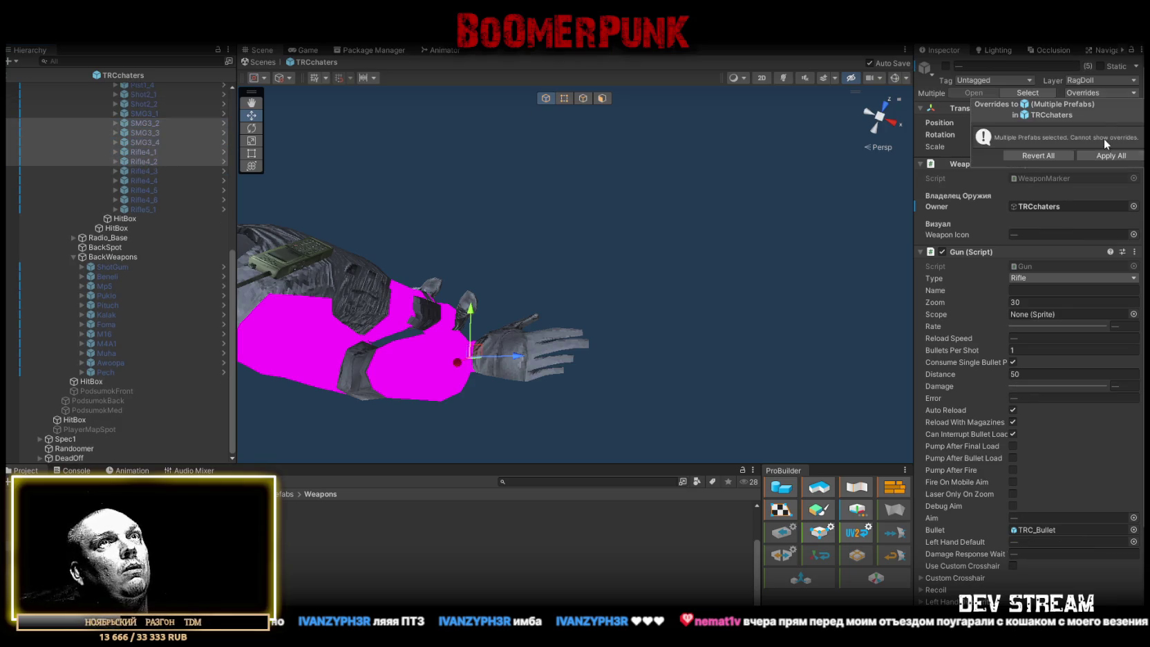
left_click(1103, 157)
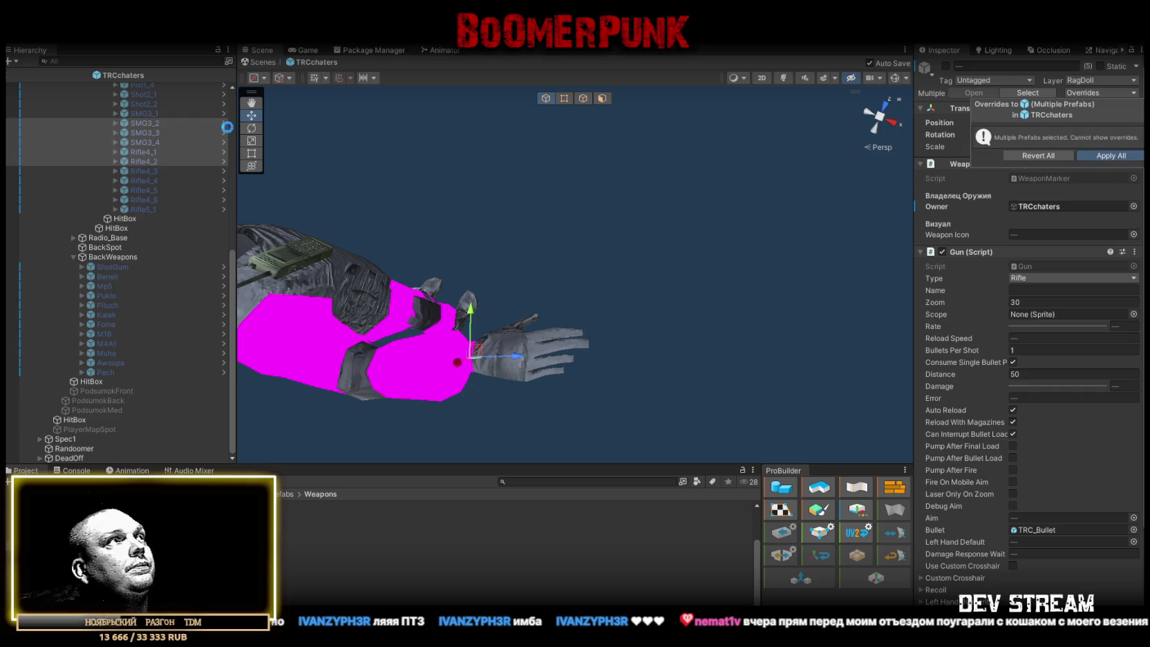
Activate Rifle4_3 so its M16 shows in the character's hand
left_click(117, 170)
left_click(134, 172)
key("alt+shift+a")
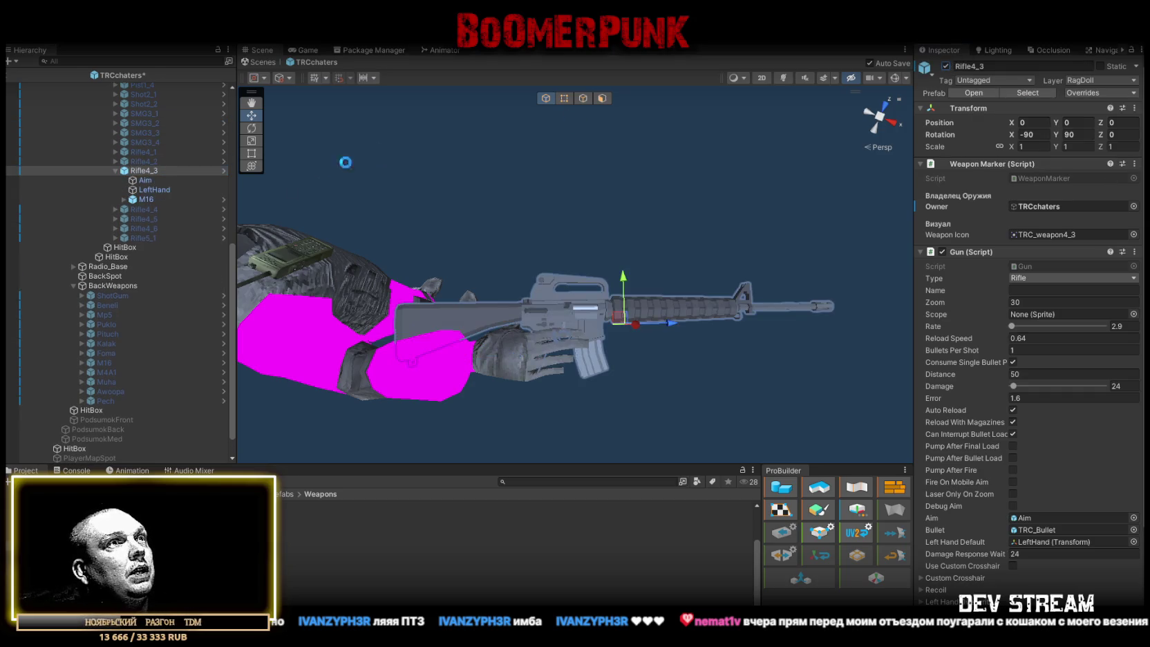
Check Rifle4_3's M16, LeftHand and Aim, then deactivate Rifle4_3 and view the character from above
left_click(145, 199)
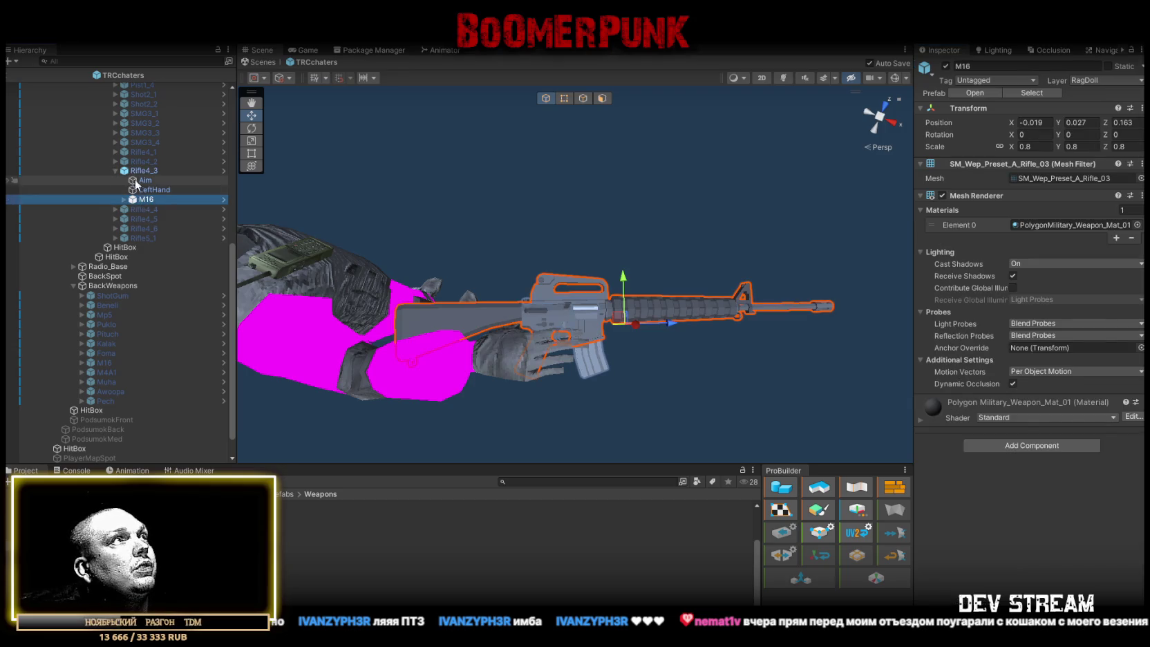
left_click(145, 189)
left_click(145, 180)
left_click(142, 171)
left_click(115, 171)
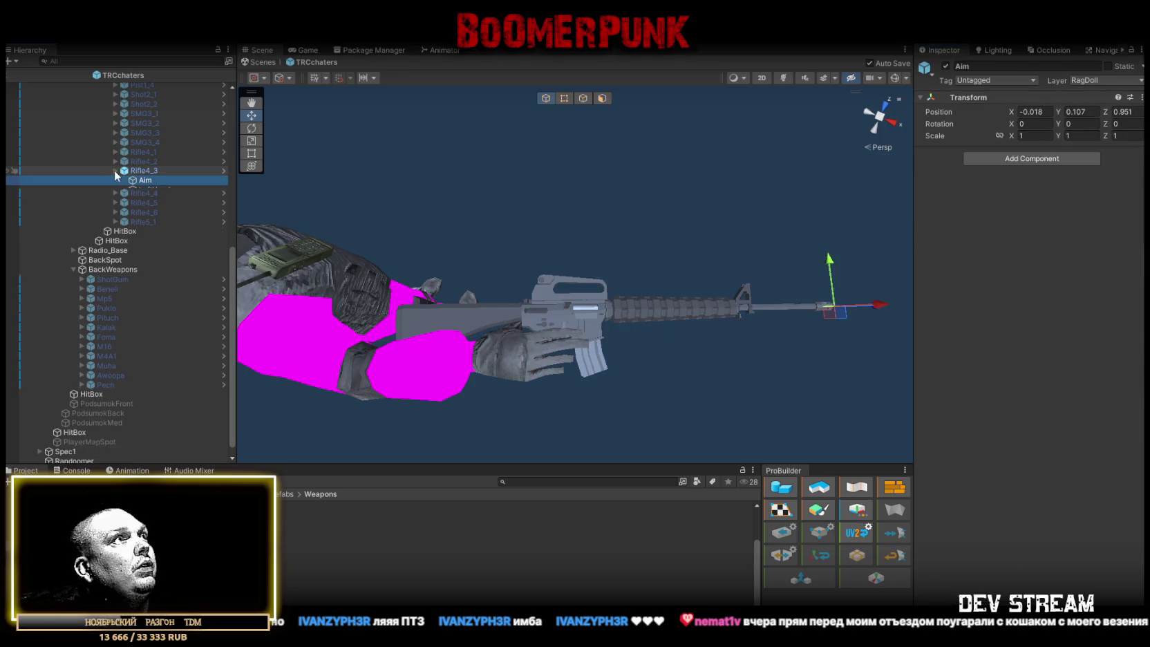
left_click(946, 66)
mouse_move(570, 242)
left_mouse_down()
mouse_move(555, 244)
mouse_move(576, 151)
mouse_move(338, 166)
left_mouse_up()
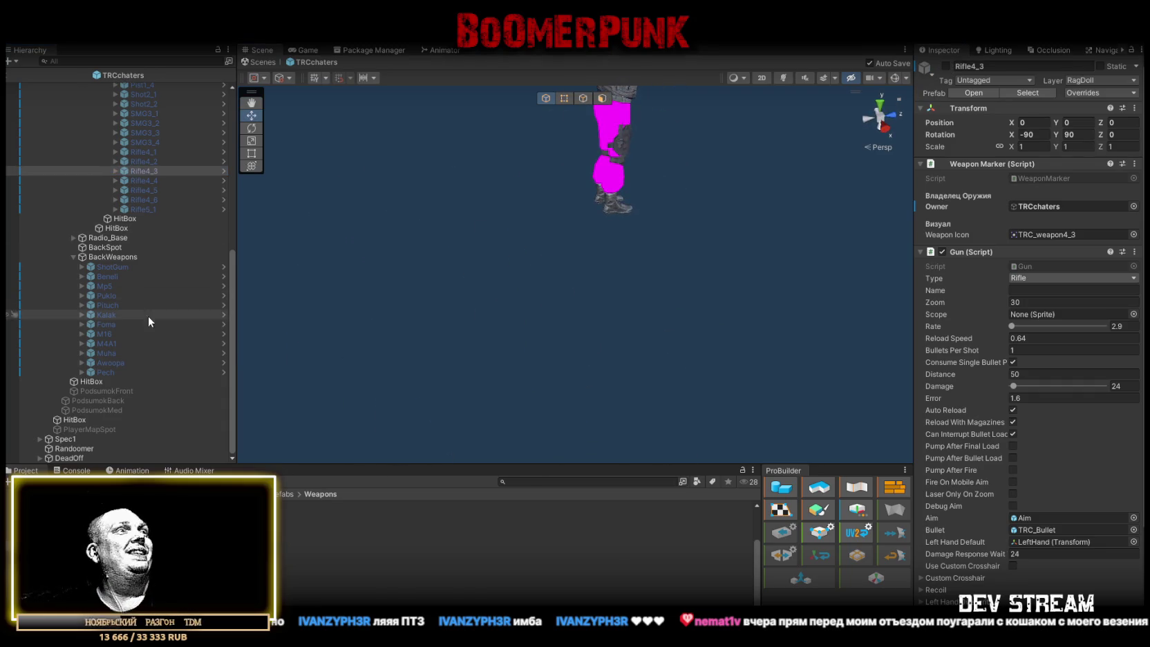
scroll(117, 339, "up", 5)
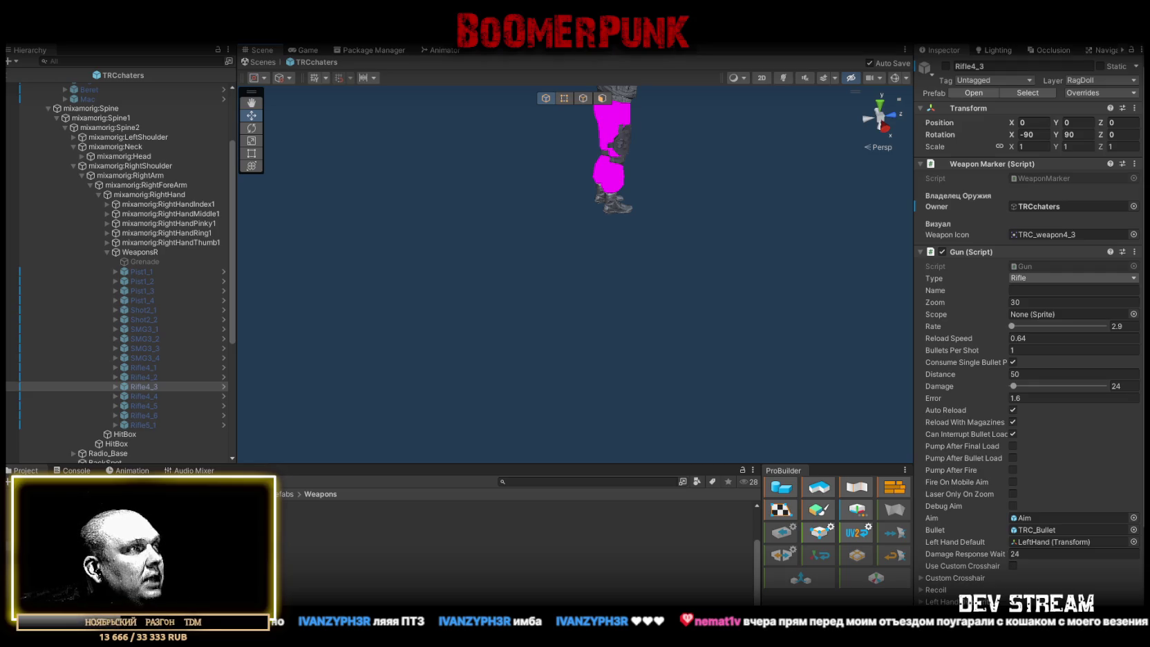
Step through the Weapons prefab assets from Pist1_1 down to SMG3_4 in the Inspector
left_click(345, 525)
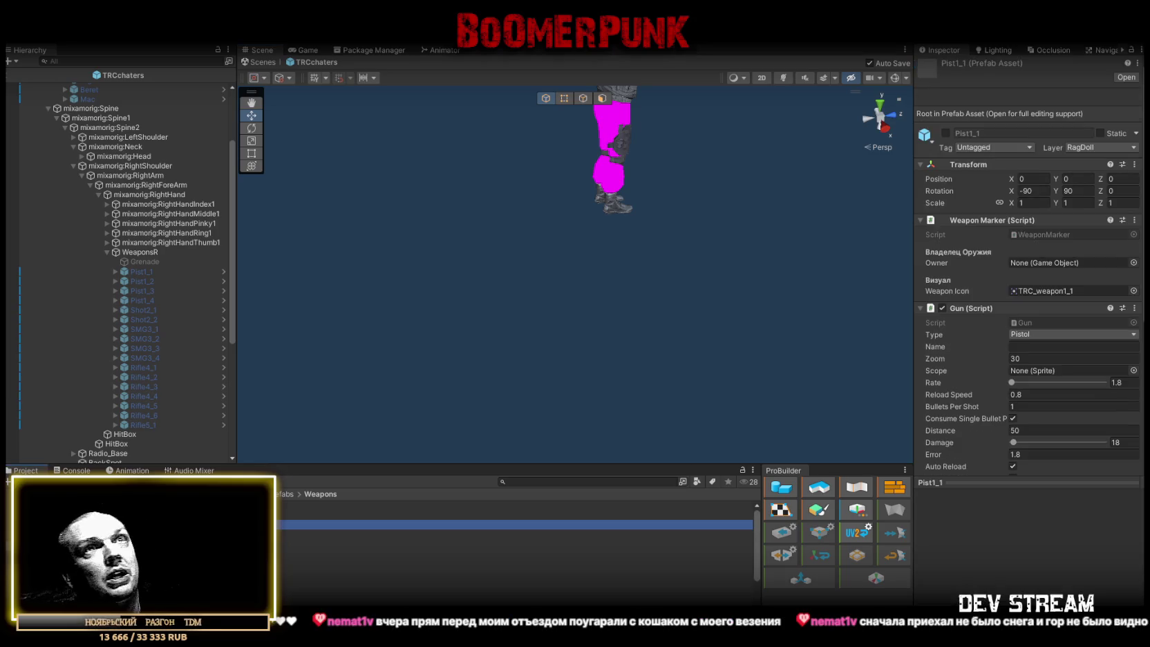
key("Down")
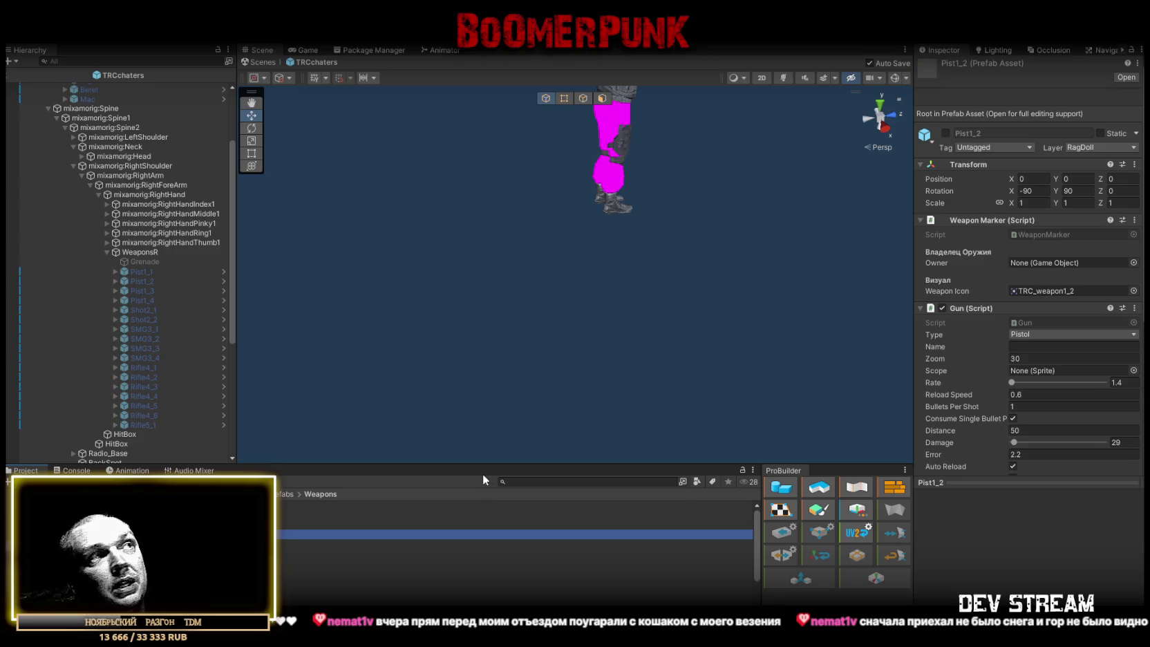
key("Down")
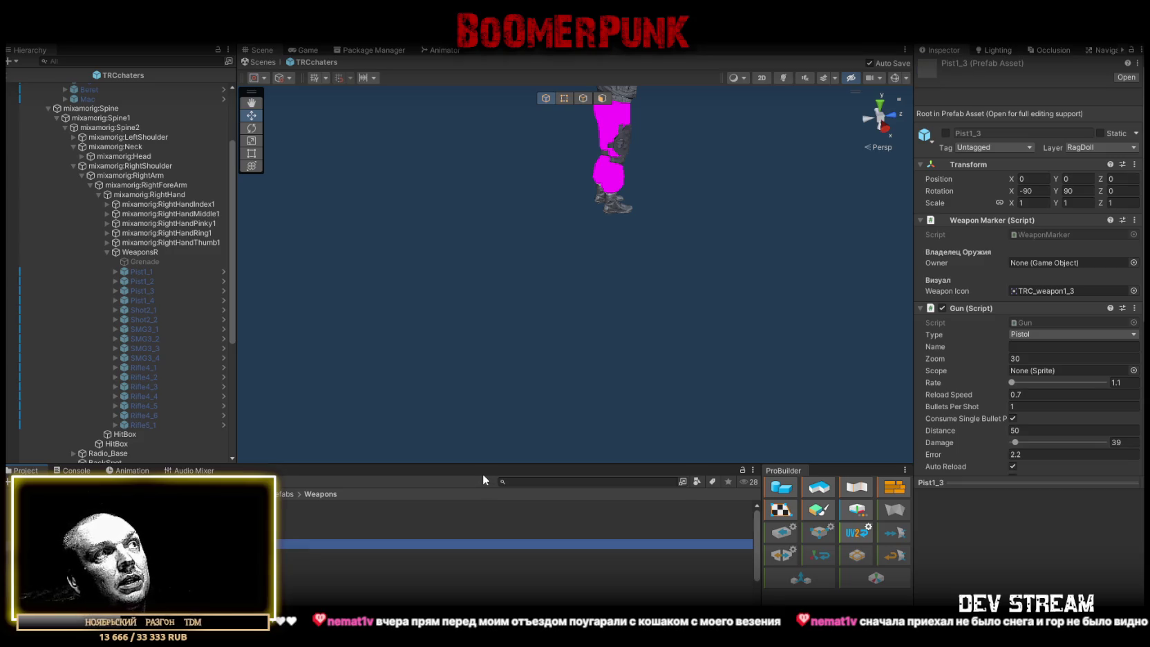
key("Down")
key("Down")
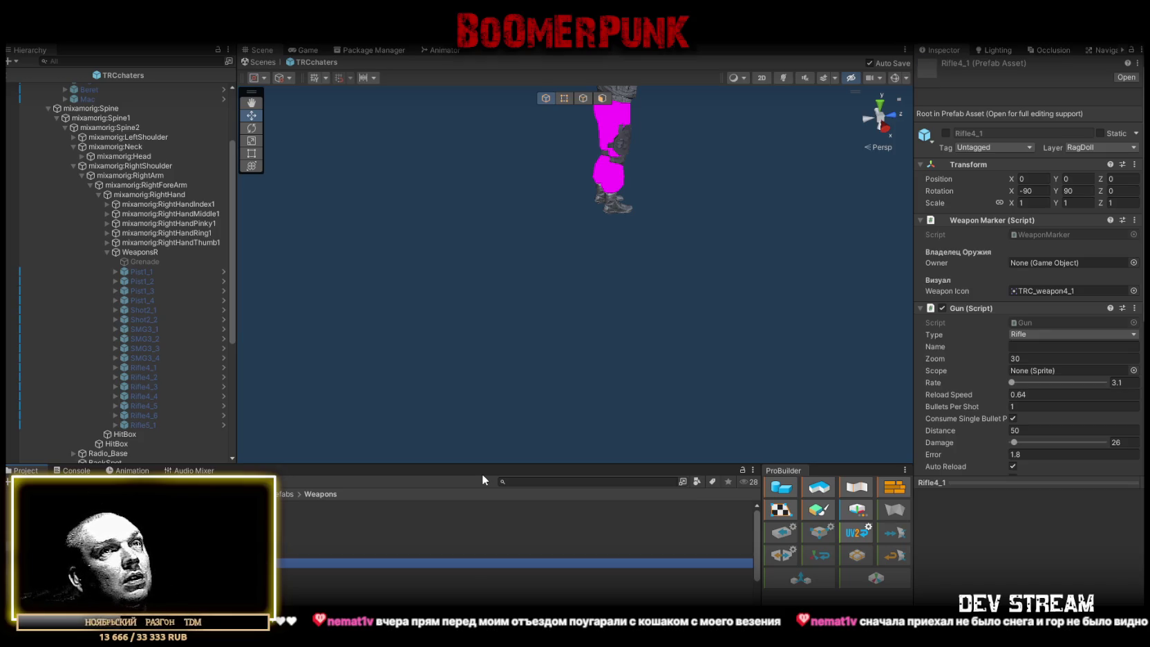
key("Down")
key("Down")
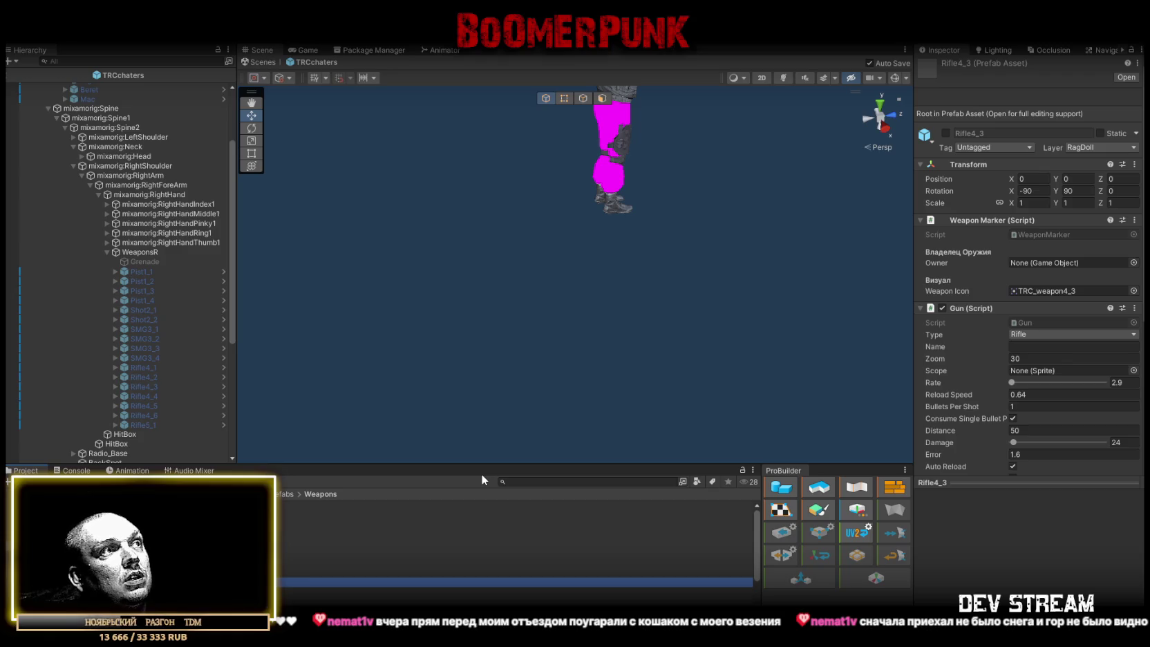
key("Up")
key("Up")
key("Down")
key("Down")
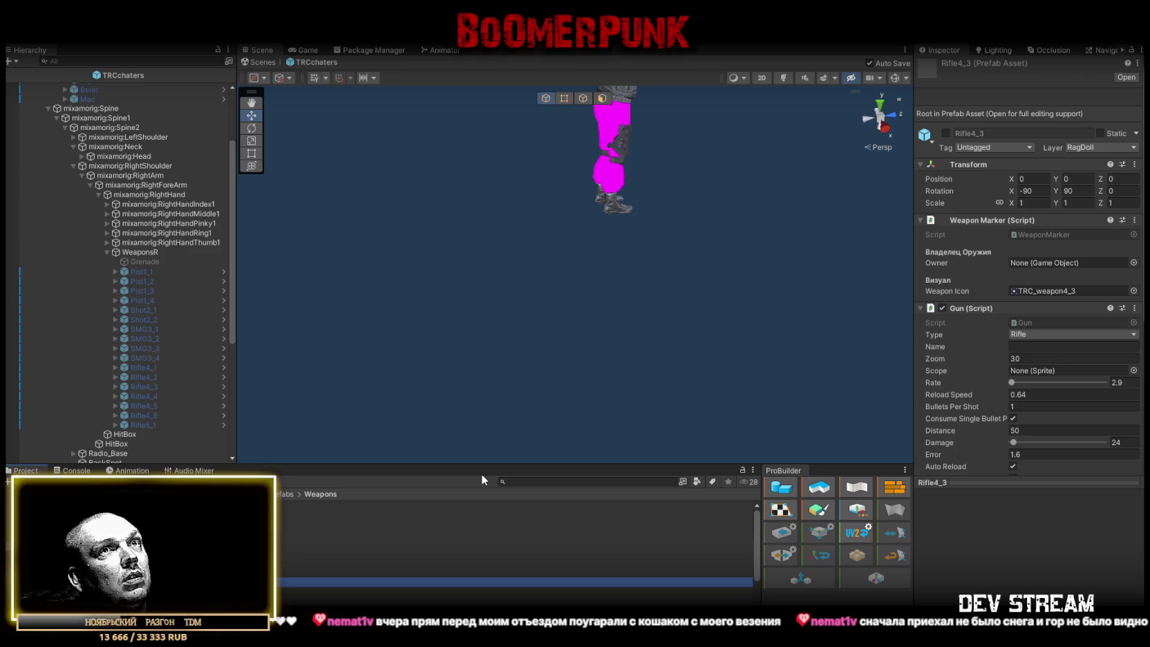
key("Down")
key("Down")
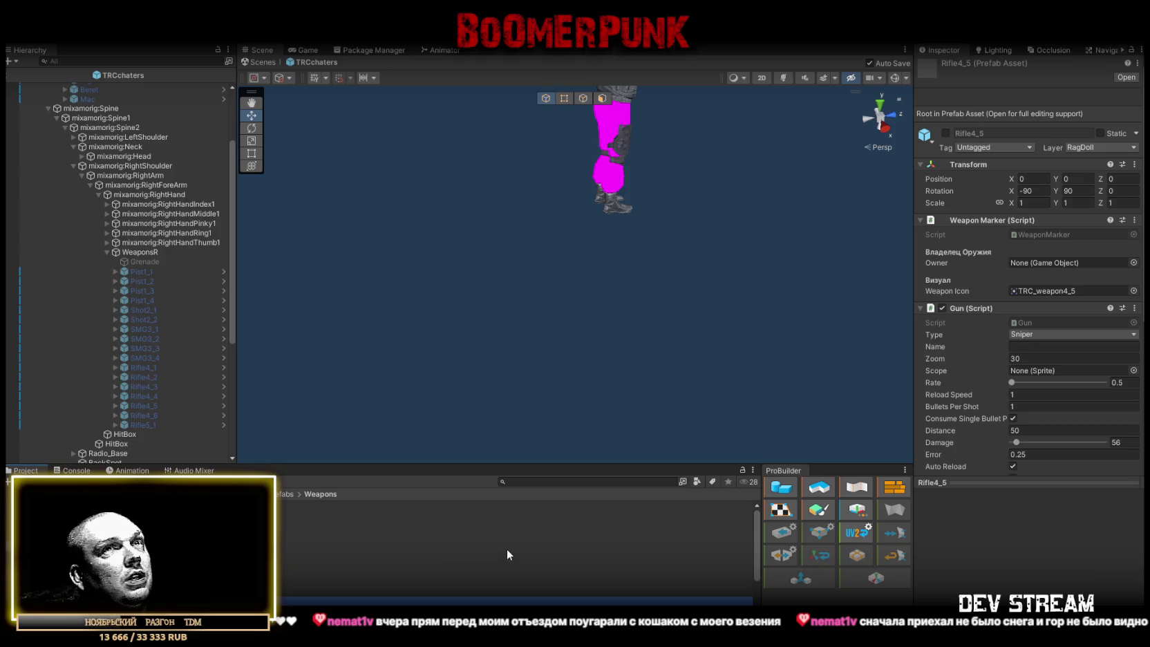
key("Down")
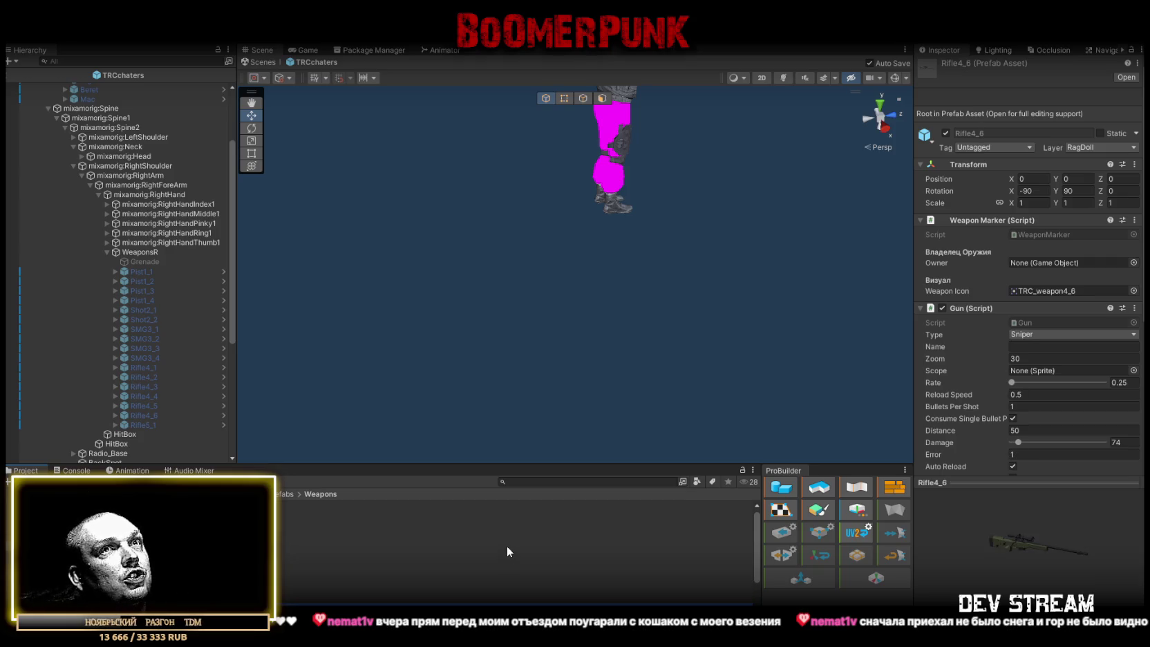
left_click(507, 548)
key("Down")
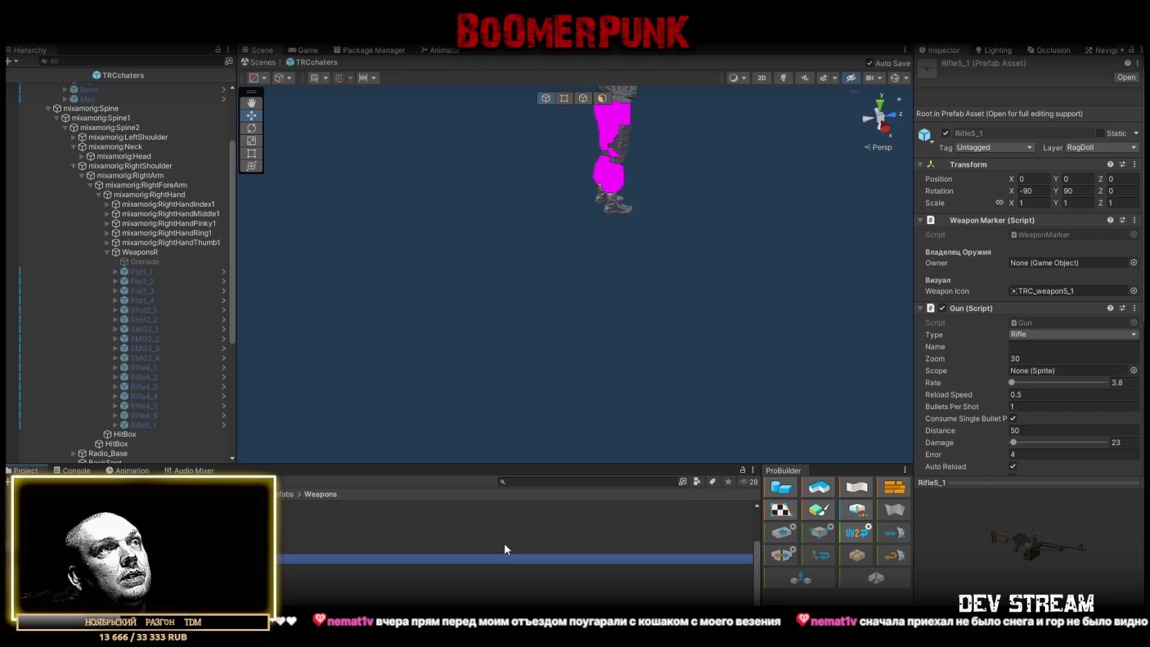
key("Down")
key("Down")
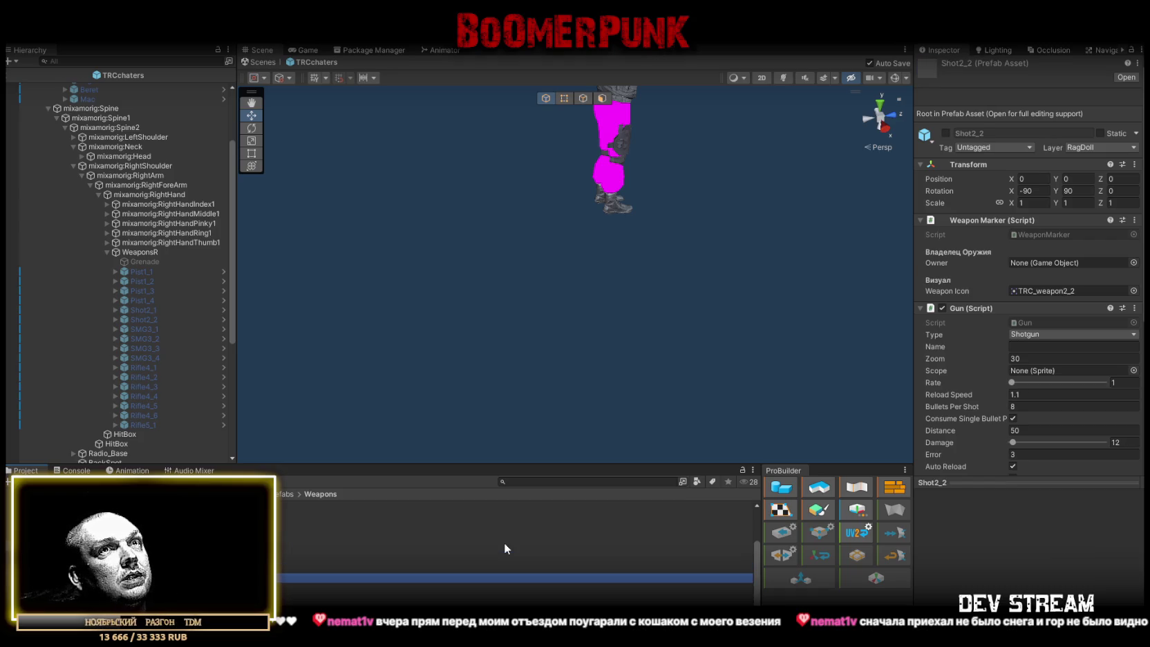
key("Down")
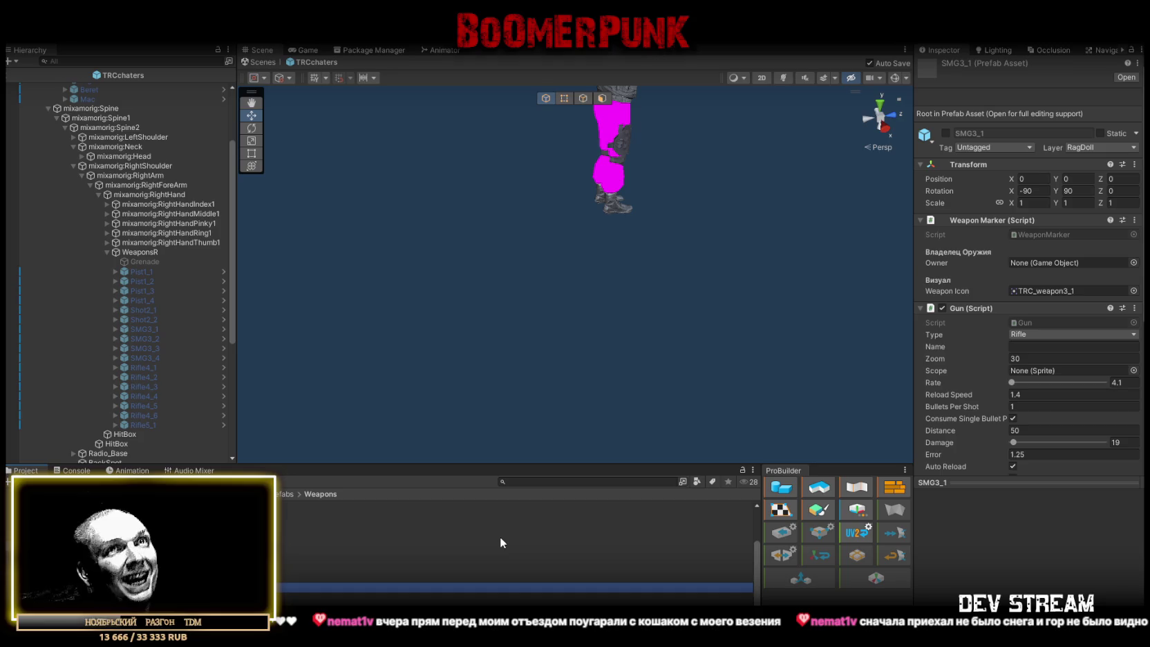
key("Down")
key("Down")
key("Down")
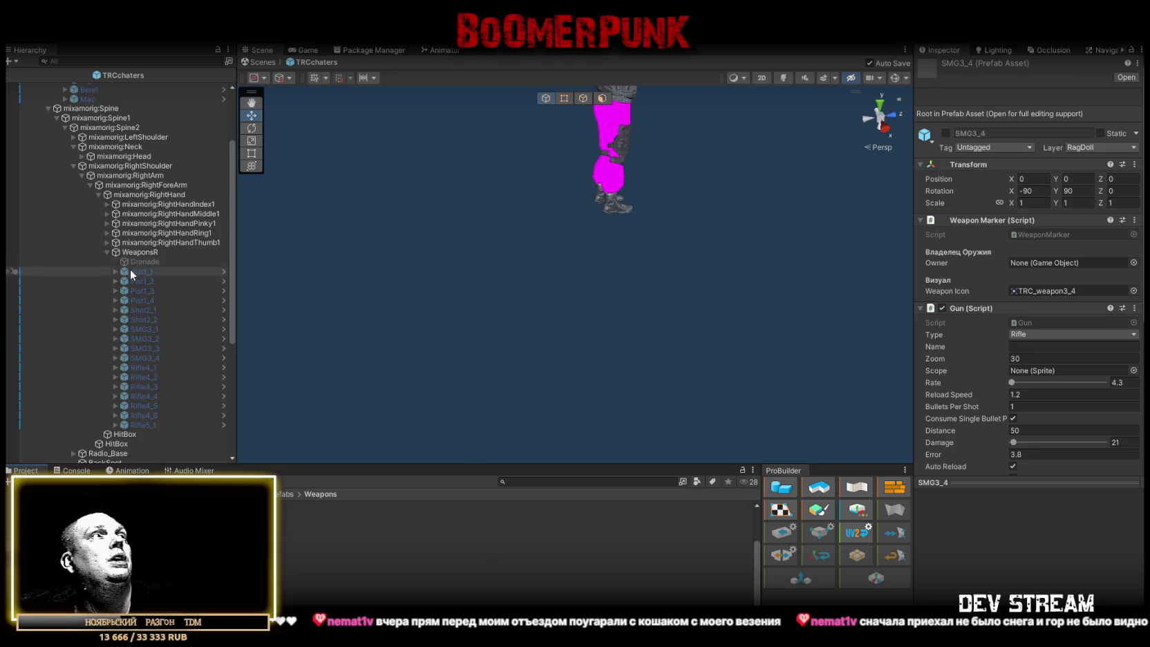
Collapse the mixamorig:Hips bone tree in the Hierarchy
scroll(111, 228, "up", 5)
left_click(32, 88, "alt")
left_click(31, 88)
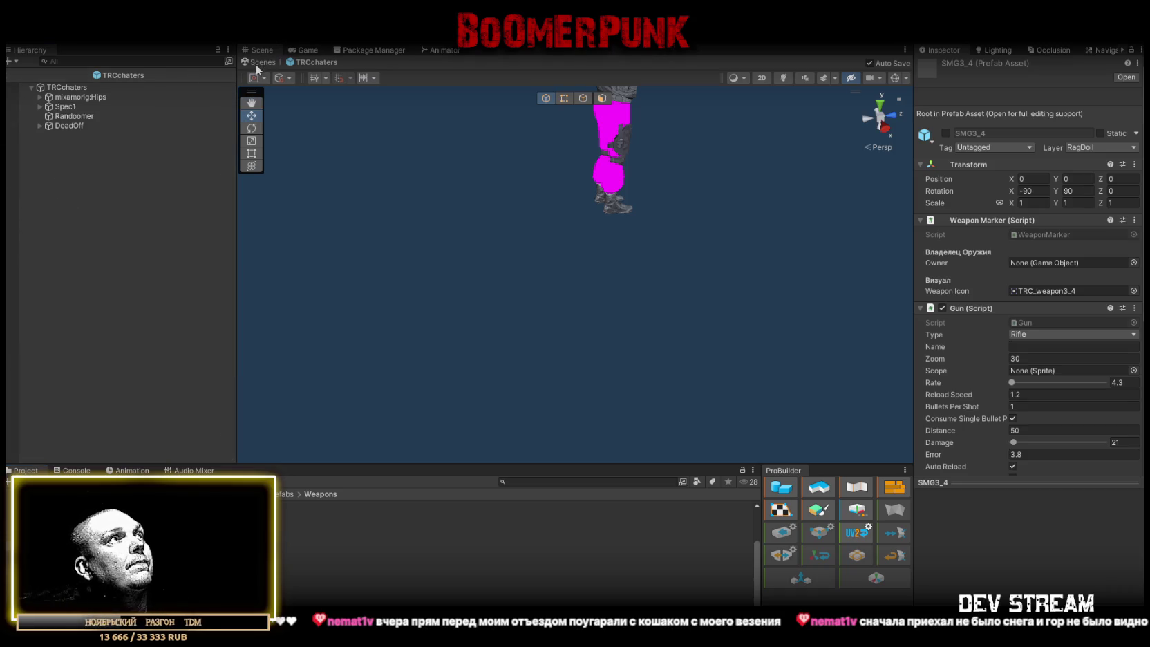
Exit the TRCchaters prefab back to SampleScene and resize the panel divider slightly
left_click(257, 64)
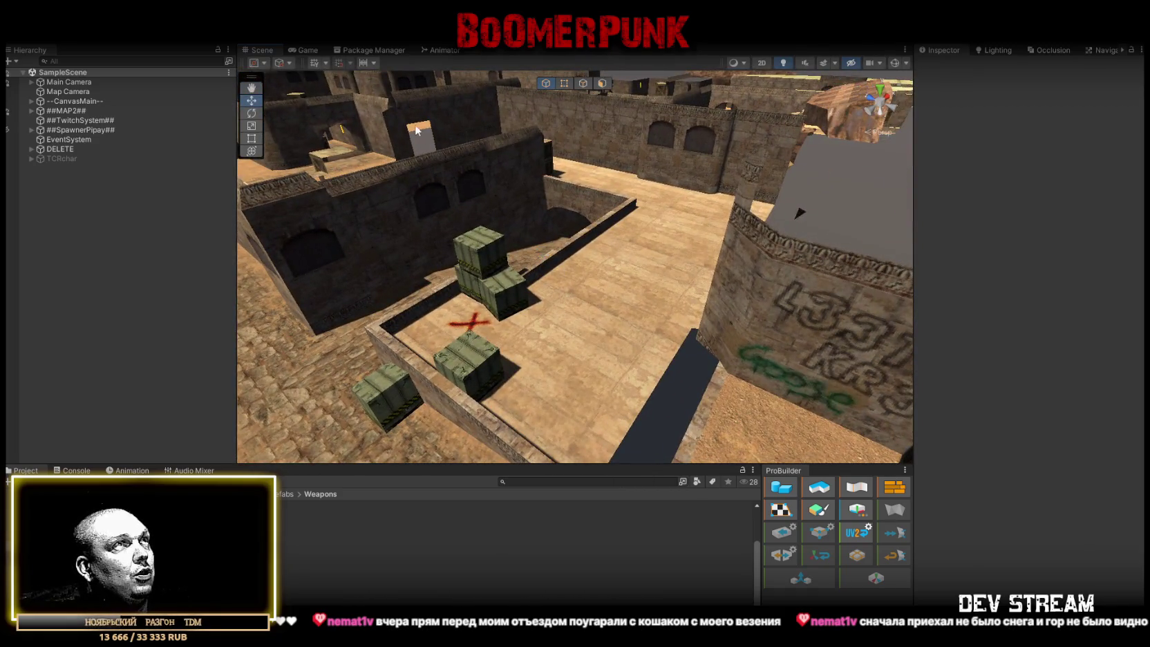
left_click_drag(237, 276, 229, 277)
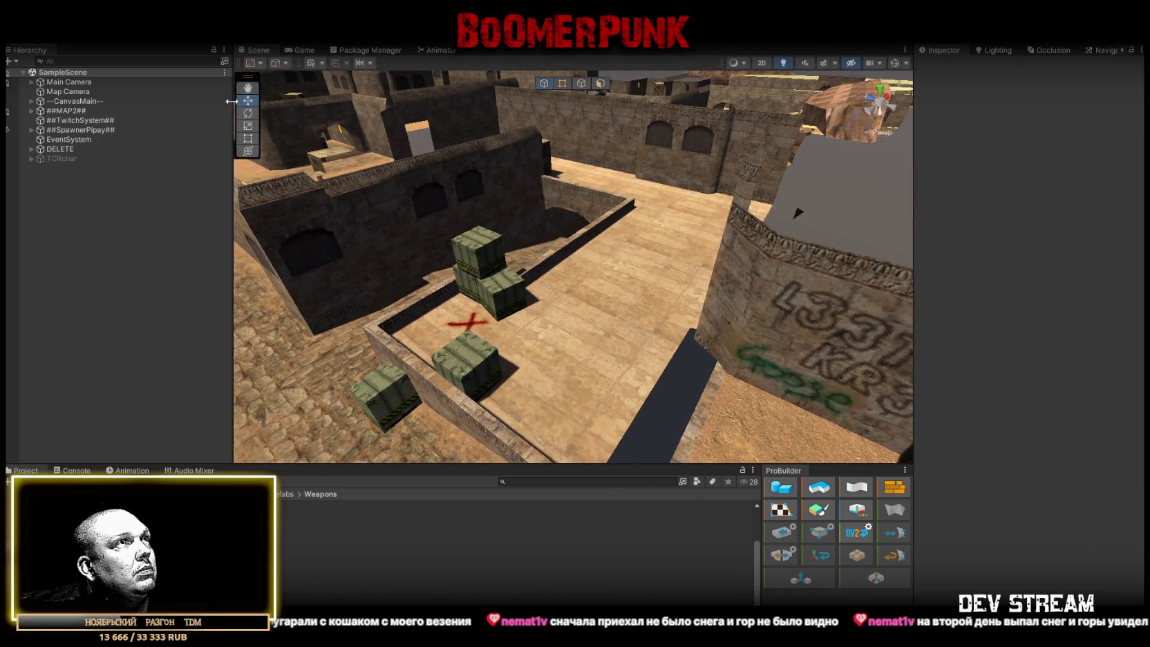